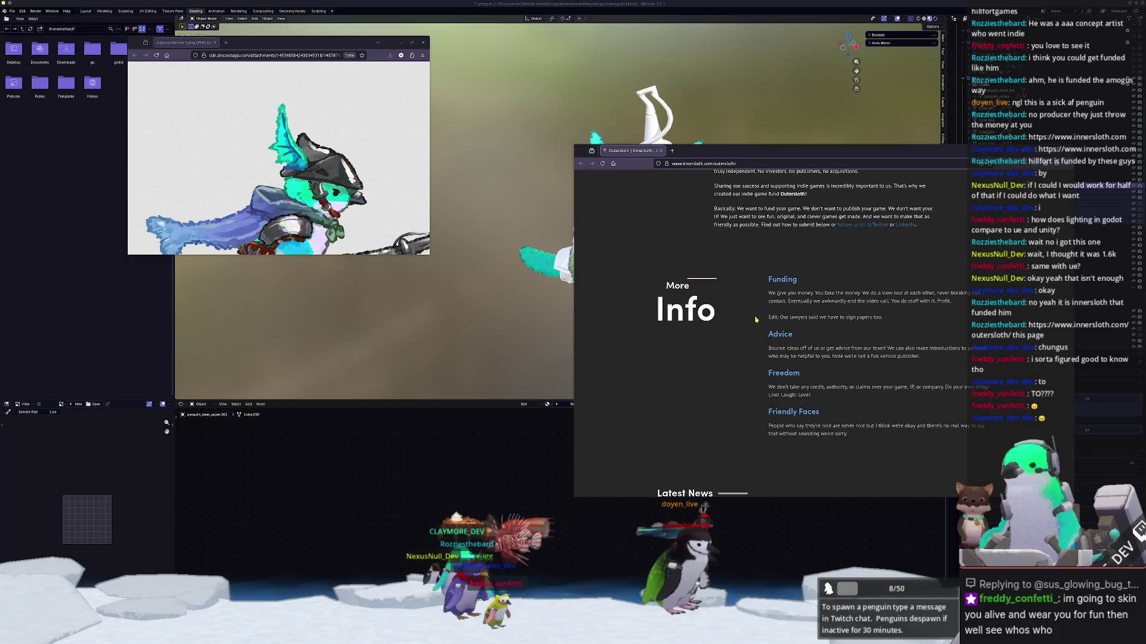
Step: Scroll the Outersloth page past Latest News, Quotes and Projects Funded down to Interested?
scroll(757, 319, "down", 1)
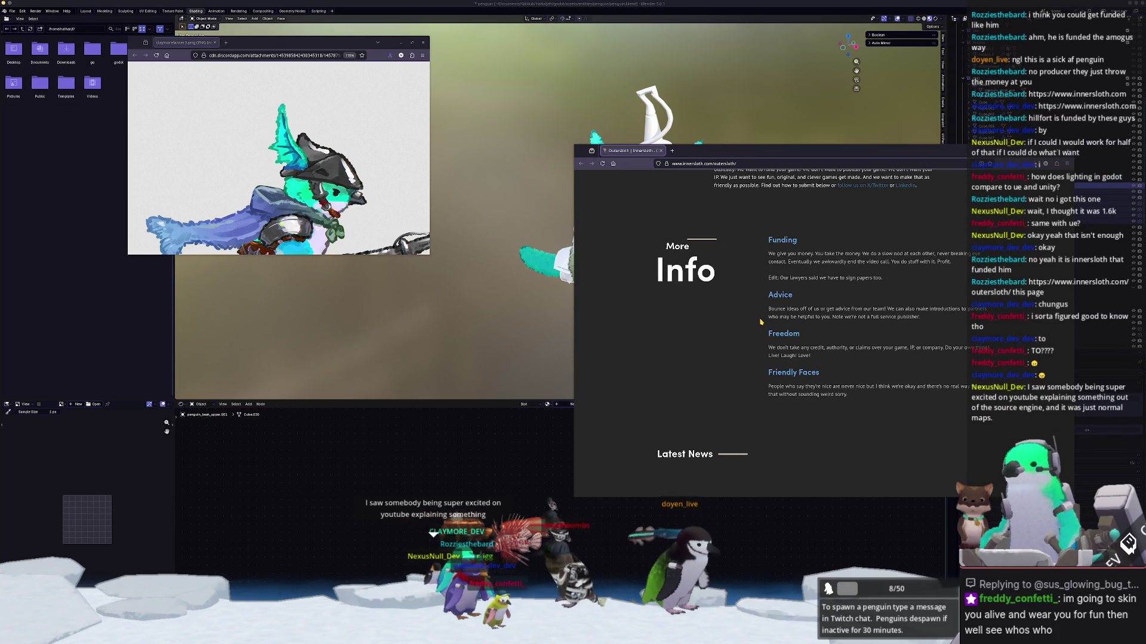
scroll(760, 322, "down", 3)
scroll(760, 322, "up", 3)
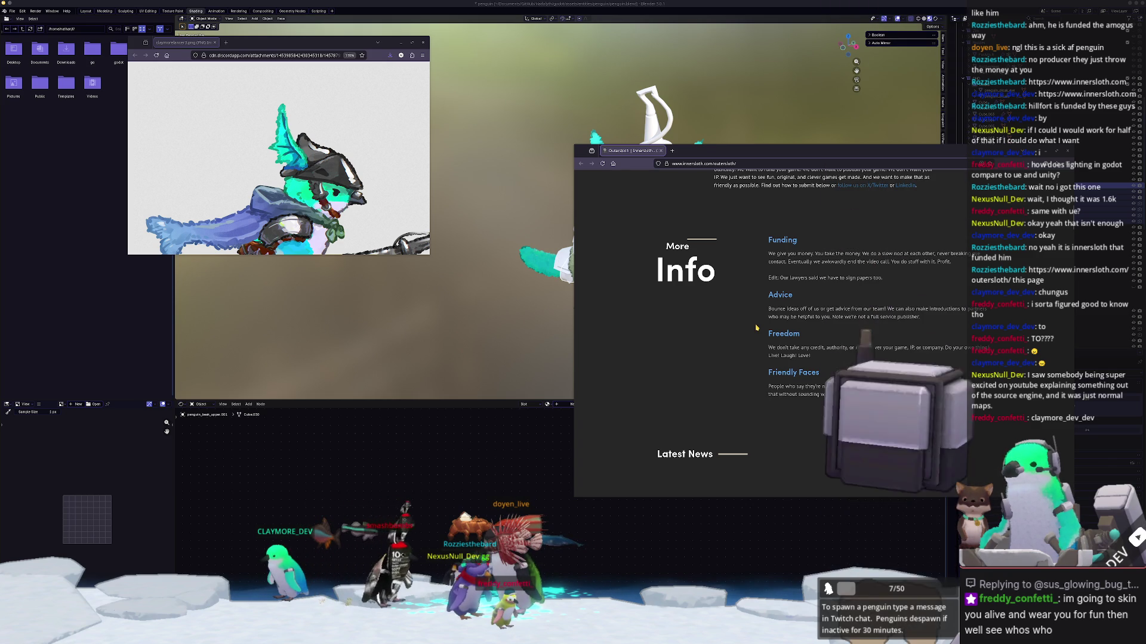
scroll(754, 324, "down", 3)
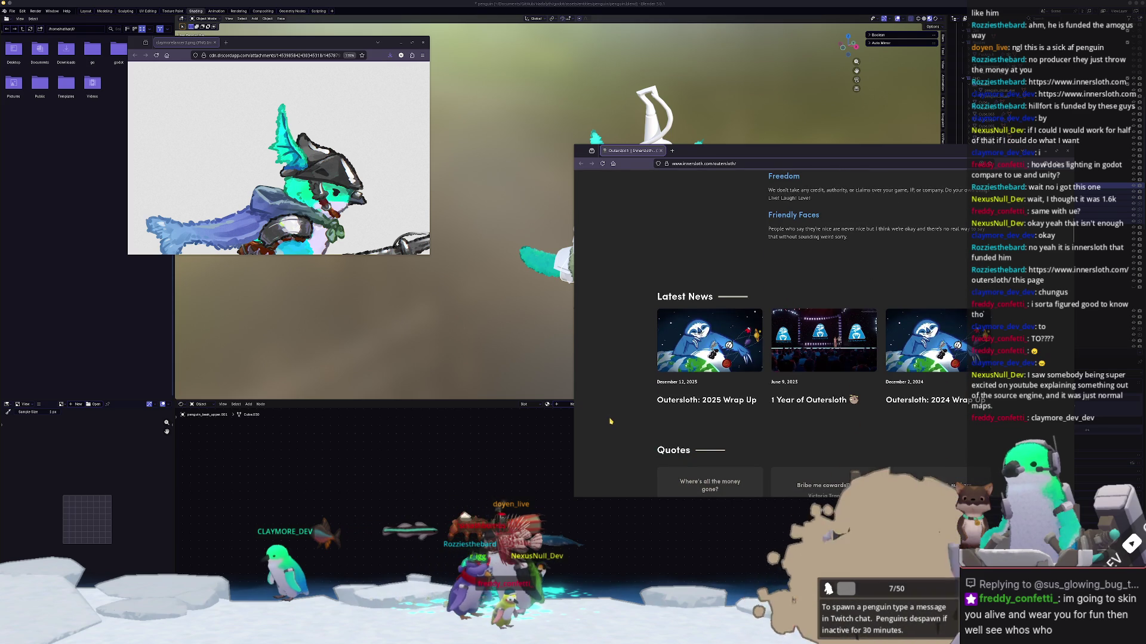
scroll(616, 415, "down", 3)
scroll(616, 415, "down", 1)
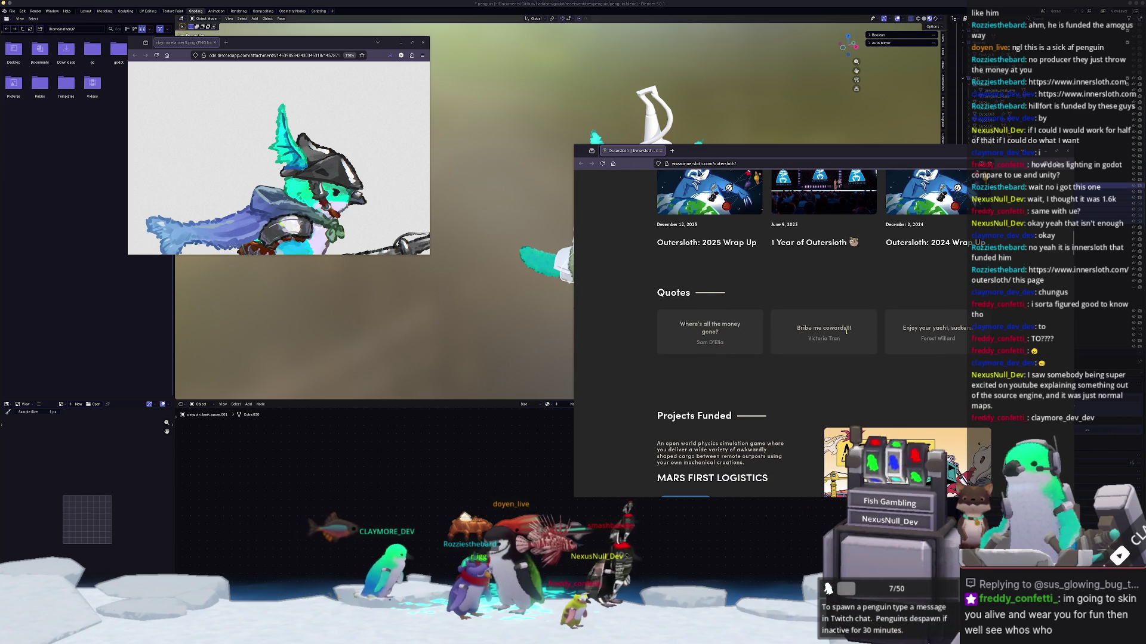
scroll(646, 368, "down", 3)
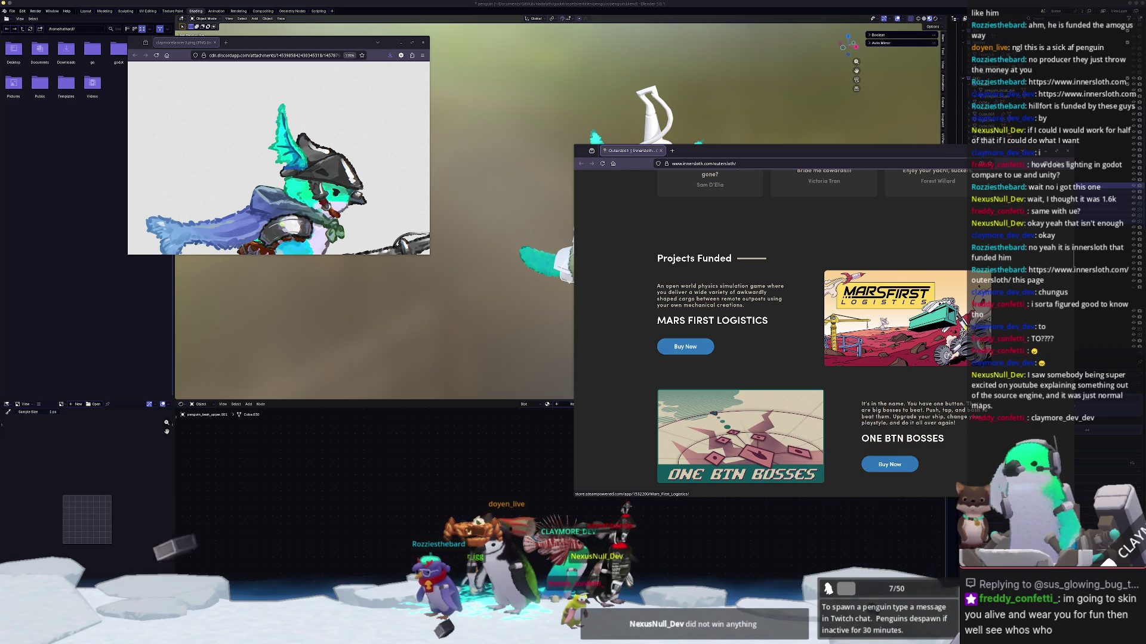
scroll(621, 338, "down", 3)
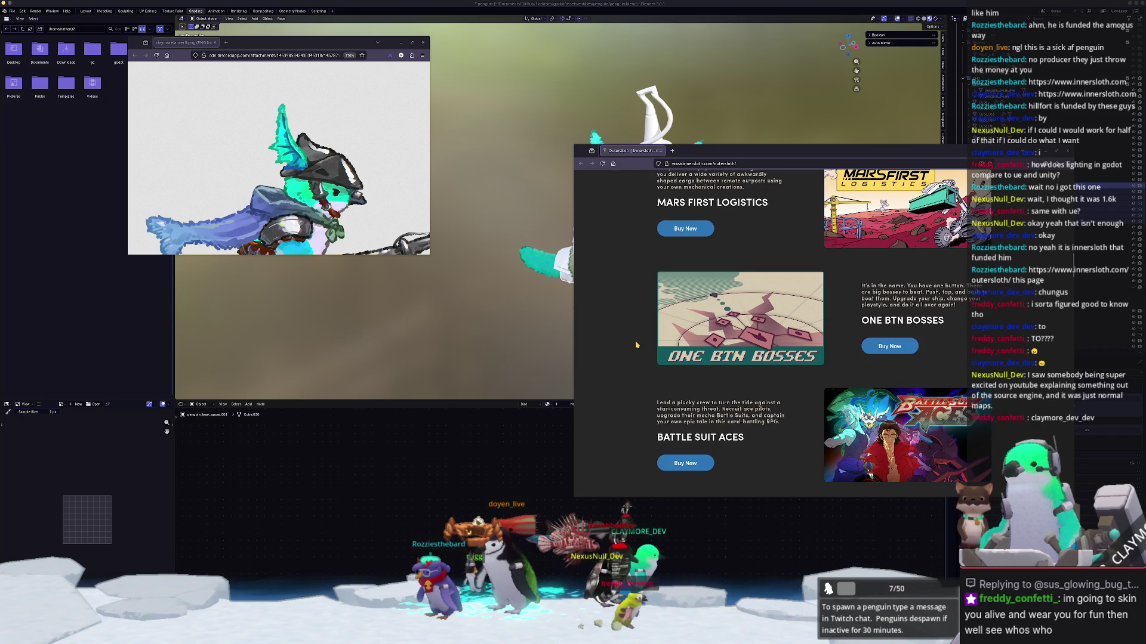
scroll(635, 342, "down", 2)
scroll(636, 345, "down", 1)
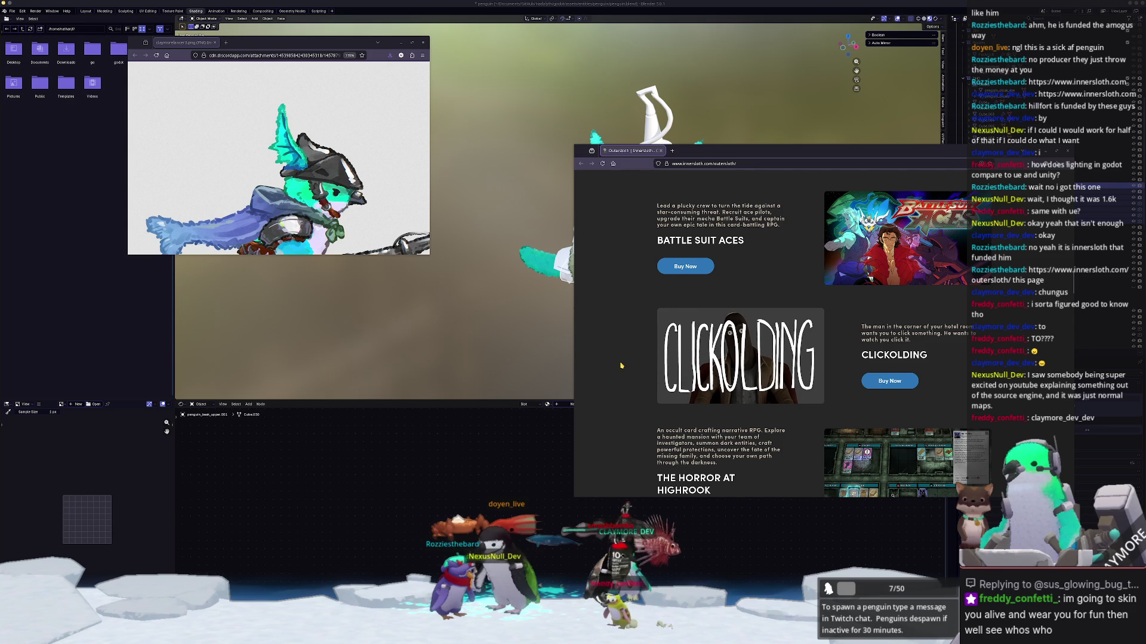
scroll(621, 365, "down", 4)
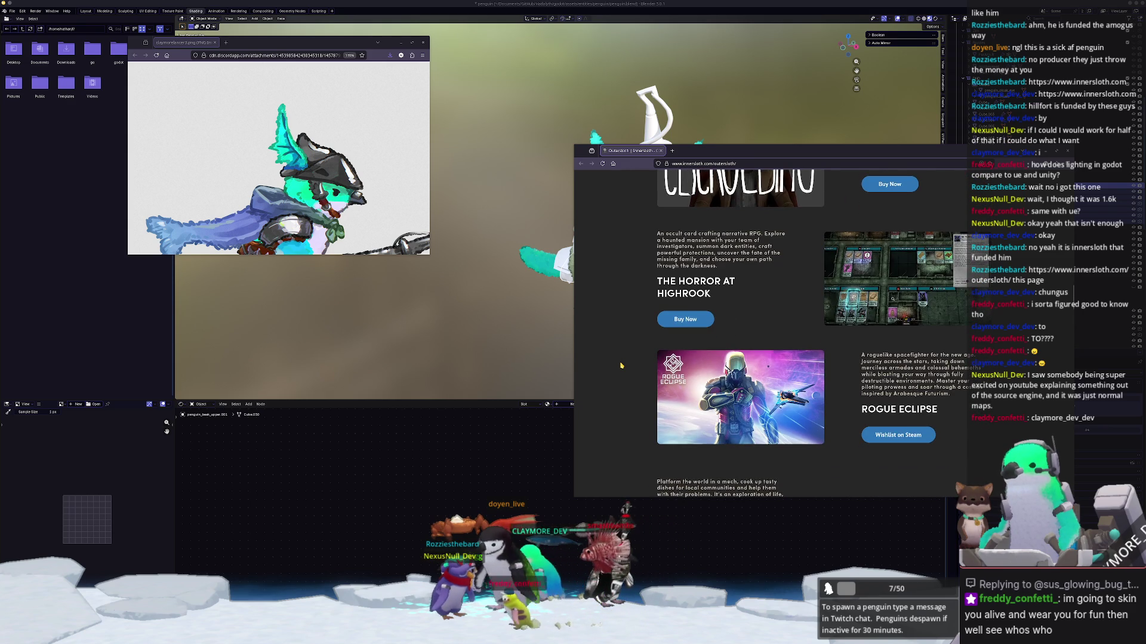
scroll(621, 365, "up", 3)
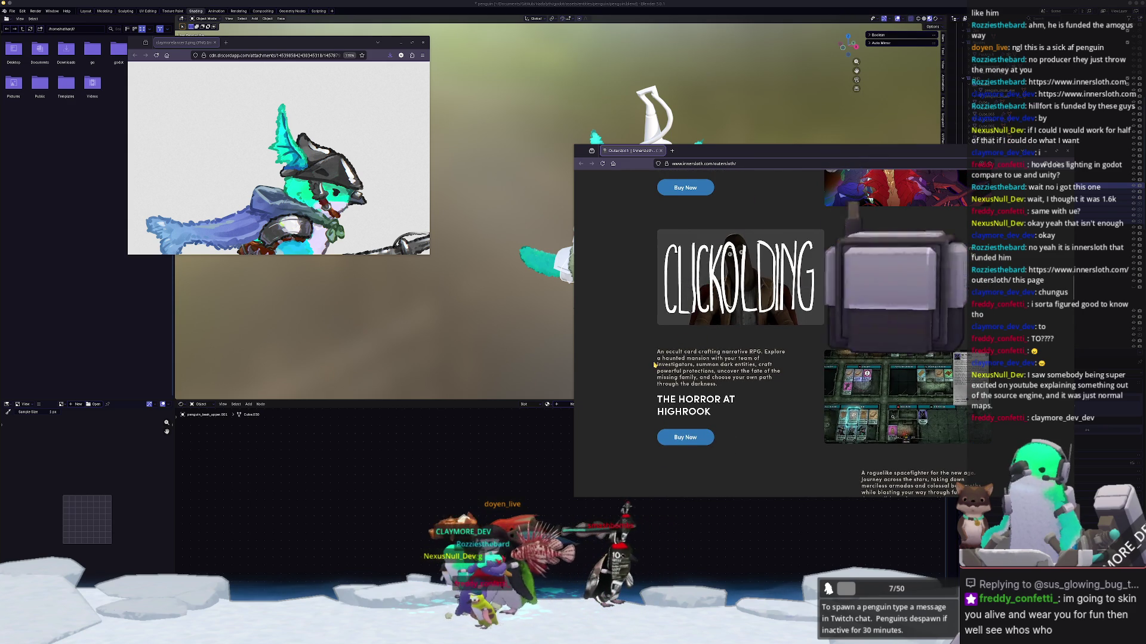
scroll(656, 361, "down", 4)
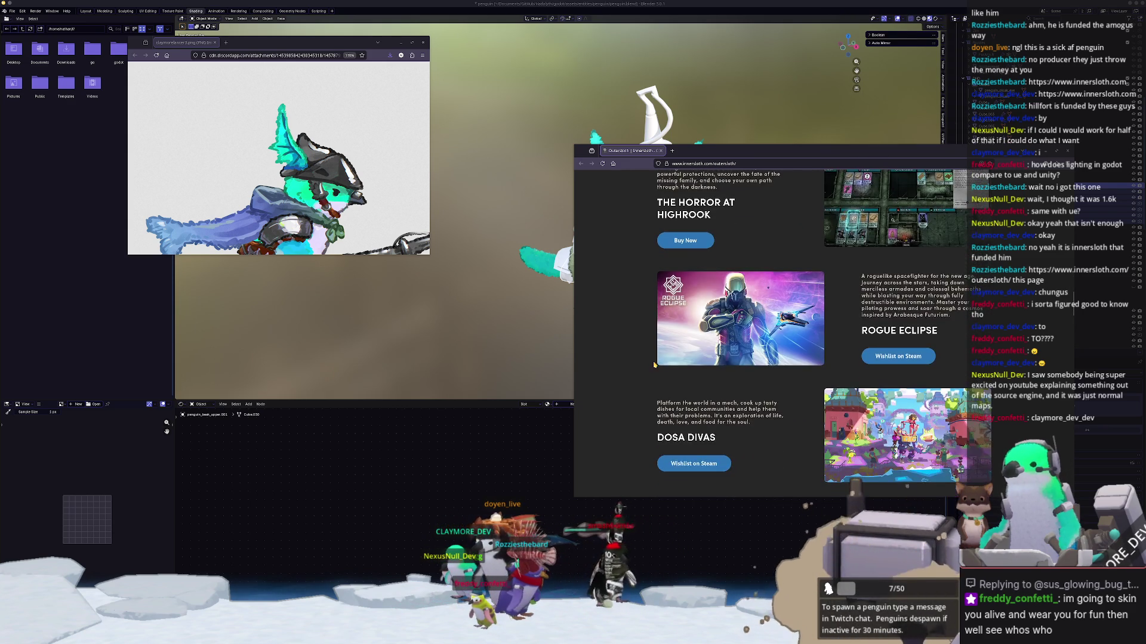
scroll(655, 365, "down", 3)
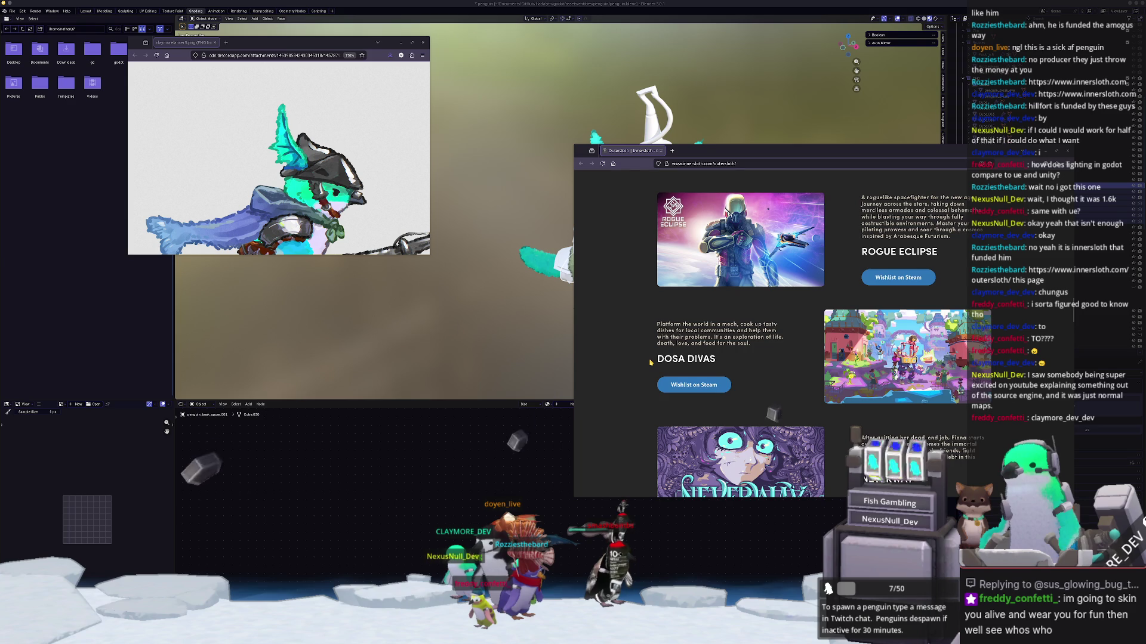
scroll(655, 365, "down", 6)
scroll(651, 363, "down", 9)
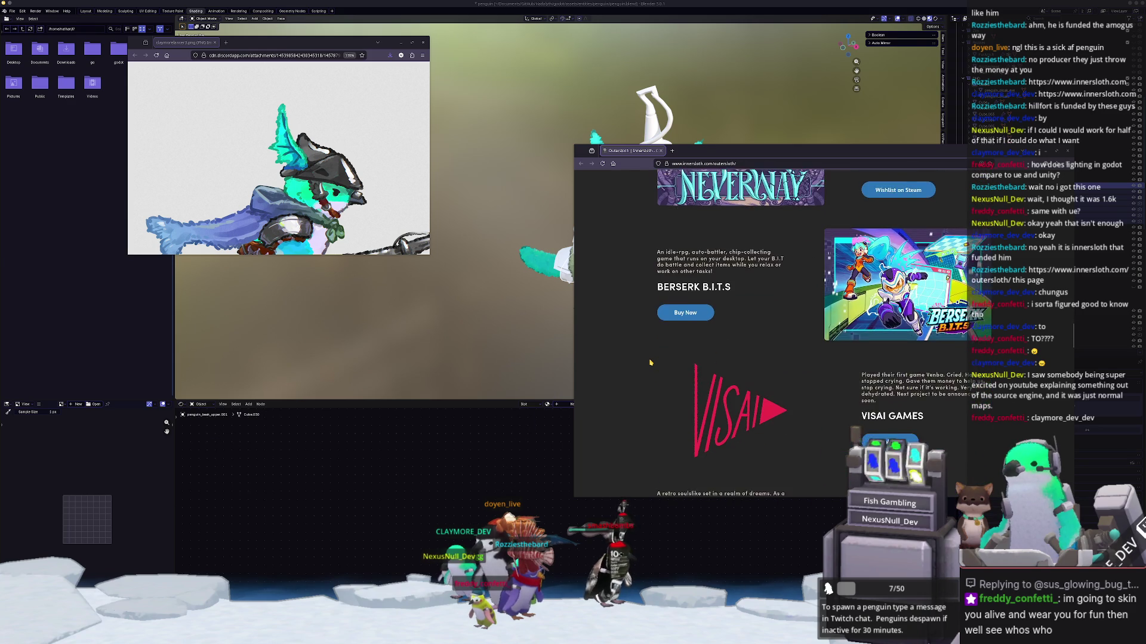
scroll(635, 371, "down", 11)
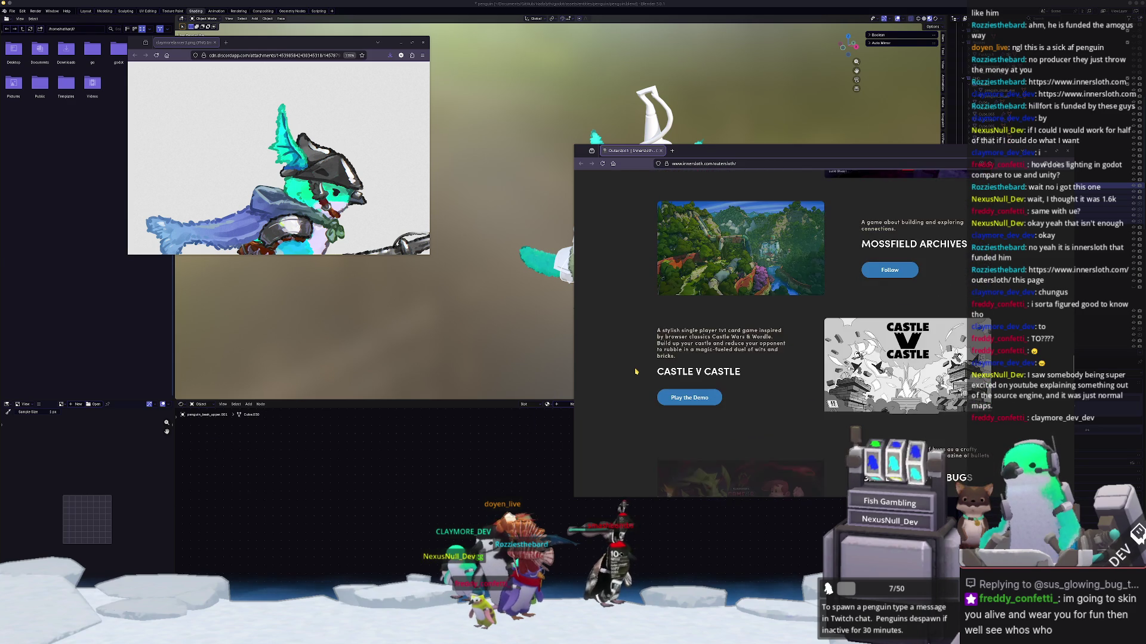
scroll(635, 371, "down", 2)
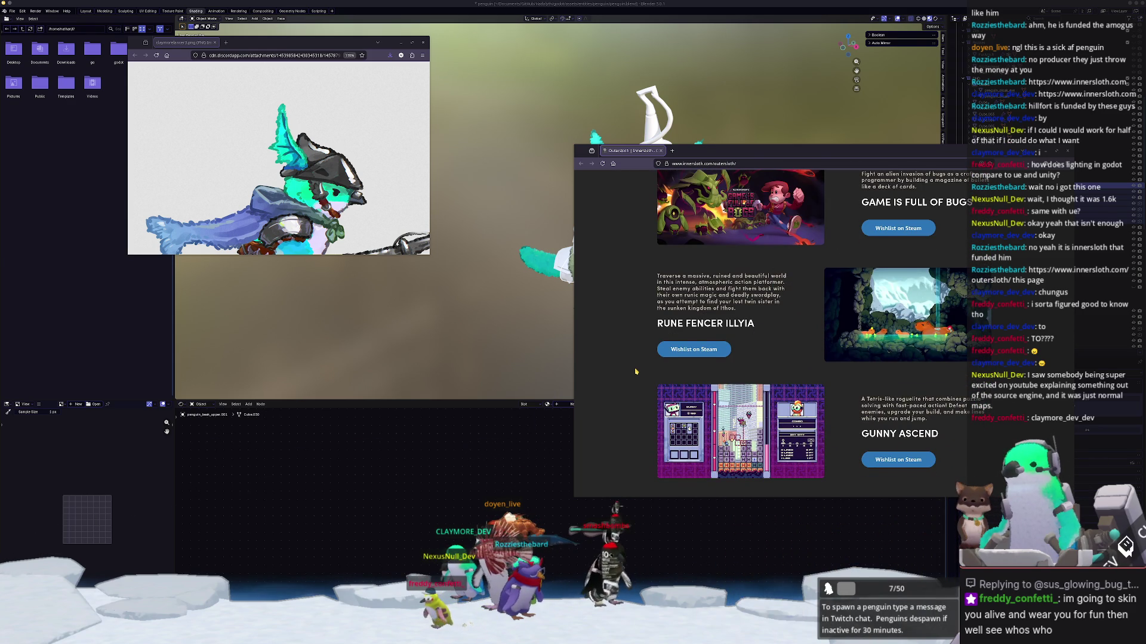
scroll(636, 371, "down", 3)
scroll(635, 371, "down", 5)
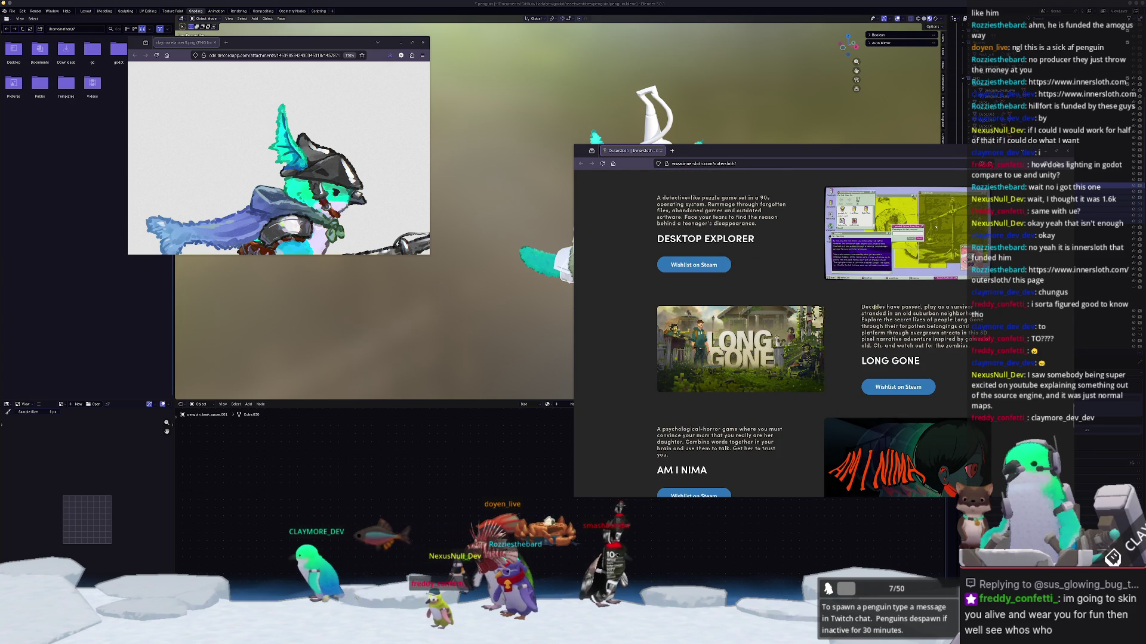
scroll(612, 397, "down", 3)
scroll(612, 397, "down", 3)
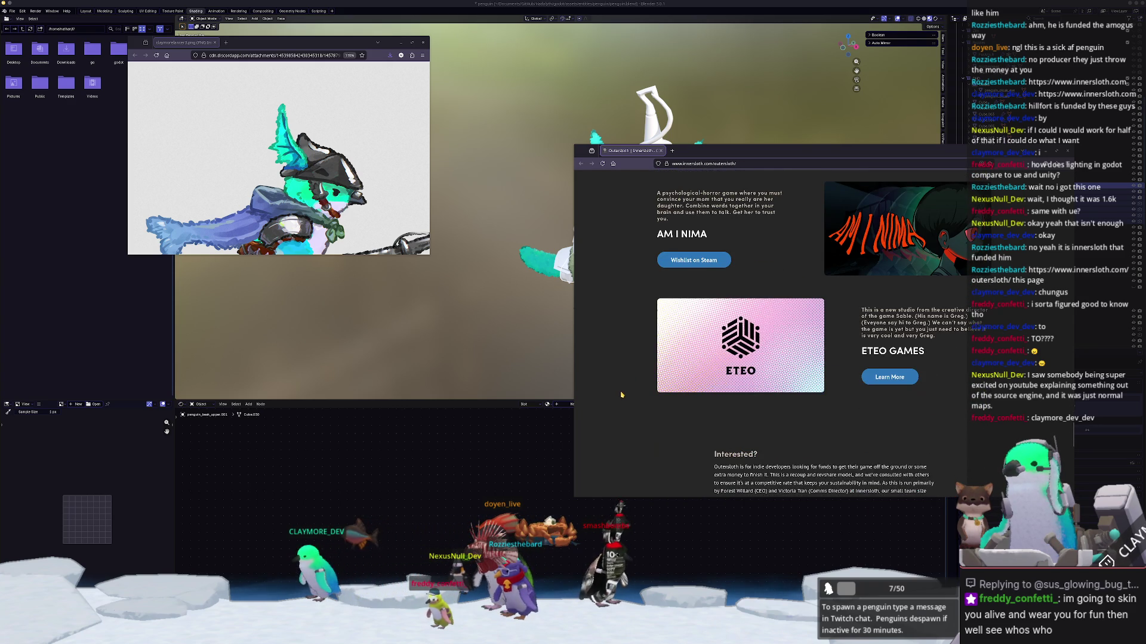
scroll(620, 395, "down", 2)
scroll(622, 394, "down", 3)
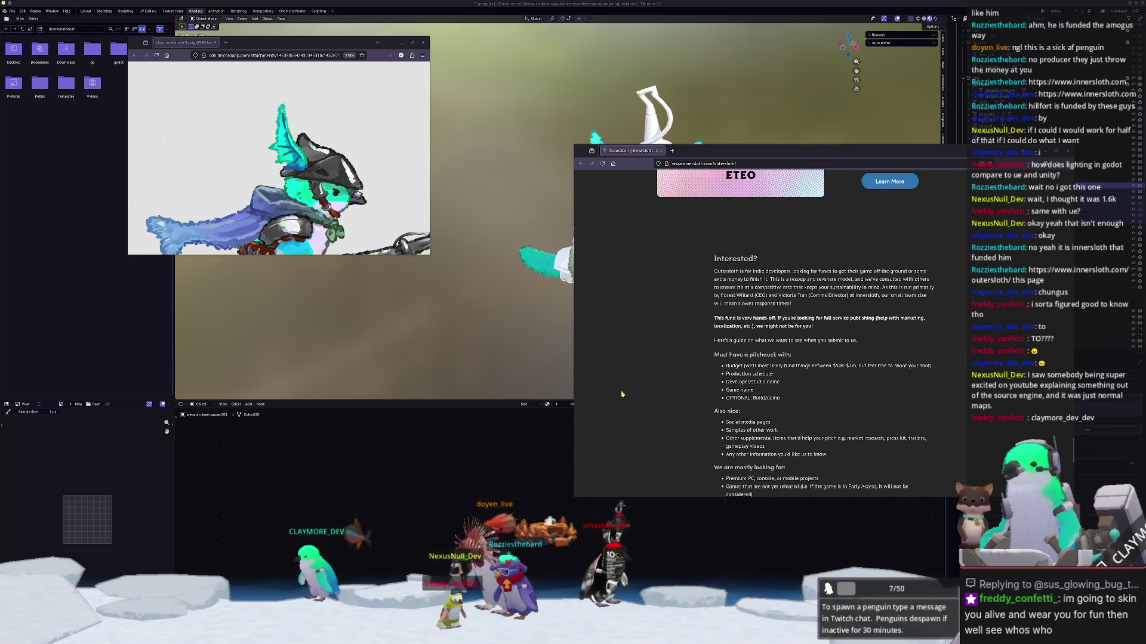
scroll(621, 394, "down", 1)
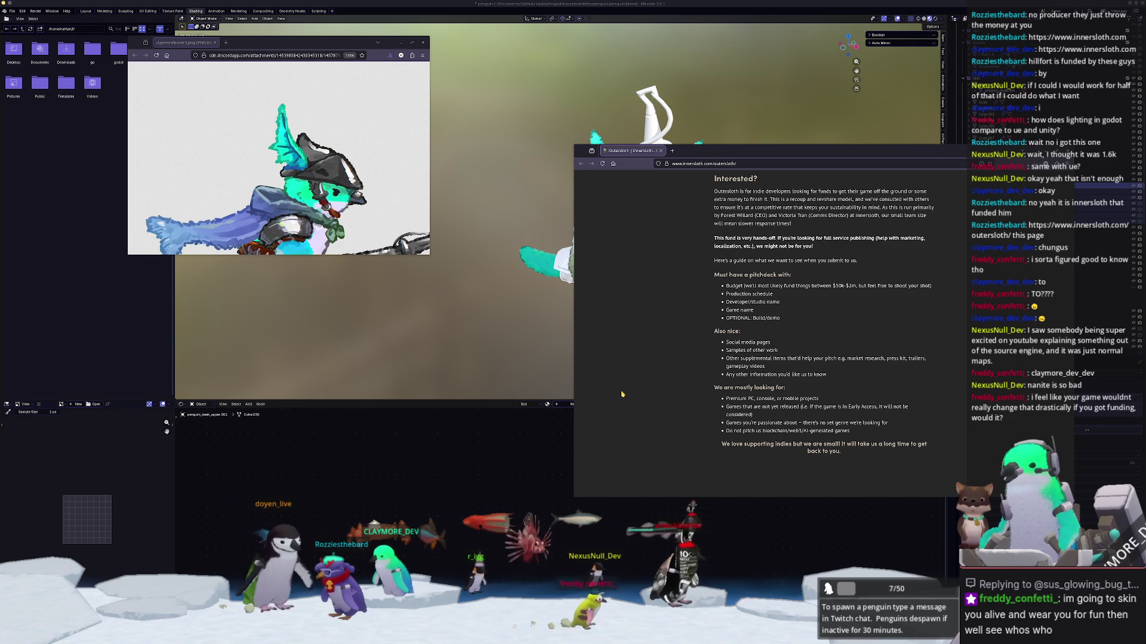
Step: Scroll the Outersloth page to the It's time! pitch section
scroll(681, 380, "up", 1)
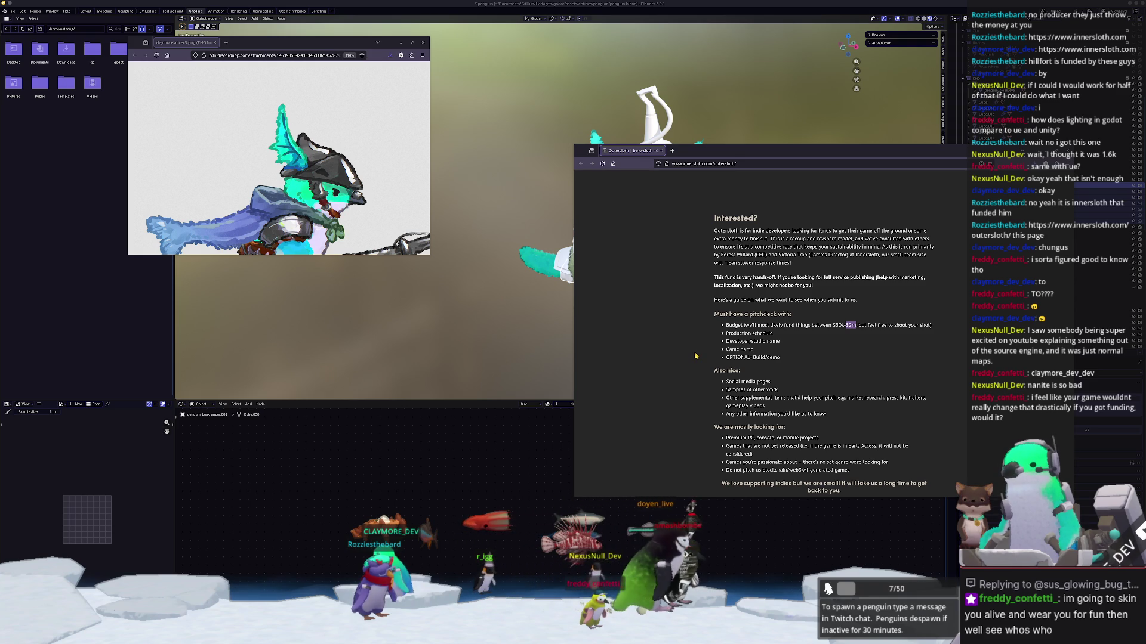
scroll(654, 381, "down", 1)
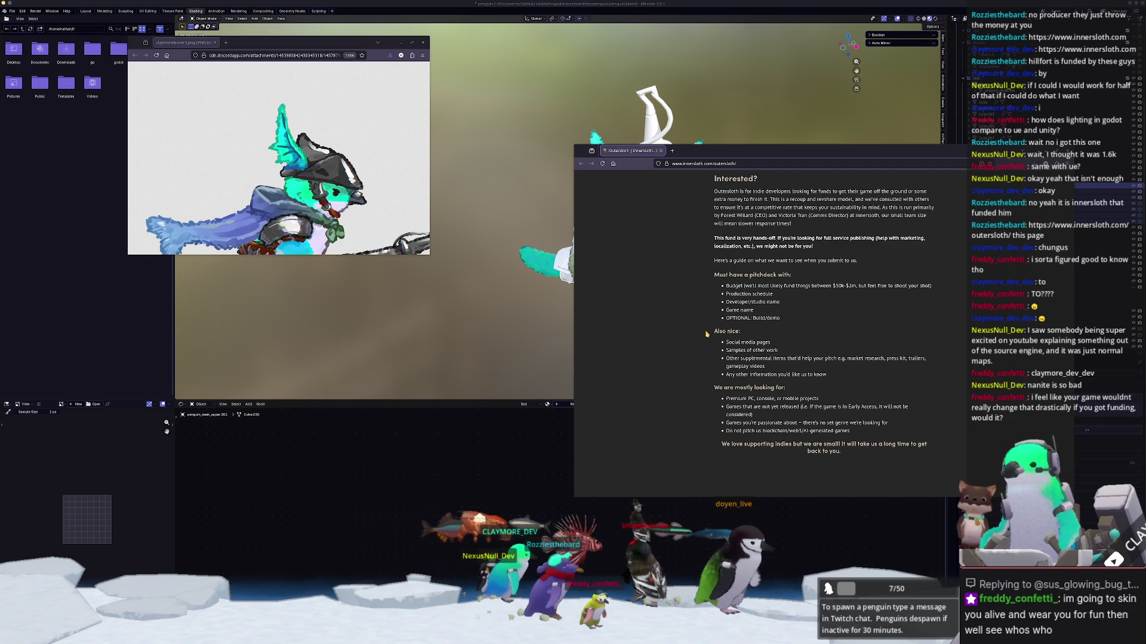
scroll(705, 334, "down", 5)
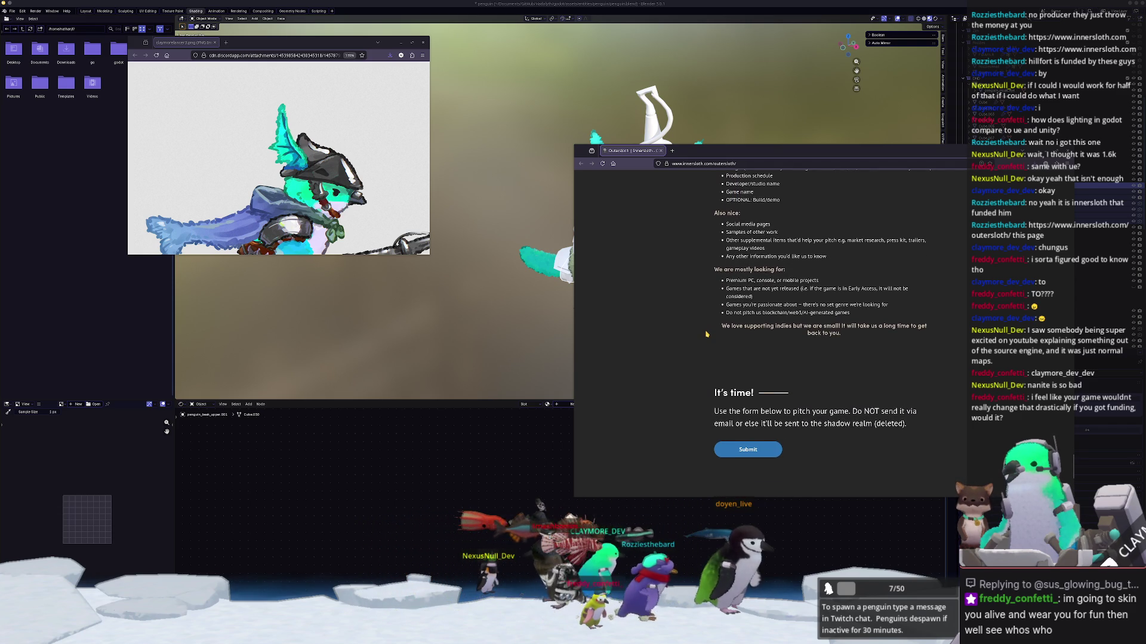
scroll(706, 334, "up", 3)
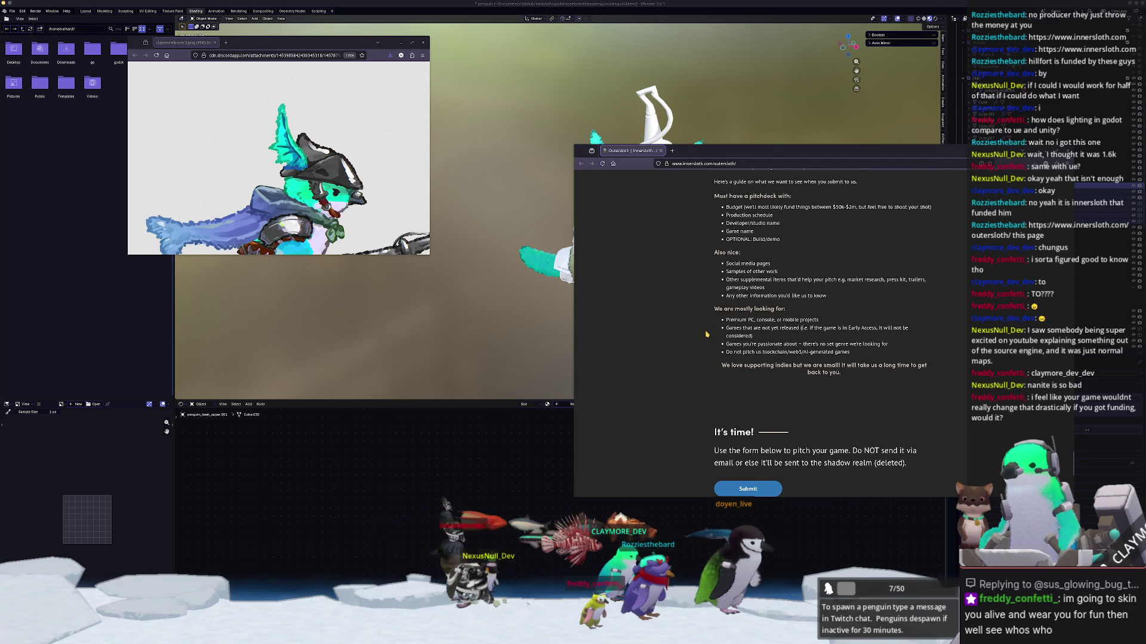
scroll(706, 334, "up", 4)
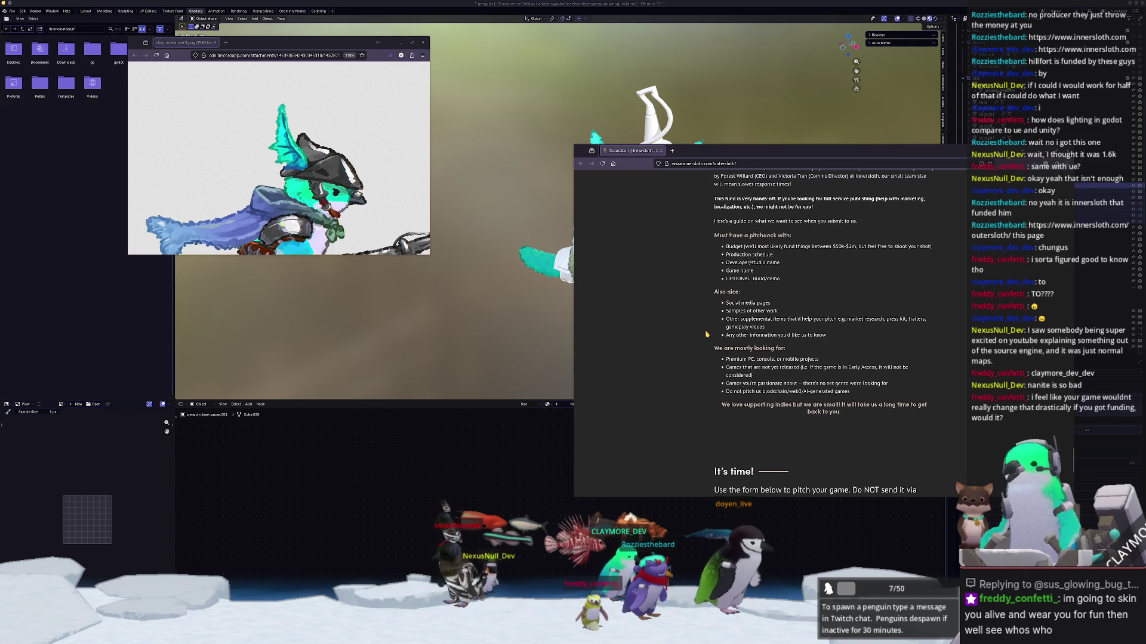
scroll(706, 334, "down", 8)
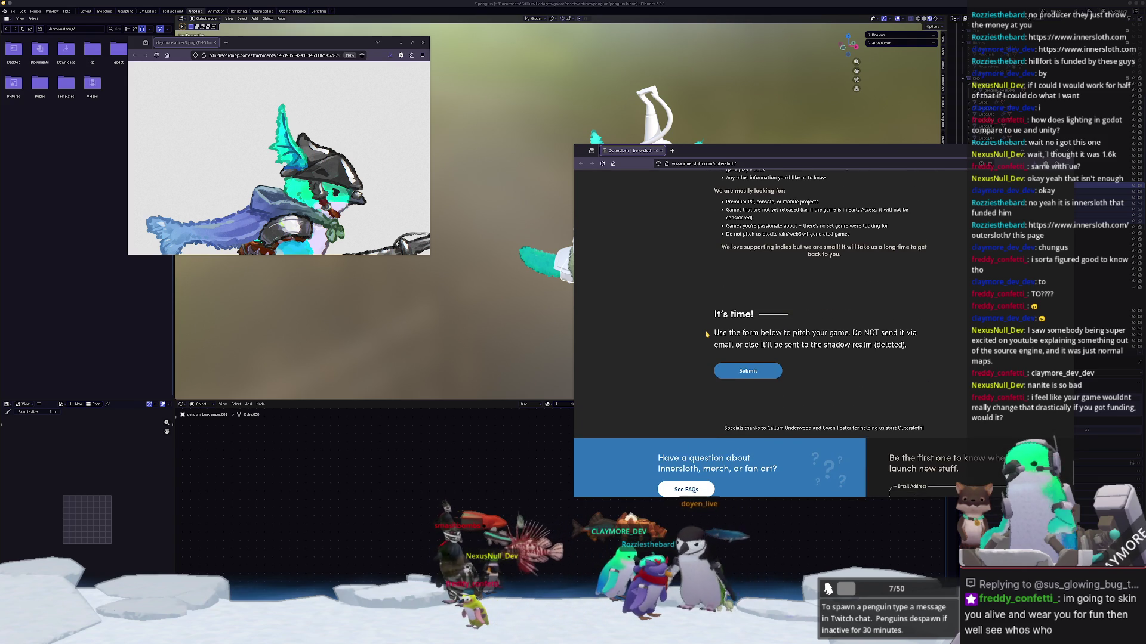
scroll(706, 334, "down", 3)
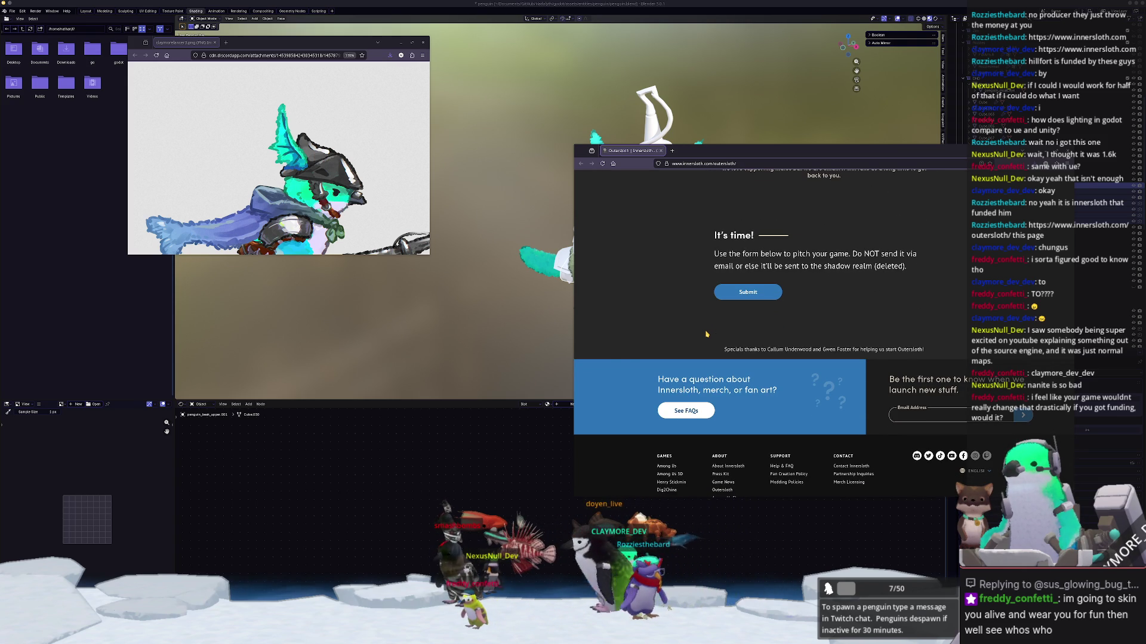
scroll(618, 361, "down", 2)
scroll(618, 362, "up", 5)
Step: Save the Outersloth tab as a bookmark with Bookmark Tab…, then return to Blender
right_click(629, 153)
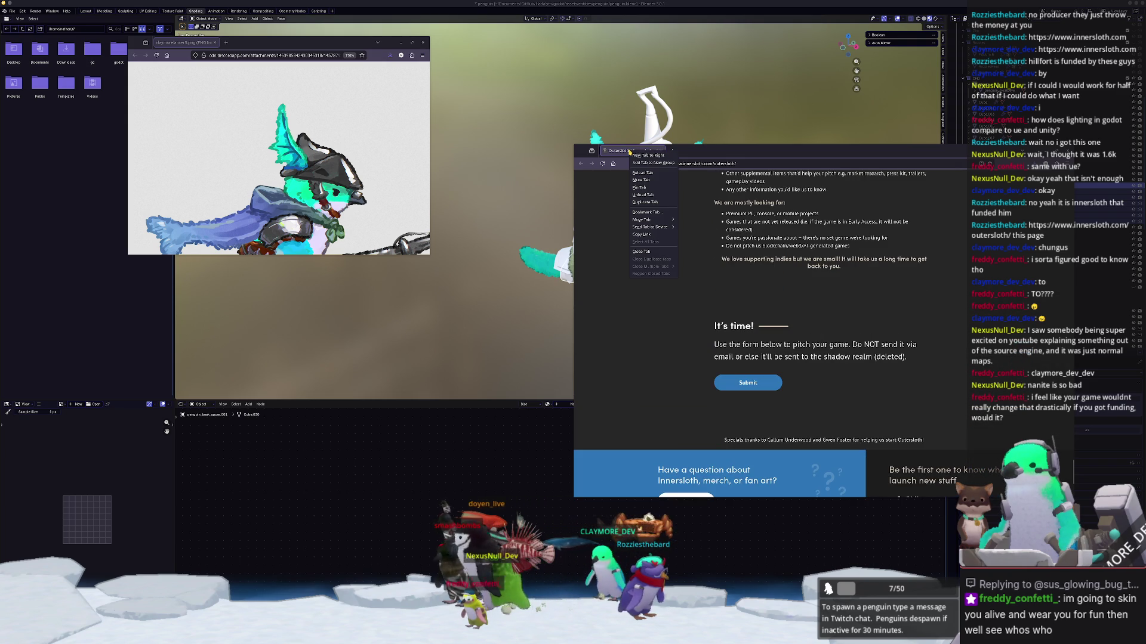
left_click(644, 213)
left_click(891, 310)
scroll(672, 405, "up", 2)
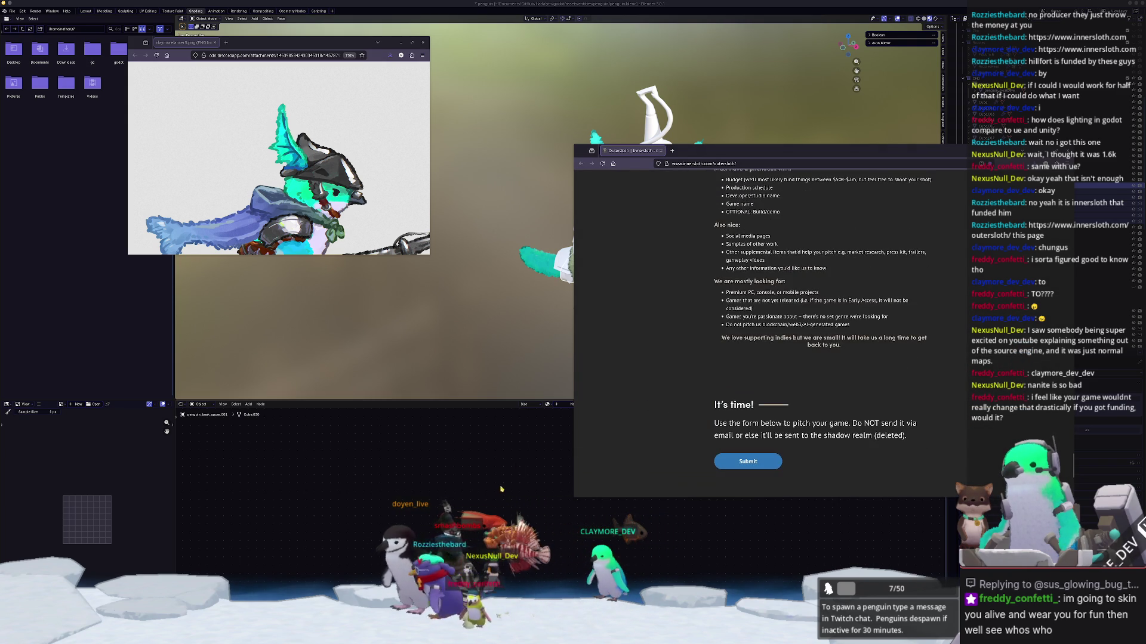
left_click(512, 479)
Step: Select Plane.017 and step up through the armor objects above it
middle_click_drag(931, 119, 911, 58)
left_click(1003, 276)
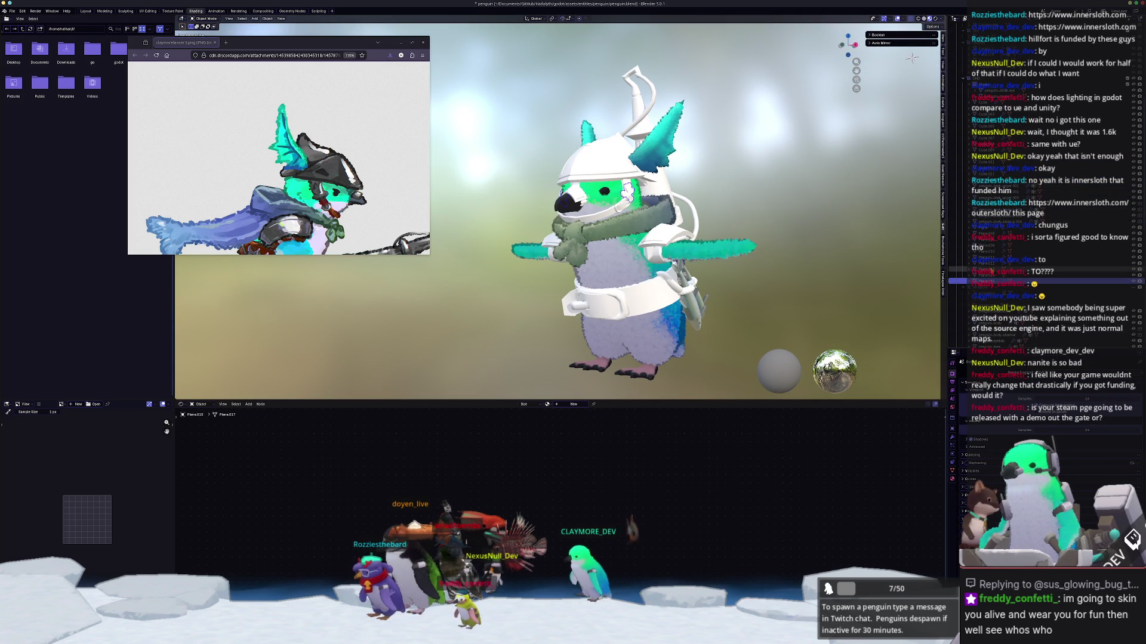
key("Up")
key("Up")
key("Up")
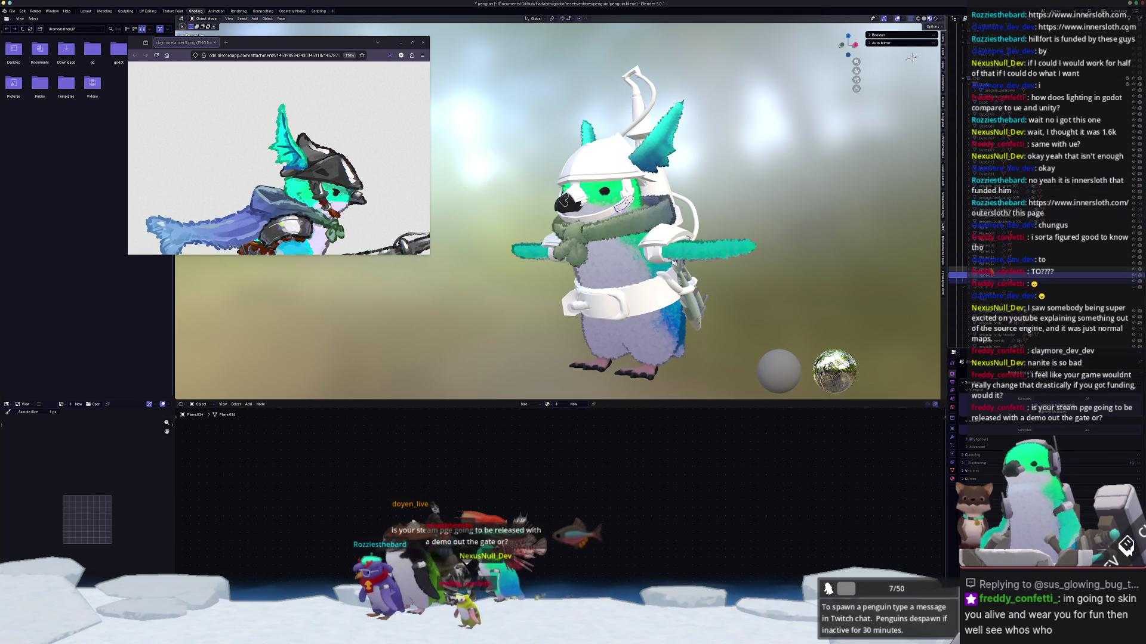
key("Up")
key("Up")
key("Up")
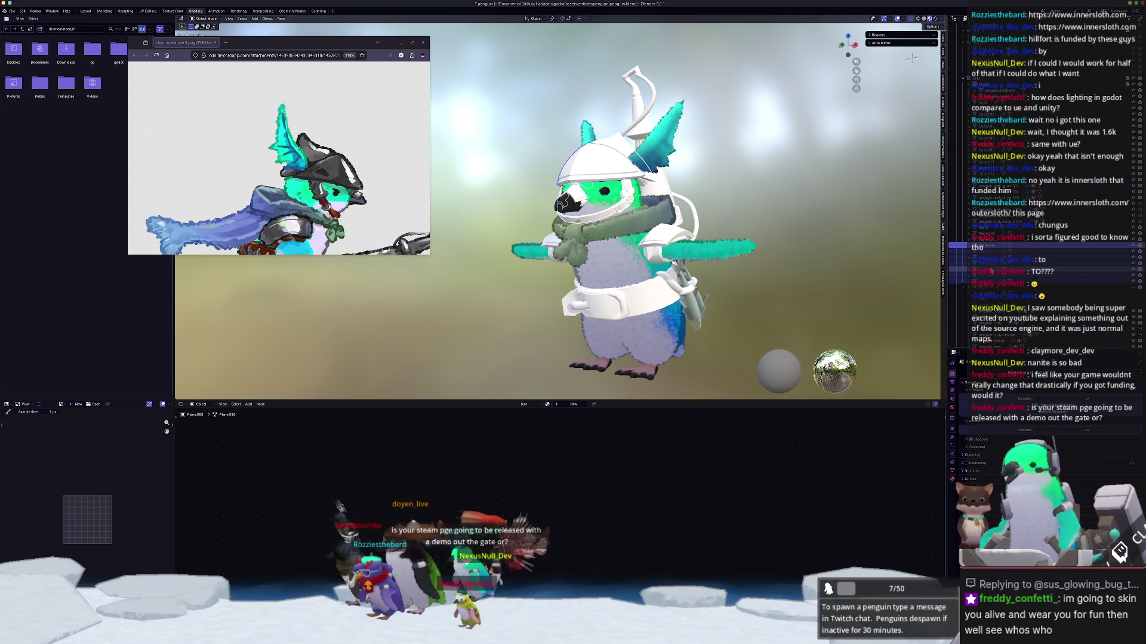
key("Up")
key("Up")
key("Up")
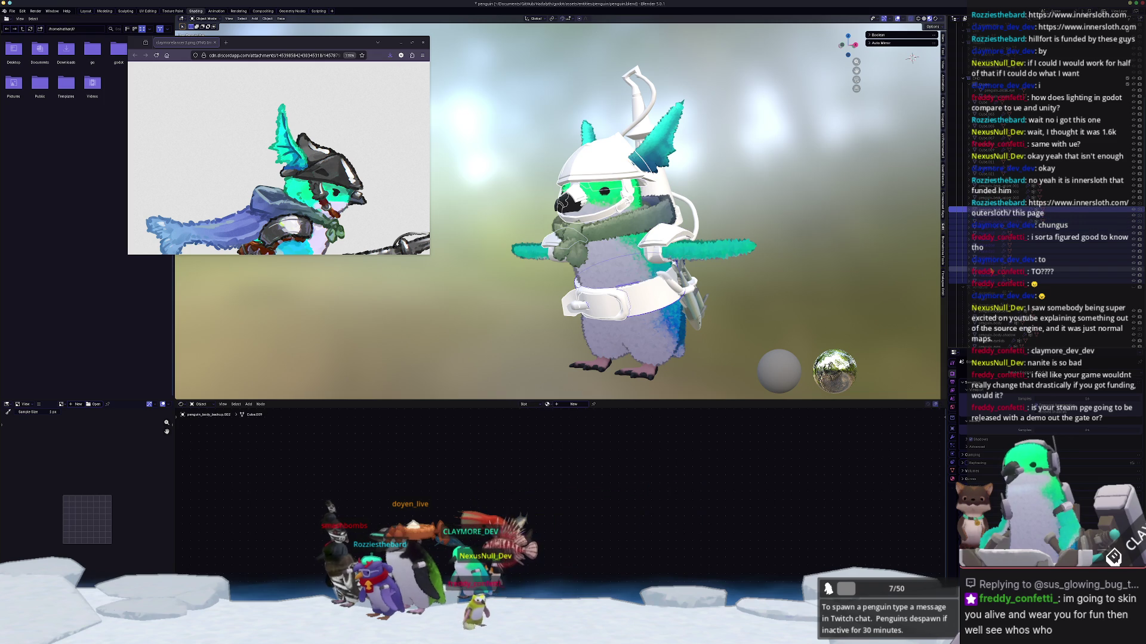
key("Up")
key("Up")
key("Up")
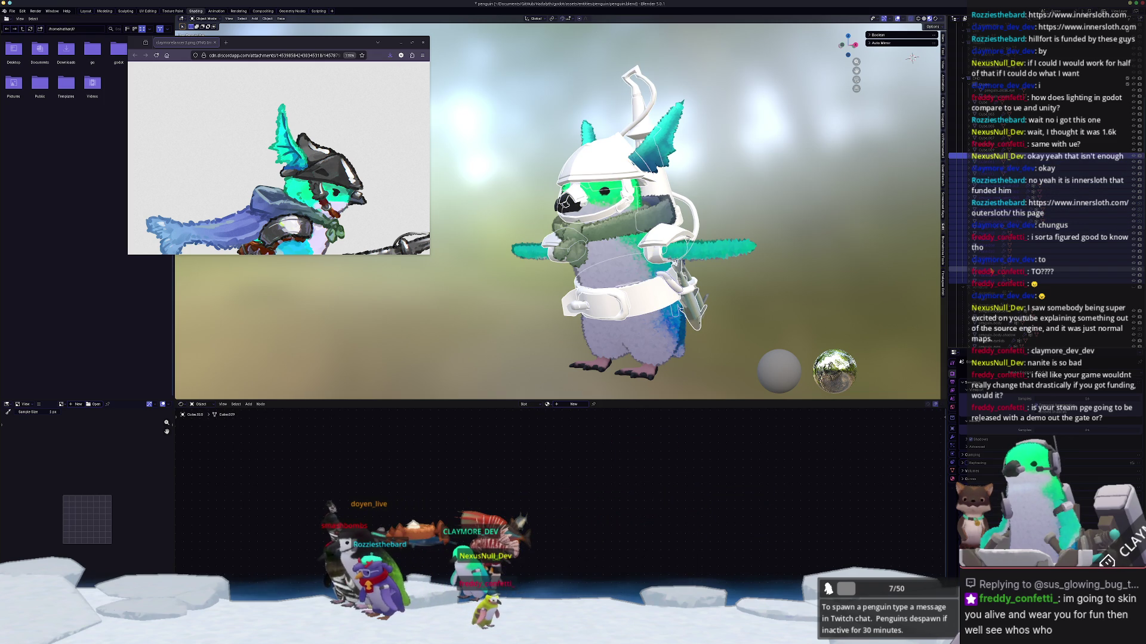
key("Up")
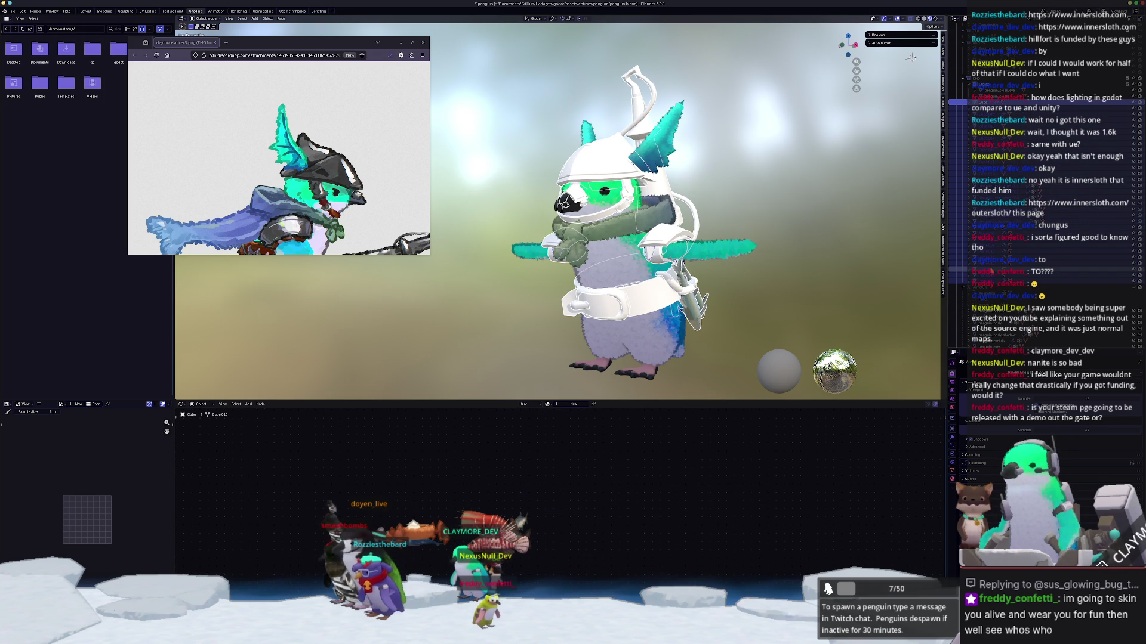
middle_click_drag(912, 57, 799, 249)
Step: Test the armor placement along X, then convert the armor pieces to mesh
key("g")
key("x")
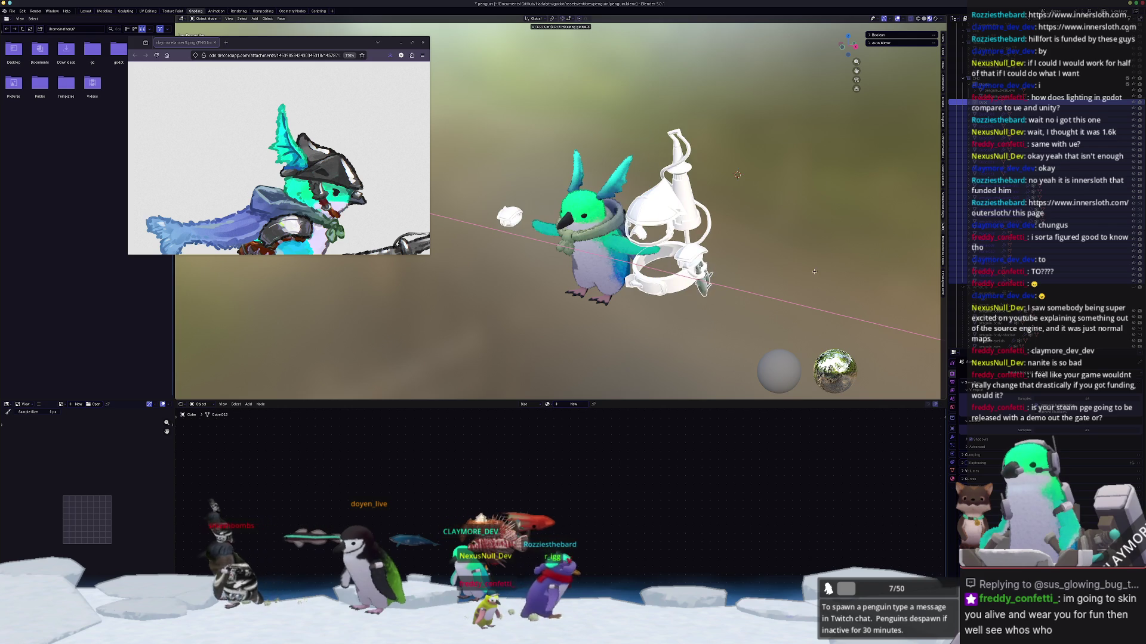
left_click(749, 269)
right_click(749, 262)
left_click(749, 262)
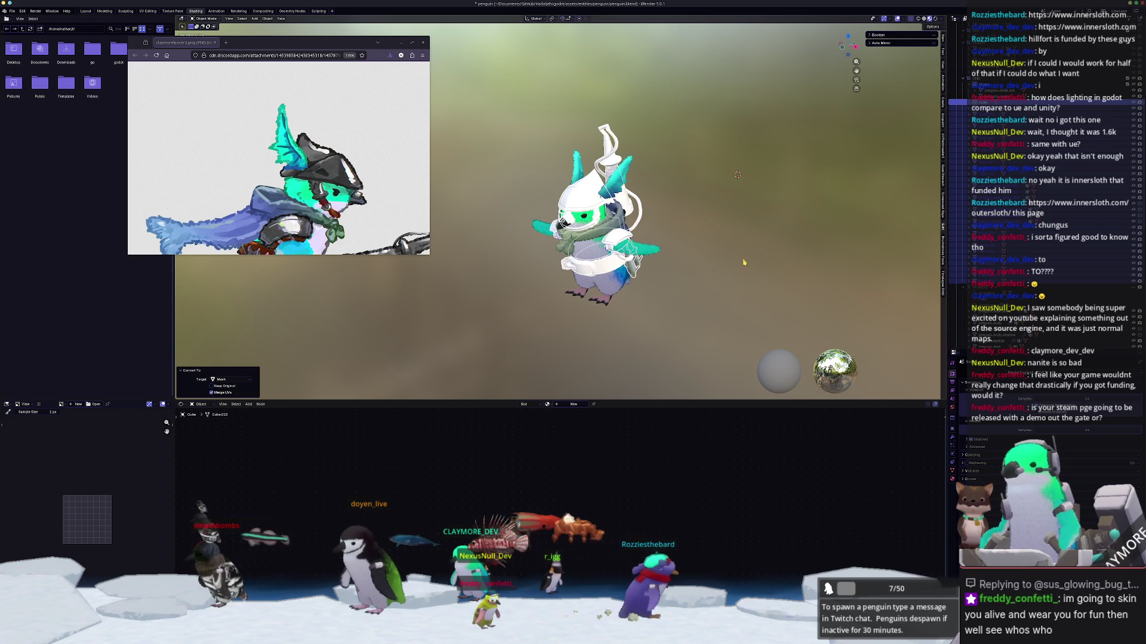
scroll(748, 263, "up", 6)
mouse_move(749, 263)
middle_mouse_down()
mouse_move(477, 192)
mouse_move(655, 320)
mouse_move(751, 287)
mouse_move(637, 129)
mouse_move(695, 208)
middle_mouse_up()
scroll(732, 278, "up", 3)
Step: Rotate the lance 180° around its local Z and apply all its transforms
left_click(723, 247)
middle_click_drag(723, 247, 726, 245)
key("r")
key("z")
key("z")
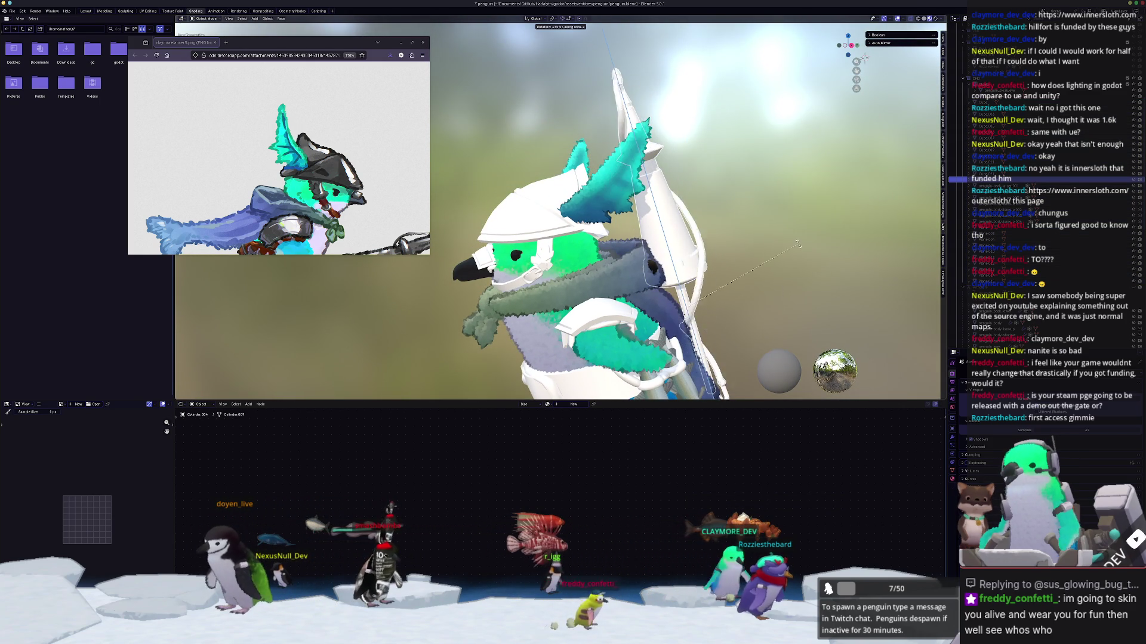
left_click(796, 268)
scroll(795, 268, "down", 4)
key("ctrl+a")
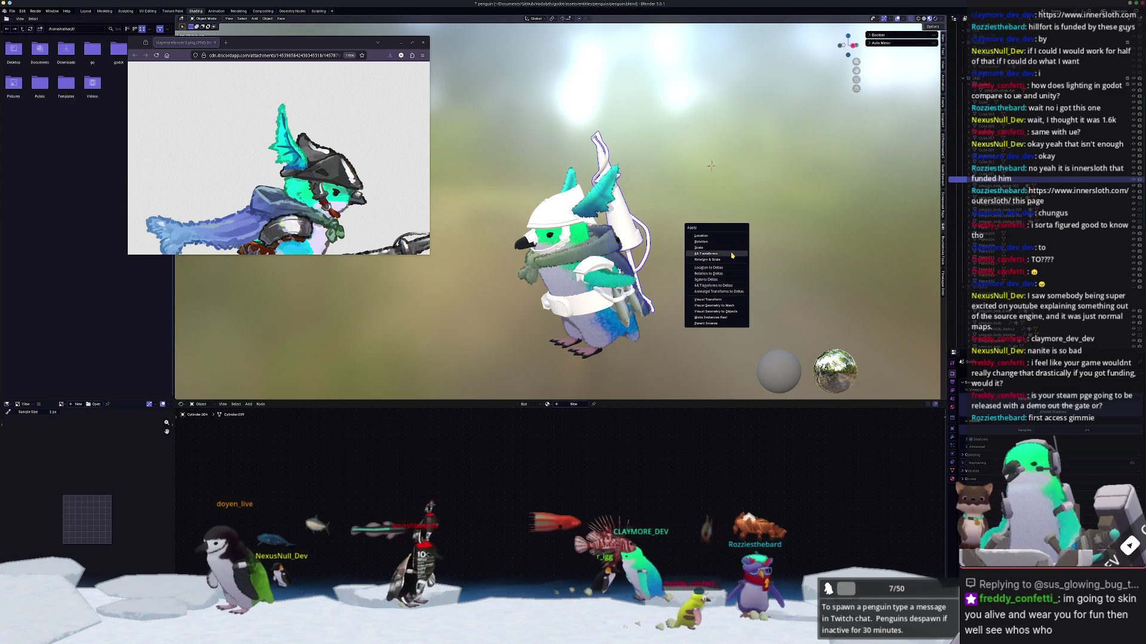
left_click(732, 255)
middle_click_drag(731, 255, 706, 269)
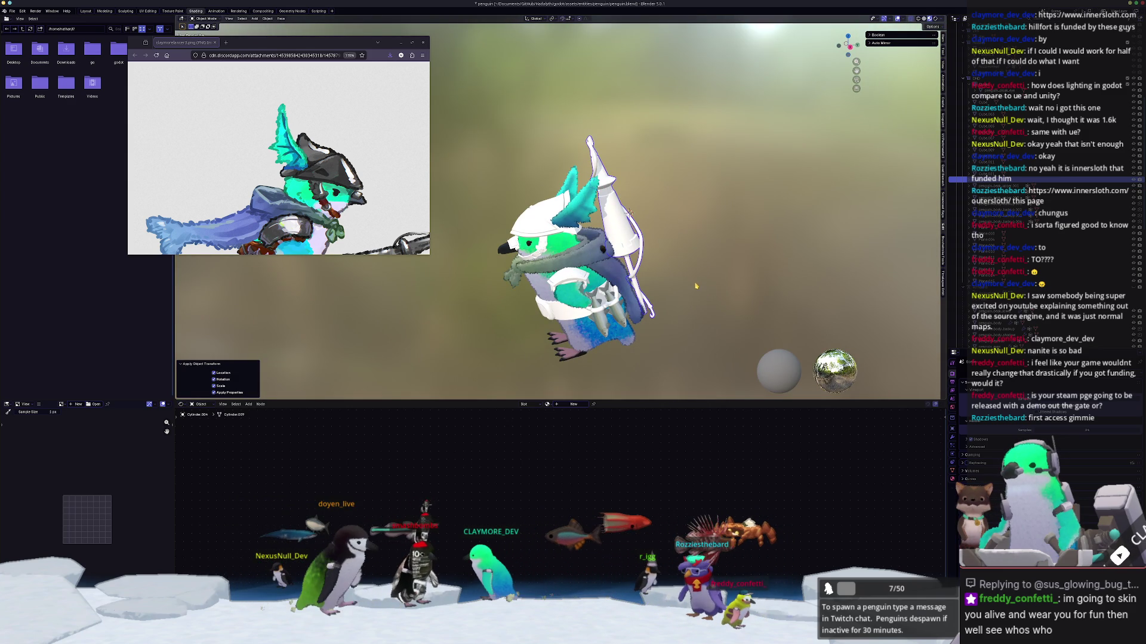
middle_click_drag(714, 288, 707, 275)
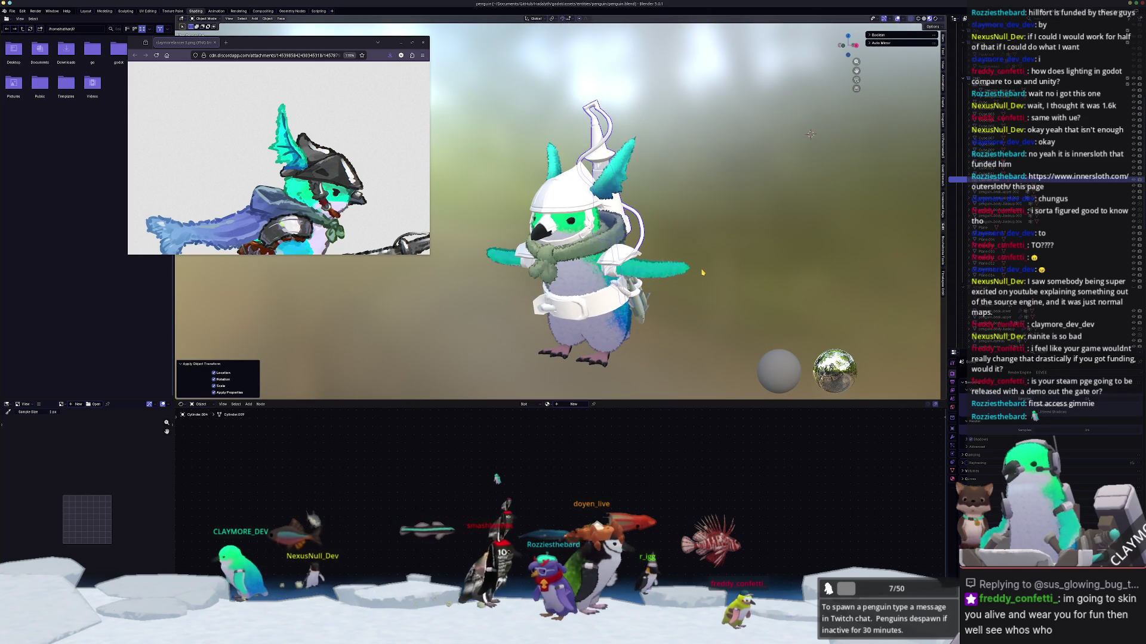
Step: Rename the lance to penguin_lance
key("F2")
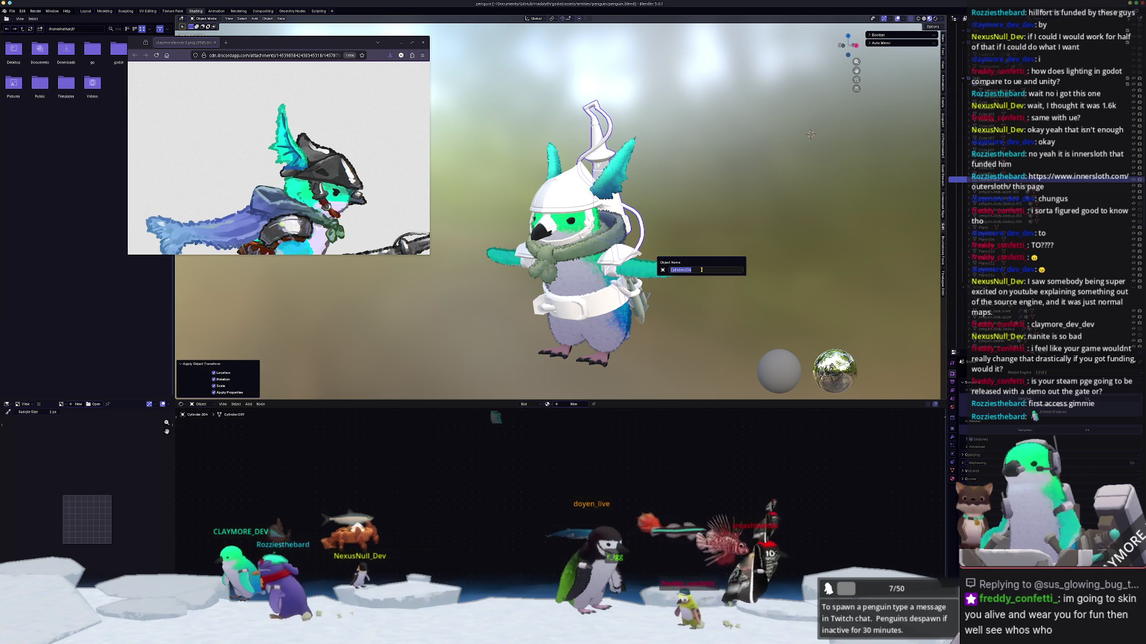
type("penguin")
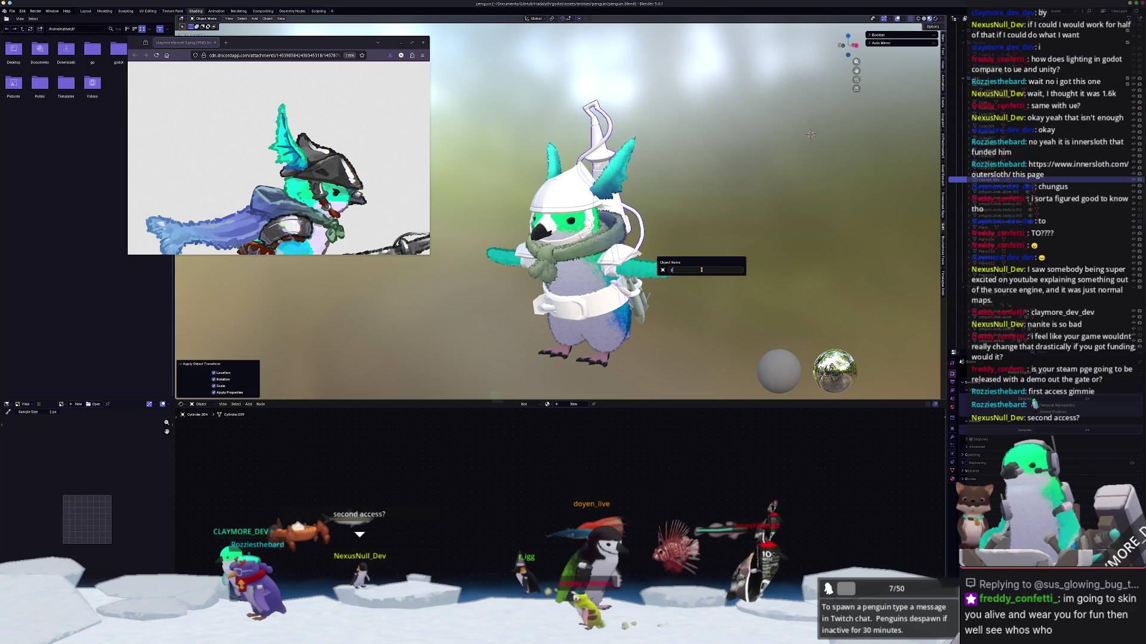
type("_lanc")
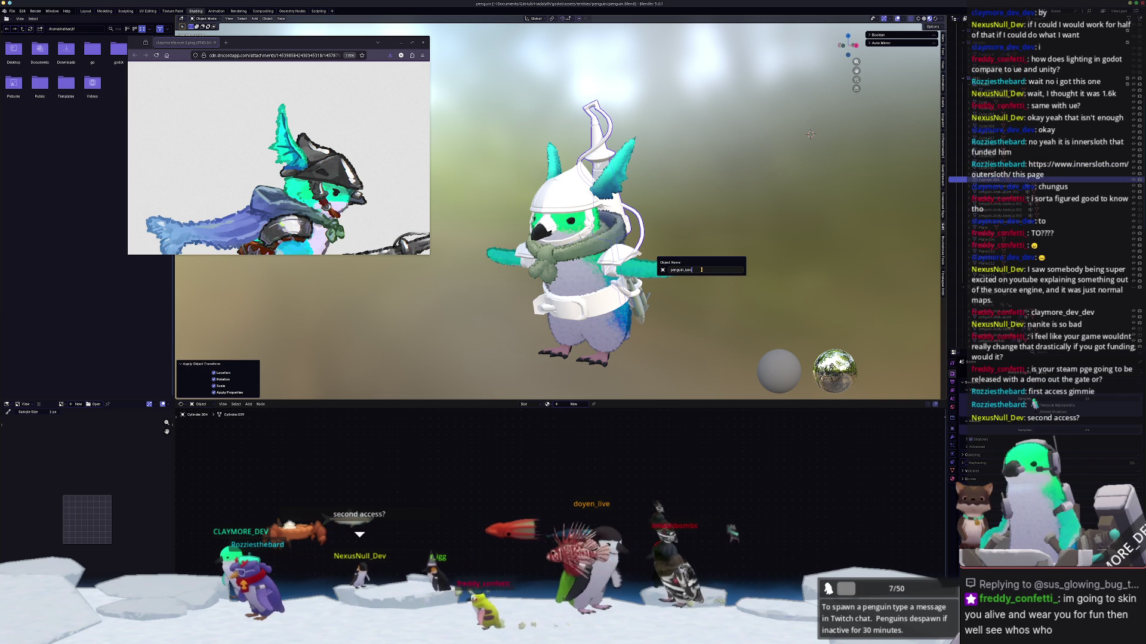
type("e")
key("Return")
middle_click_drag(683, 274, 699, 253)
key("h")
Step: Check the body armor pieces, then select the penguin fur and hide it
scroll(700, 253, "up", 2)
left_click(621, 263)
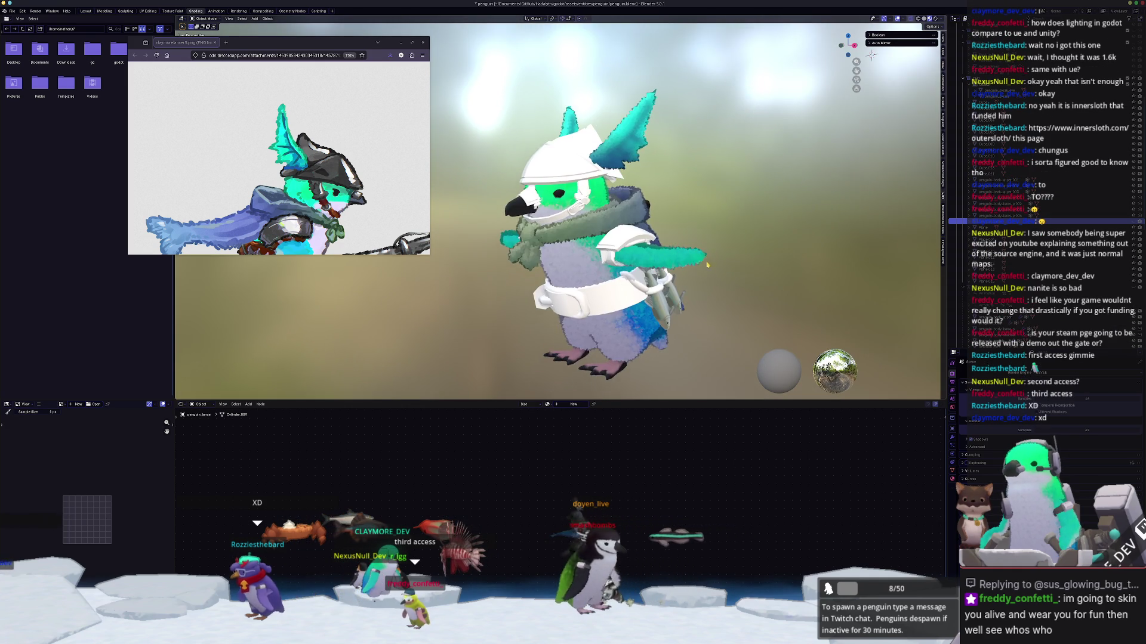
scroll(644, 273, "up", 1)
scroll(644, 273, "up", 3)
mouse_move(645, 273)
middle_mouse_down()
mouse_move(690, 242)
mouse_move(584, 195)
mouse_move(555, 239)
middle_mouse_up()
left_click(674, 251)
left_click(689, 242)
left_click(597, 203)
left_click(558, 241)
left_click(562, 244)
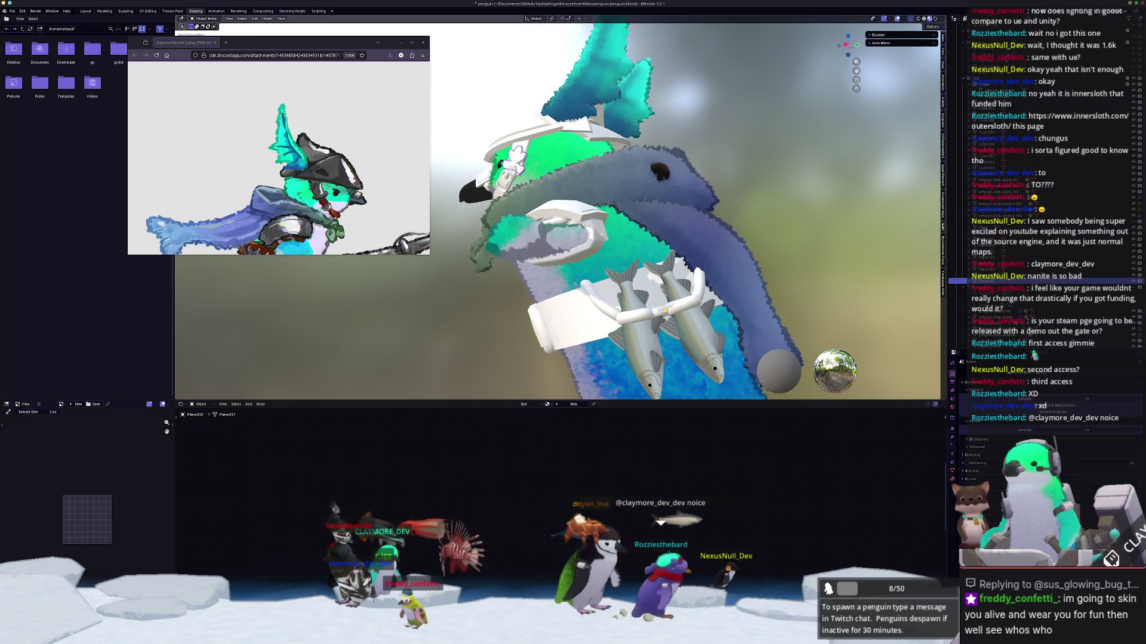
key("KP_1")
left_click(751, 253)
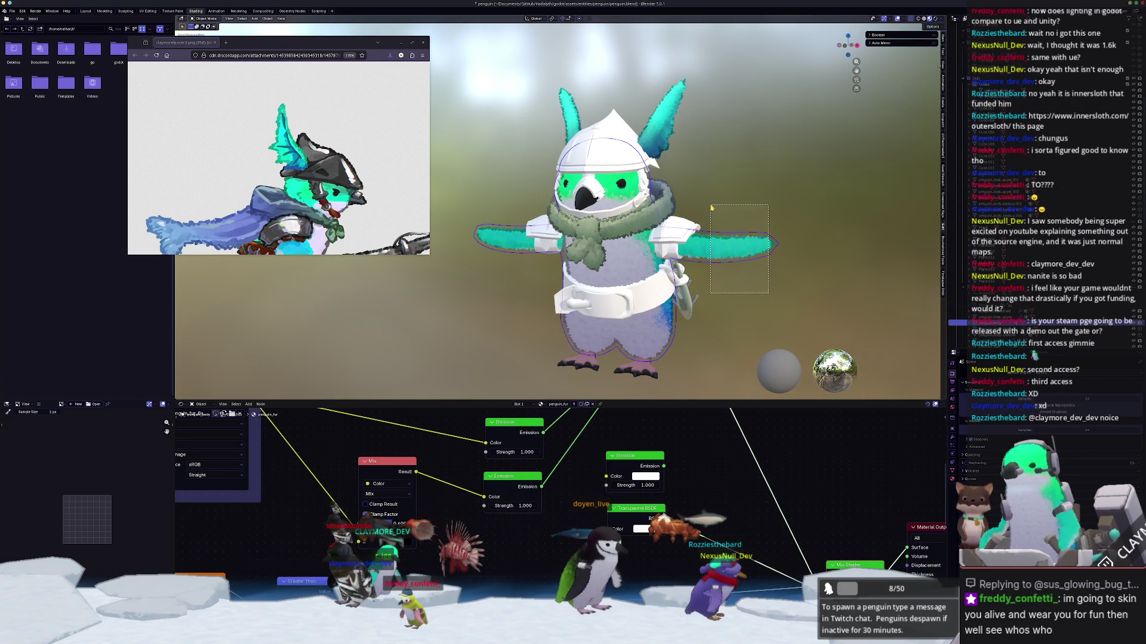
key("h")
Step: Box-select the shoulder pads and bring up their object context menu
scroll(755, 244, "up", 3)
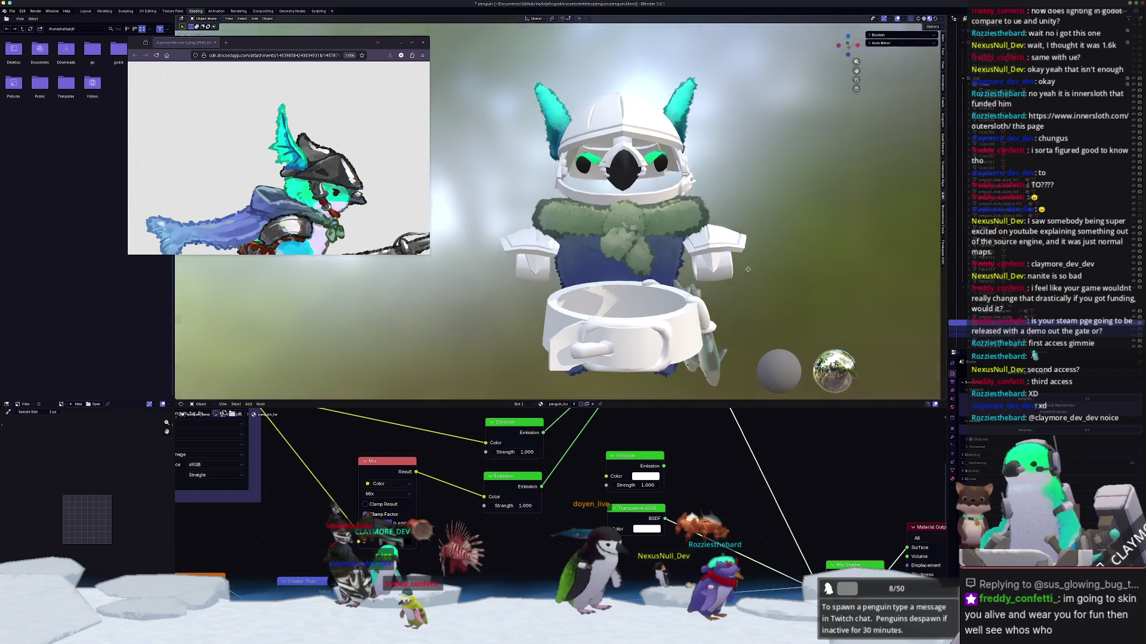
left_click_drag(703, 240, 704, 241)
right_click(767, 234)
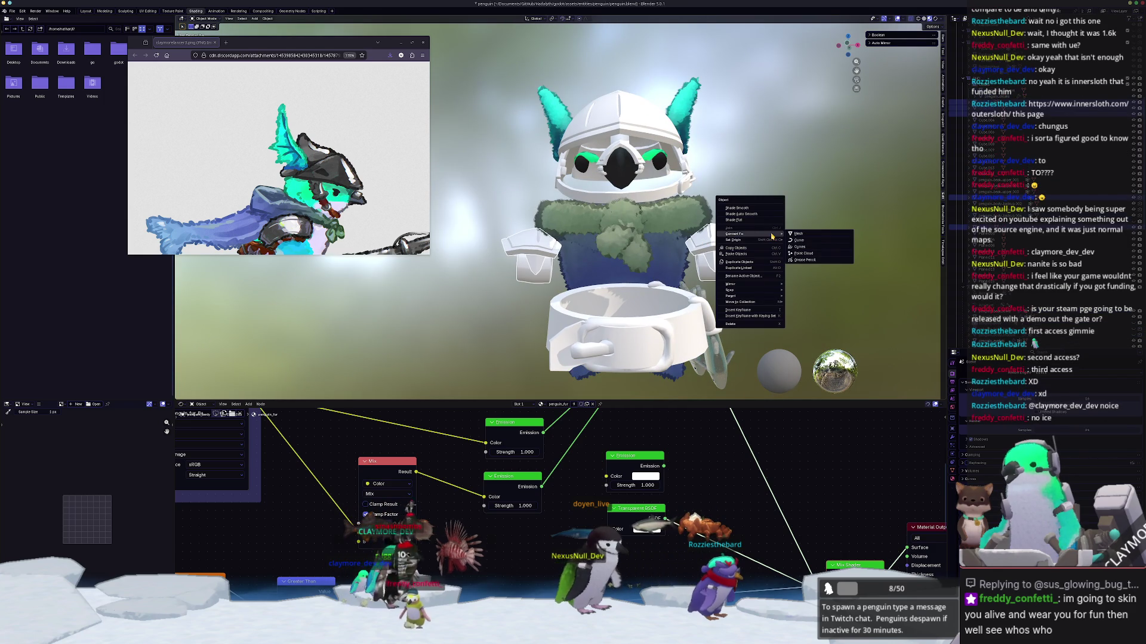
Step: Convert the shoulder pads to mesh and apply all their transforms
left_click(799, 234)
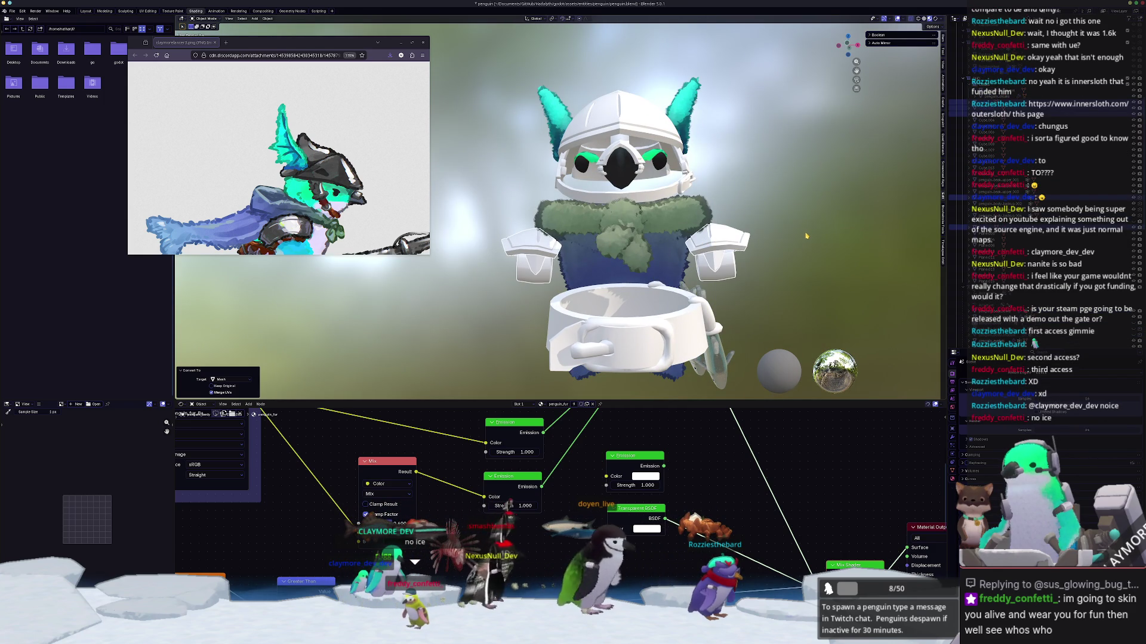
left_click(728, 274)
key("ctrl+a")
left_click(731, 273)
middle_click_drag(731, 273, 686, 274)
Step: Select through the head parts: face mask, beak clip, upper beak pieces and penguin_dnd_cloak
scroll(610, 193, "up", 3)
mouse_move(610, 194)
middle_mouse_down()
mouse_move(602, 143)
mouse_move(588, 191)
middle_mouse_up()
left_click(641, 161)
scroll(583, 119, "up", 2)
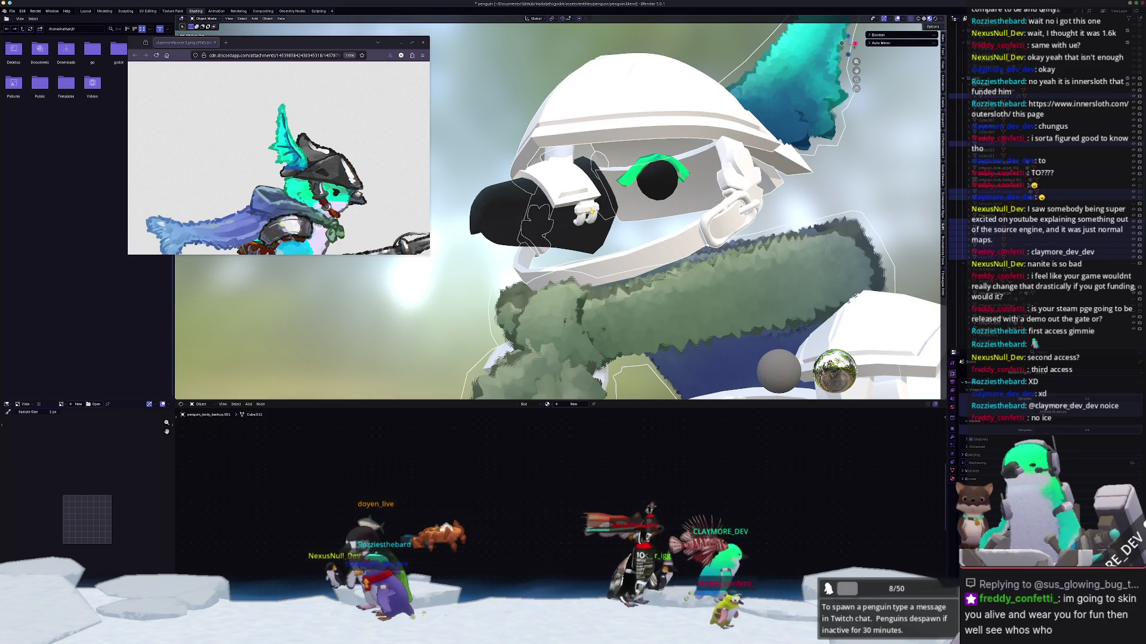
left_click(592, 211)
scroll(592, 211, "up", 2)
left_click(604, 182)
left_click(603, 178)
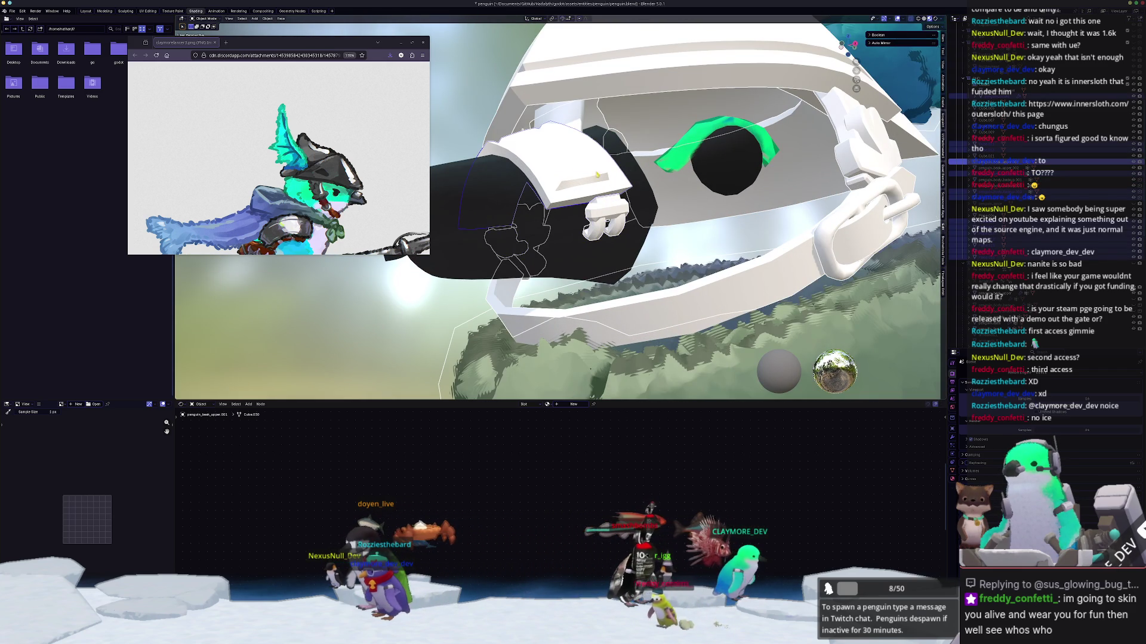
left_click(568, 122)
scroll(568, 123, "down", 3)
middle_click_drag(568, 123, 583, 114)
scroll(584, 115, "down", 4)
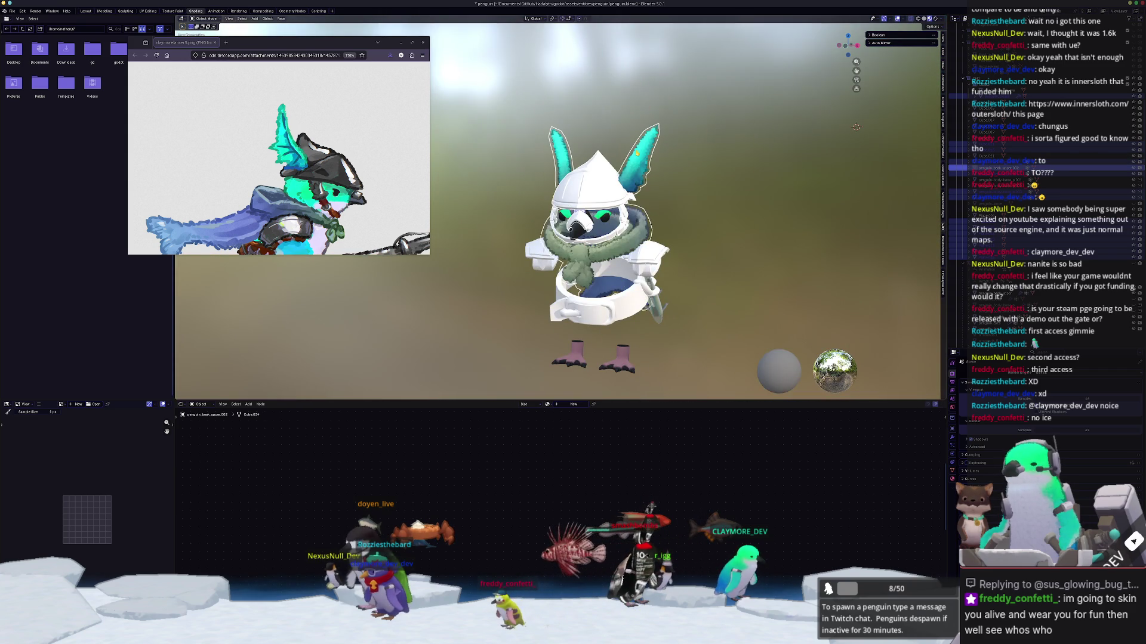
left_click(638, 154)
scroll(695, 188, "up", 1)
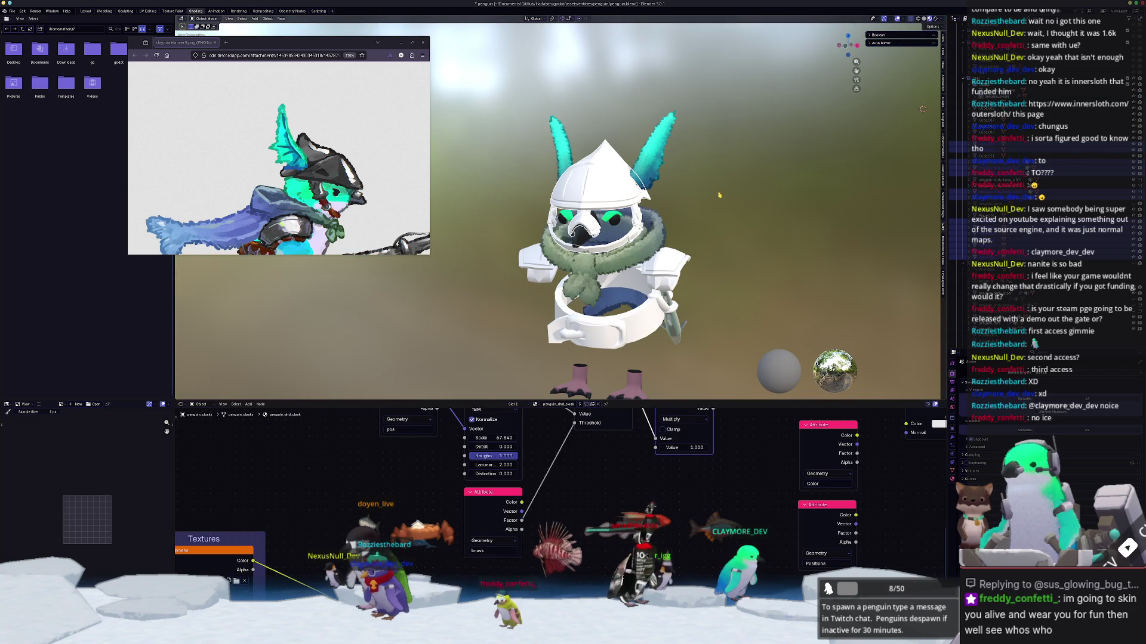
Step: Convert the helmet to mesh and apply all its transforms
key("g")
key("z")
right_click(704, 150)
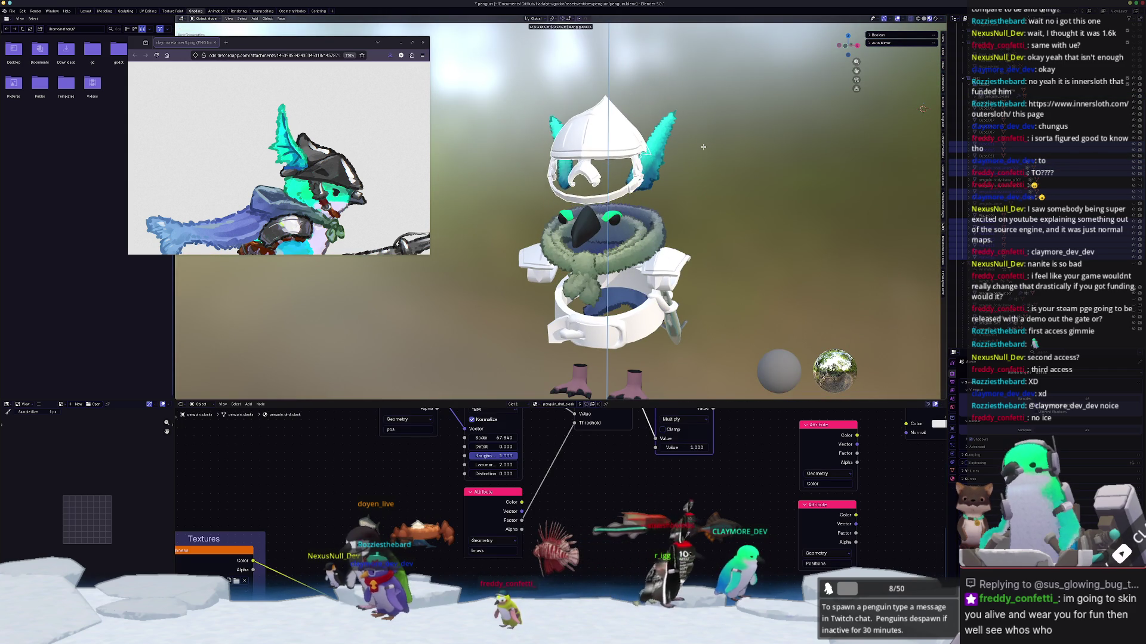
right_click(703, 150)
left_click(735, 148)
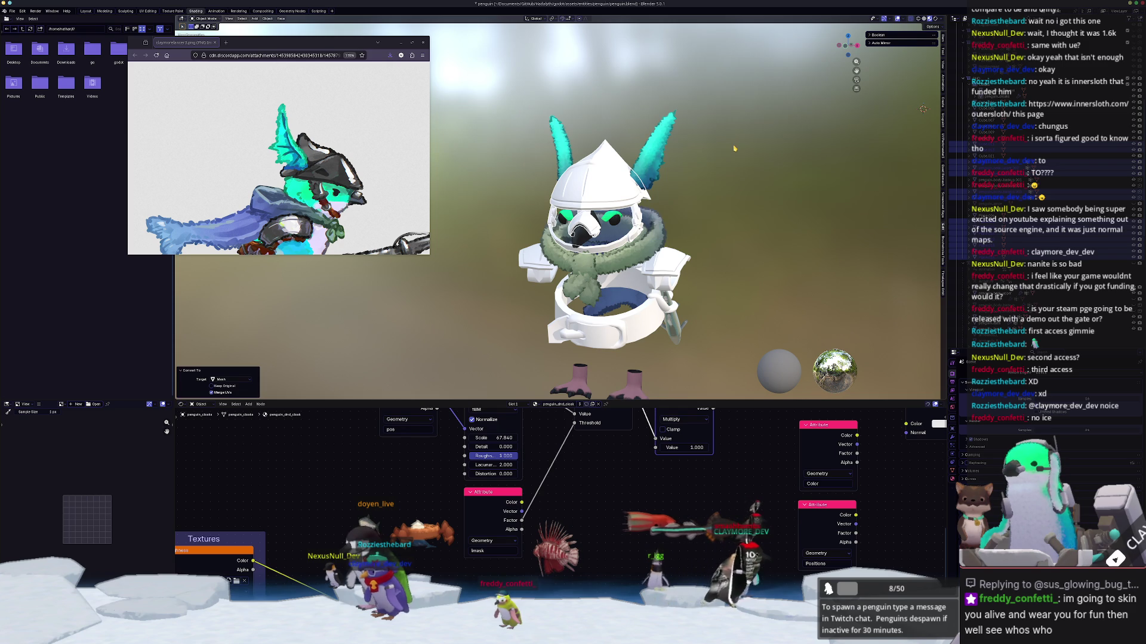
middle_click_drag(729, 190, 728, 174, "shift")
left_click(592, 172)
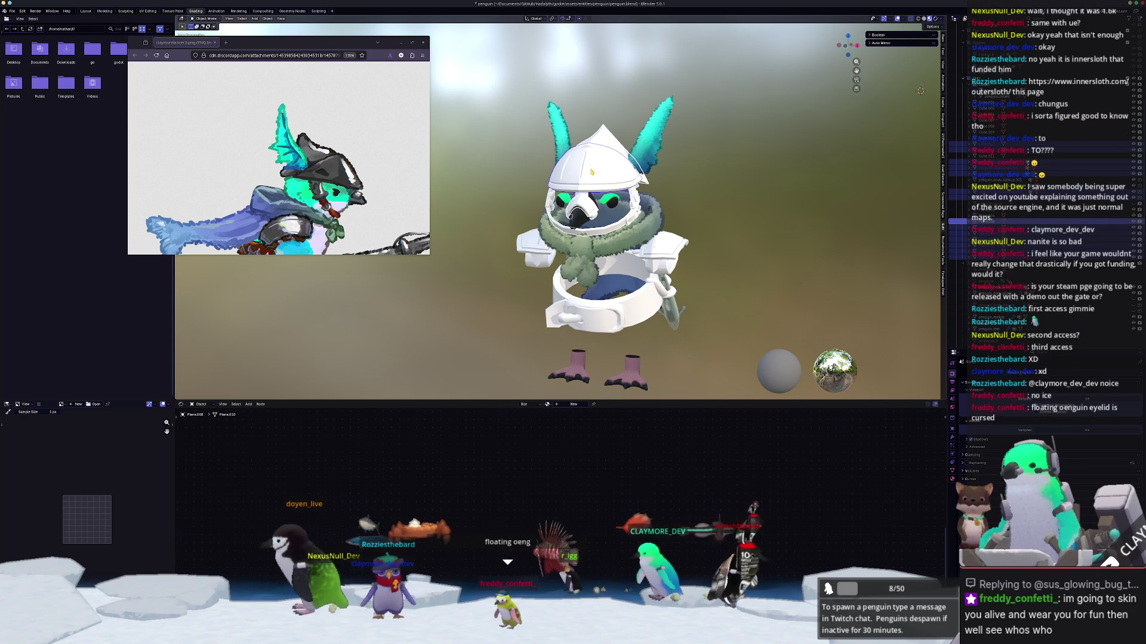
left_click(592, 172)
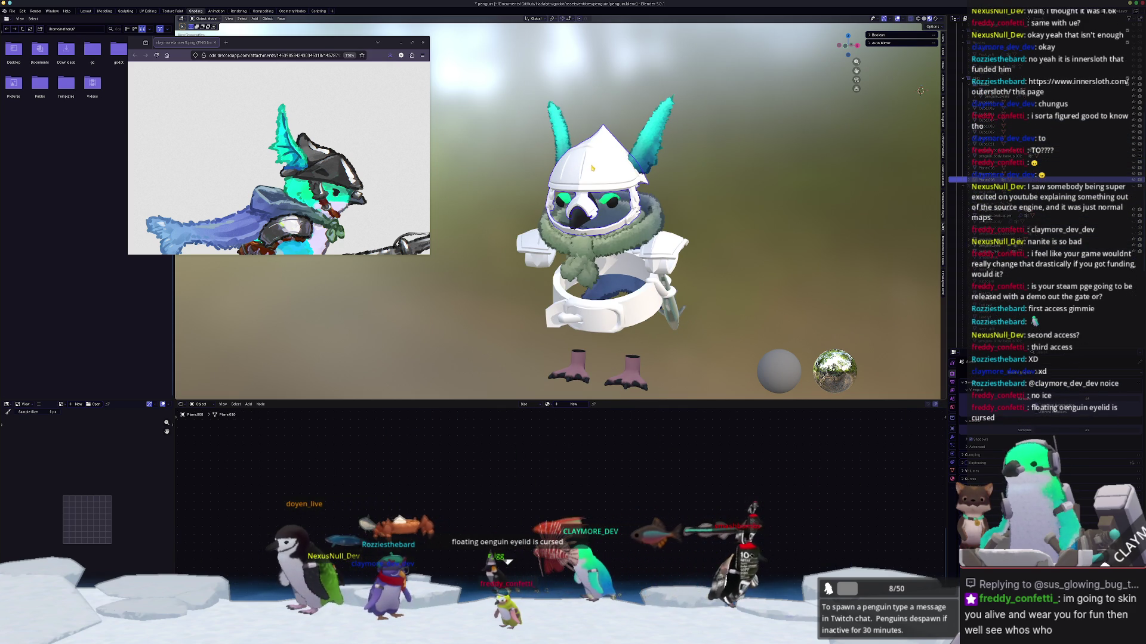
key("ctrl+a")
left_click(592, 170)
scroll(702, 269, "up", 3)
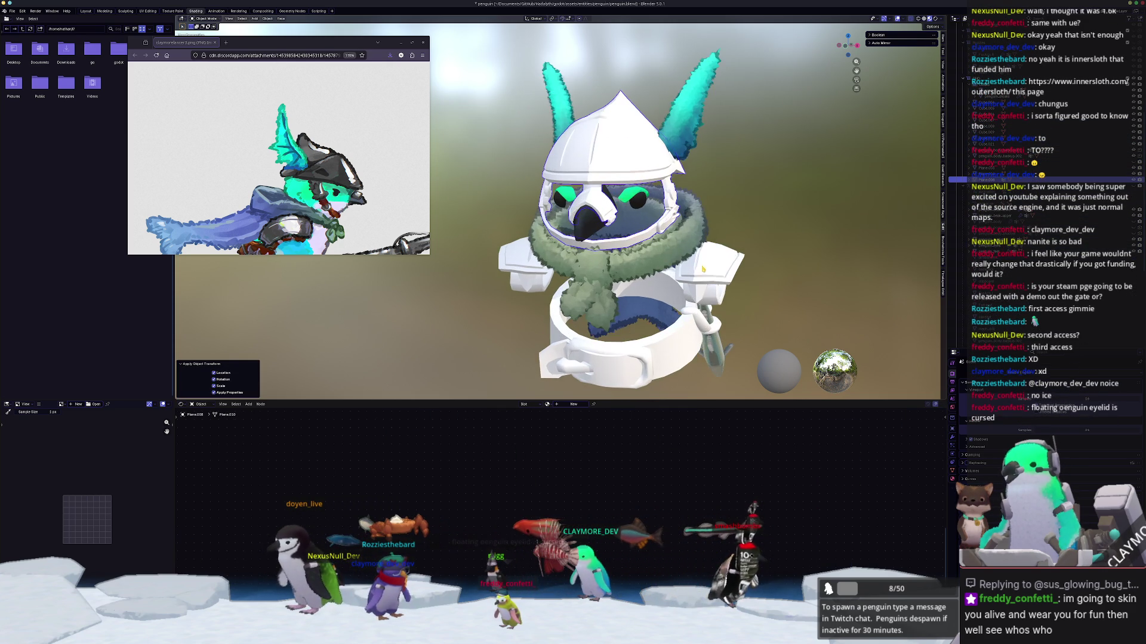
Step: Rename the shoulder pads to penguin_shoulders
middle_click_drag(702, 269, 673, 229, "shift")
left_click(673, 229)
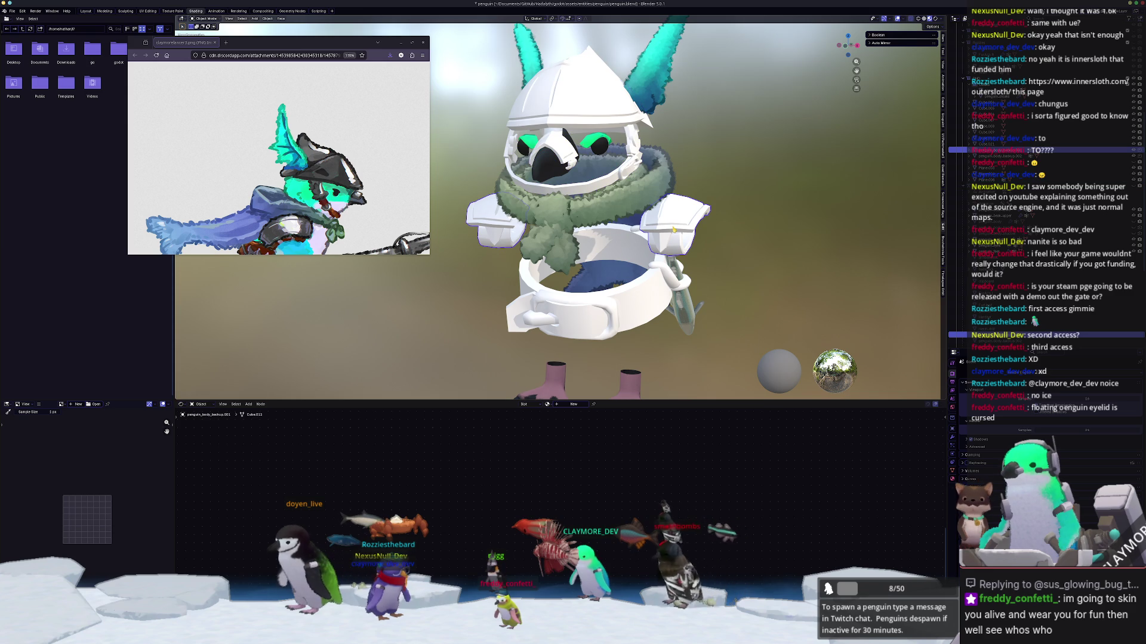
key("F2")
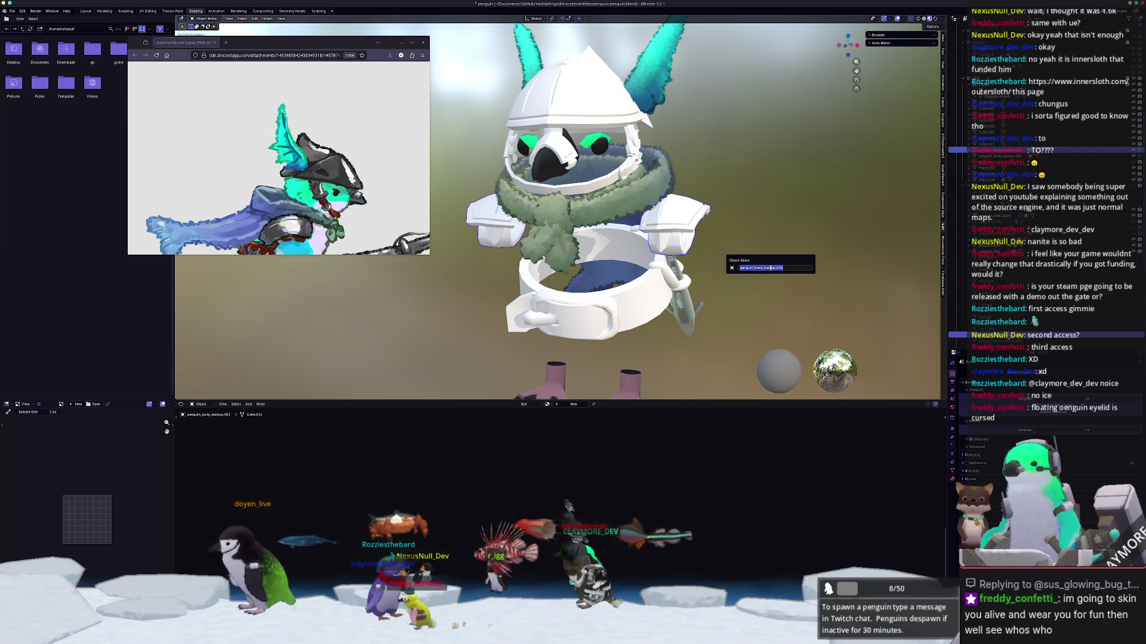
type("penguin")
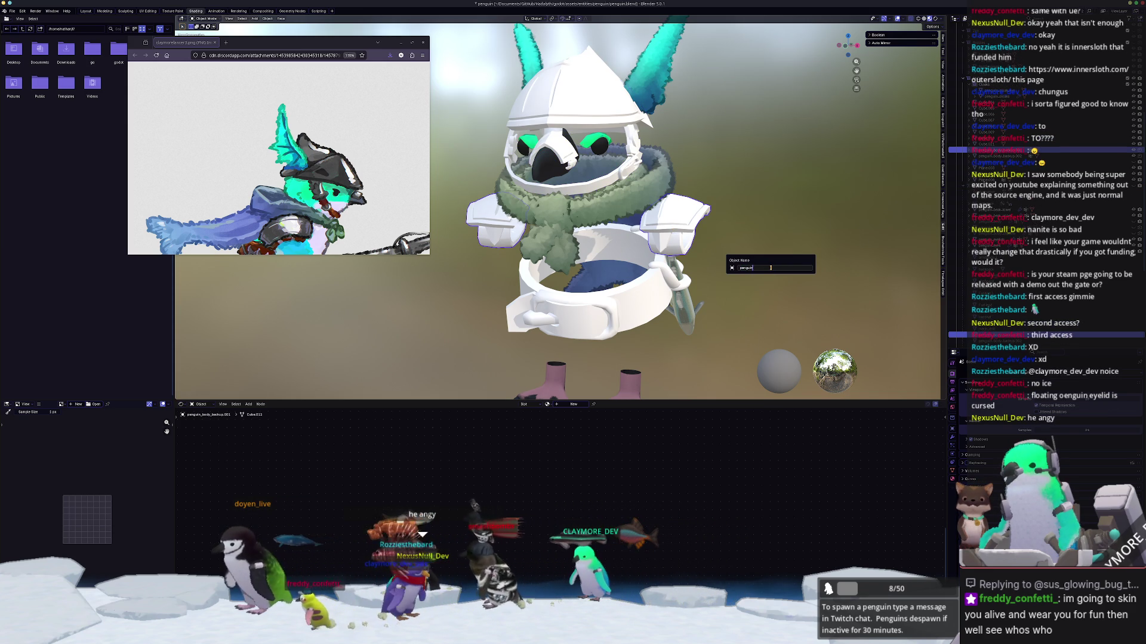
type("rs")
key("Return")
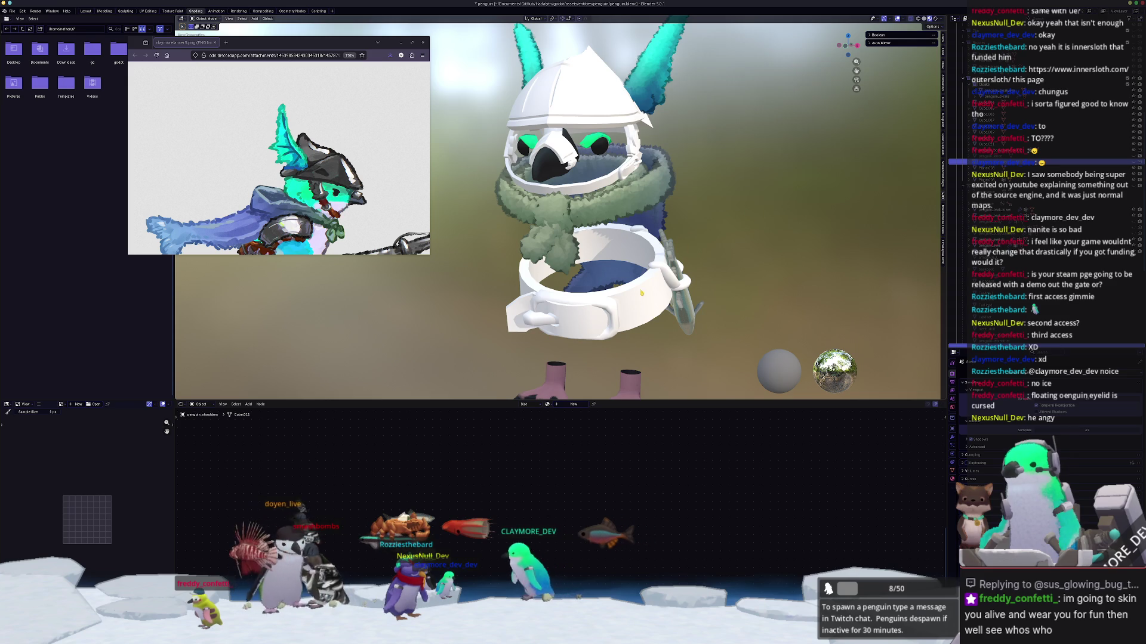
Step: Hide the cloak and cloak eye to expose the belt area
left_click(1015, 174)
middle_click_drag(657, 251, 604, 301)
left_click(688, 205)
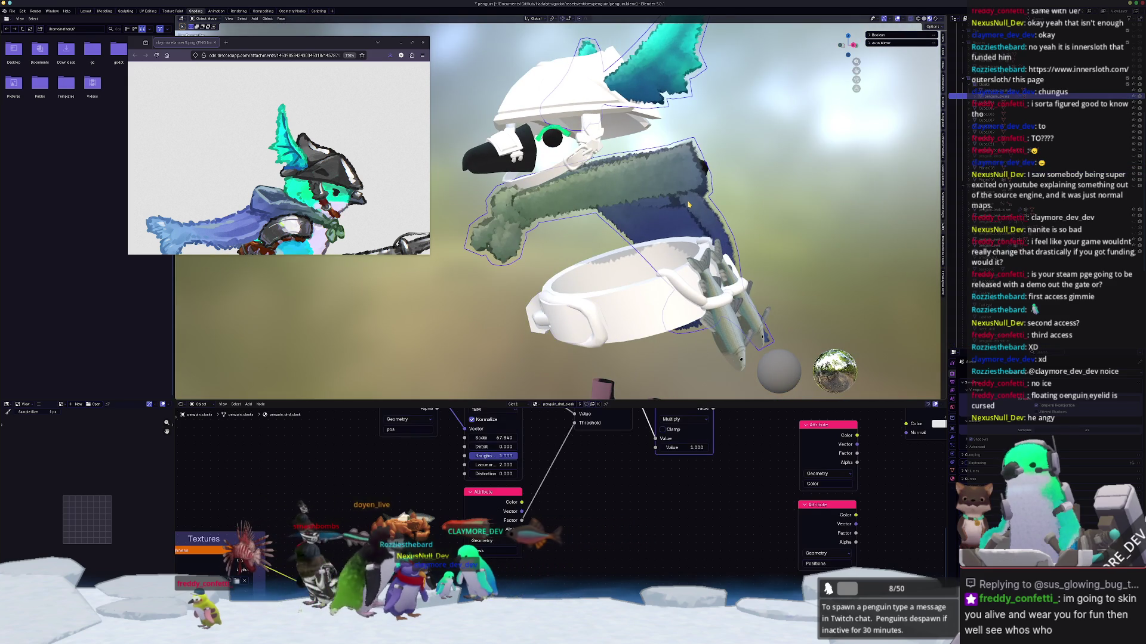
key("h")
scroll(665, 167, "down", 1)
key("alt+h")
mouse_move(674, 174)
middle_mouse_down()
mouse_move(688, 171)
mouse_move(718, 242)
middle_mouse_up()
left_click(686, 168)
key("h")
scroll(718, 242, "up", 2)
Step: Apply the transforms of the fish on the belt
left_click(717, 241)
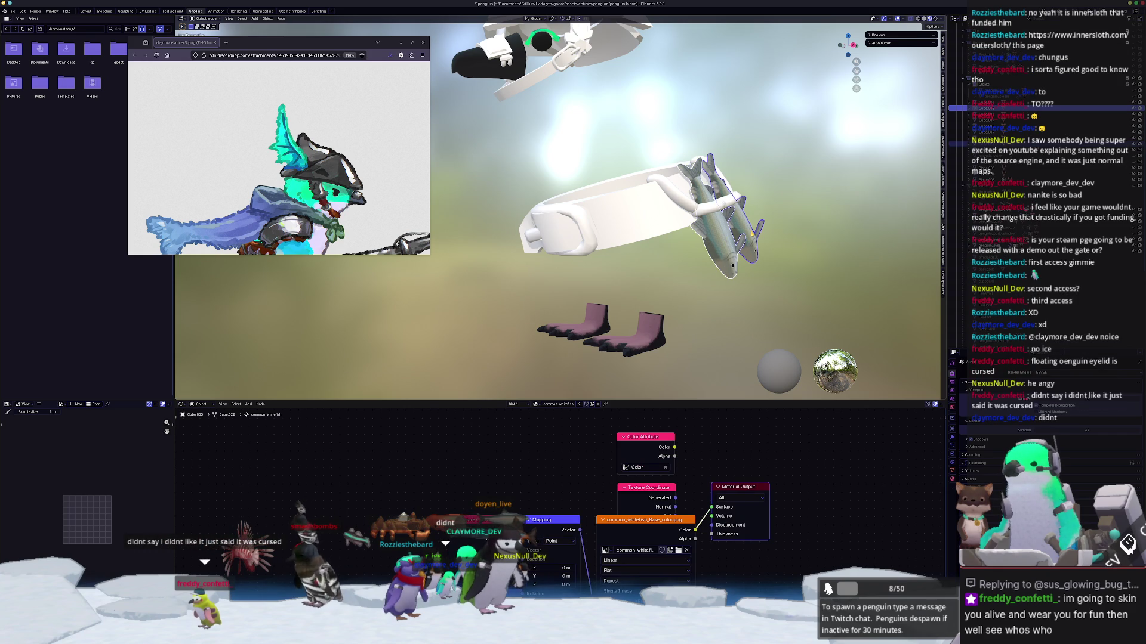
mouse_move(740, 244)
middle_mouse_down()
mouse_move(677, 252)
mouse_move(656, 200)
mouse_move(701, 207)
mouse_move(706, 189)
middle_mouse_up()
key("ctrl+a")
left_click(674, 253)
left_click(677, 252)
left_click(667, 213)
Step: Convert the belt to a mesh and rename it penguin_belt
left_click(657, 200)
right_click(706, 190)
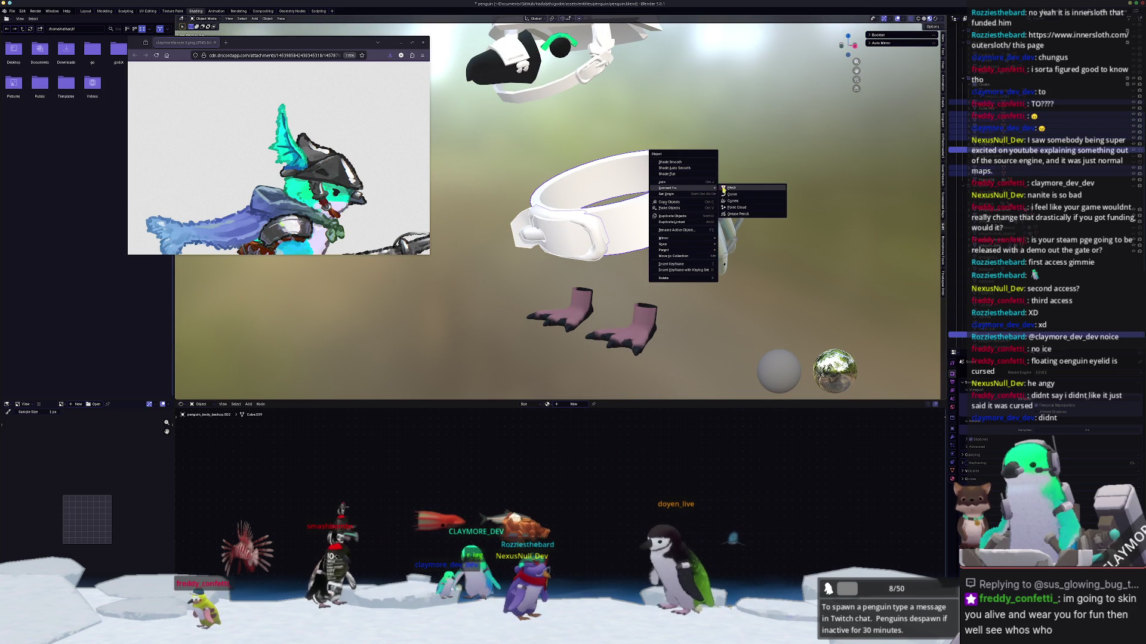
left_click(736, 189)
key("F2")
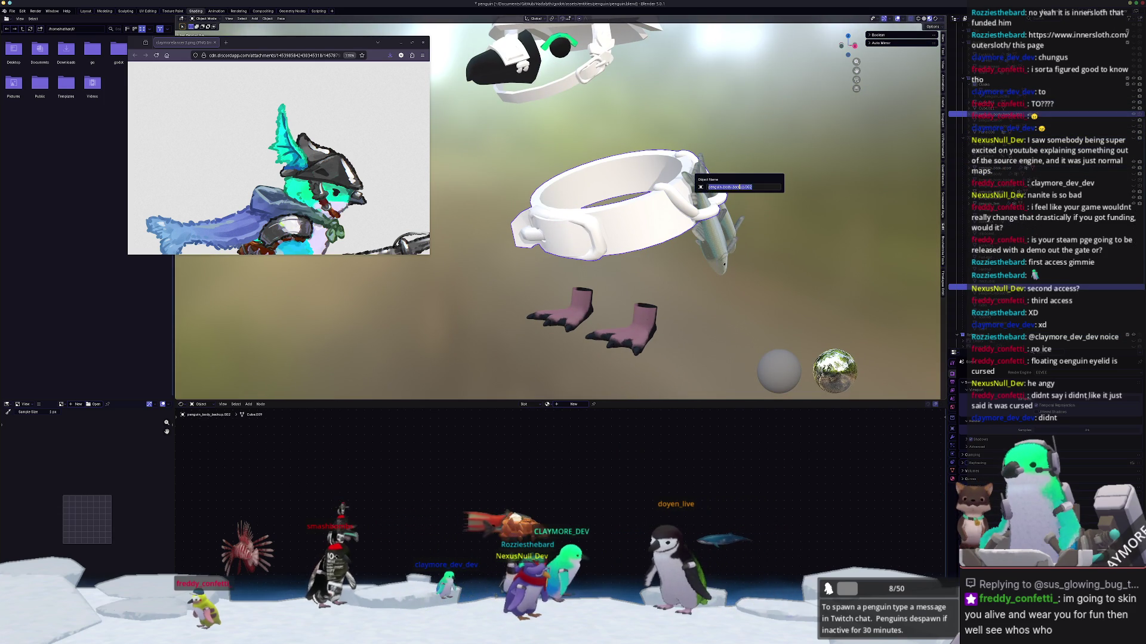
type("nguin_belt")
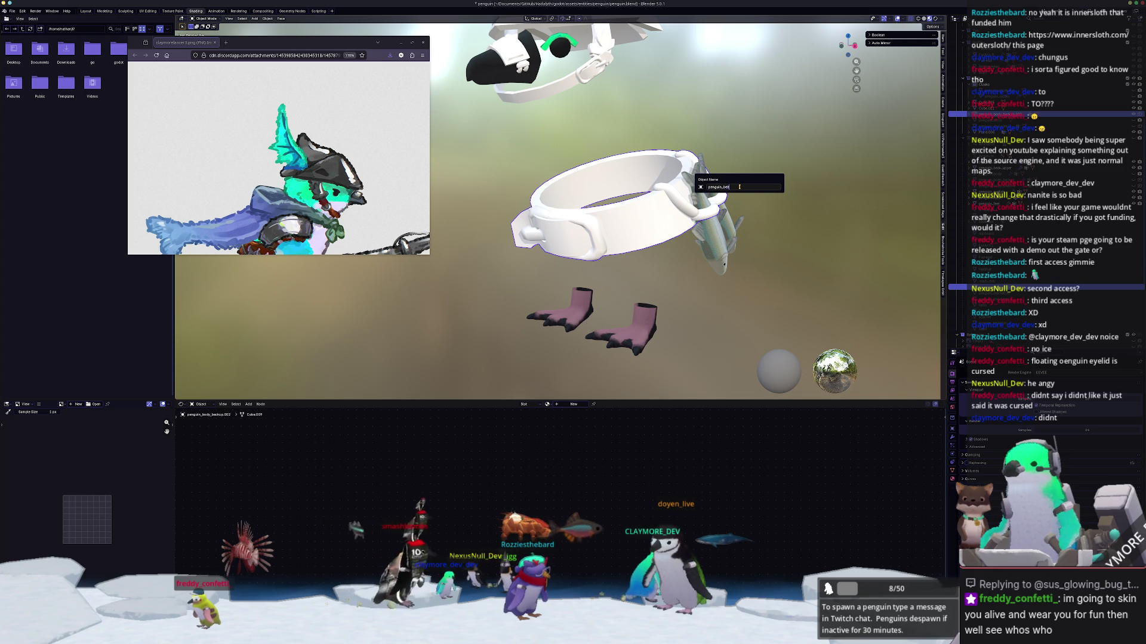
key("Return")
Step: Hide the hat and penguin_belt
scroll(676, 194, "down", 3)
left_click(592, 140)
key("h")
left_click(952, 288)
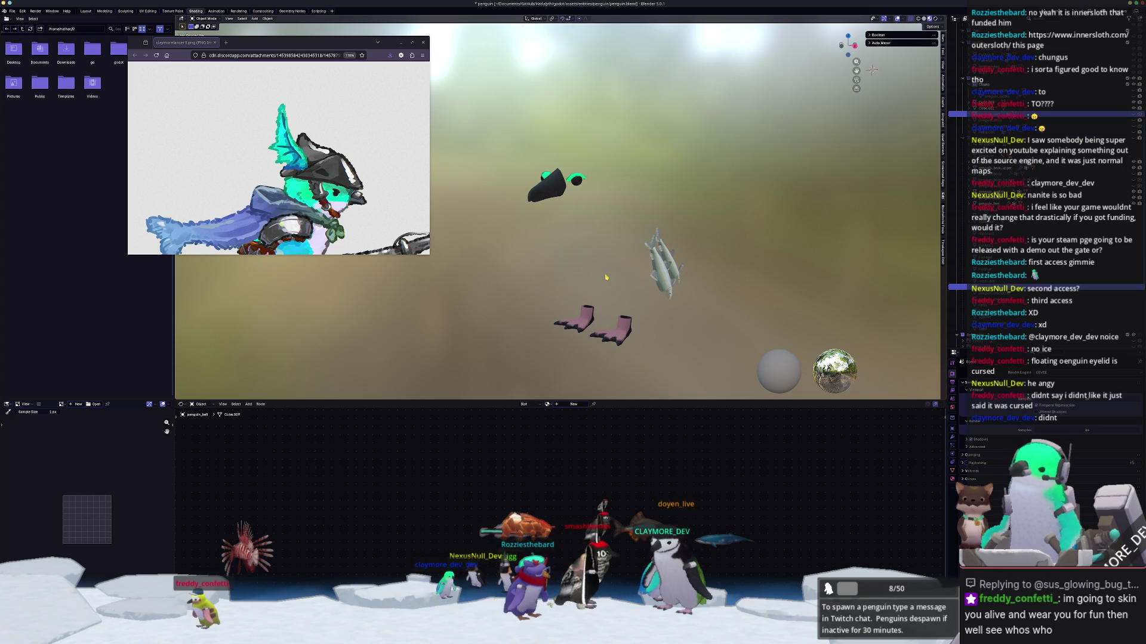
key("h")
scroll(1014, 167, "up", 3)
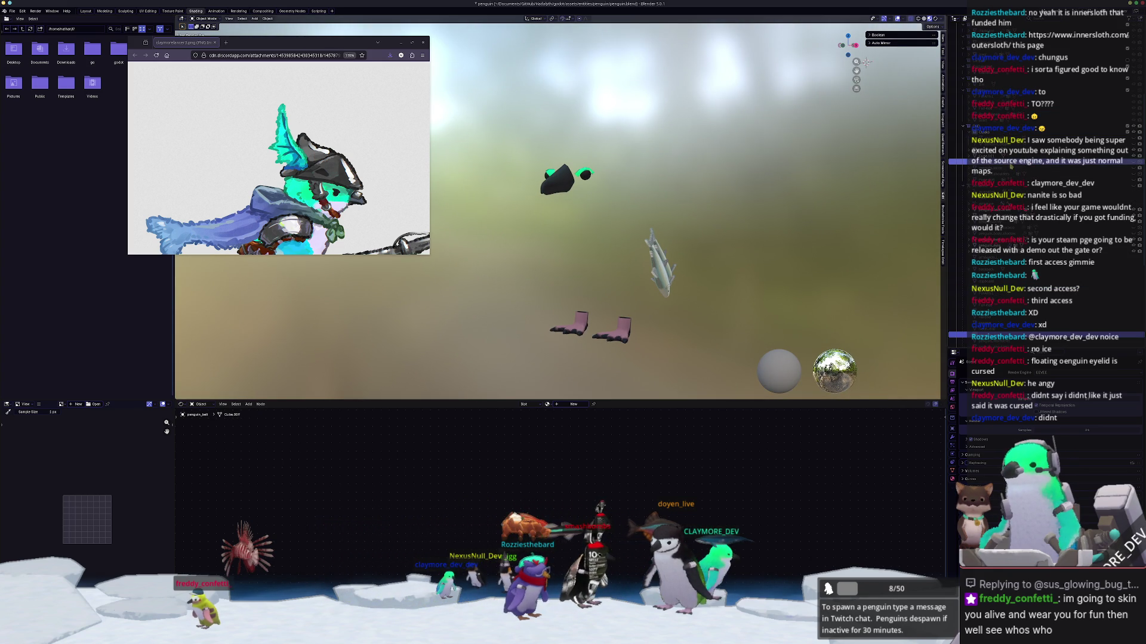
Step: Apply all transforms to the whitefish, rename it penguin_fish, and unhide the belt ring
left_click(1015, 156)
left_click(1037, 151)
scroll(796, 187, "up", 1)
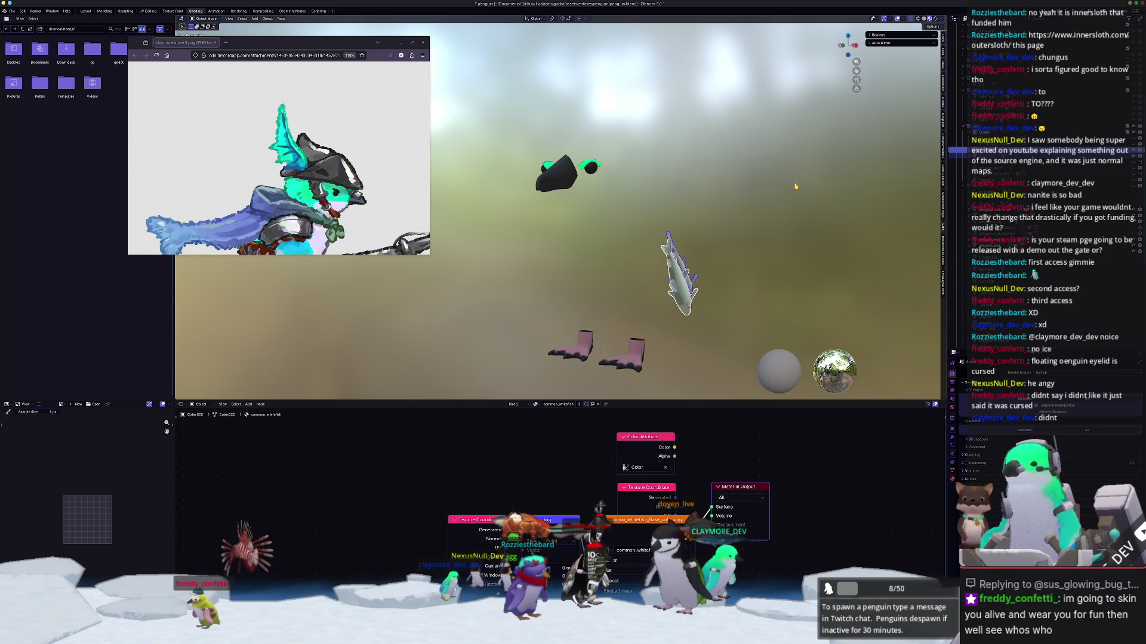
key("ctrl+a")
left_click(795, 185)
key("F2")
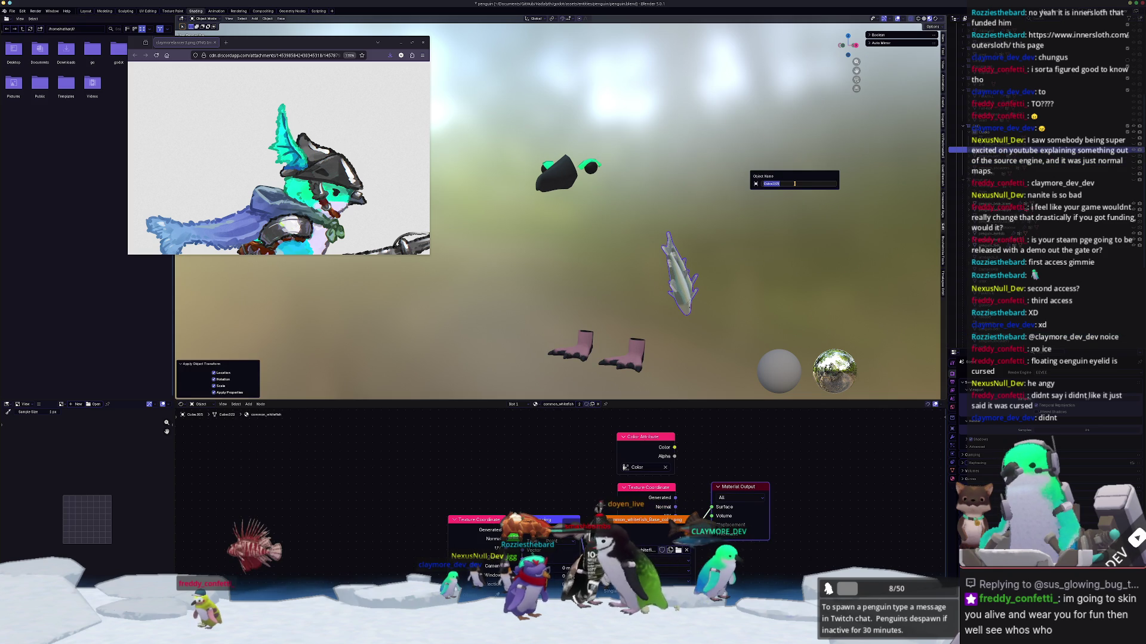
type("_fish")
key("Return")
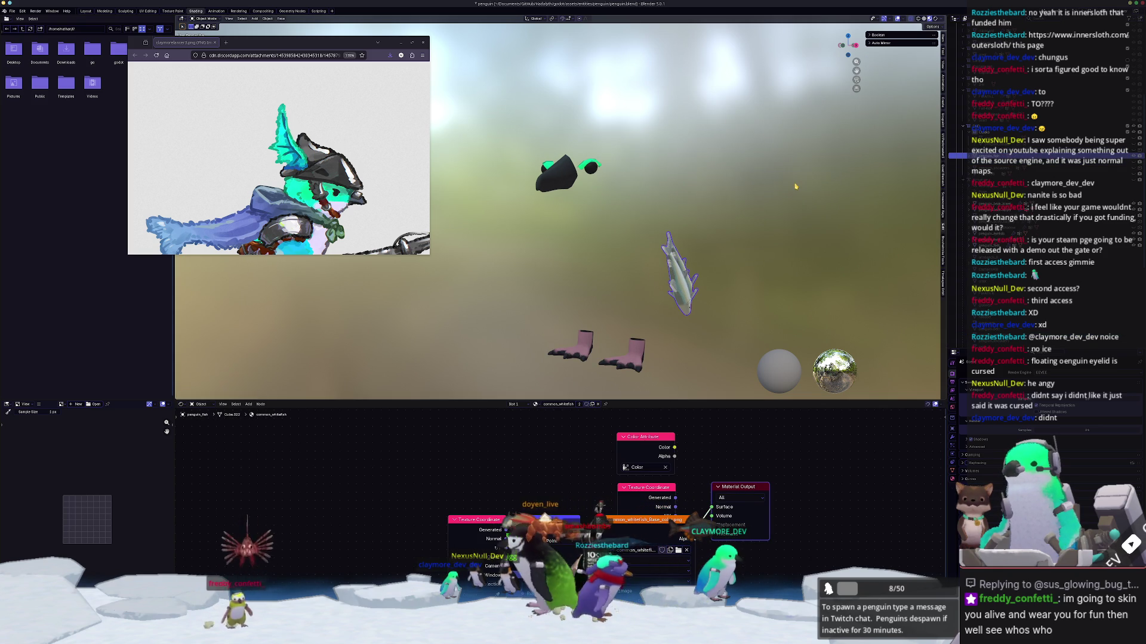
left_click(1135, 161)
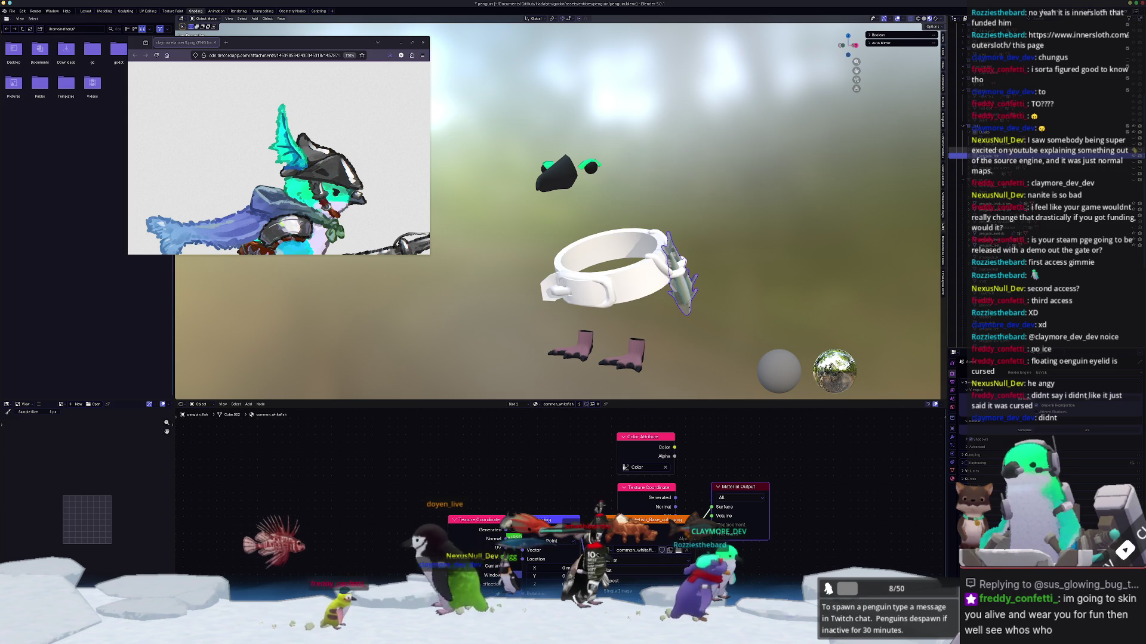
Step: Unhide the cone, shoulder pads and helmet, and rename the helmet penguin_helmet
left_click(1134, 167)
left_click(1135, 173)
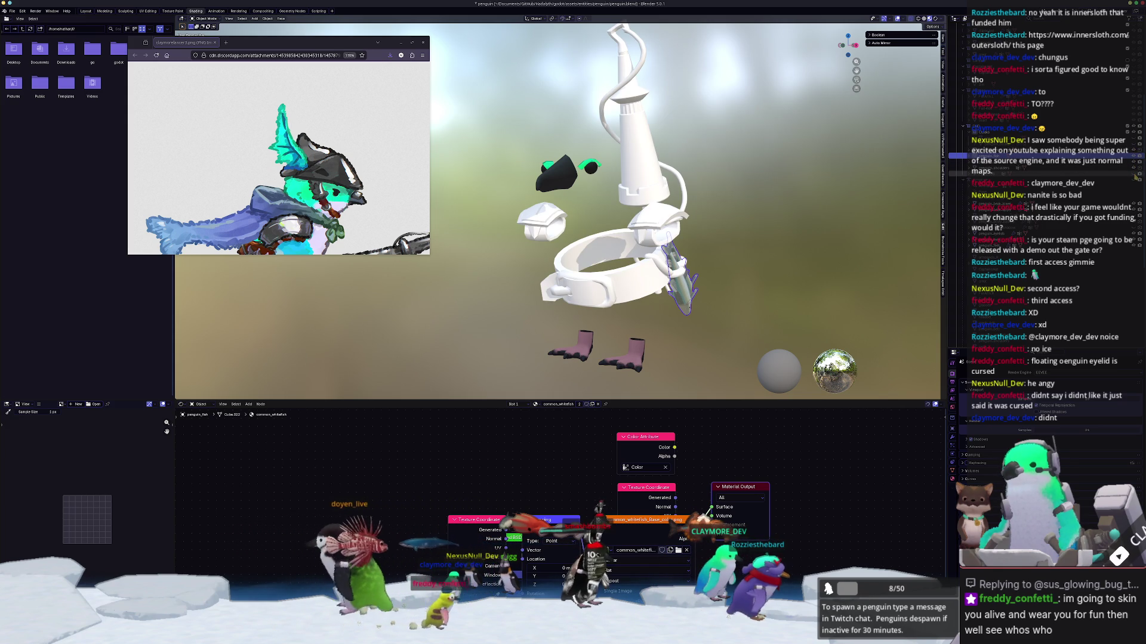
left_click(1124, 174)
left_click(1124, 175)
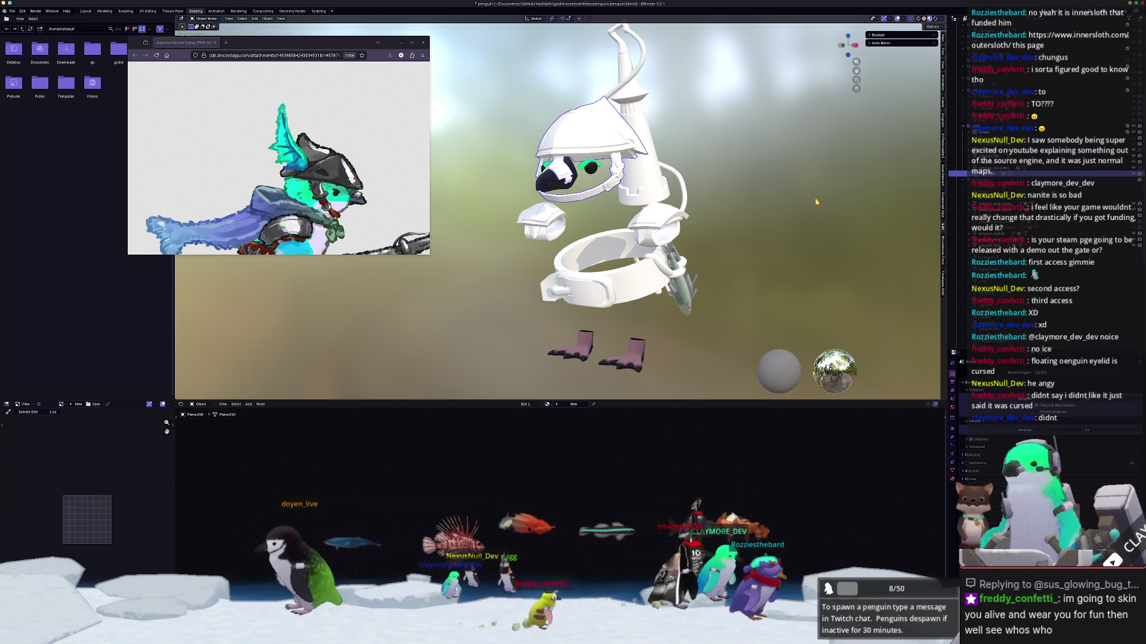
key("F2")
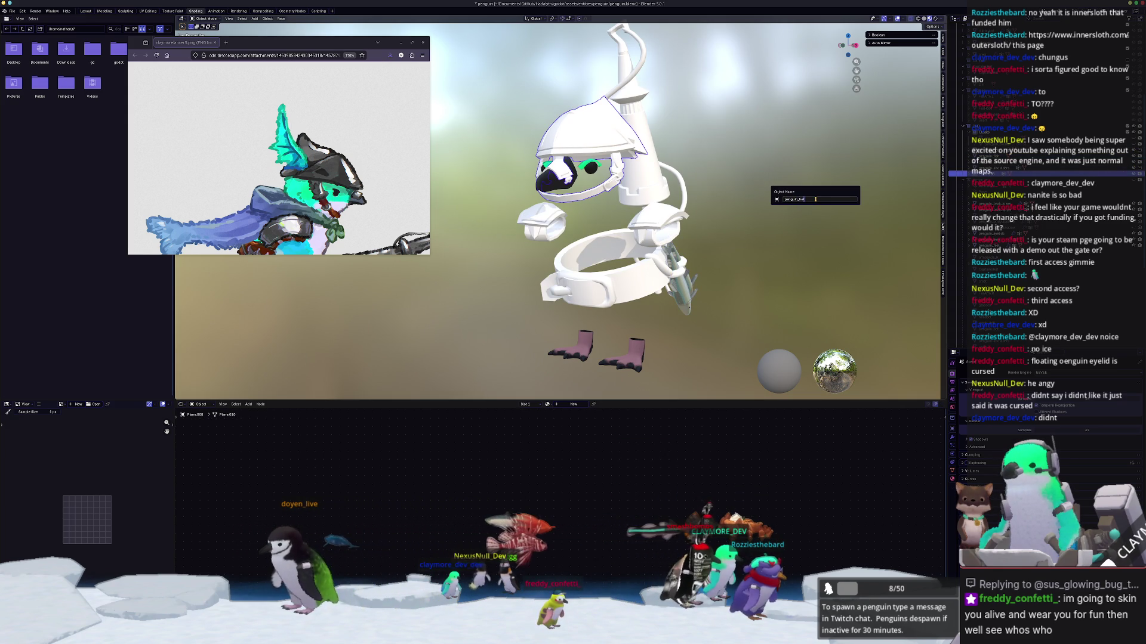
key("Return")
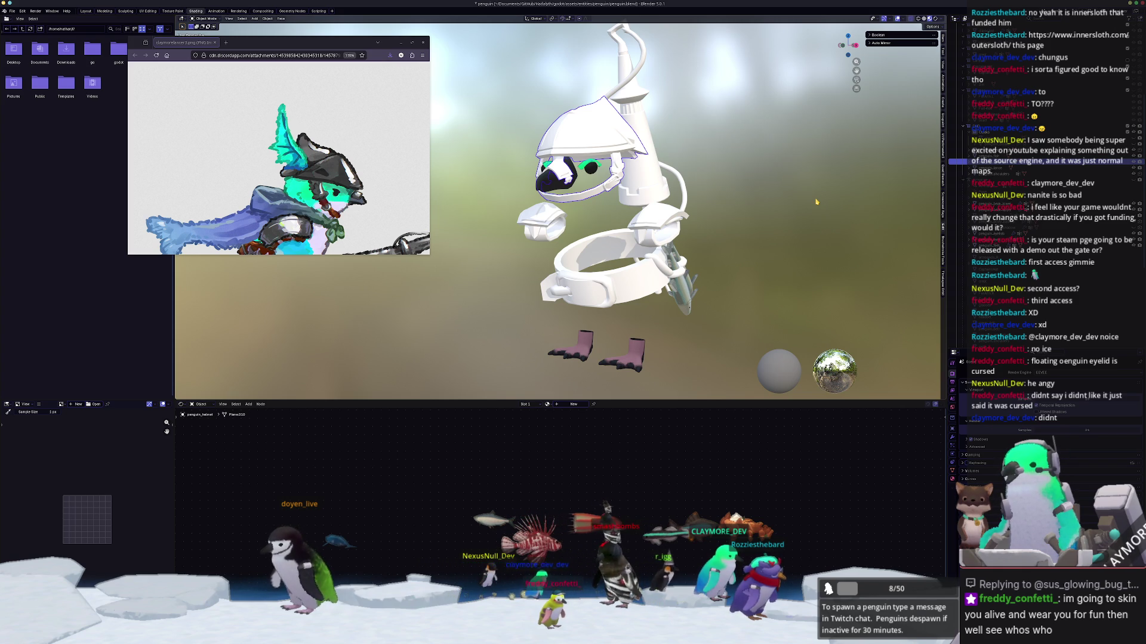
Step: Add the belt ring to the selection and create a new material named 'penguin_he'
left_click(1003, 150)
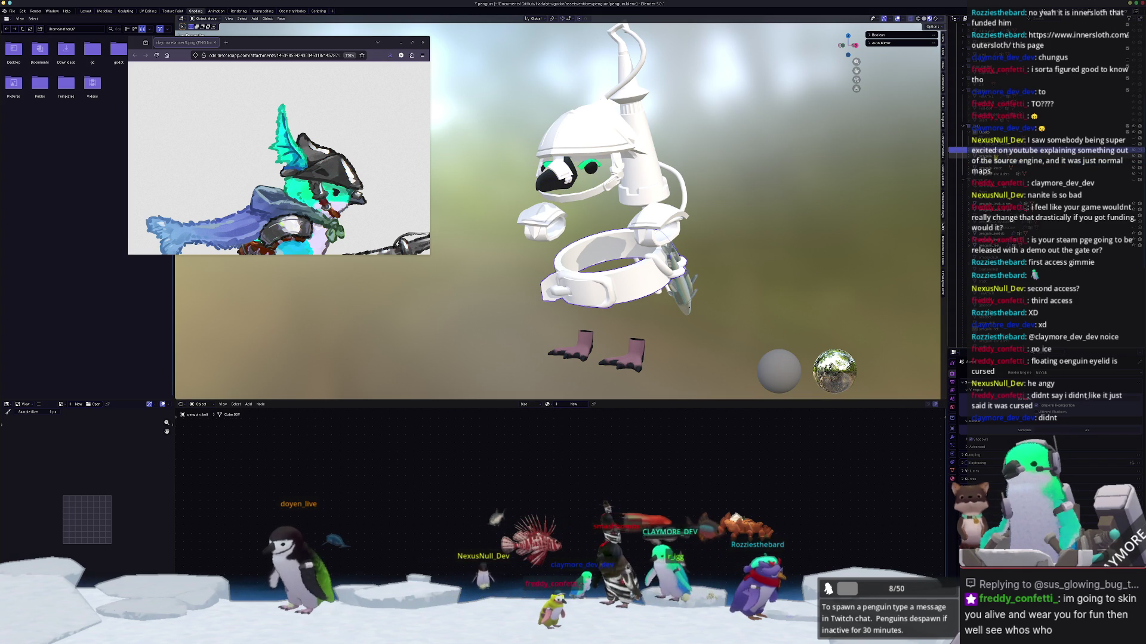
mouse_move(668, 208)
middle_mouse_down()
mouse_move(716, 206)
mouse_move(749, 236)
mouse_move(712, 190)
mouse_move(728, 233)
middle_mouse_up()
key("g")
key("Escape")
left_click(952, 479)
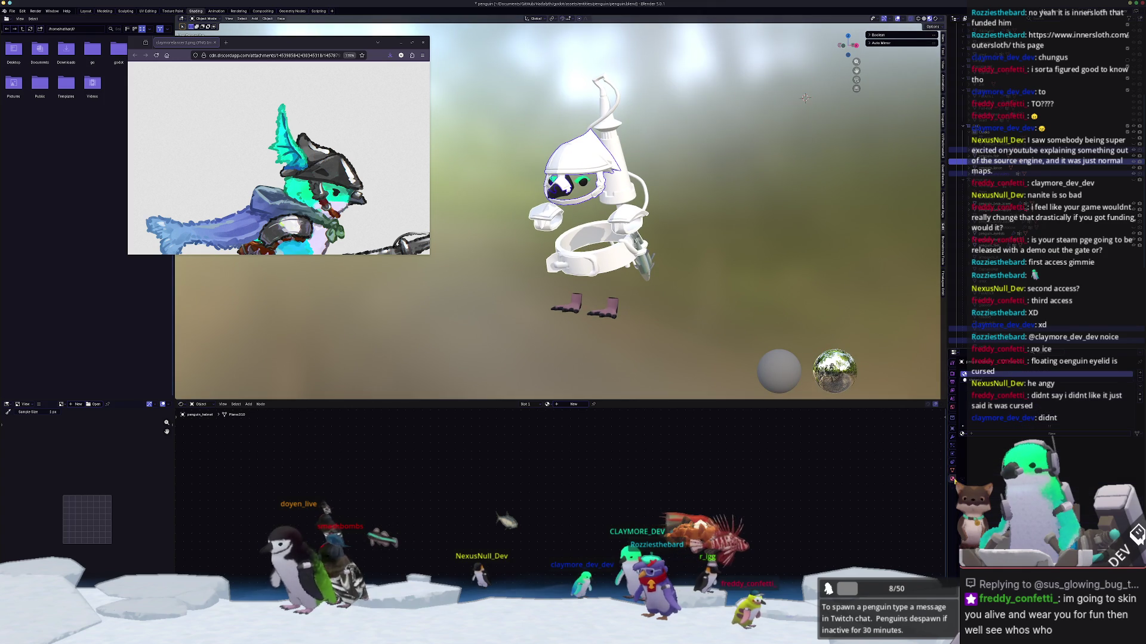
left_click(1014, 433)
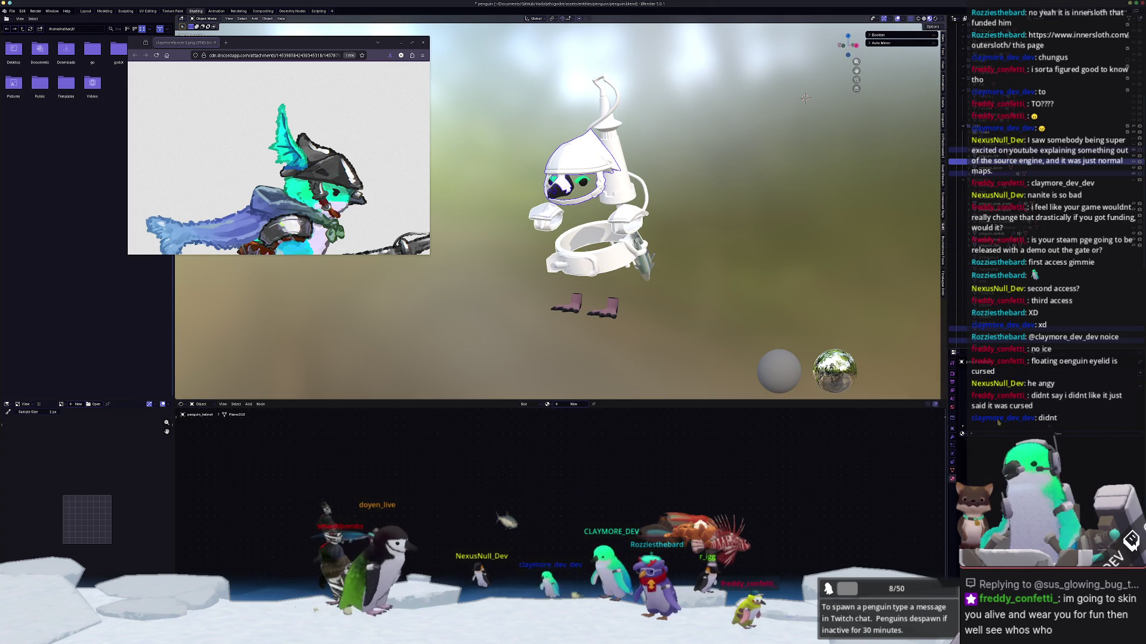
type("penguin")
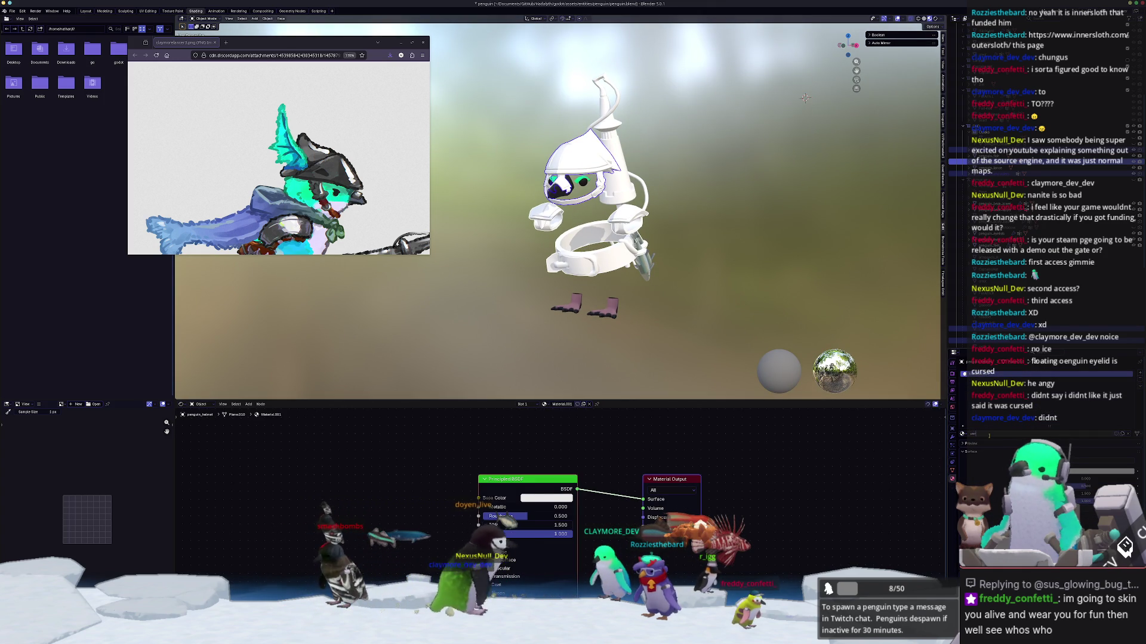
type("_head")
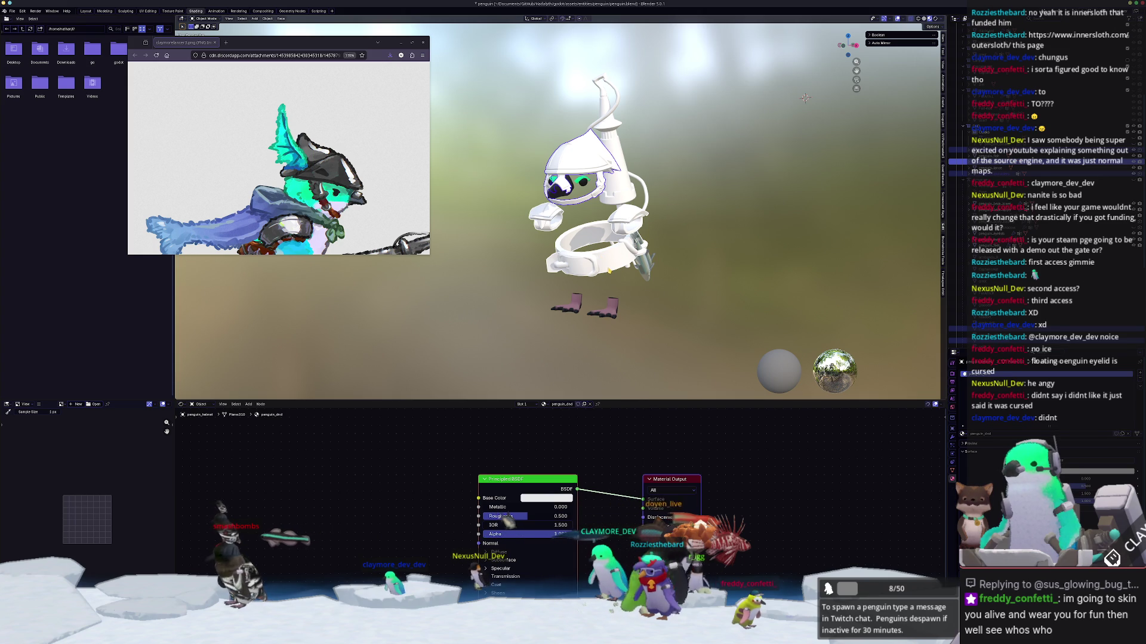
Step: Link the material to all selected parts and enter Edit Mode in the UV Editing workspace
key("ctrl+l")
key("Down")
key("Down")
key("Return")
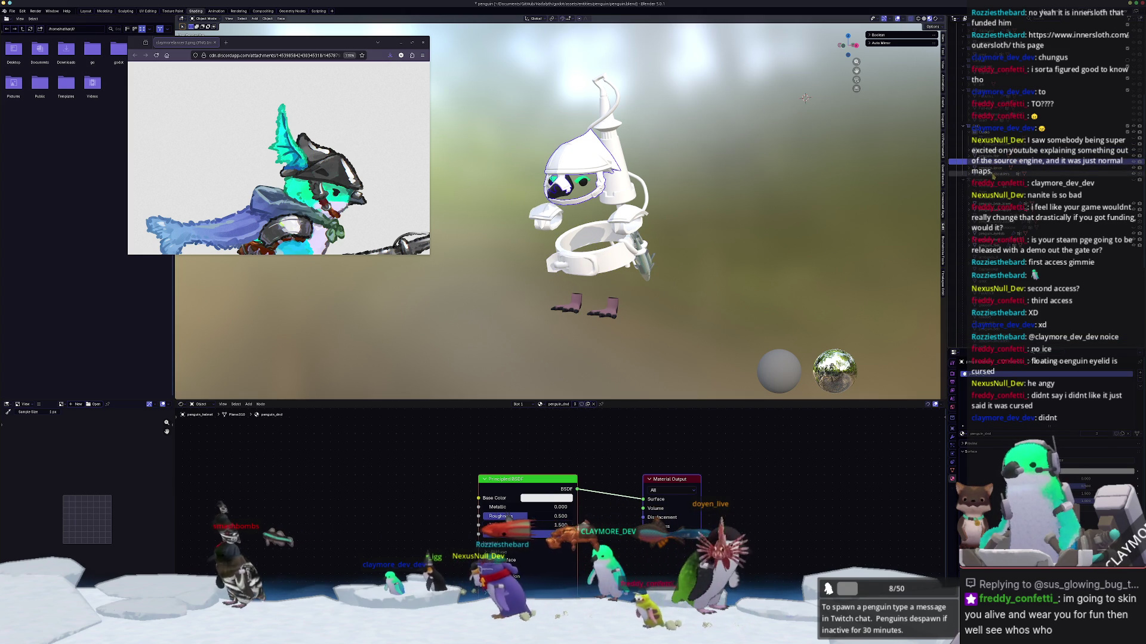
key("Tab")
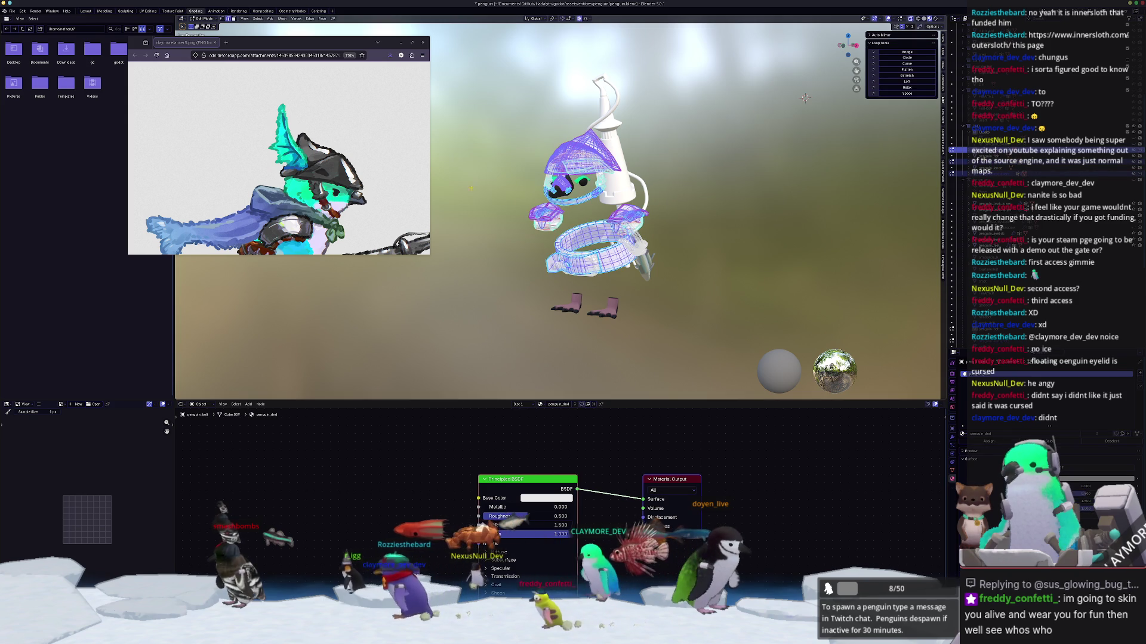
left_click(147, 11)
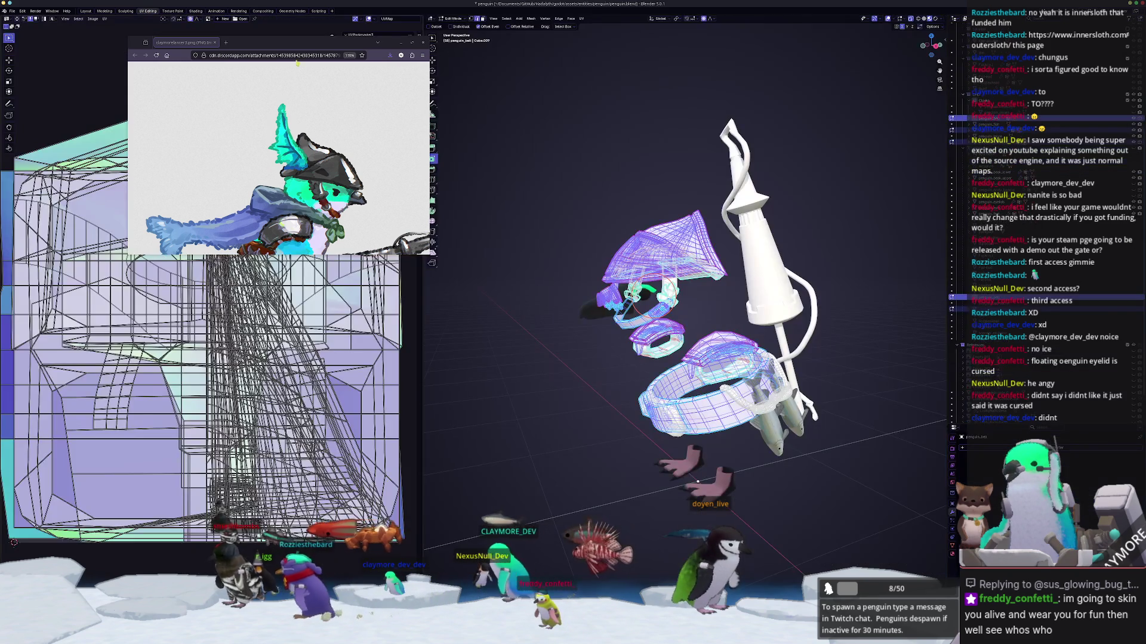
Step: Unwrap the armour meshes, then run Smart UV Project on them
middle_click_drag(558, 316, 573, 182)
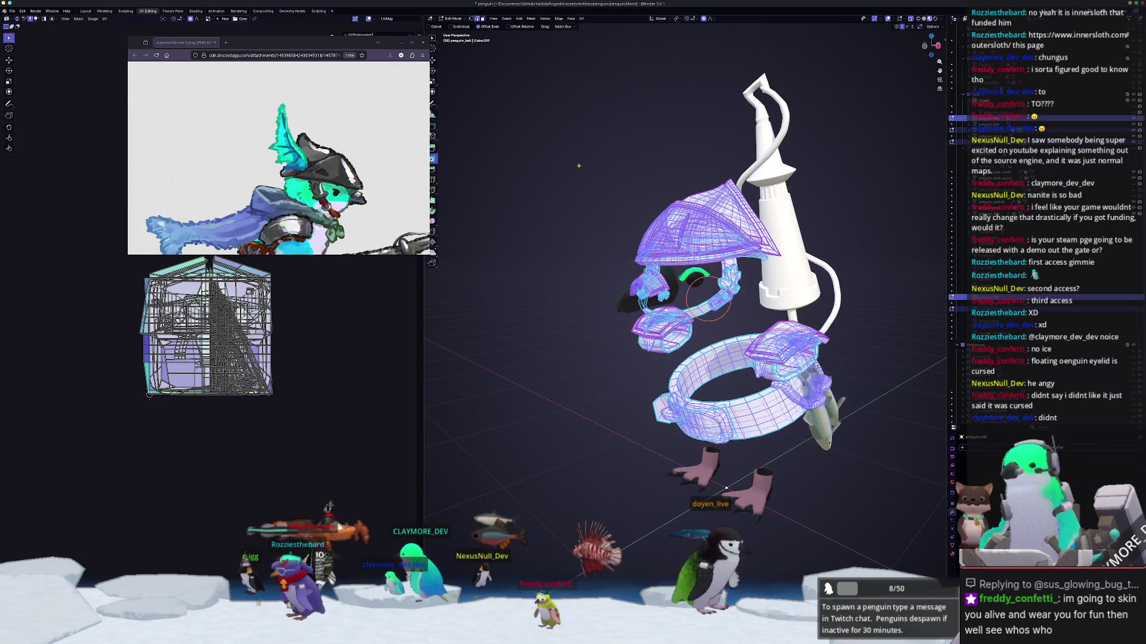
left_click(578, 19)
left_click(599, 38)
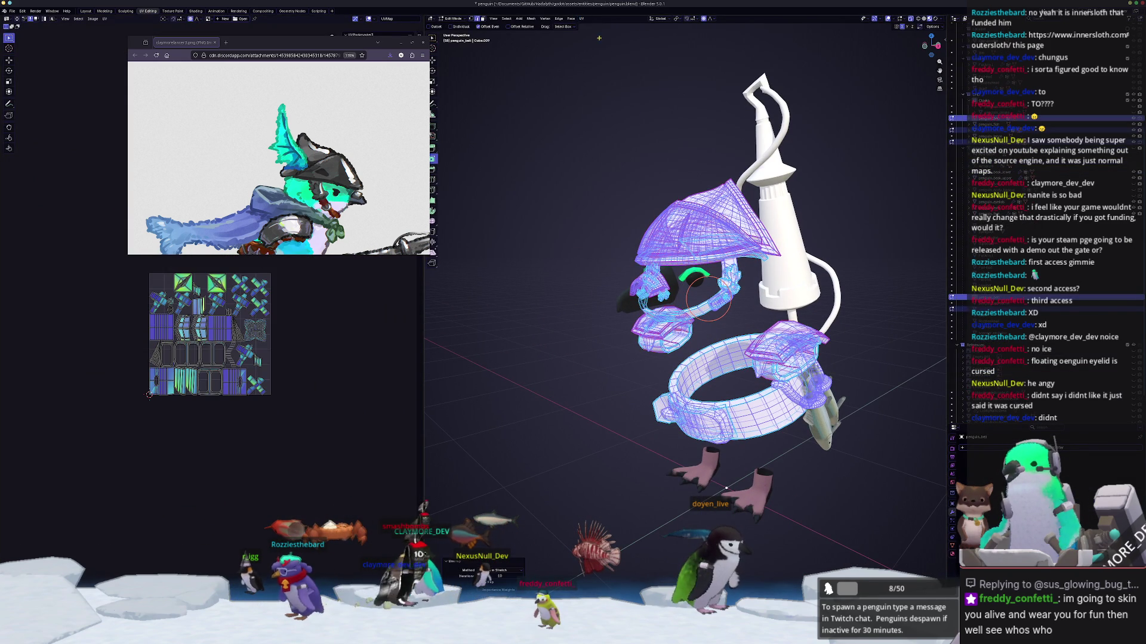
left_click(581, 20)
left_click(601, 46)
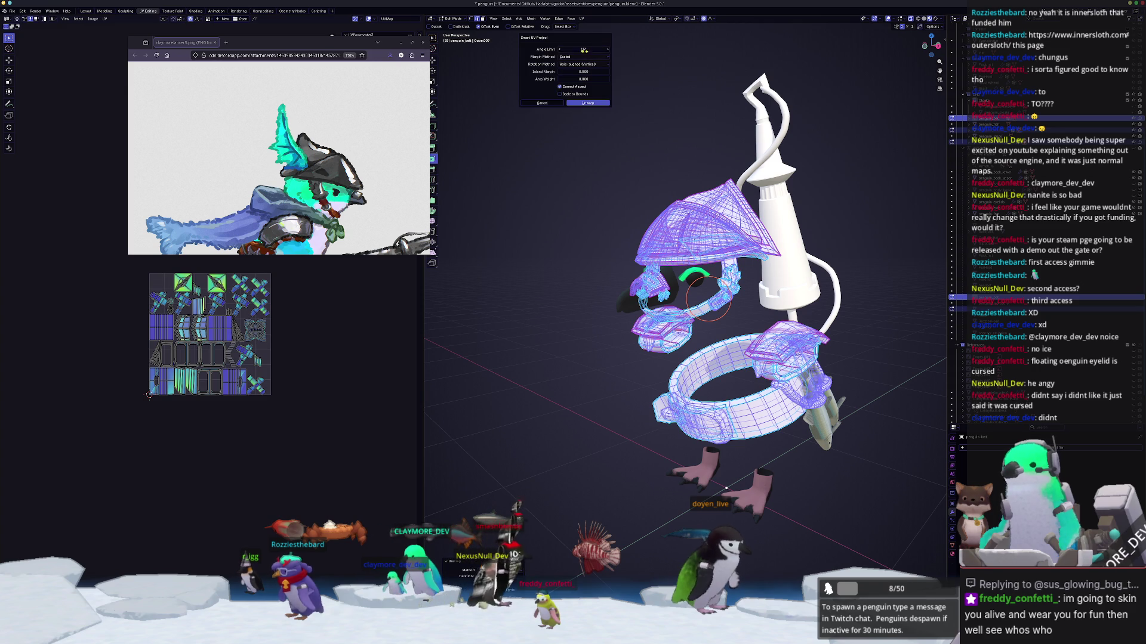
key("Return")
key("Return")
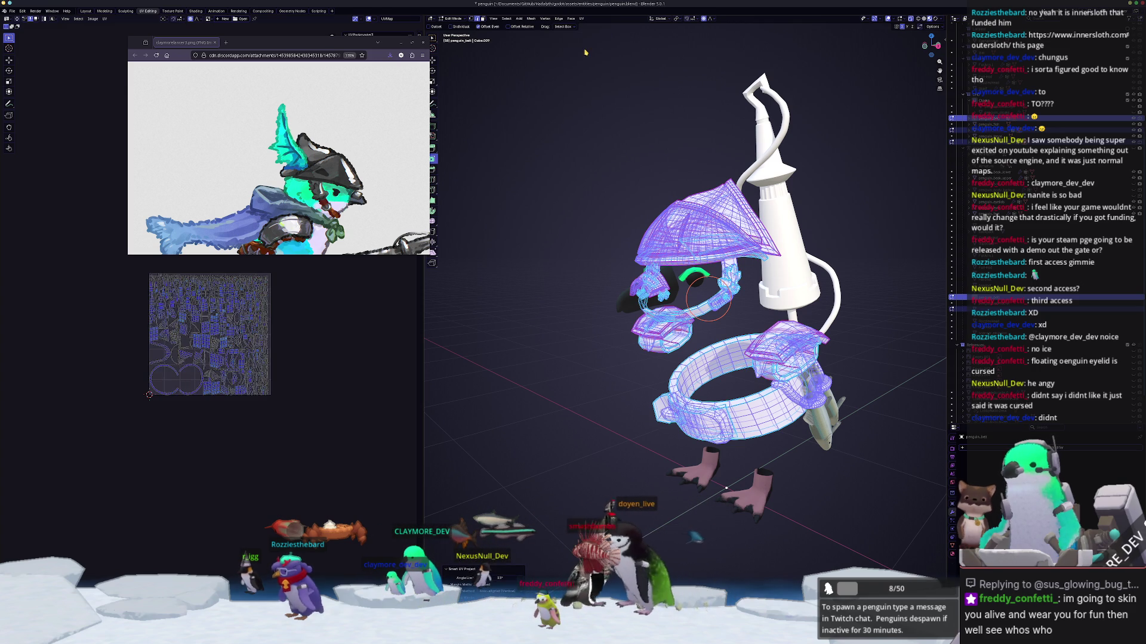
Step: Rerun Smart UV Project and close the browser window covering the UV layout
scroll(283, 336, "up", 6)
scroll(283, 336, "down", 3)
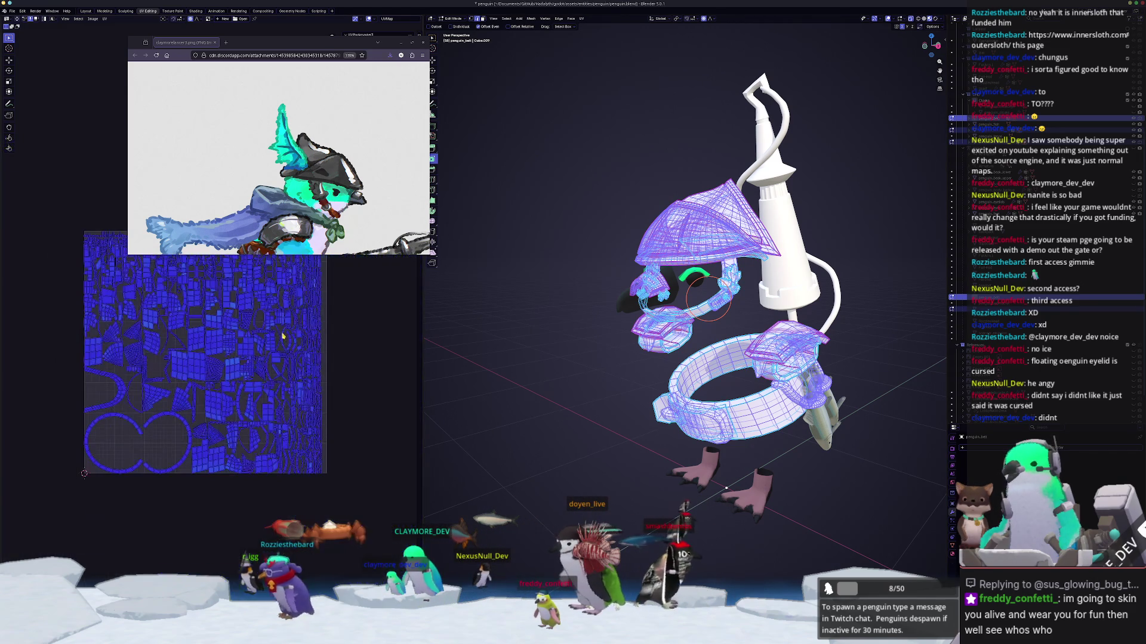
key("u")
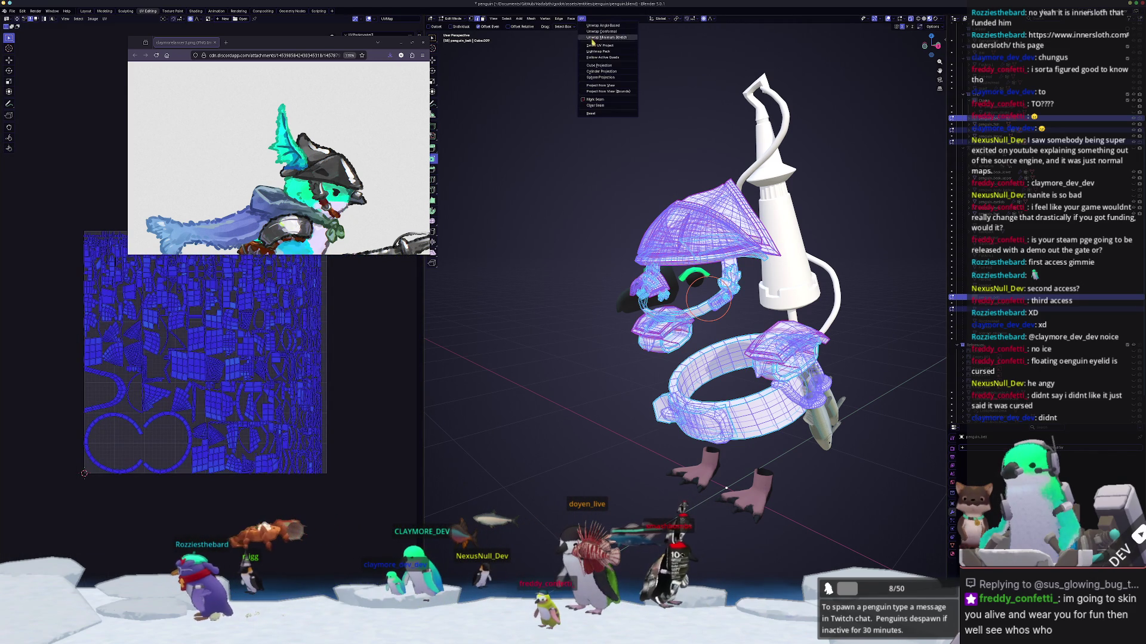
left_click(601, 46)
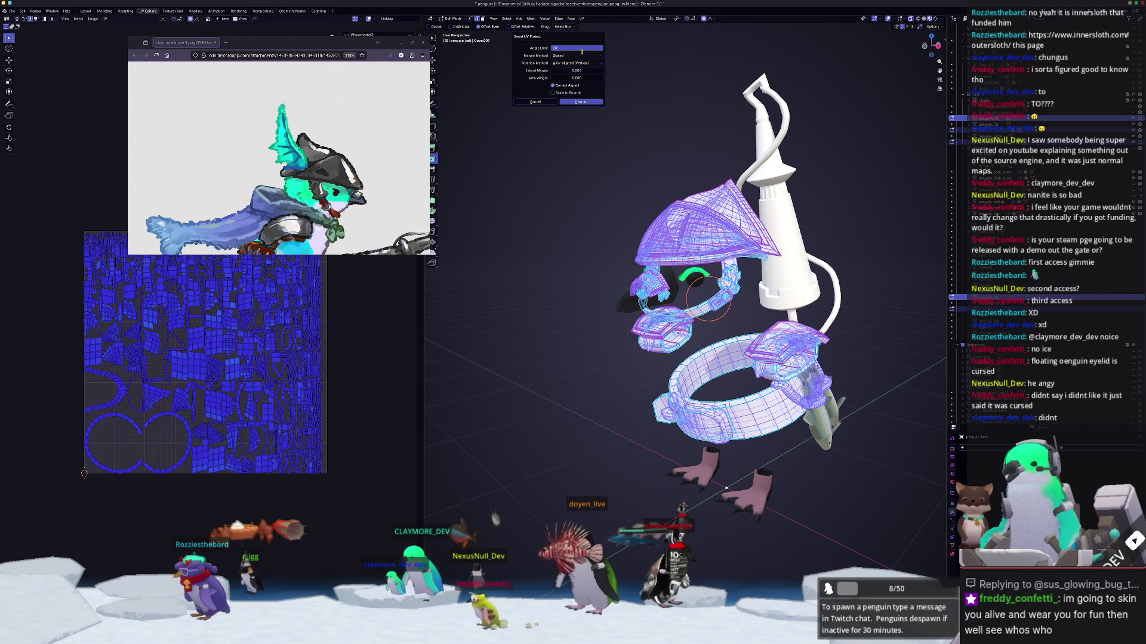
key("Return")
scroll(212, 339, "up", 2)
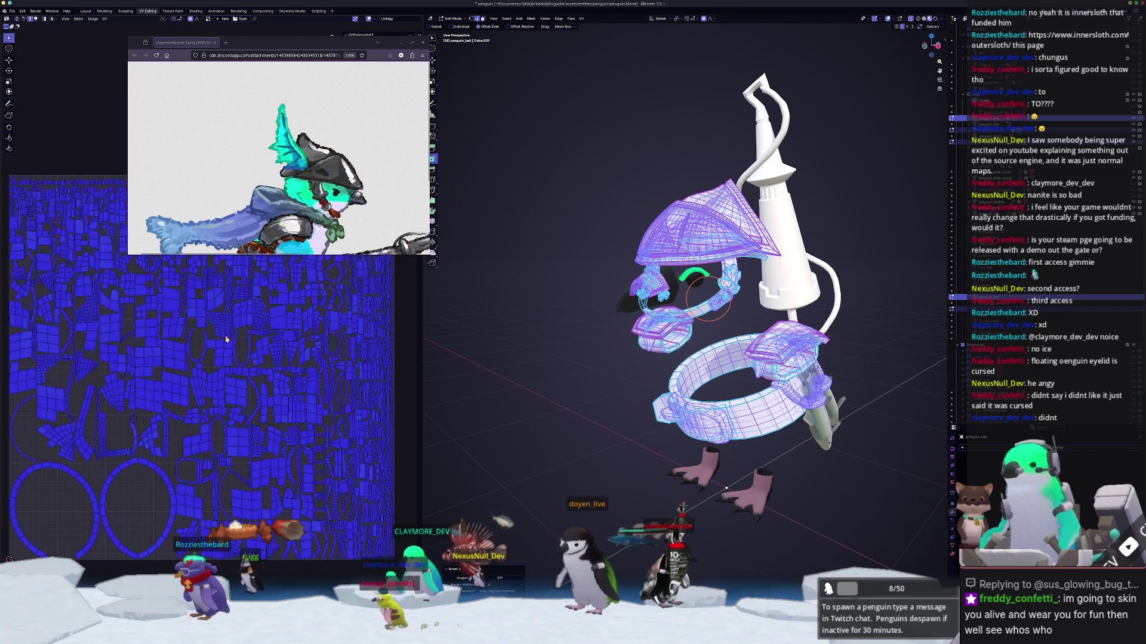
left_click(401, 44)
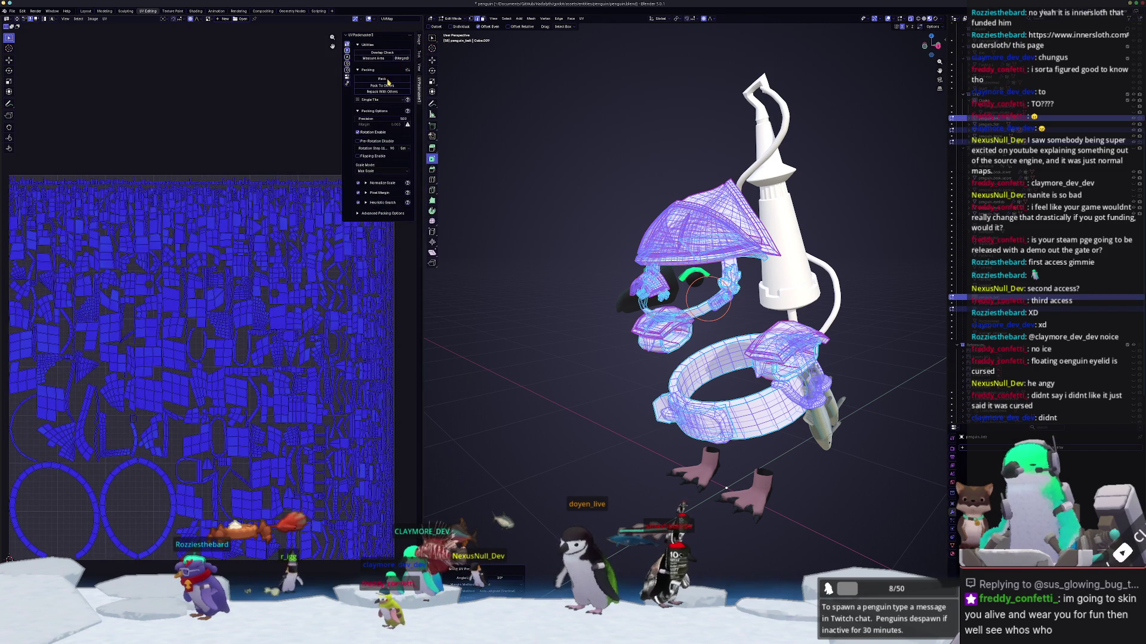
Step: Pack the UV islands into the texture square with UVPackmaster, twice
left_click(375, 78)
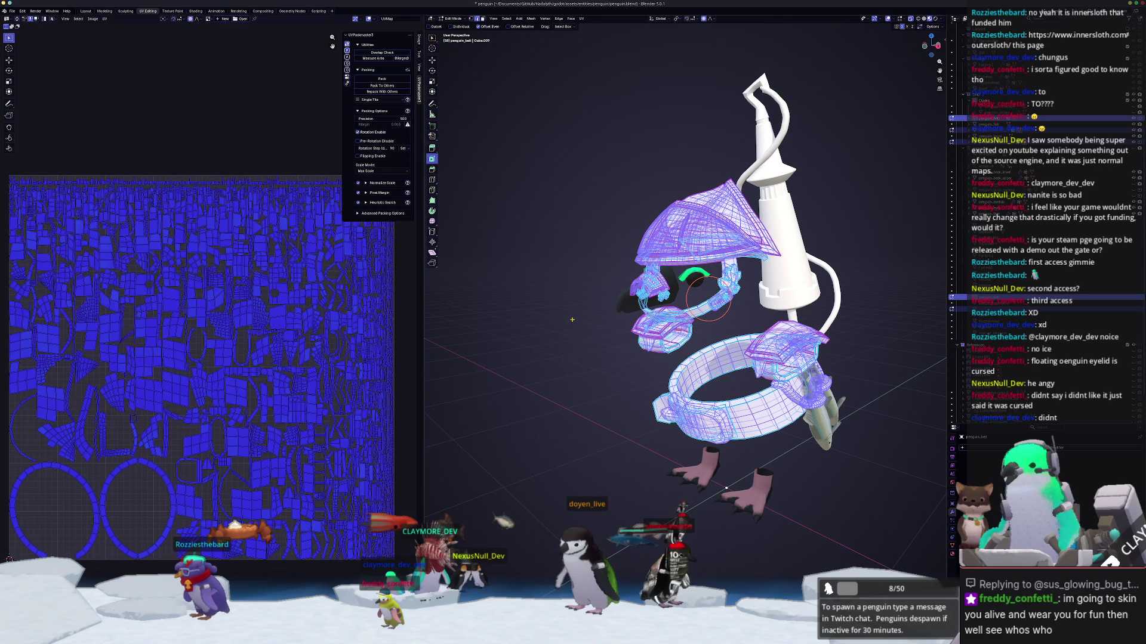
middle_click_drag(571, 320, 540, 286)
left_click(377, 76)
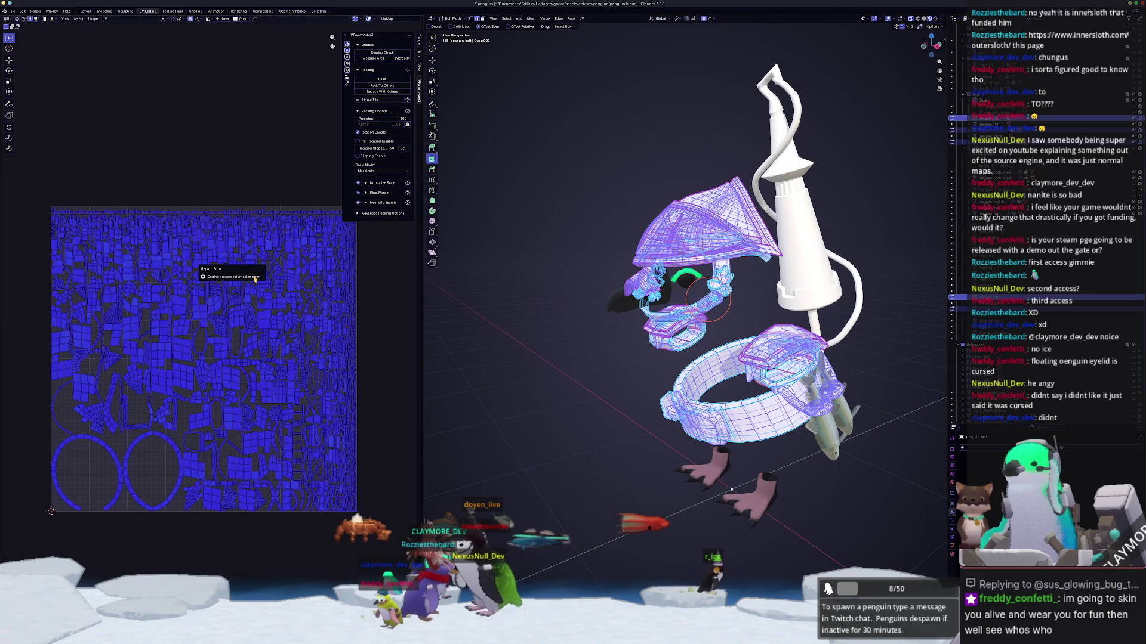
middle_click_drag(518, 270, 546, 143)
Step: Smart UV Project the meshes again, pack the new islands, and leave Edit Mode
left_click(584, 21)
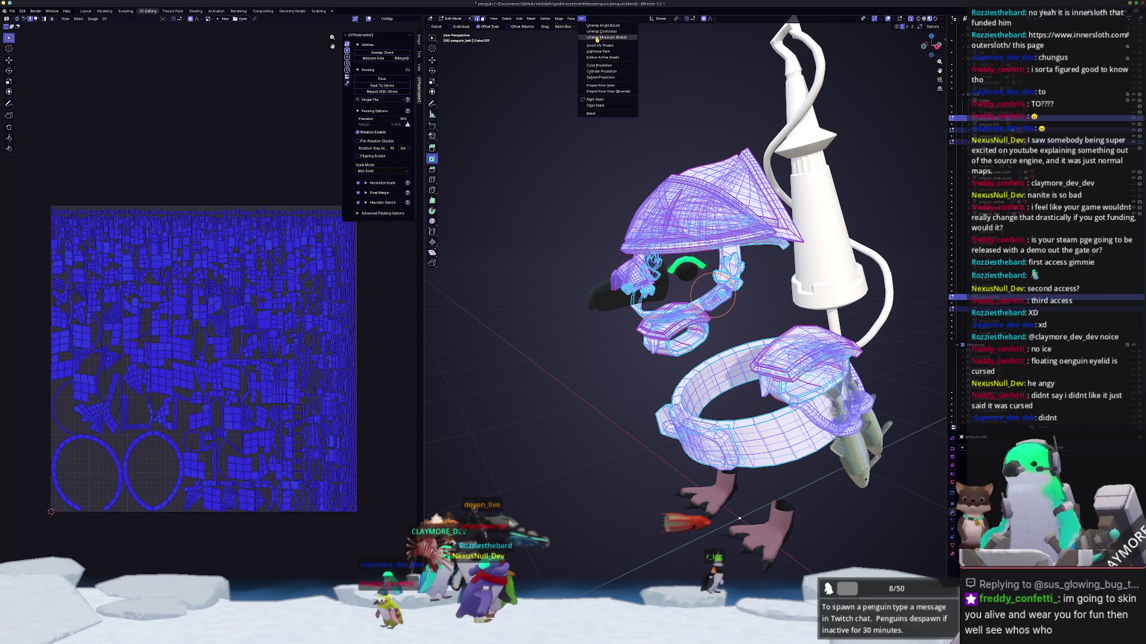
left_click(590, 35)
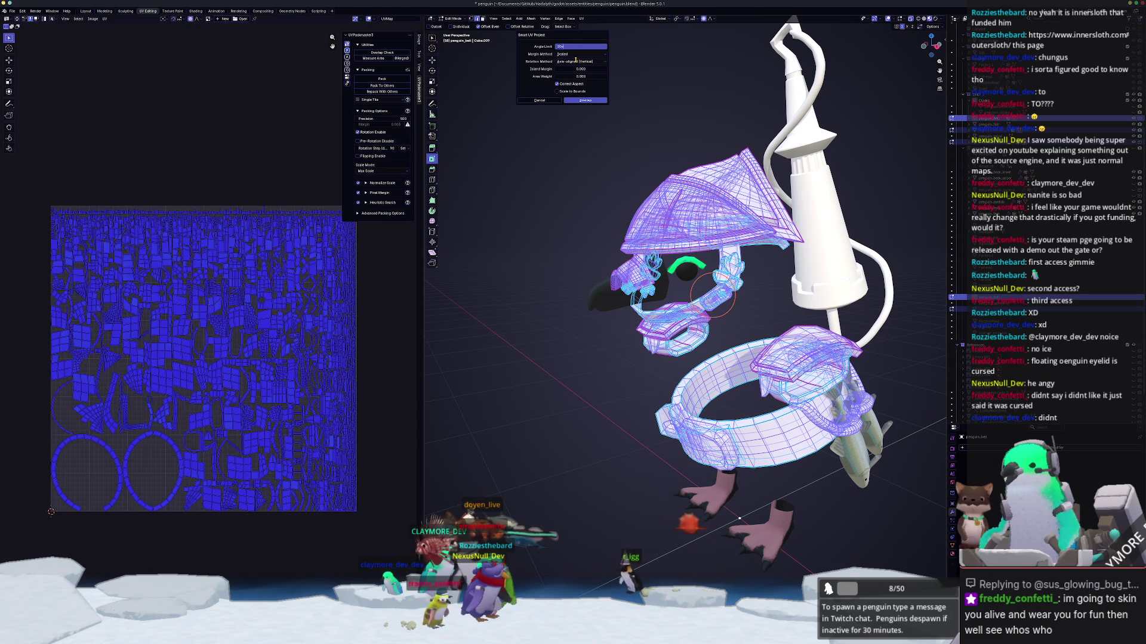
key("Return")
left_click(371, 79)
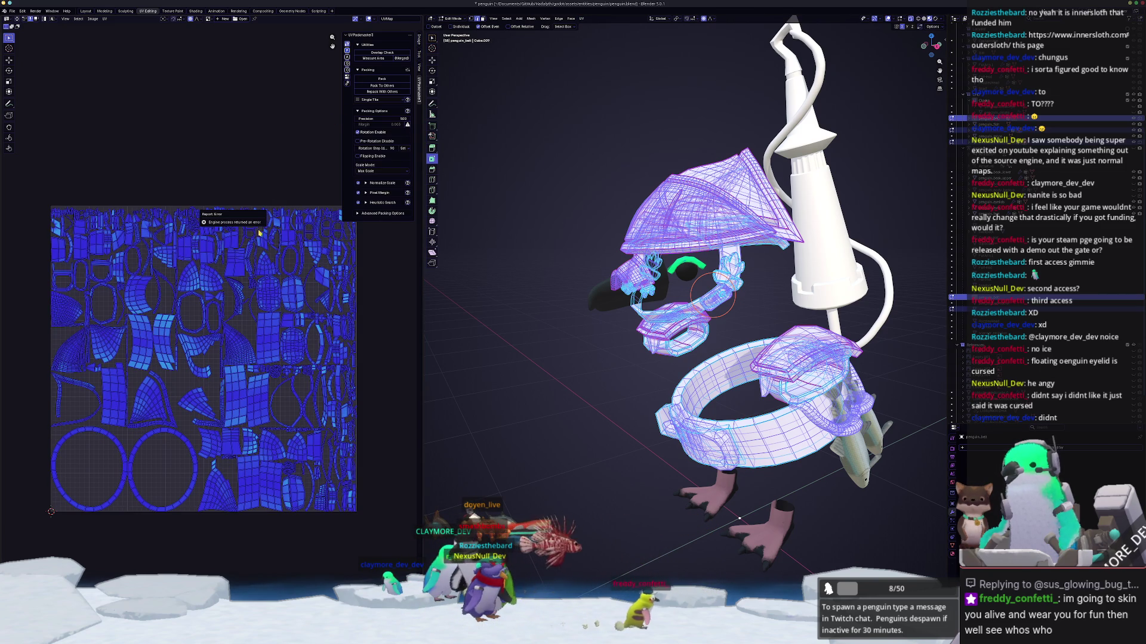
key("Tab")
middle_click_drag(514, 286, 543, 281)
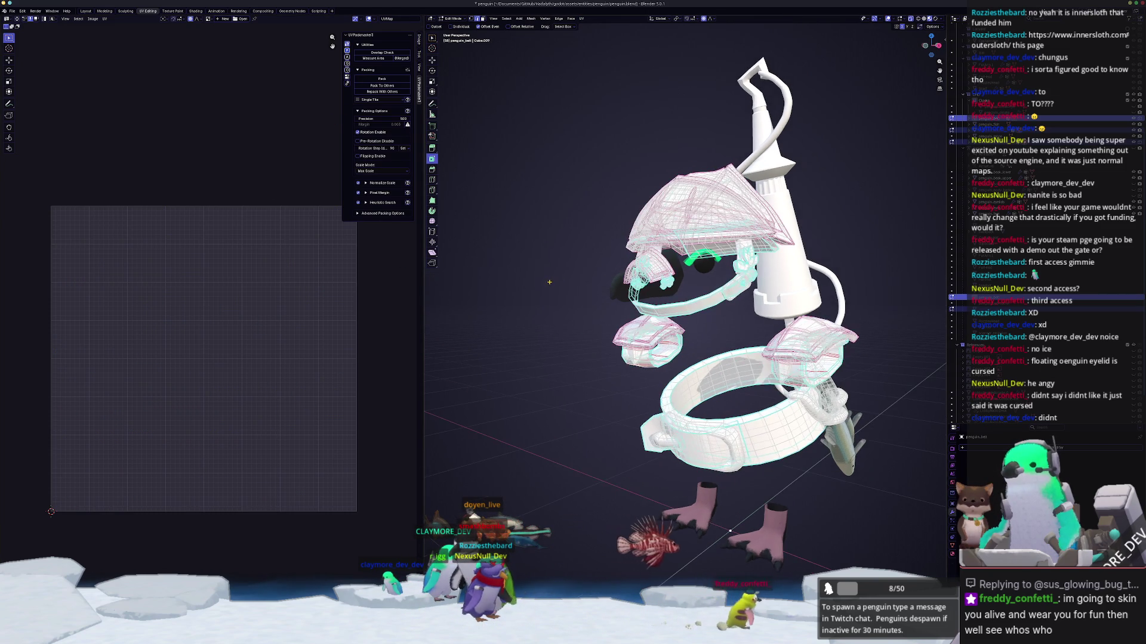
Step: Apply all transforms to the penguin model in Object Mode
key("Tab")
key("Tab")
key("ctrl+a")
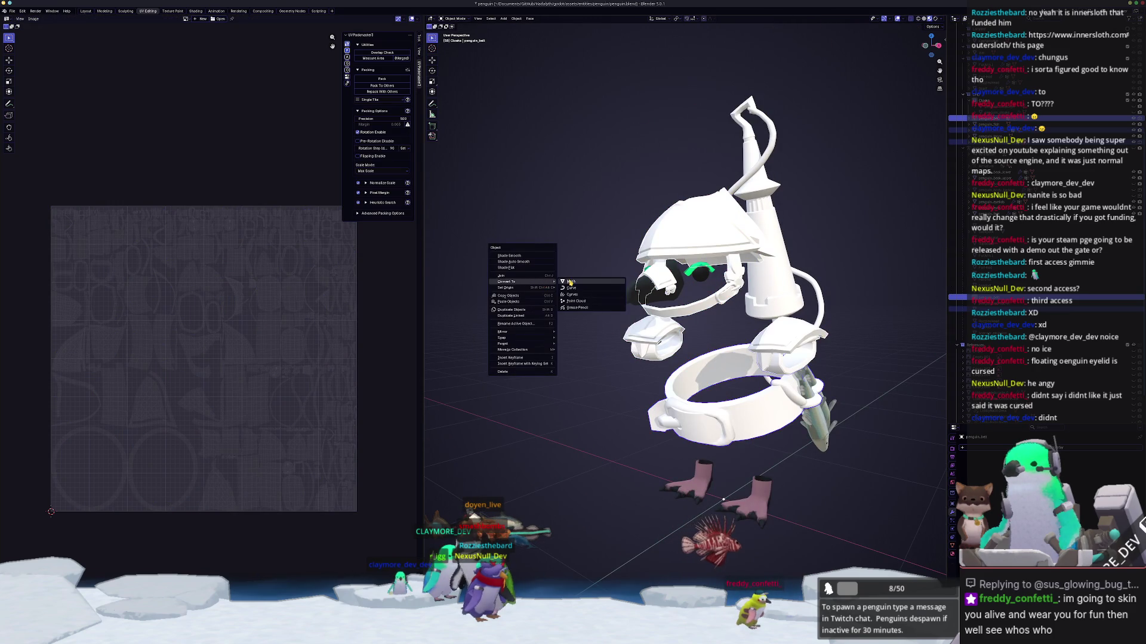
key("ctrl+a")
mouse_move(566, 286)
middle_mouse_down()
mouse_move(574, 294)
mouse_move(570, 279)
middle_mouse_up()
left_click(573, 295)
key("Tab")
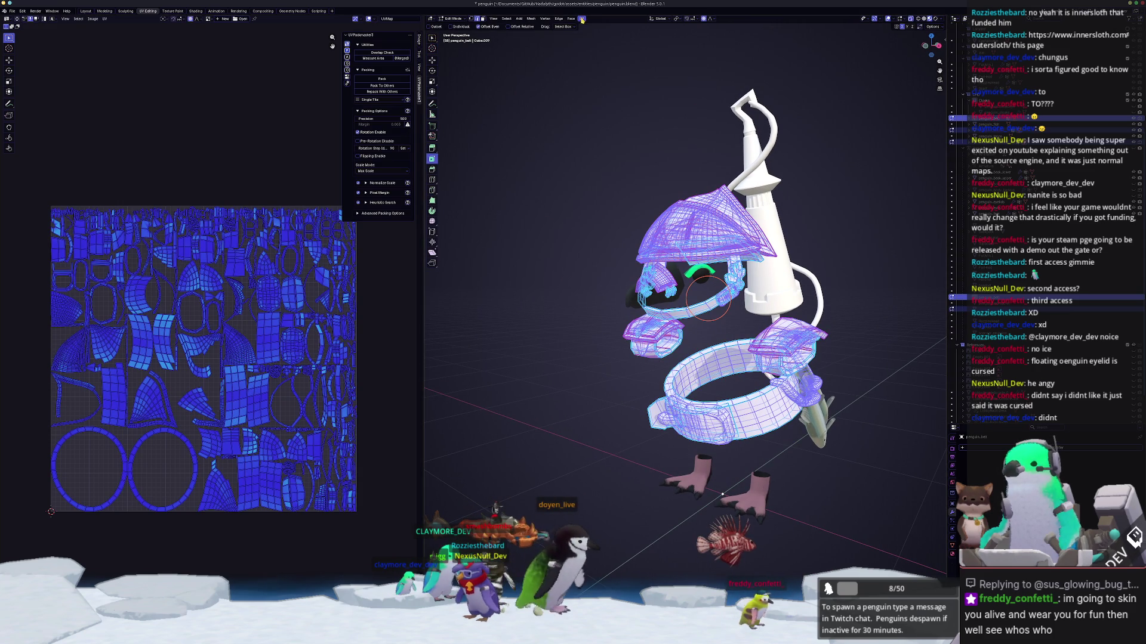
Step: Pack the UV islands again and read the engine error in the Info Log
left_click(582, 19)
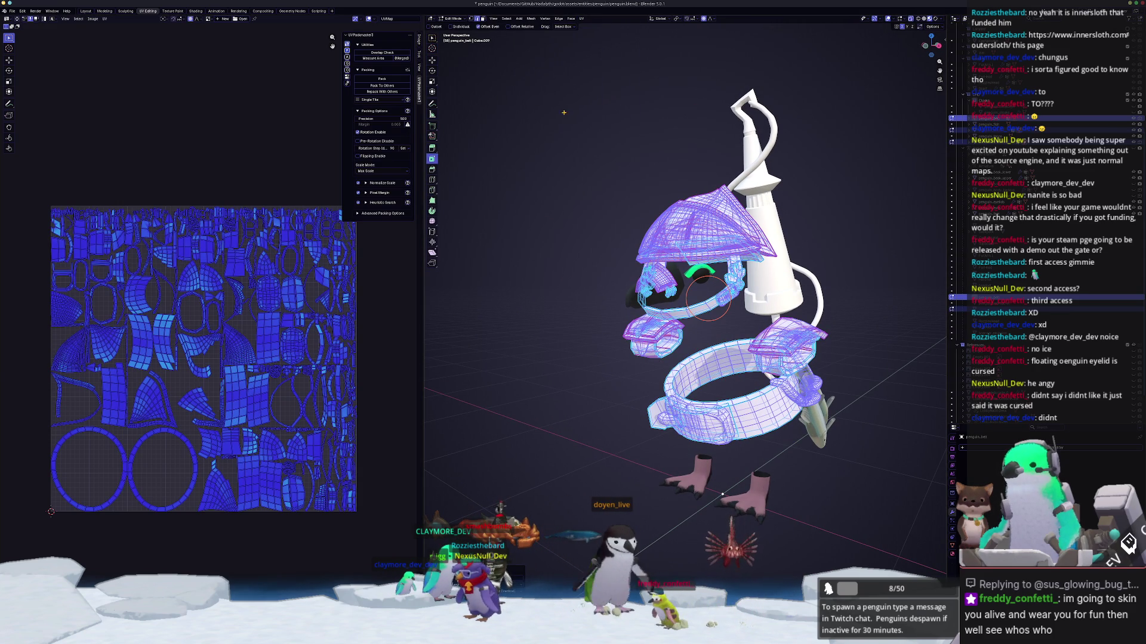
left_click(381, 92)
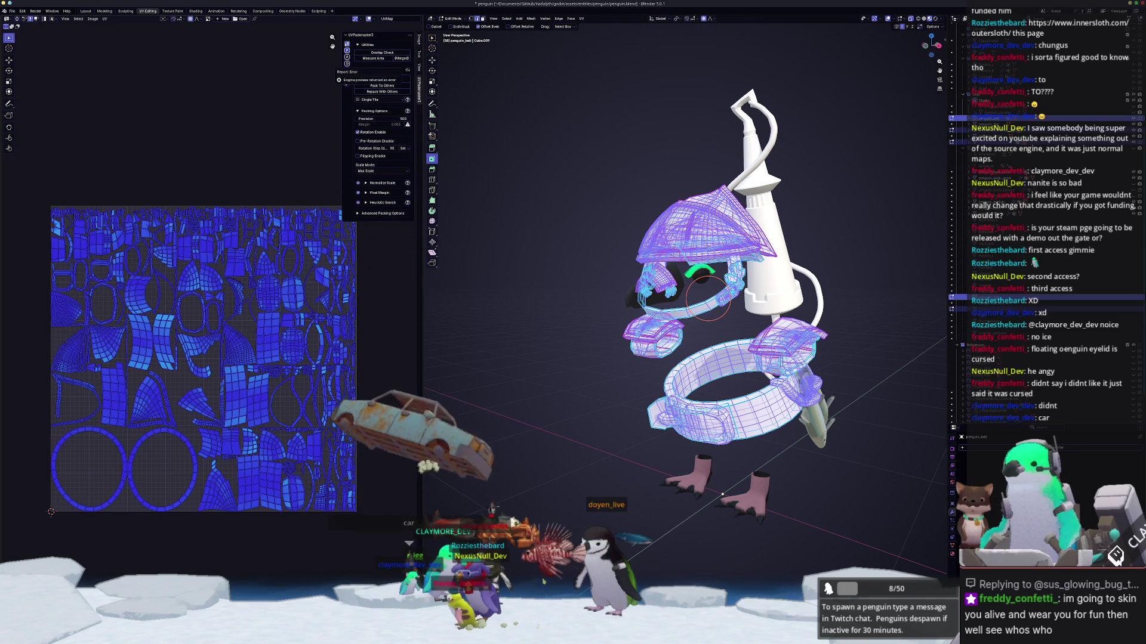
left_click(370, 80)
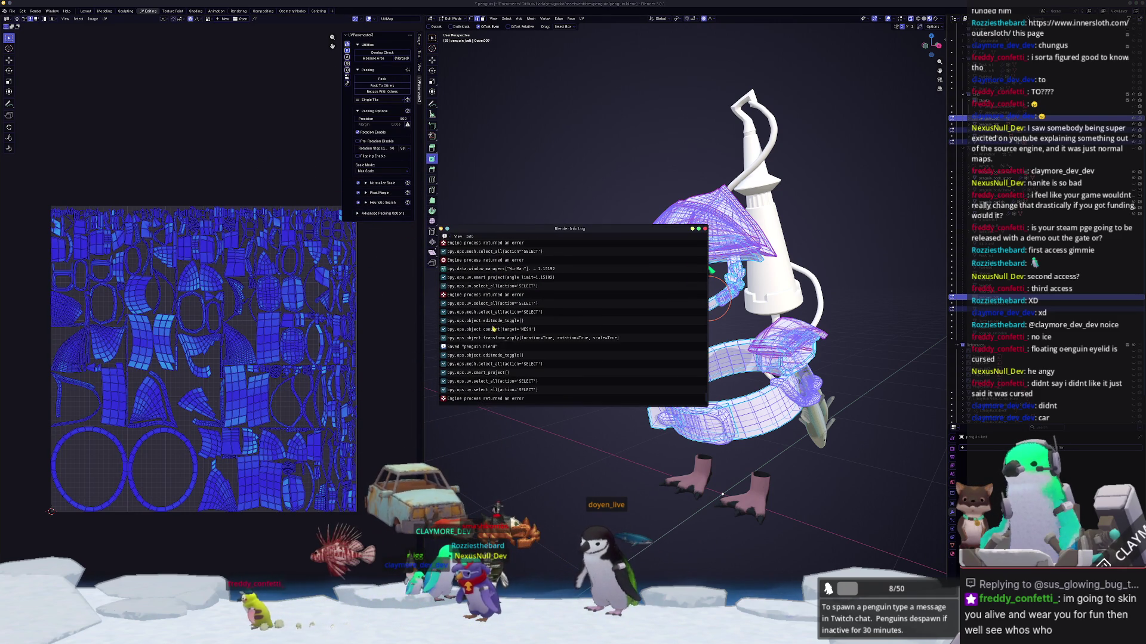
left_click(541, 398)
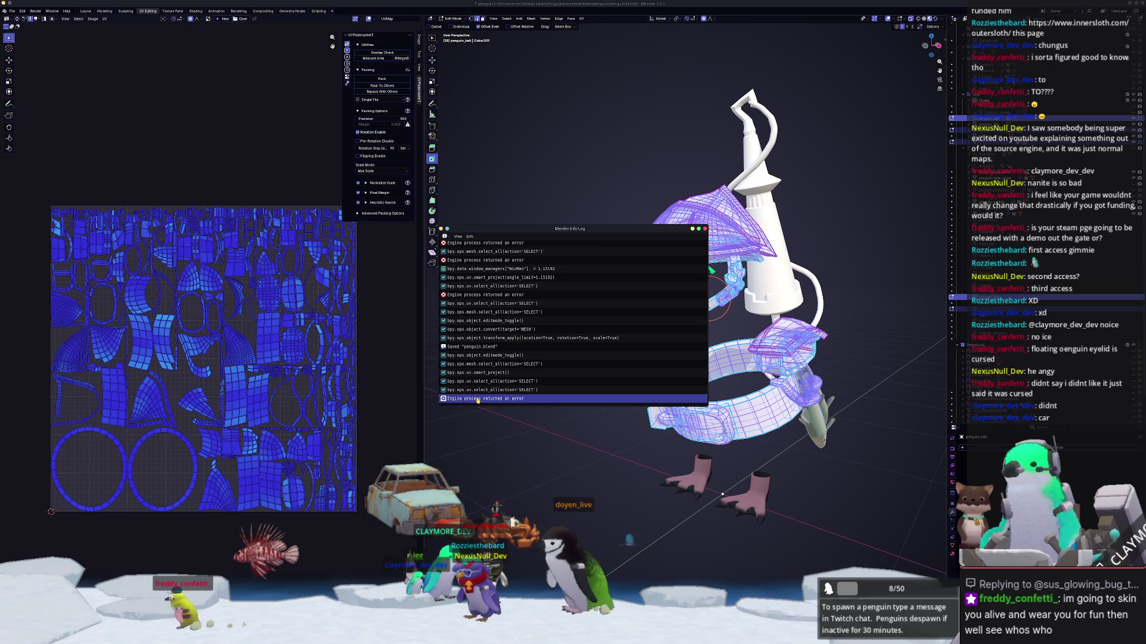
left_click(600, 346)
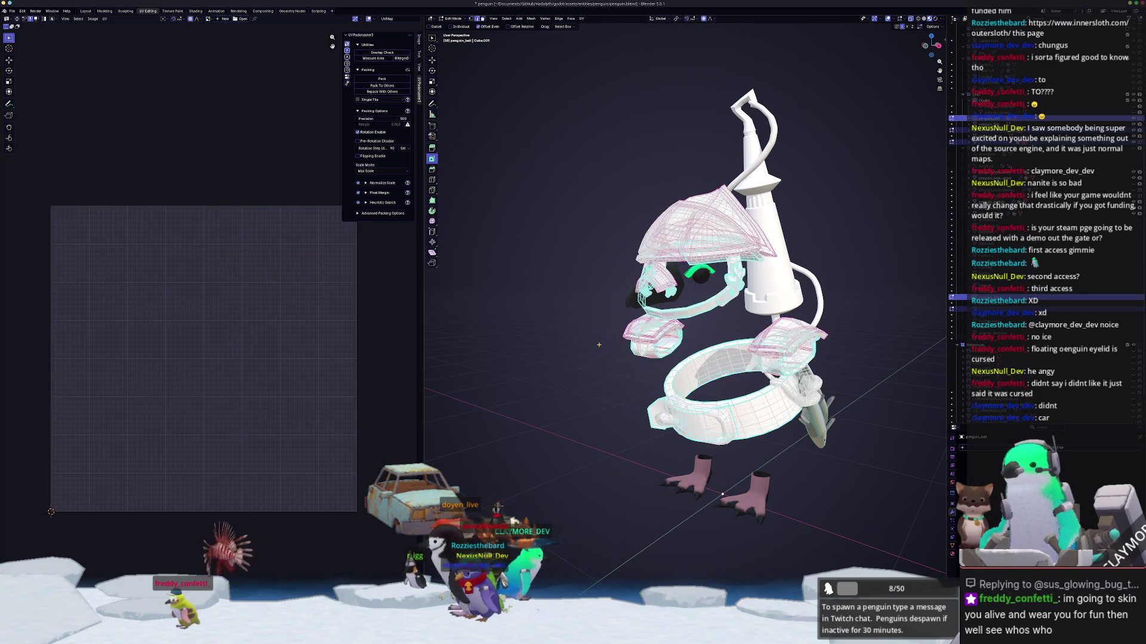
Step: Select the whole mesh and unwrap it with Smart UV Project
scroll(600, 345, "up", 8)
scroll(671, 324, "down", 8)
key("a")
right_click(579, 358)
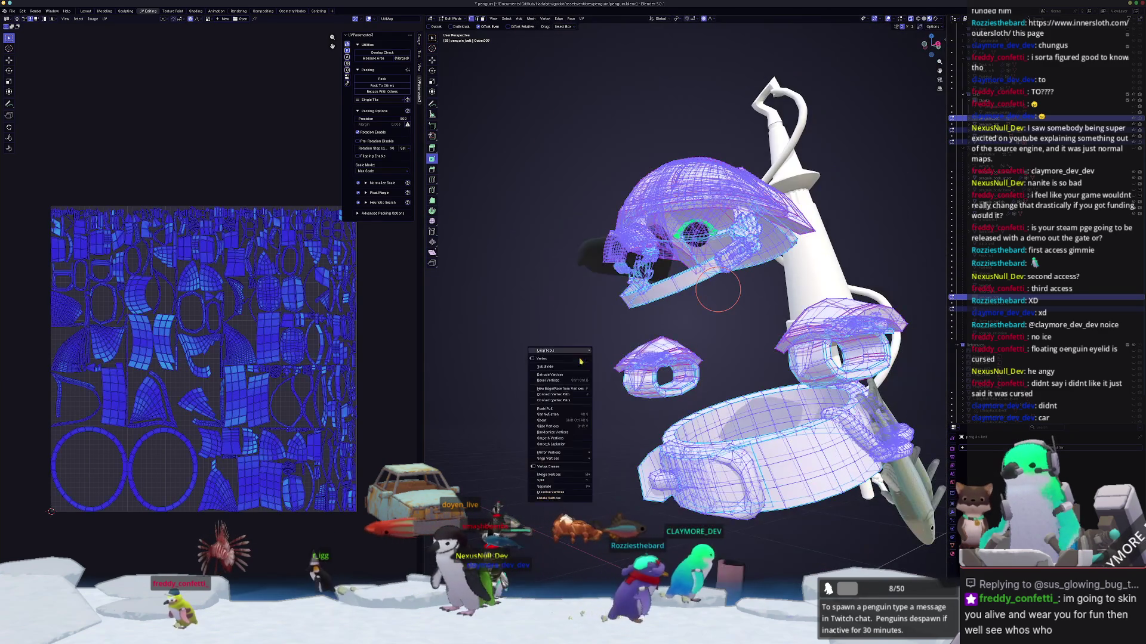
left_click(607, 490)
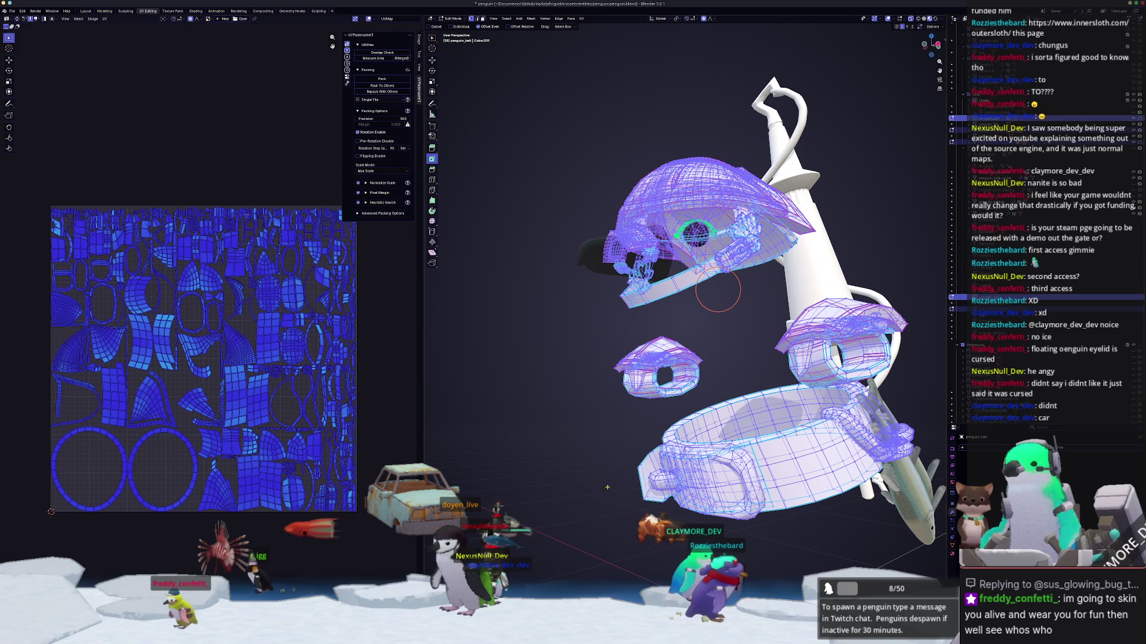
scroll(607, 490, "down", 4)
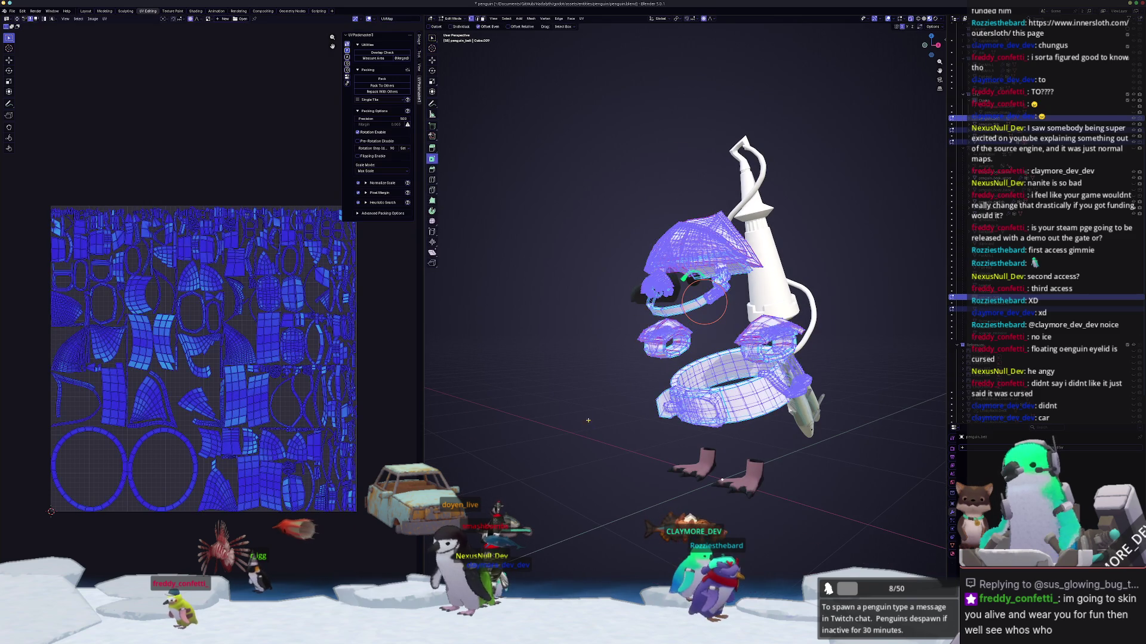
left_click(582, 19)
left_click(596, 45)
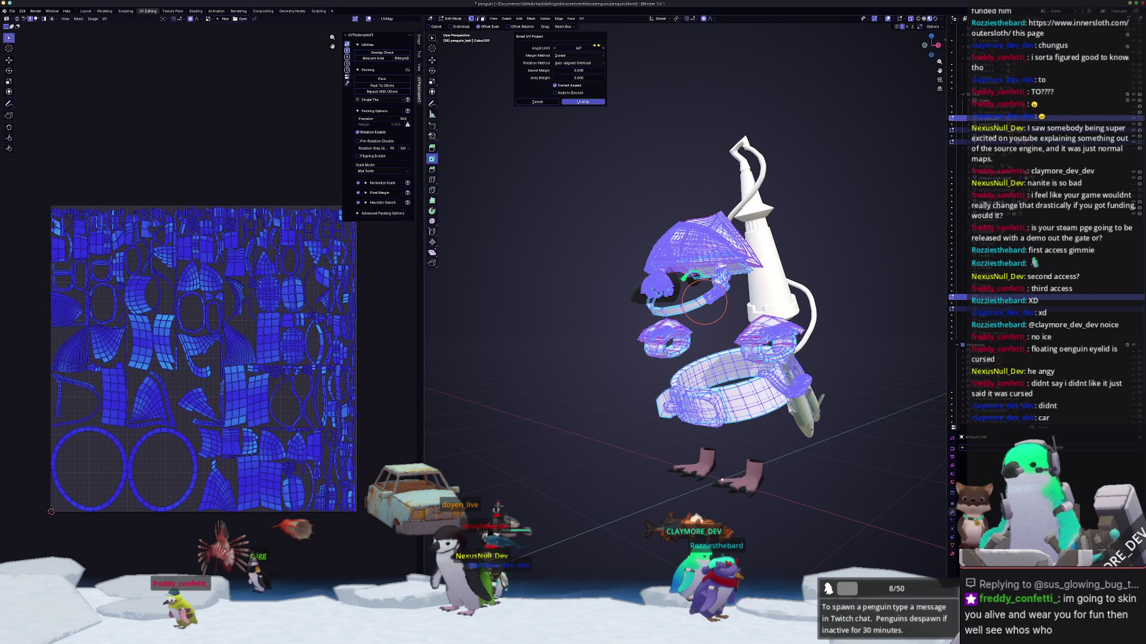
left_click(581, 102)
Step: Pack the new UV islands, expand Advanced Packing Options, and return to Object Mode
left_click(400, 82)
scroll(262, 260, "up", 5)
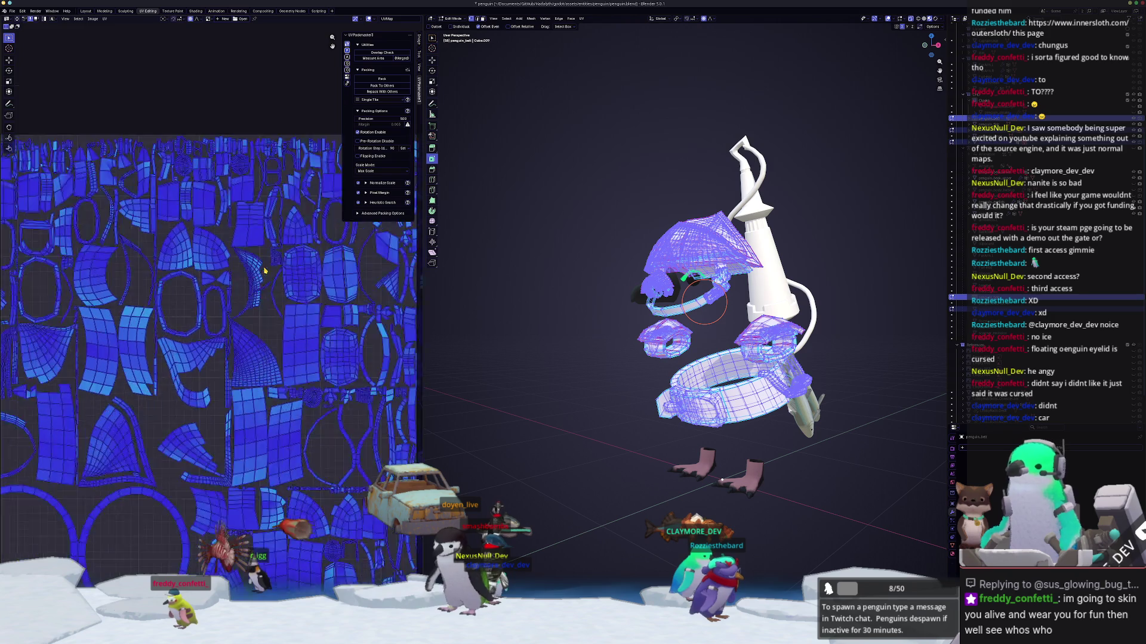
scroll(222, 353, "up", 5)
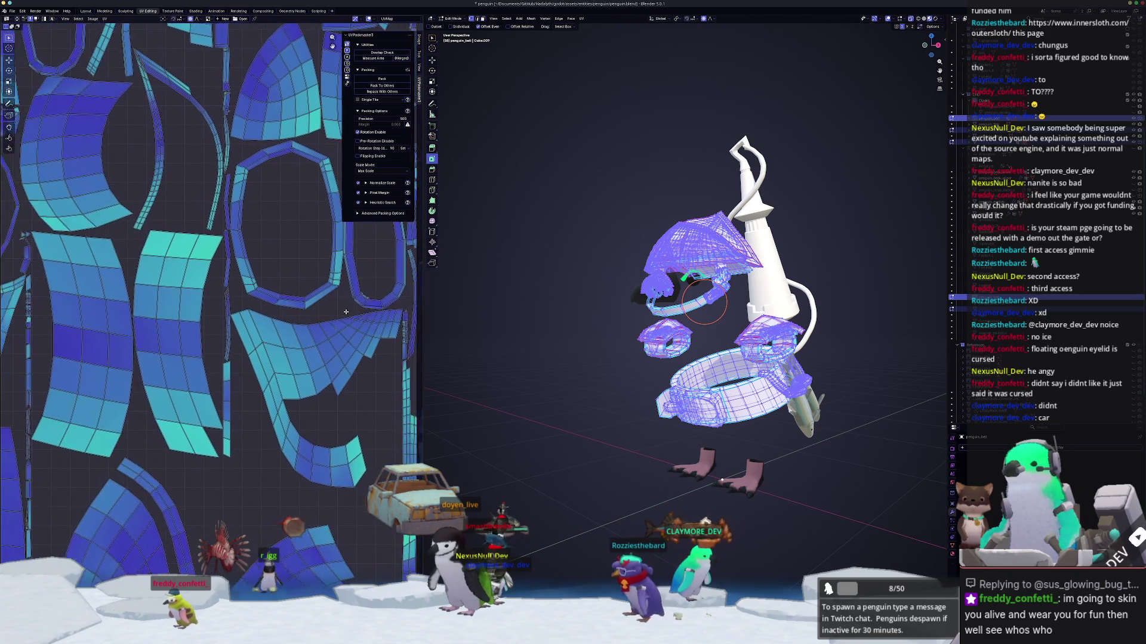
scroll(242, 330, "down", 10)
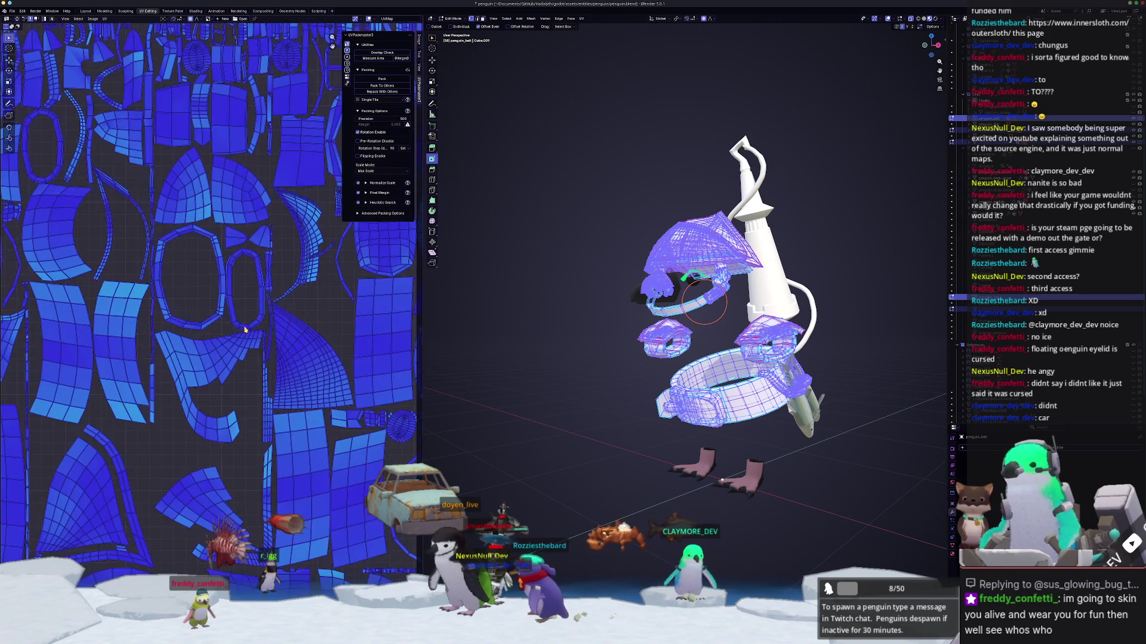
left_click(371, 214)
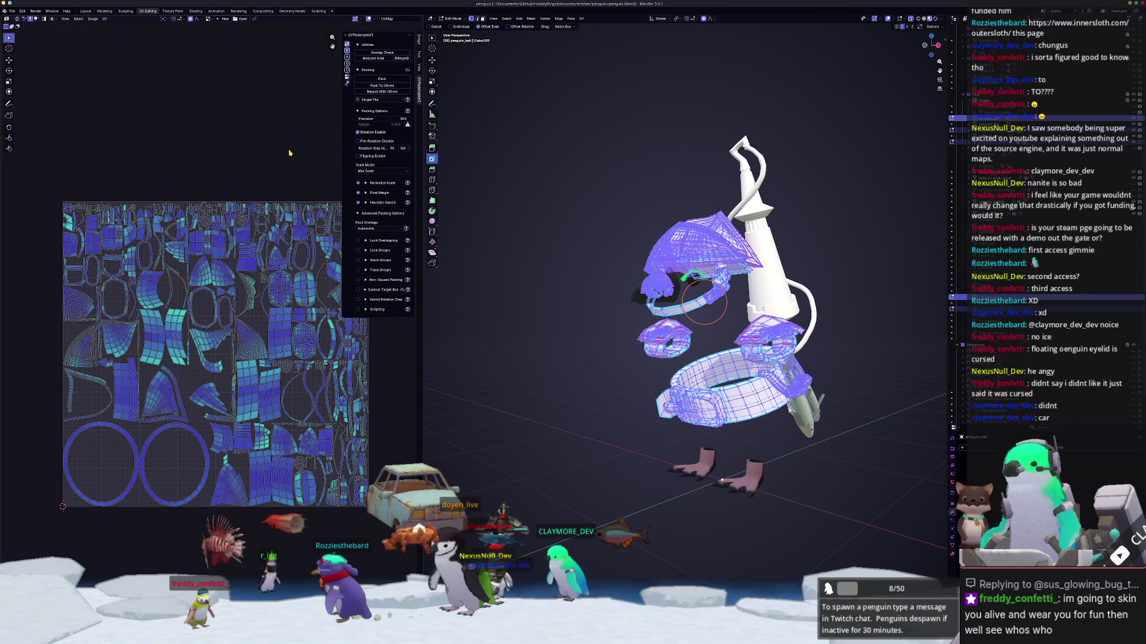
key("Tab")
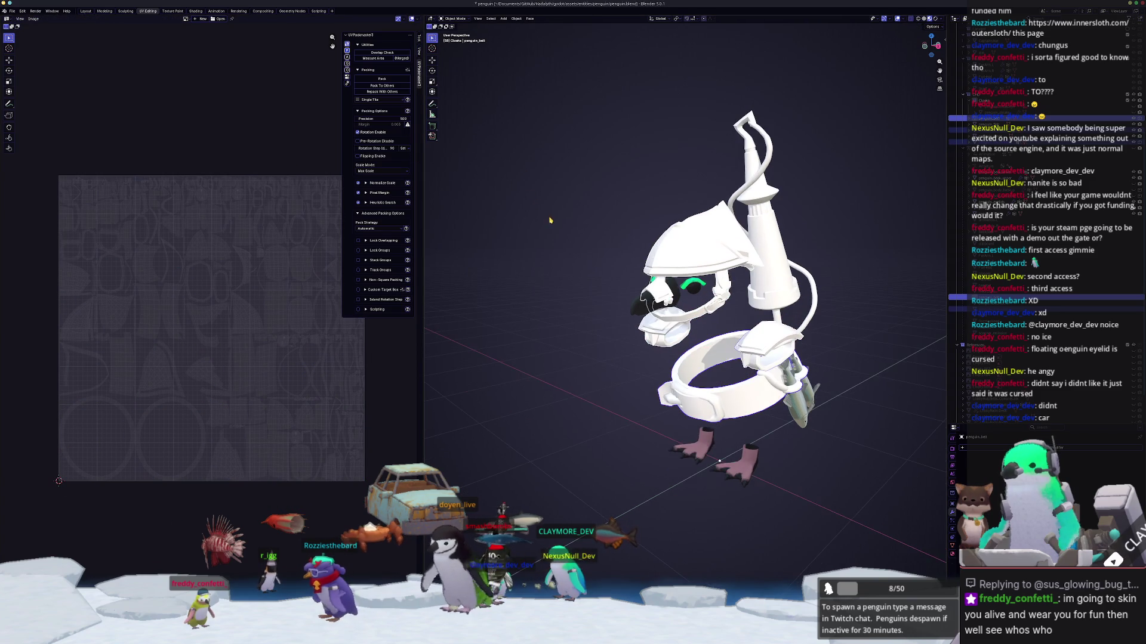
Step: Save penguin.blend, cancel the accidental move, and re-enter Edit Mode
key("ctrl+s")
key("g")
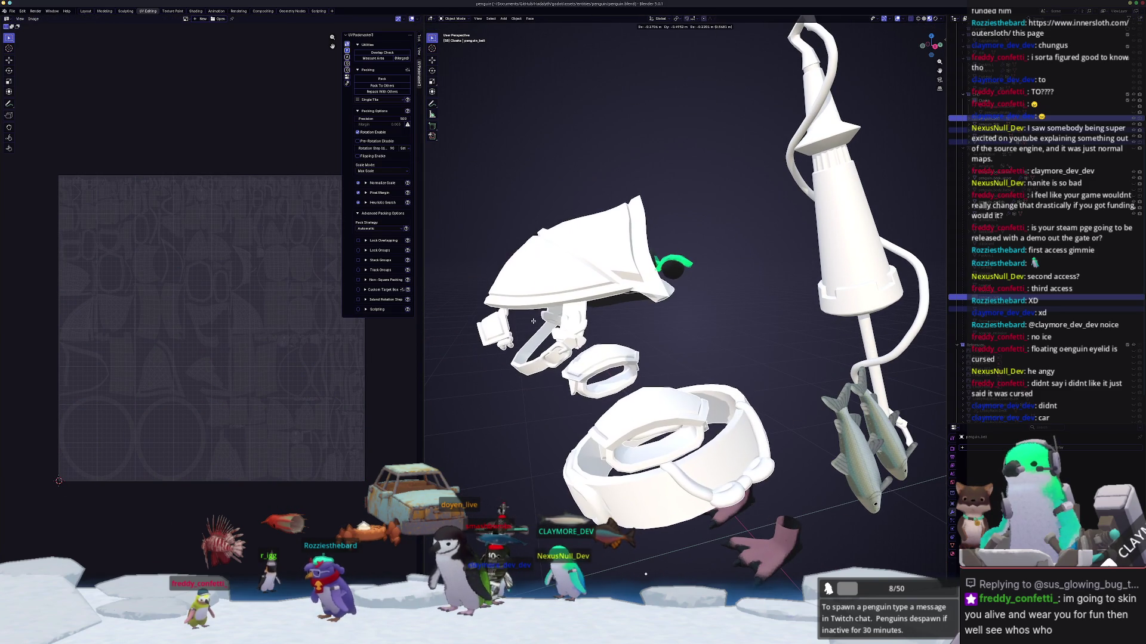
left_click(533, 321)
key("Tab")
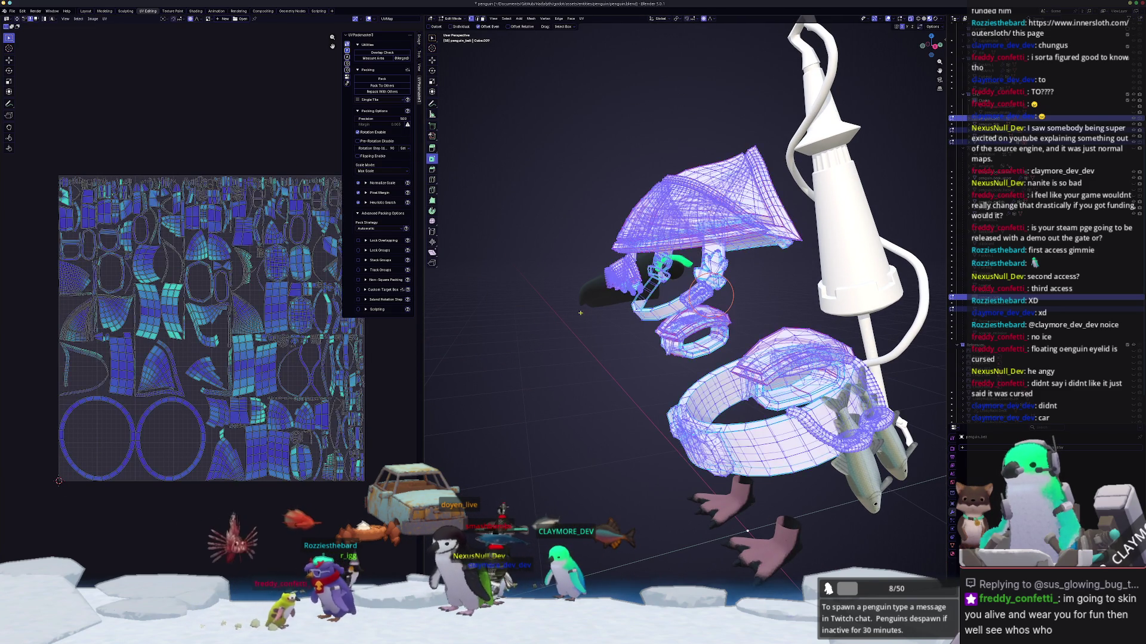
scroll(591, 318, "up", 3)
key("Tab")
scroll(592, 318, "up", 2)
key("Tab")
scroll(597, 321, "down", 5)
left_click(582, 19)
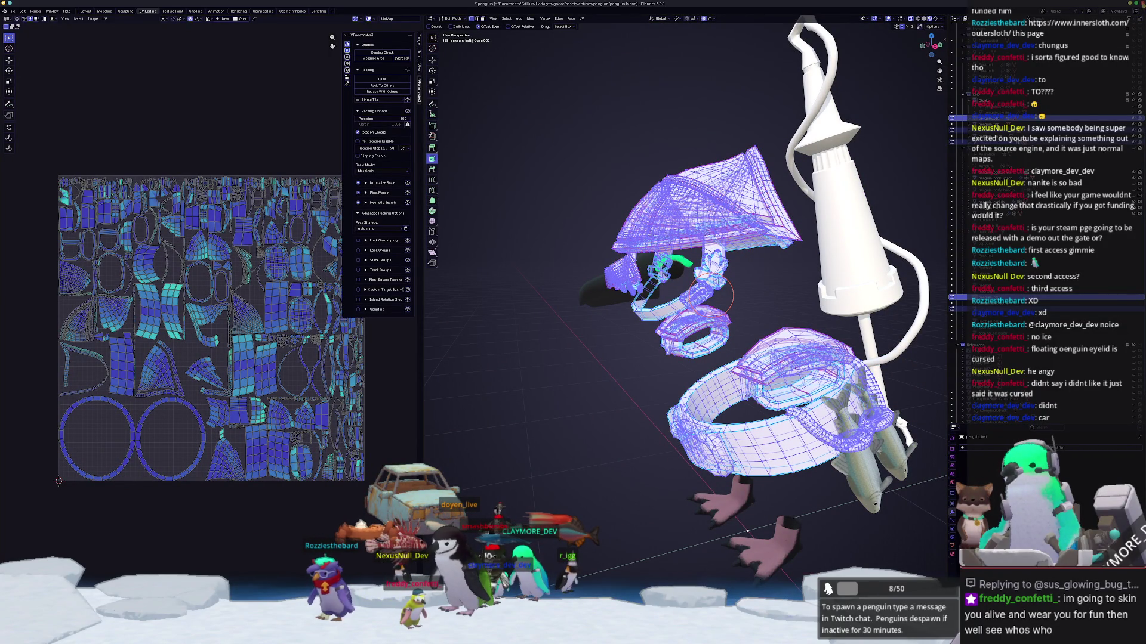
Step: Quit Blender saving the file, then reopen penguin.blend from the splash screen
key("ctrl+q")
left_click(626, 329)
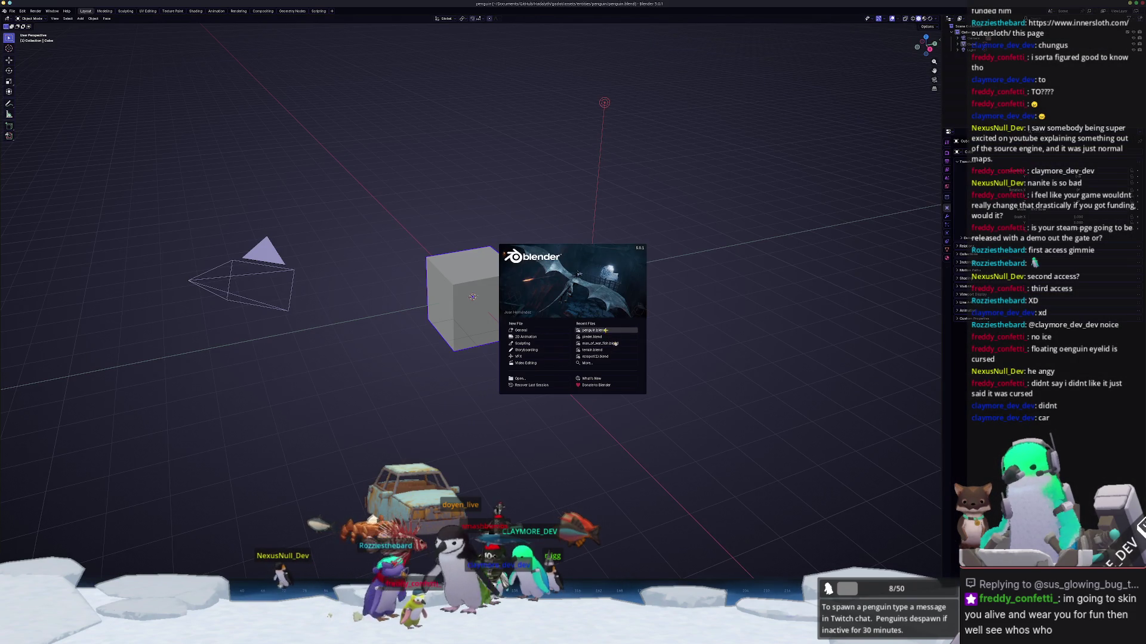
left_click(605, 330)
left_click(584, 20)
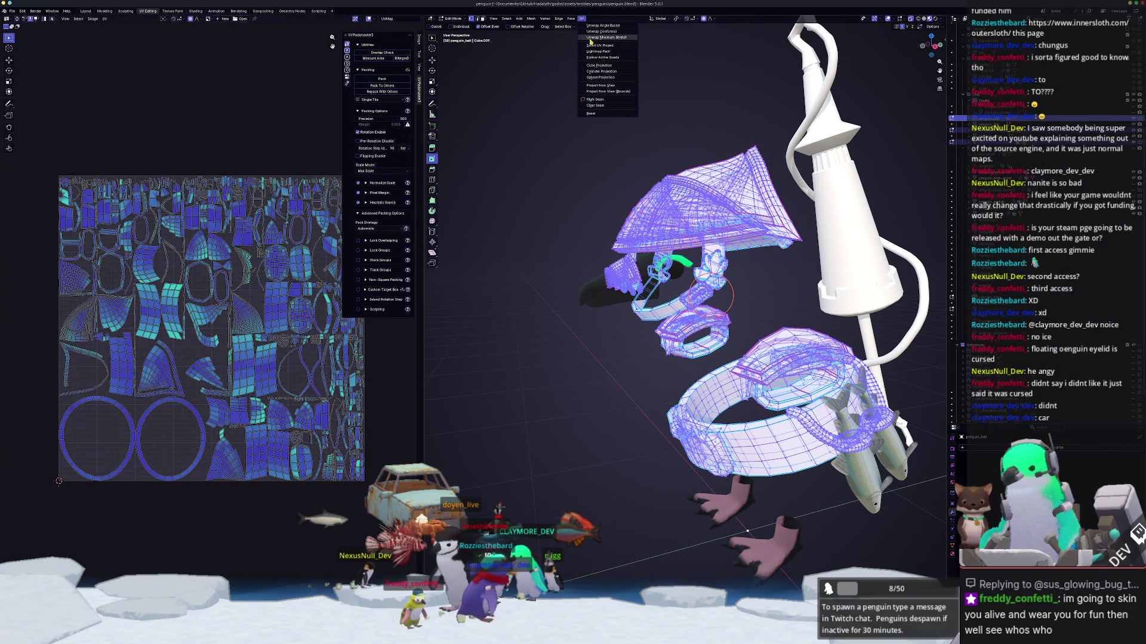
Step: Unwrap with Minimum Stretch, pack the islands densely, and return to Object Mode
left_click(381, 80)
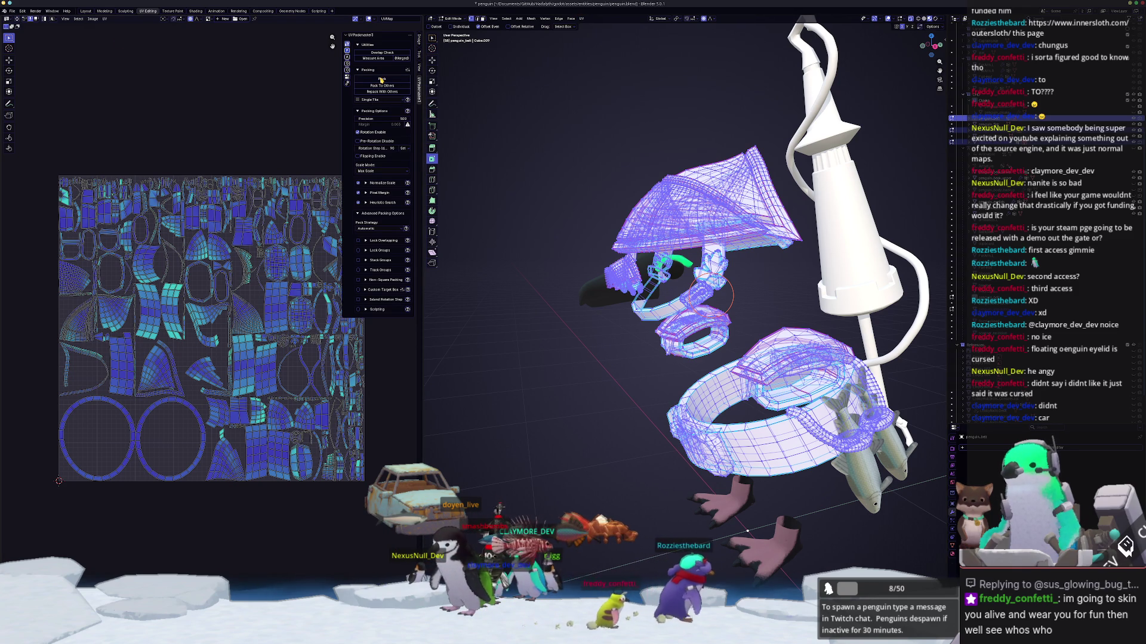
left_click(382, 79)
left_click(383, 79)
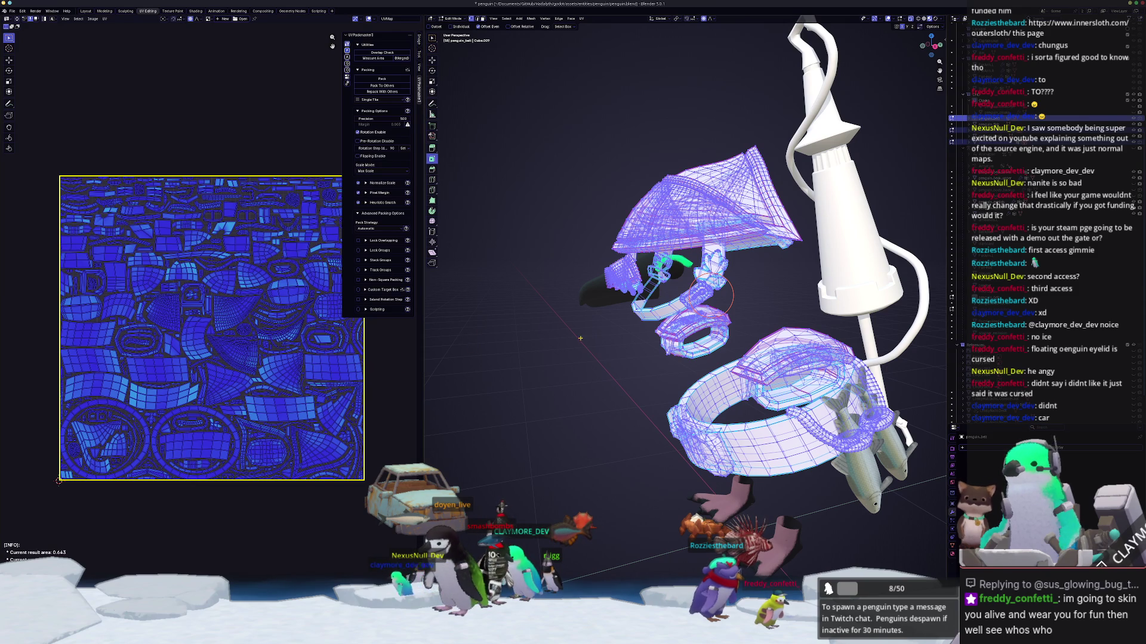
key("Tab")
scroll(590, 324, "up", 1)
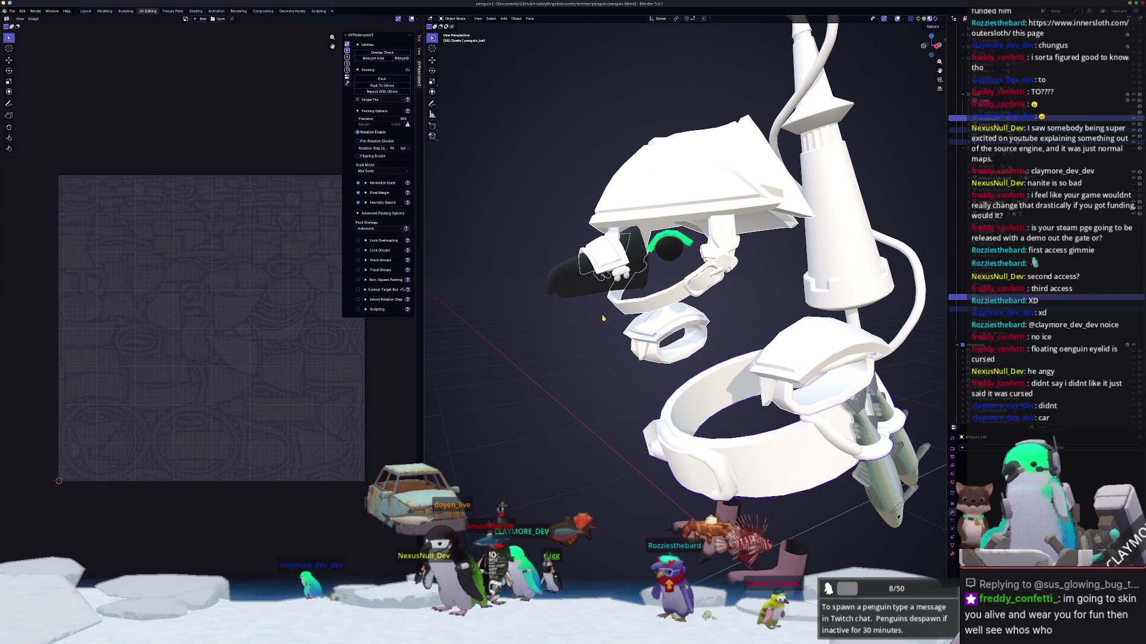
Step: Make penguin_lance active and enter Edit Mode with its whole mesh selected
left_click(591, 324)
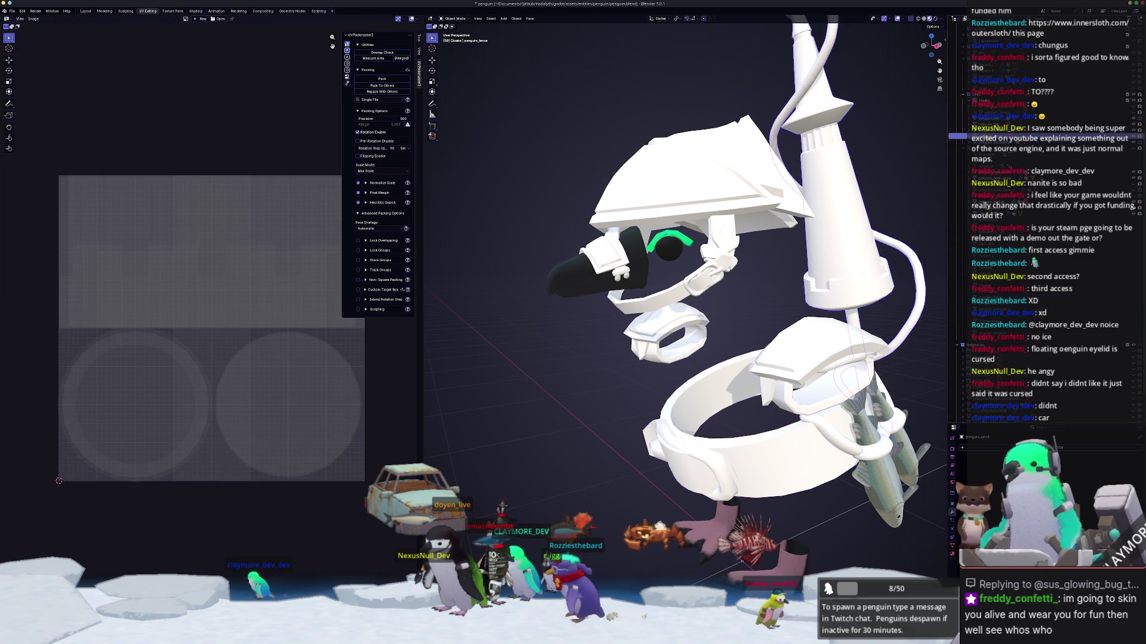
scroll(783, 222, "down", 2)
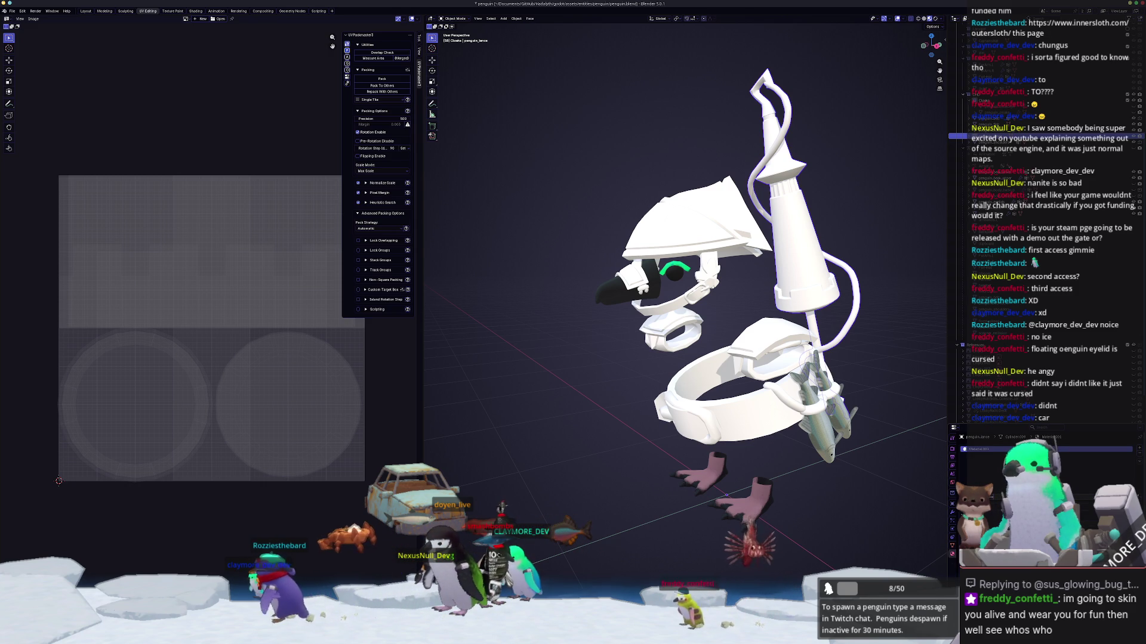
middle_click_drag(907, 301, 868, 300)
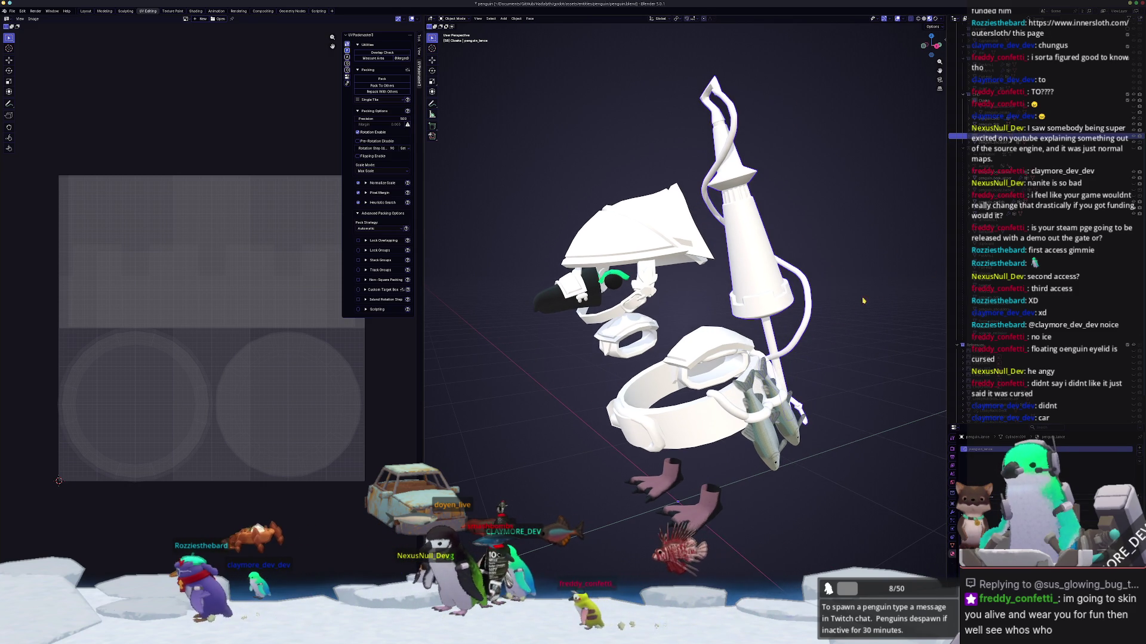
scroll(868, 301, "down", 3)
key("Tab")
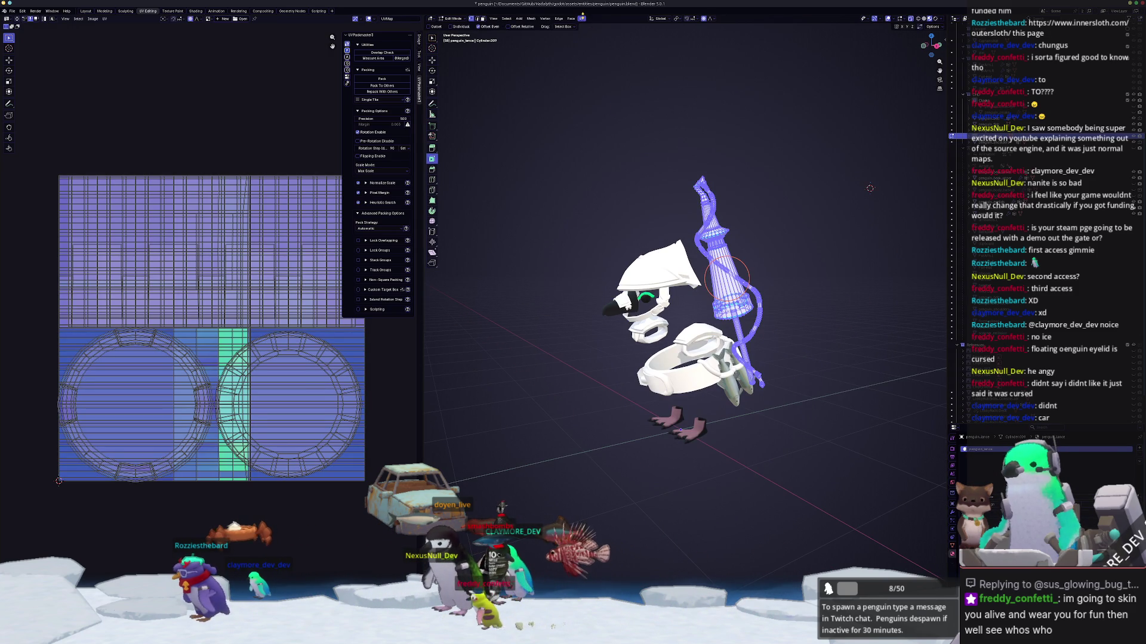
Step: Smart UV Project the lance with default settings, pack all its islands, then deselect
left_click(581, 18)
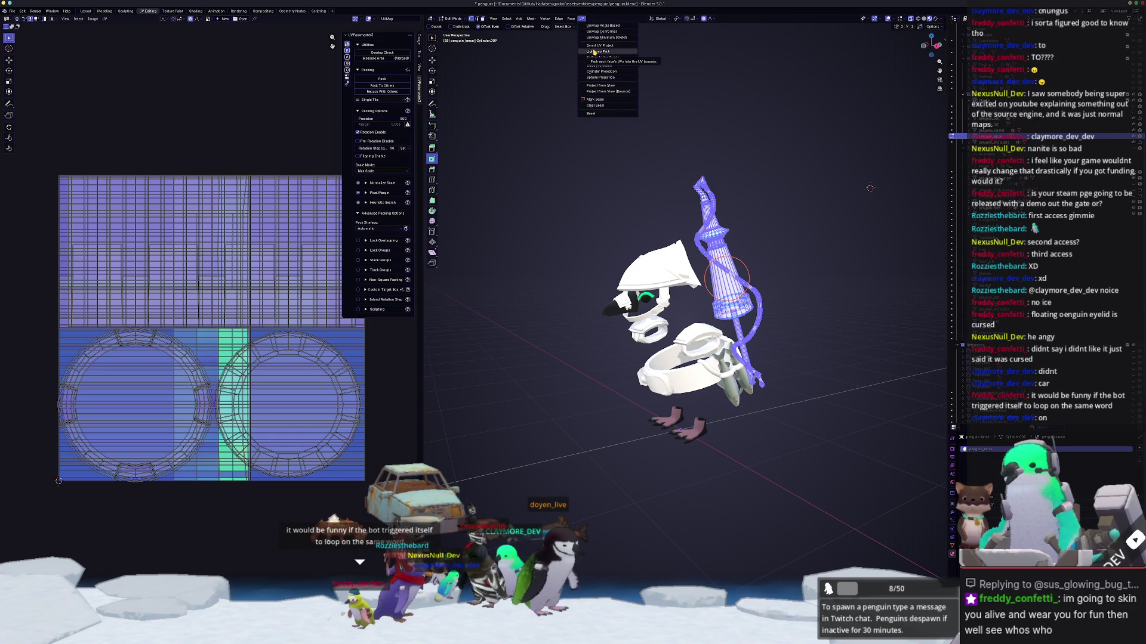
left_click(594, 46)
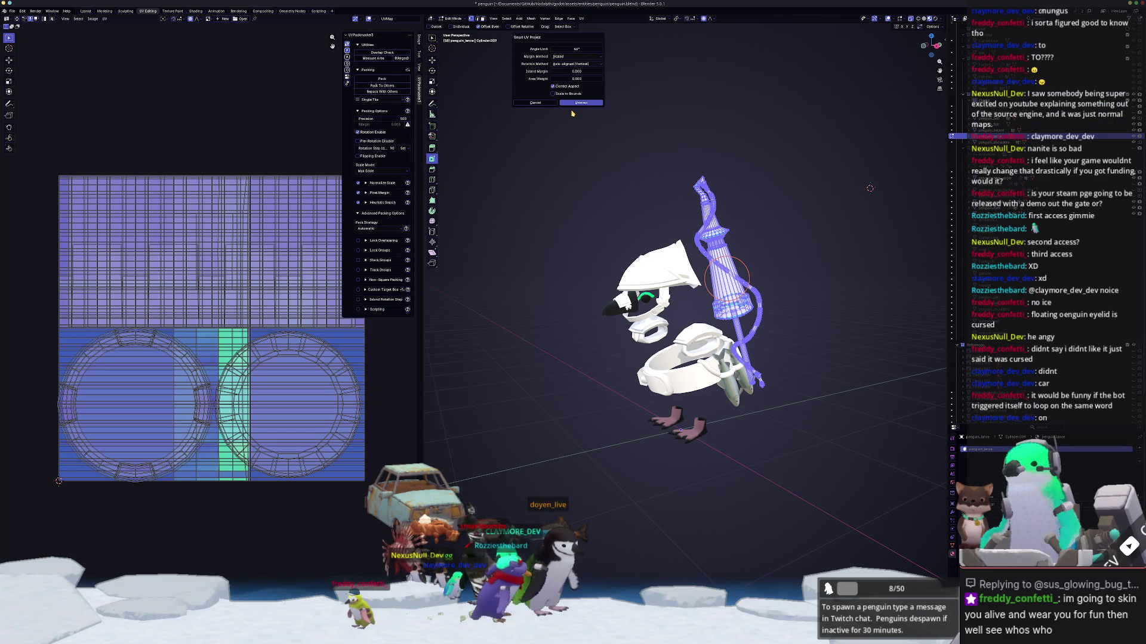
left_click(581, 103)
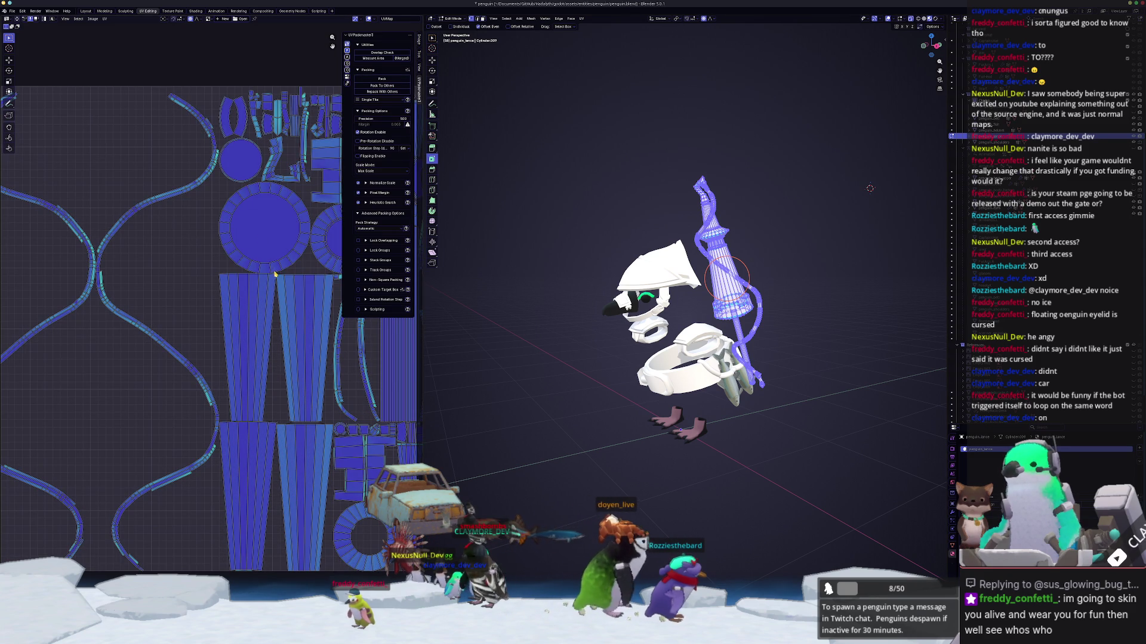
key("a")
left_click(389, 78)
mouse_move(260, 290)
middle_mouse_down()
mouse_move(250, 200)
mouse_move(273, 309)
middle_mouse_up()
scroll(776, 262, "up", 6)
key("alt+a")
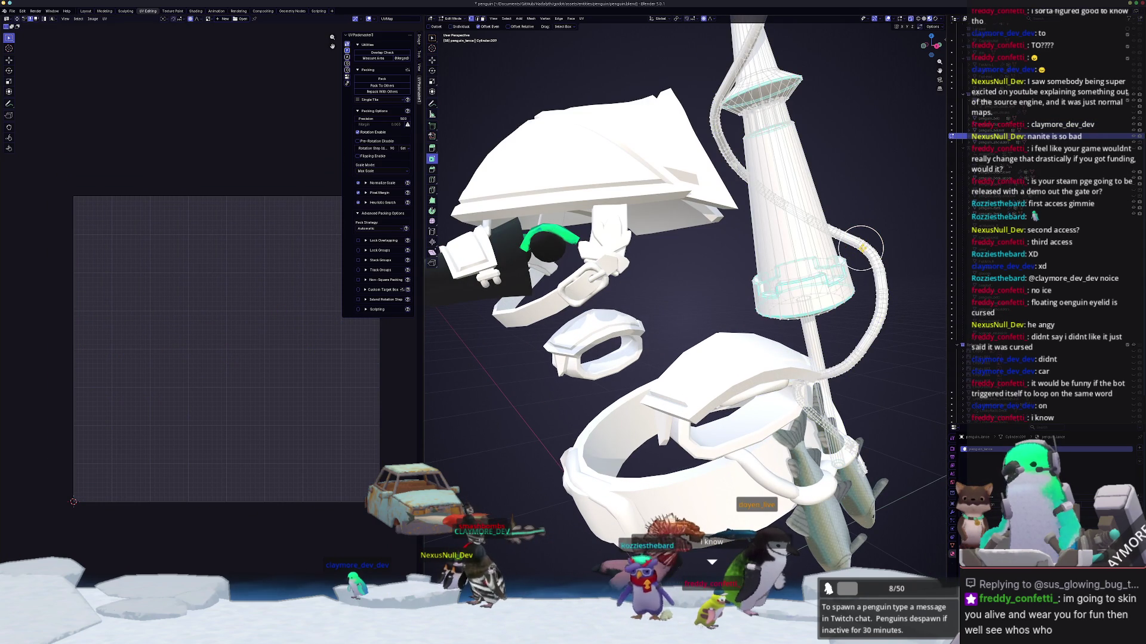
Step: Smart UV Project unwrap the whole lance and pack its islands with UVPackmaster
key("a")
middle_click_drag(860, 247, 751, 143)
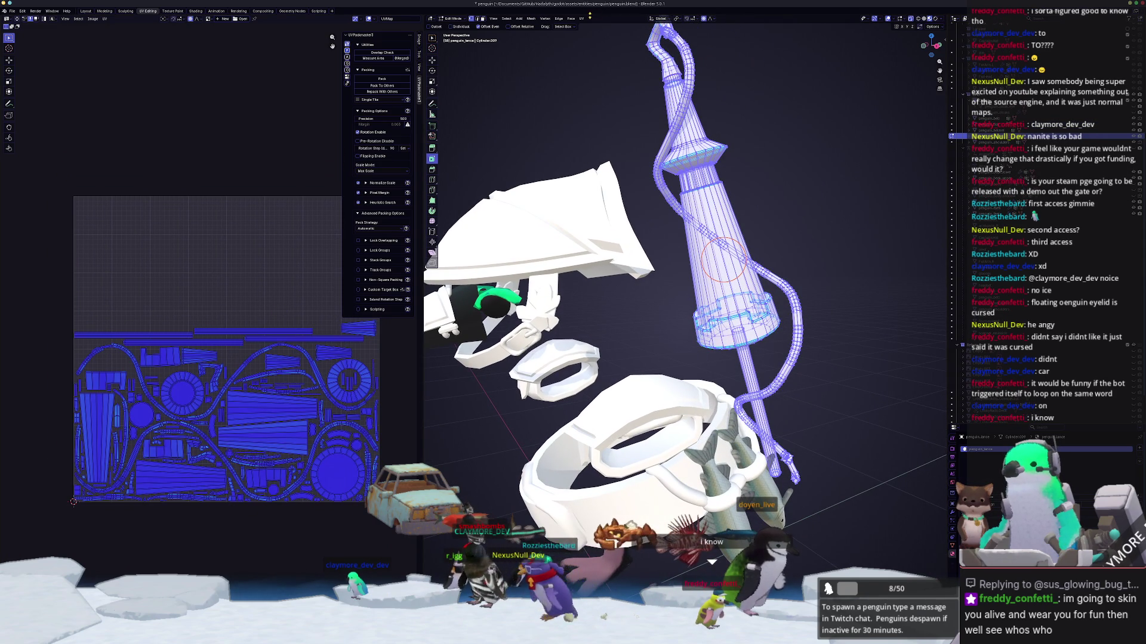
left_click(582, 18)
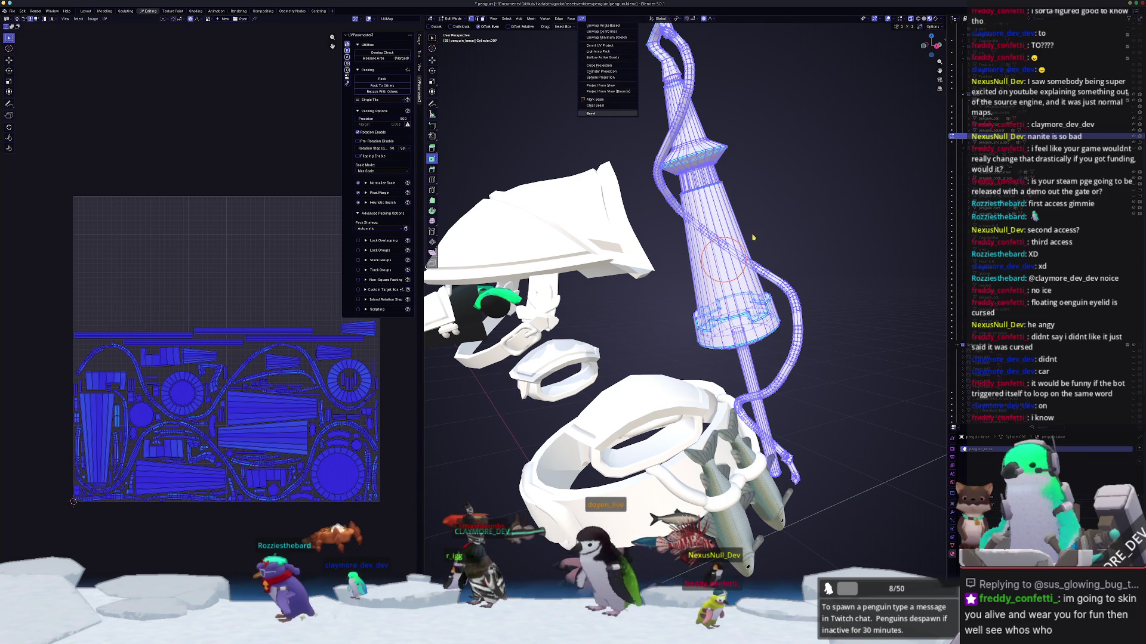
left_click(779, 280)
key("a")
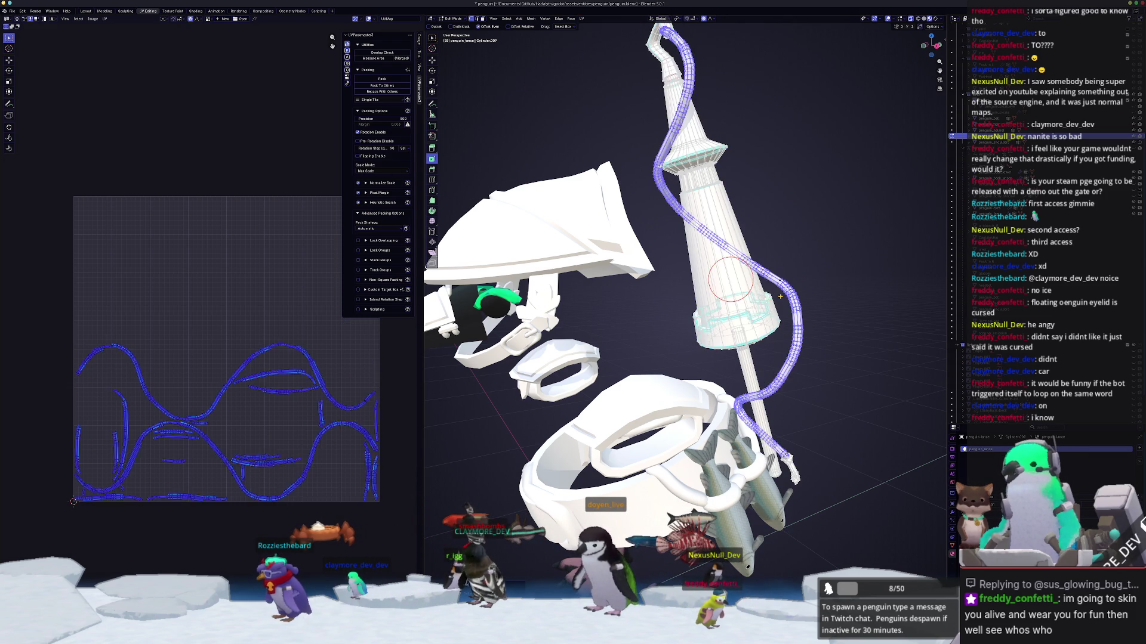
left_click(584, 19)
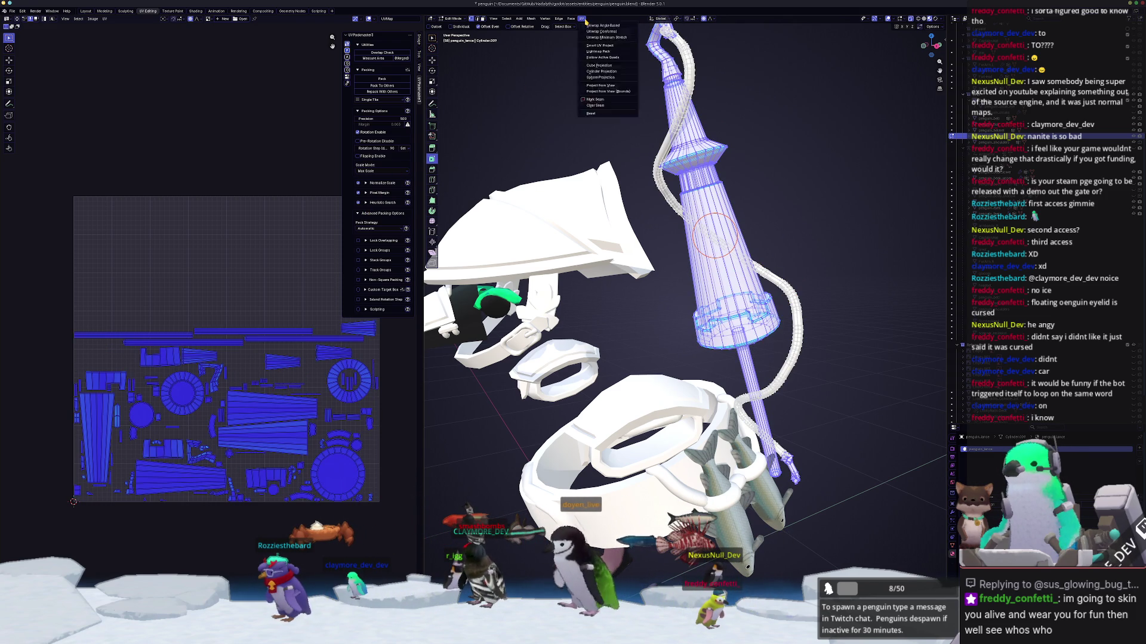
left_click(597, 46)
left_click(575, 103)
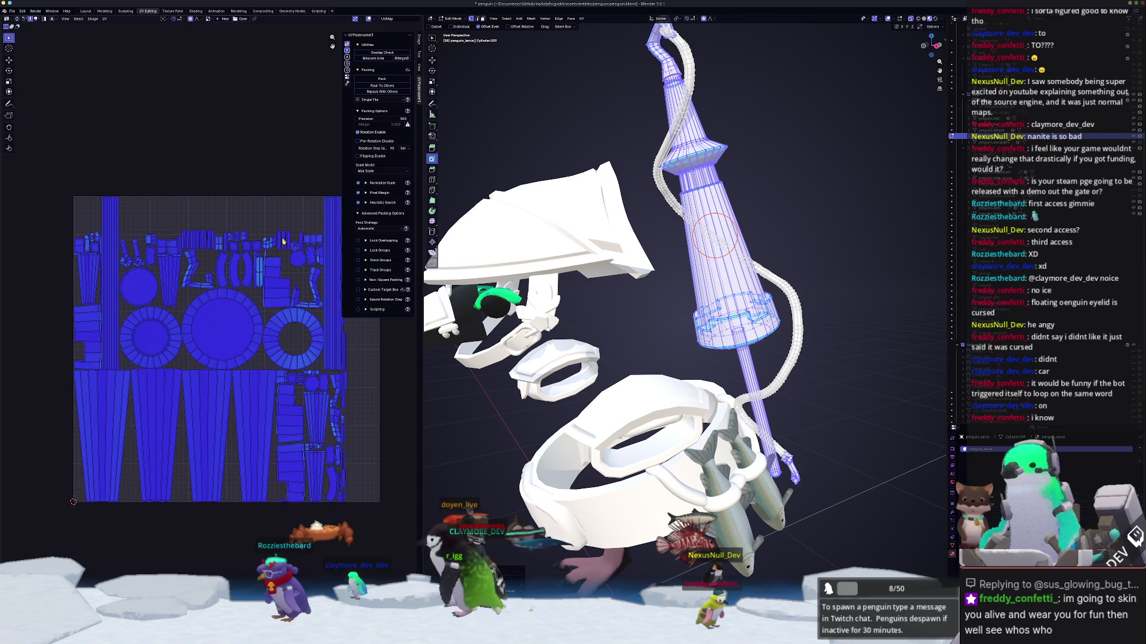
left_click(381, 78)
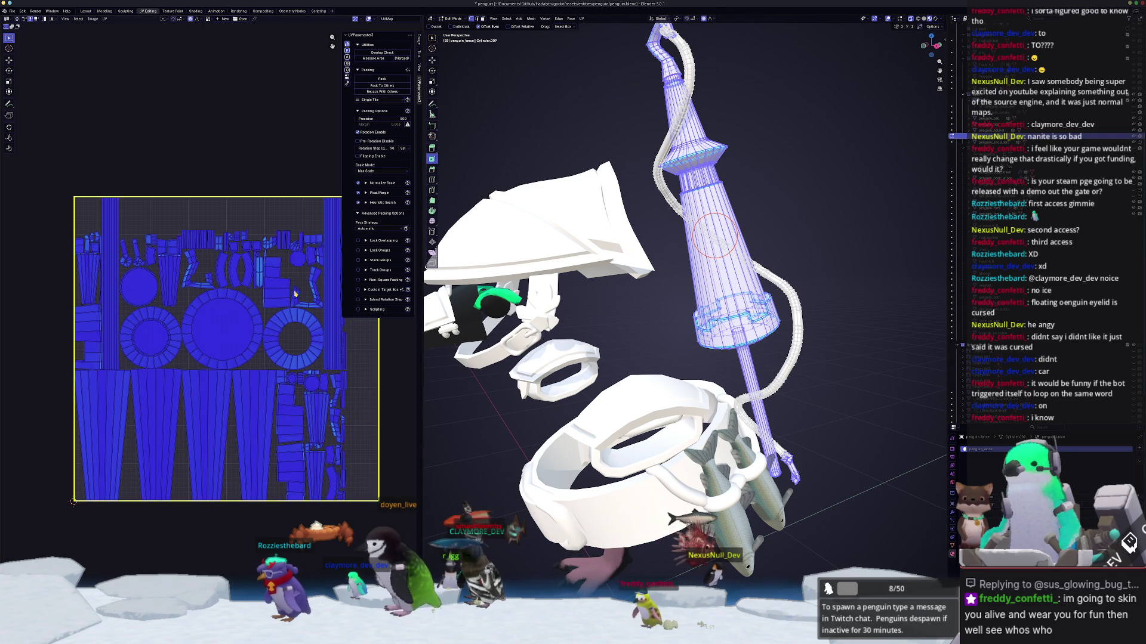
Step: Clear the selection and select only the lance's connected coiled hose
left_click(781, 279)
key("c")
key("l")
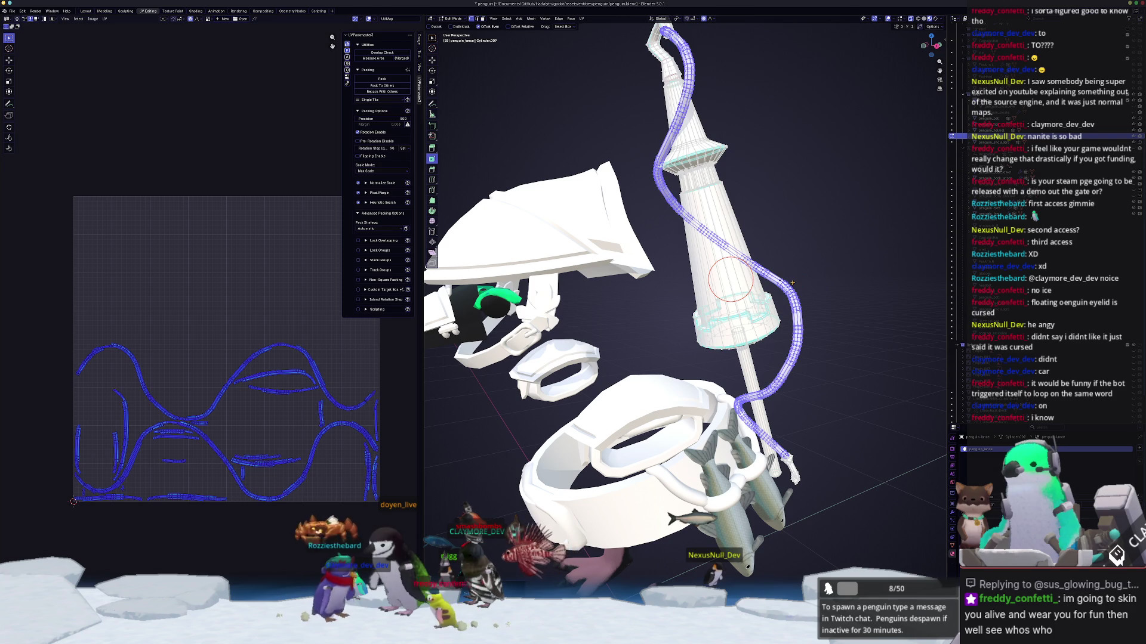
middle_click_drag(762, 220, 778, 215)
left_click(581, 19)
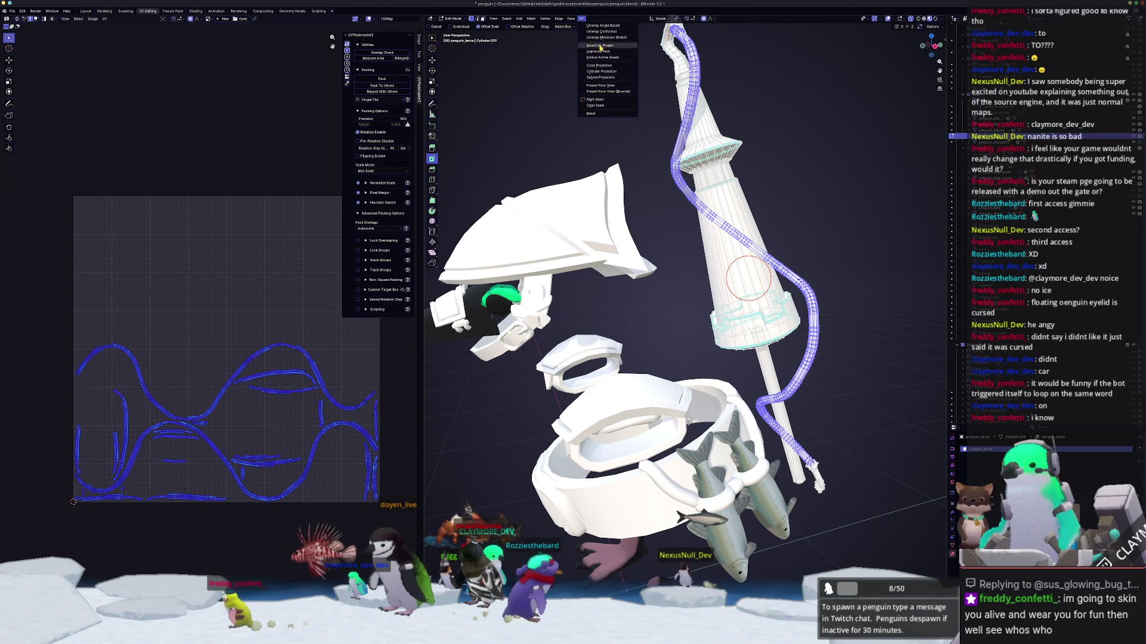
Step: Smart UV Project unwrap the hose on its own and pack its UV islands
left_click(596, 45)
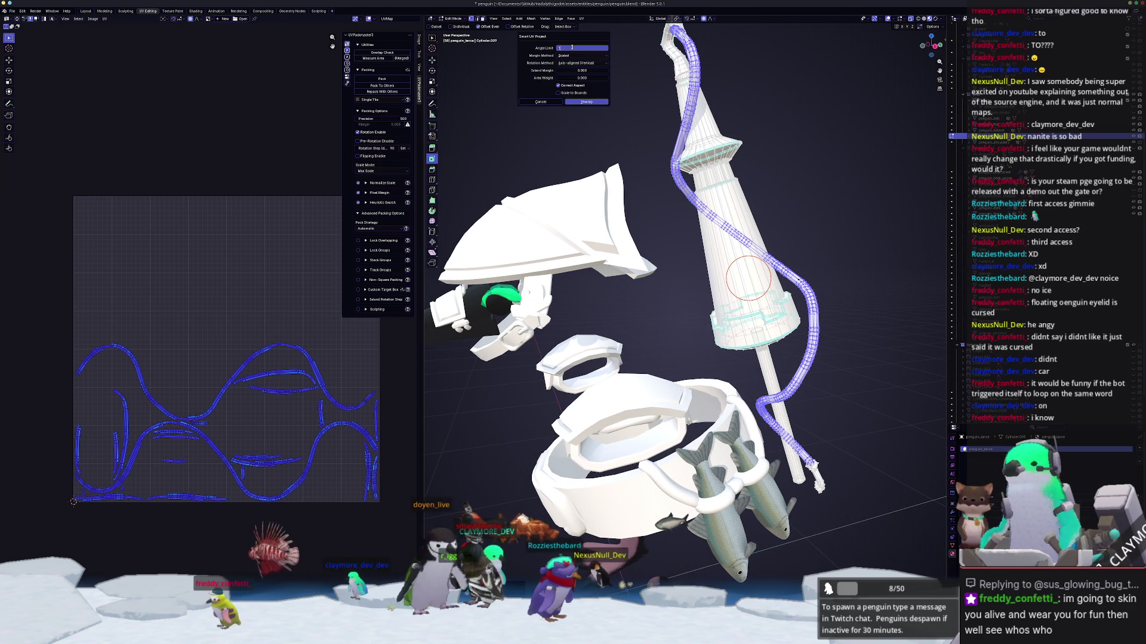
key("Return")
left_click(375, 79)
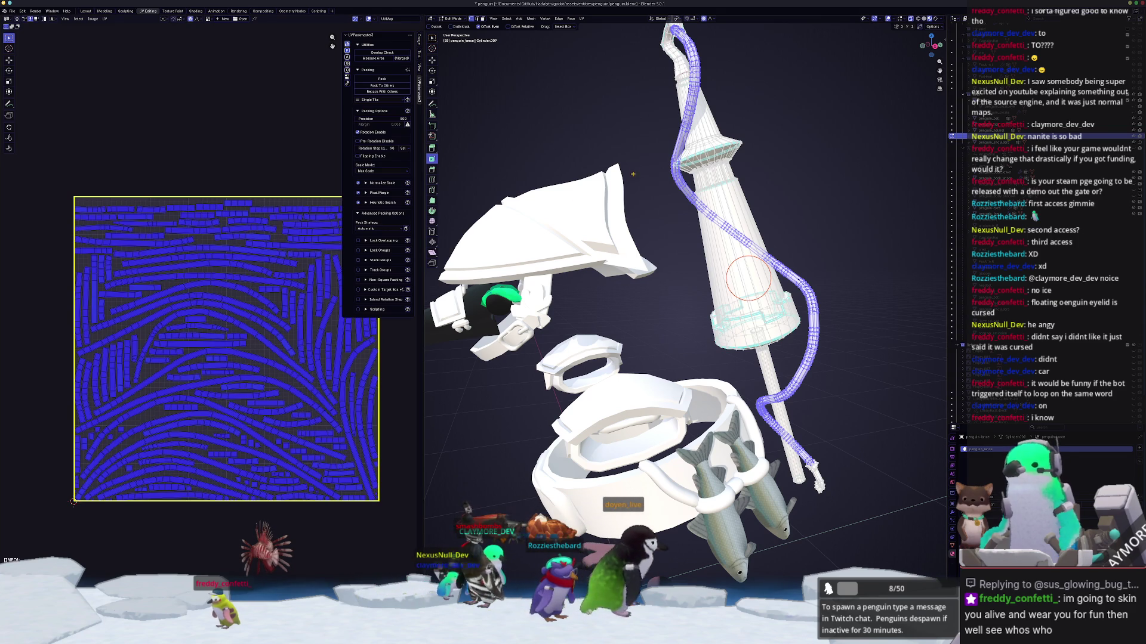
middle_click_drag(626, 179, 597, 149)
Step: Select the whole lance, try packing all its islands, and dismiss the packer error report
key("a")
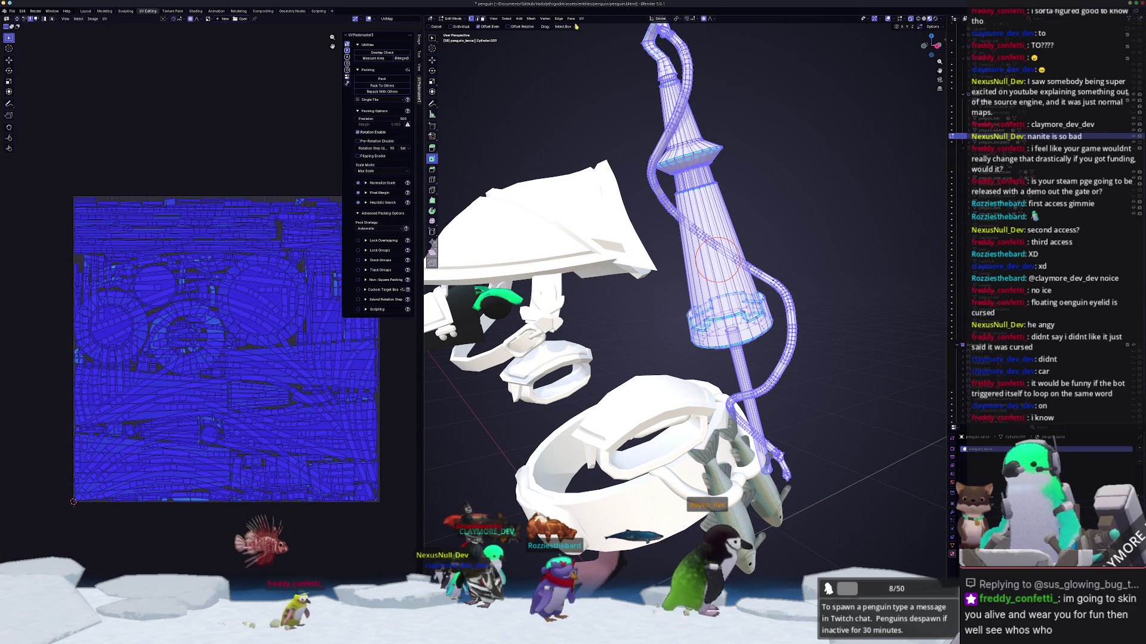
left_click(581, 19)
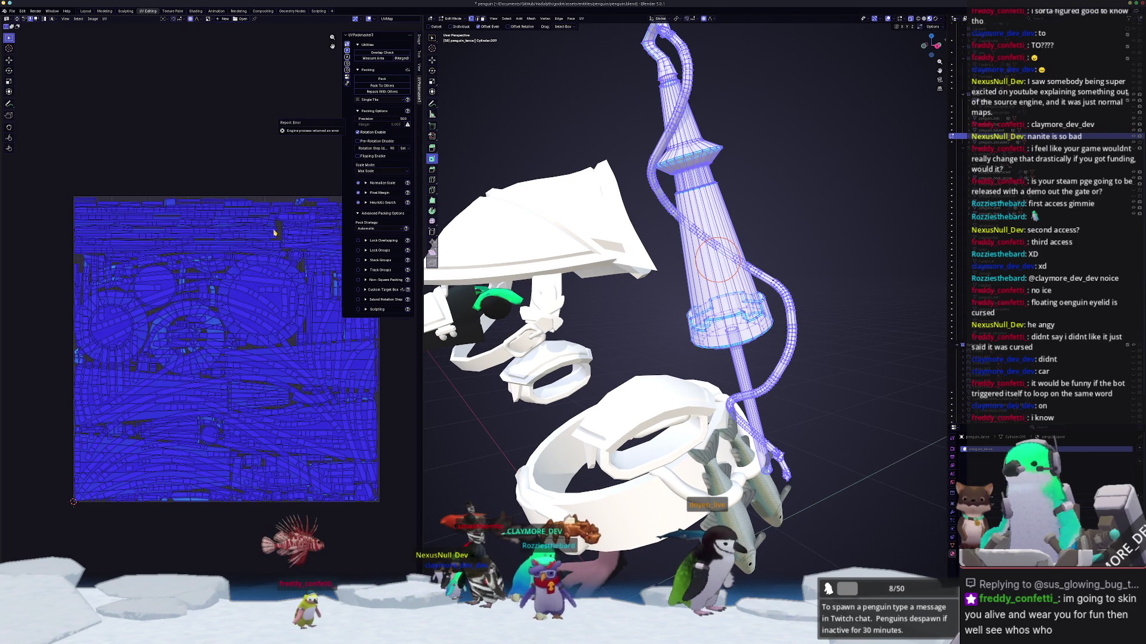
left_click(397, 78)
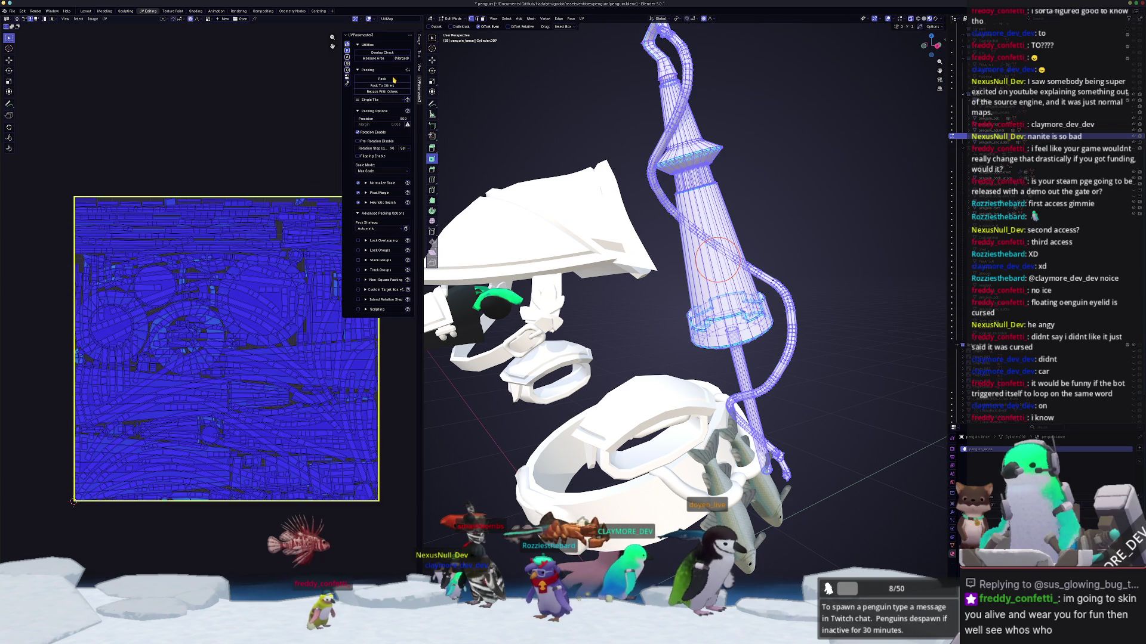
scroll(251, 308, "down", 2)
mouse_move(746, 251)
middle_mouse_down()
mouse_move(790, 241)
mouse_move(781, 263)
middle_mouse_up()
left_click(790, 241)
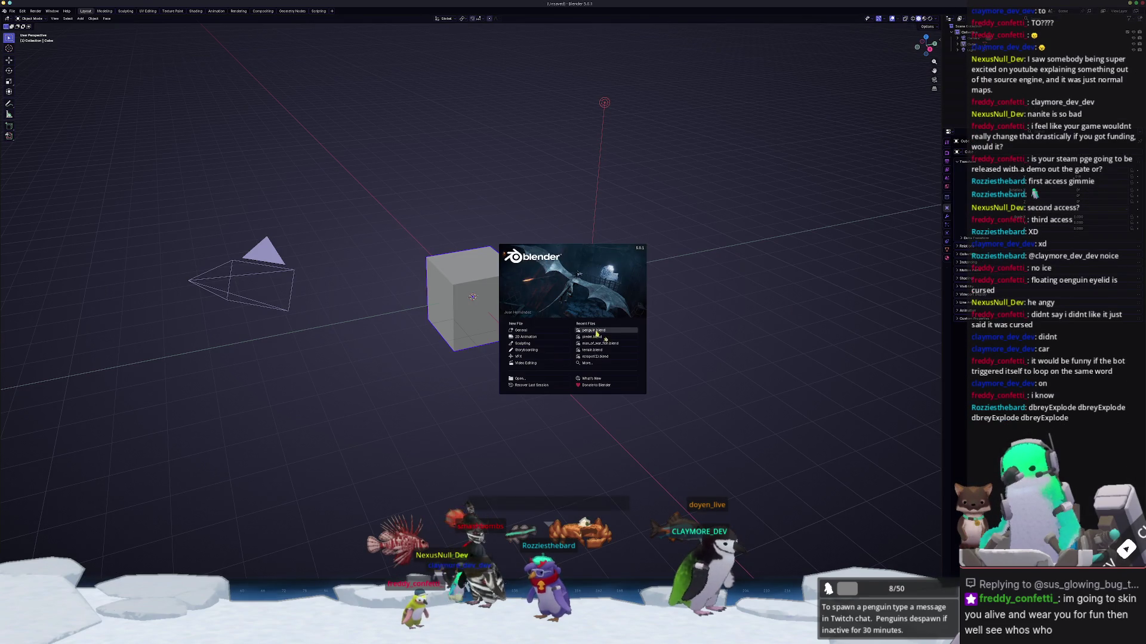
Step: Reopen penguin.blend, pack all the lance's UV islands, return to Object Mode and save
left_click(594, 330)
key("a")
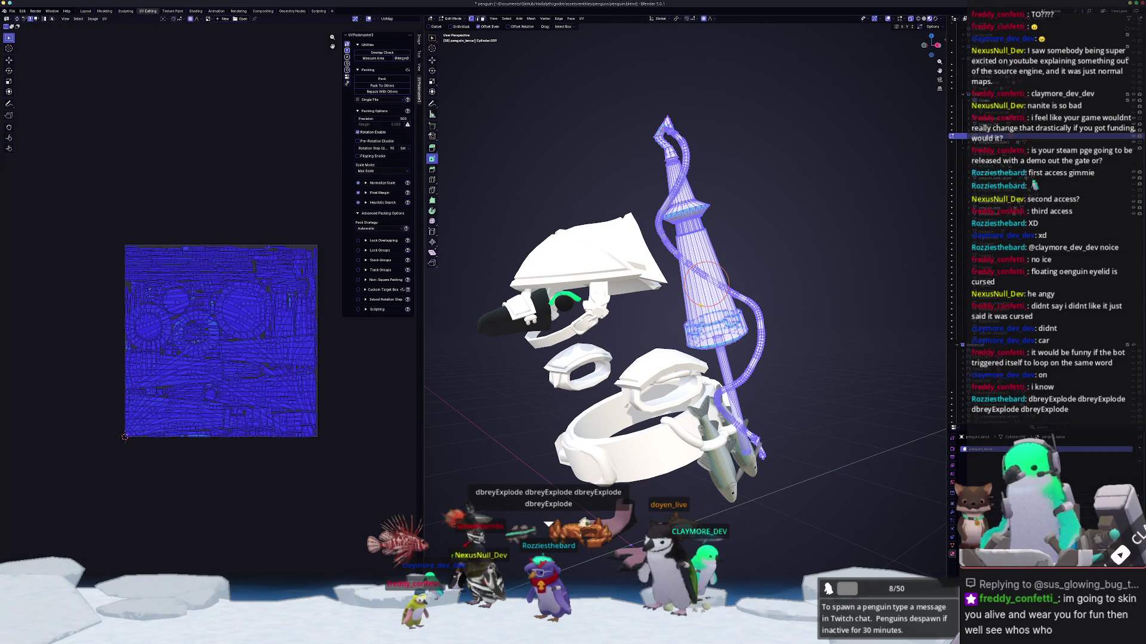
left_click(379, 80)
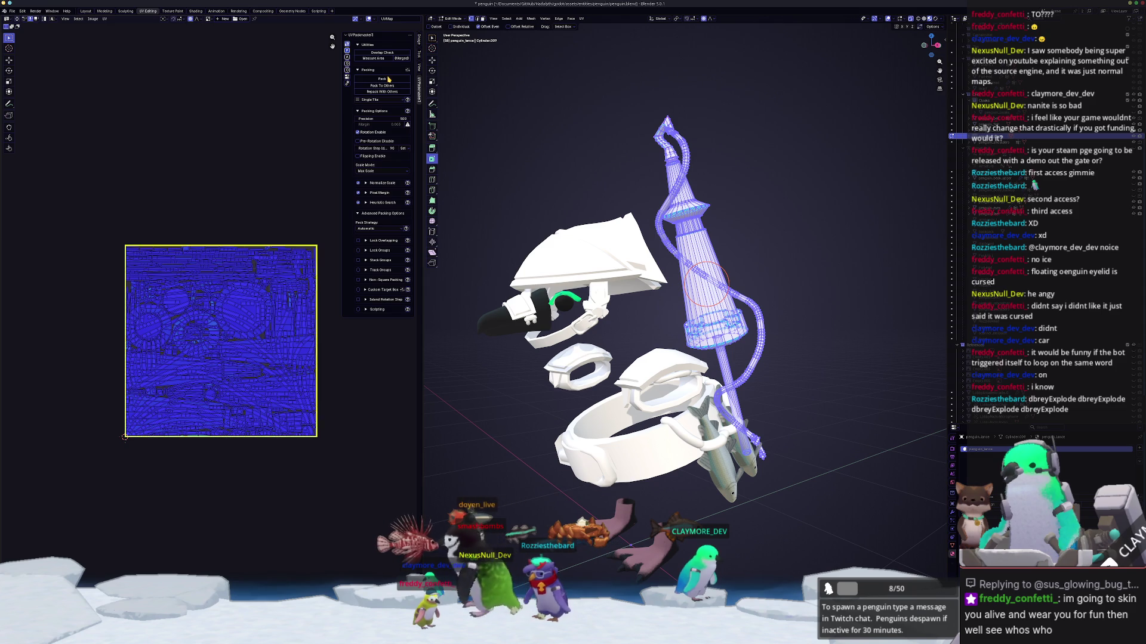
scroll(294, 348, "up", 1)
scroll(295, 348, "down", 1)
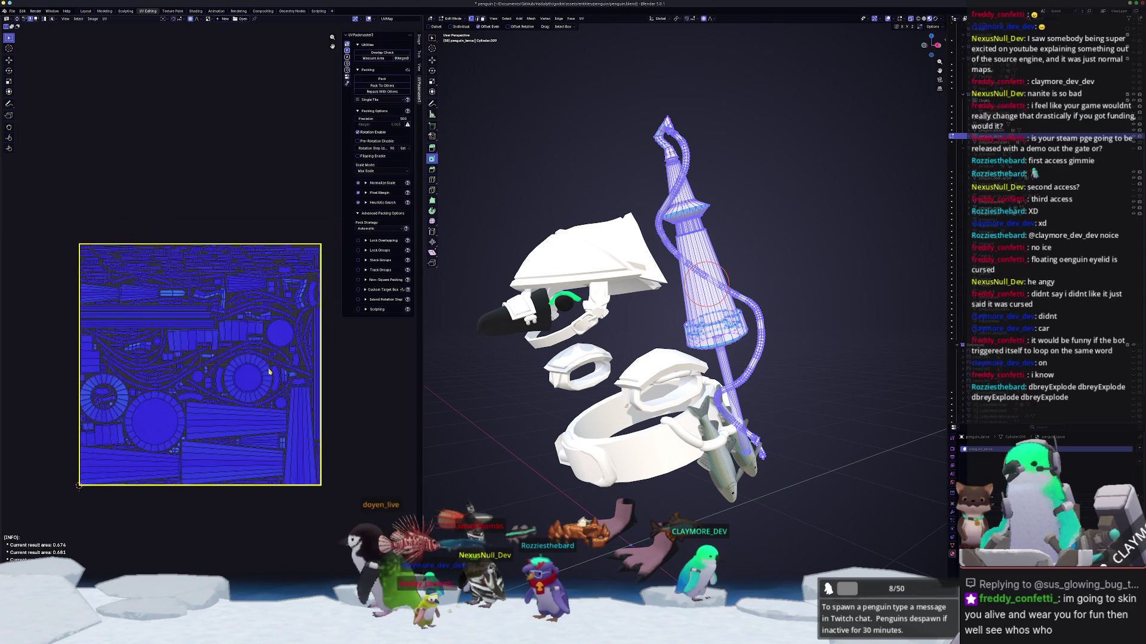
scroll(289, 358, "up", 2)
scroll(286, 365, "down", 1)
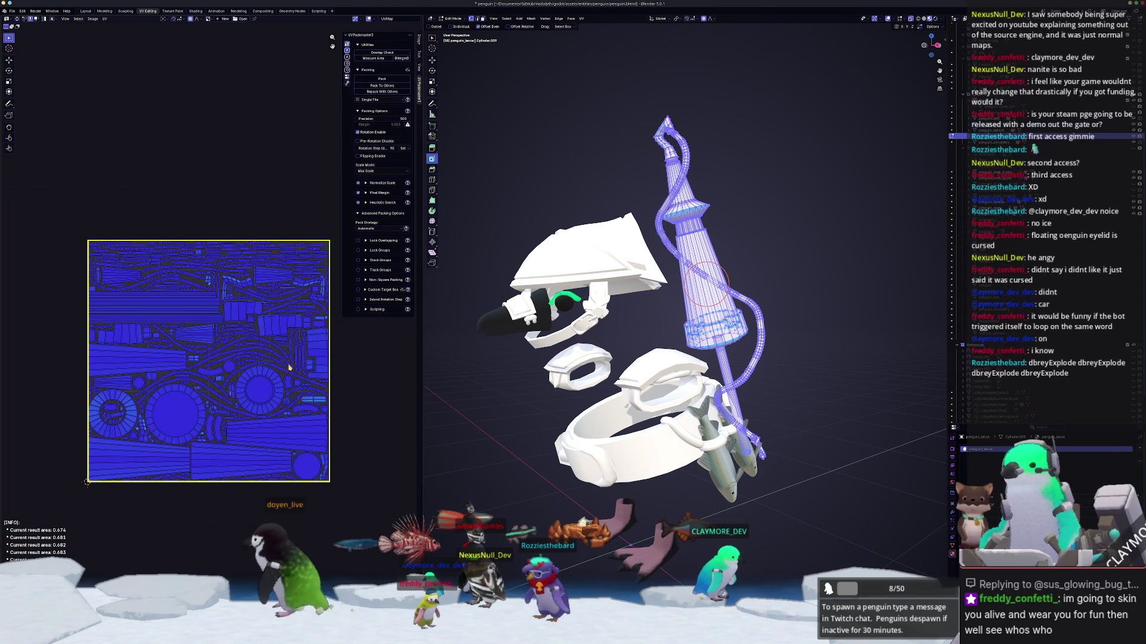
key("Tab")
key("ctrl+s")
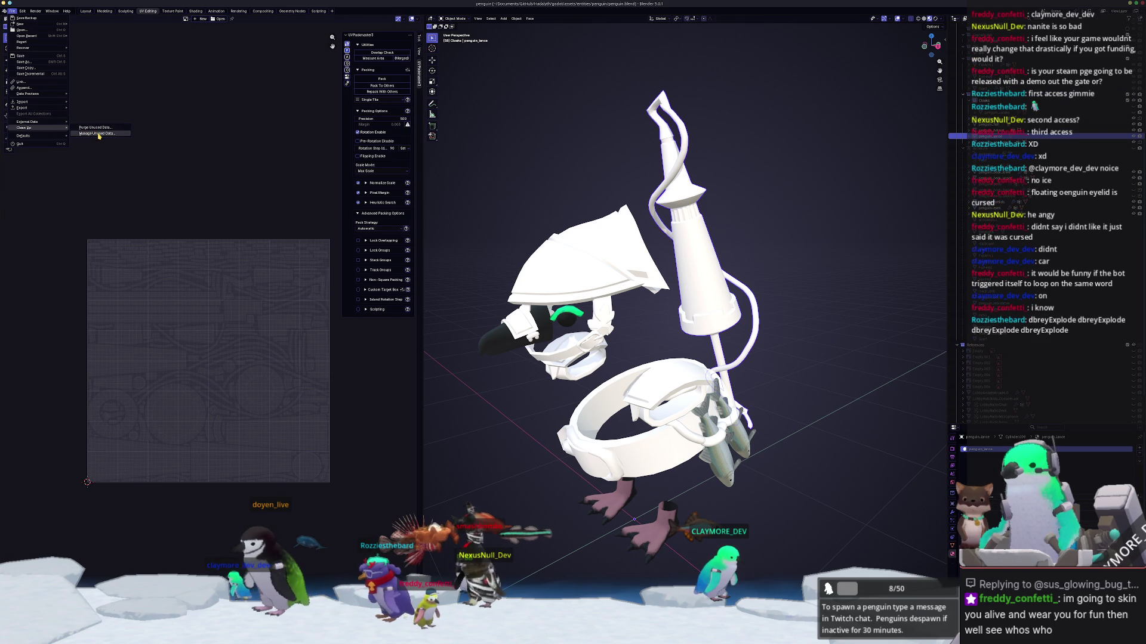
Step: Purge unused data-blocks from penguin.blend and widen the Outliner panel
left_click(106, 129)
left_click(93, 170)
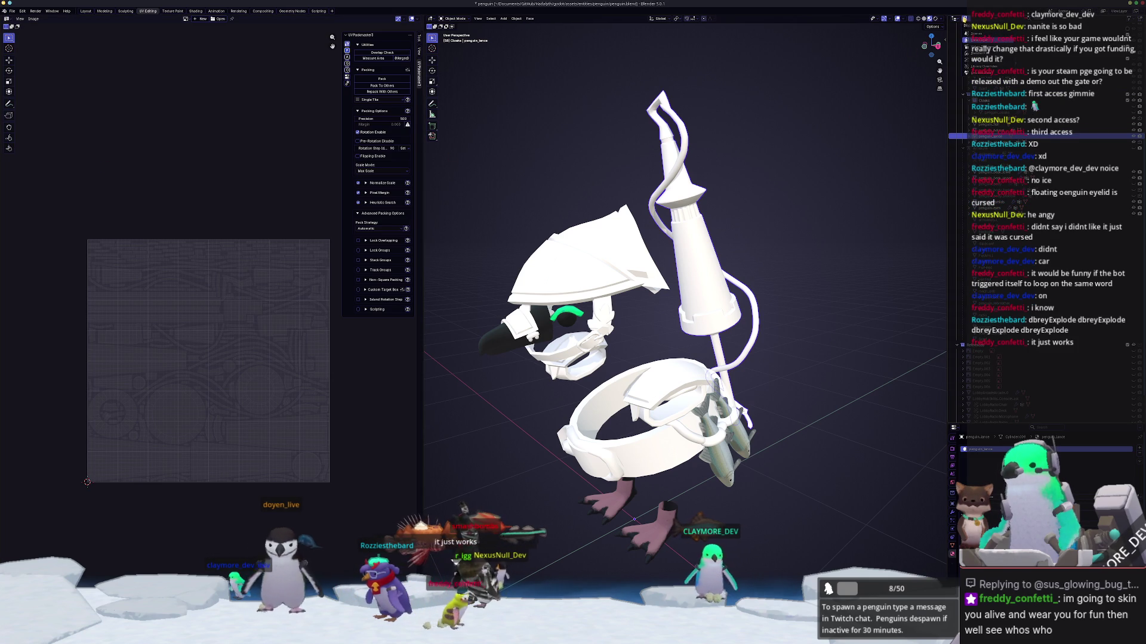
left_click_drag(948, 22, 807, 22)
left_click(815, 26)
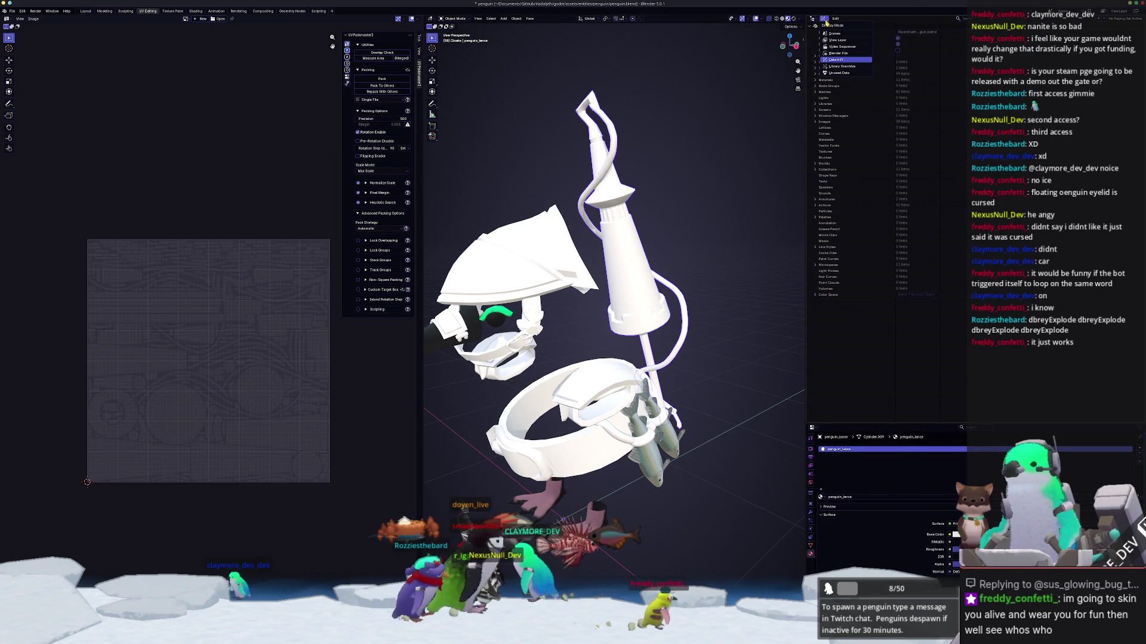
Step: Browse the file's data in the Outliner, expanding Actions, Armatures, Cameras, Collections and Meshes
left_click(838, 52)
left_click(816, 32)
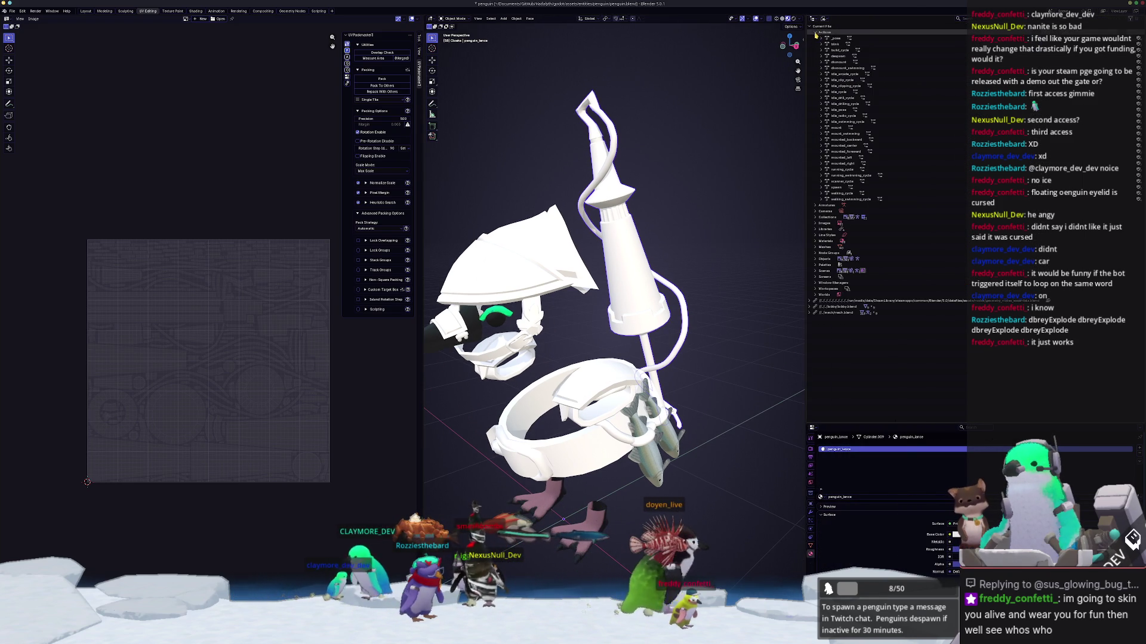
left_click(816, 205)
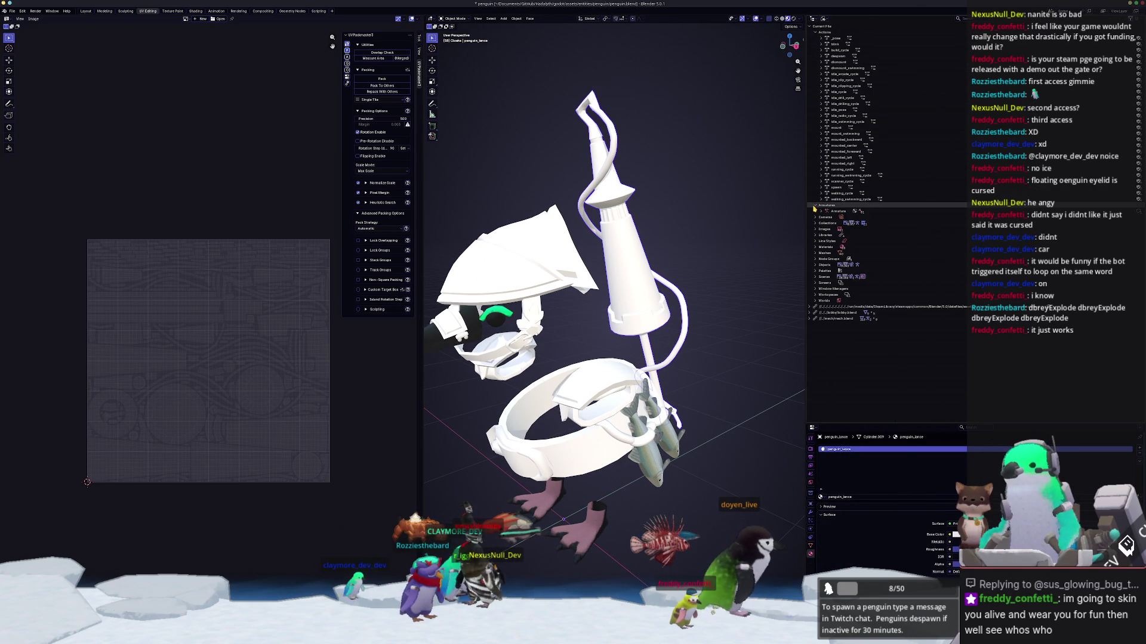
left_click(816, 217)
left_click(815, 229)
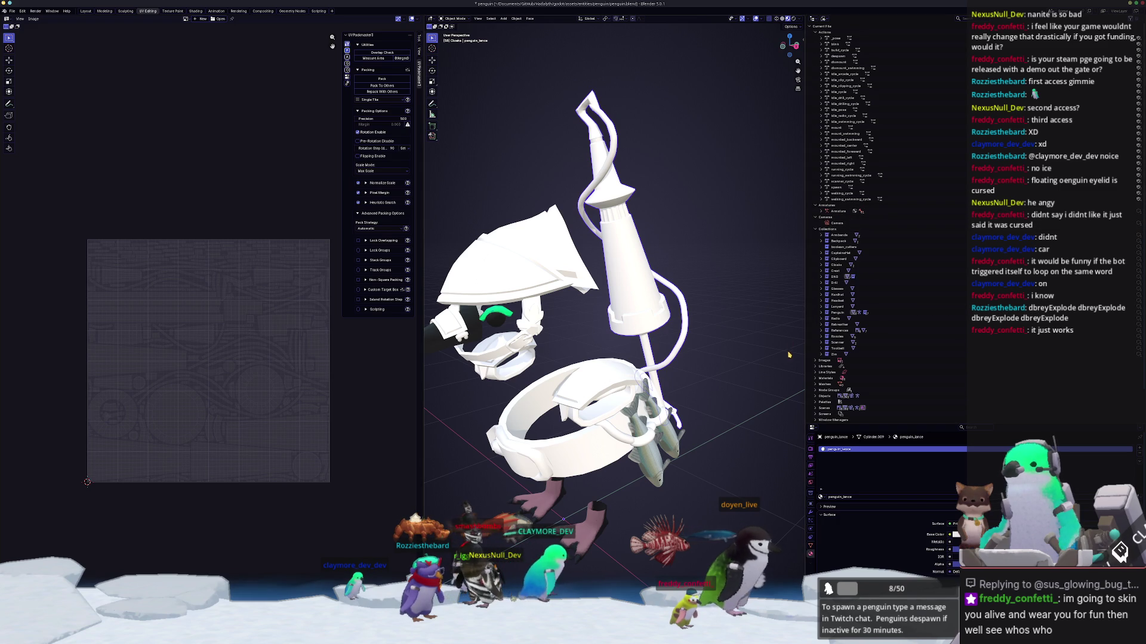
scroll(821, 370, "down", 2)
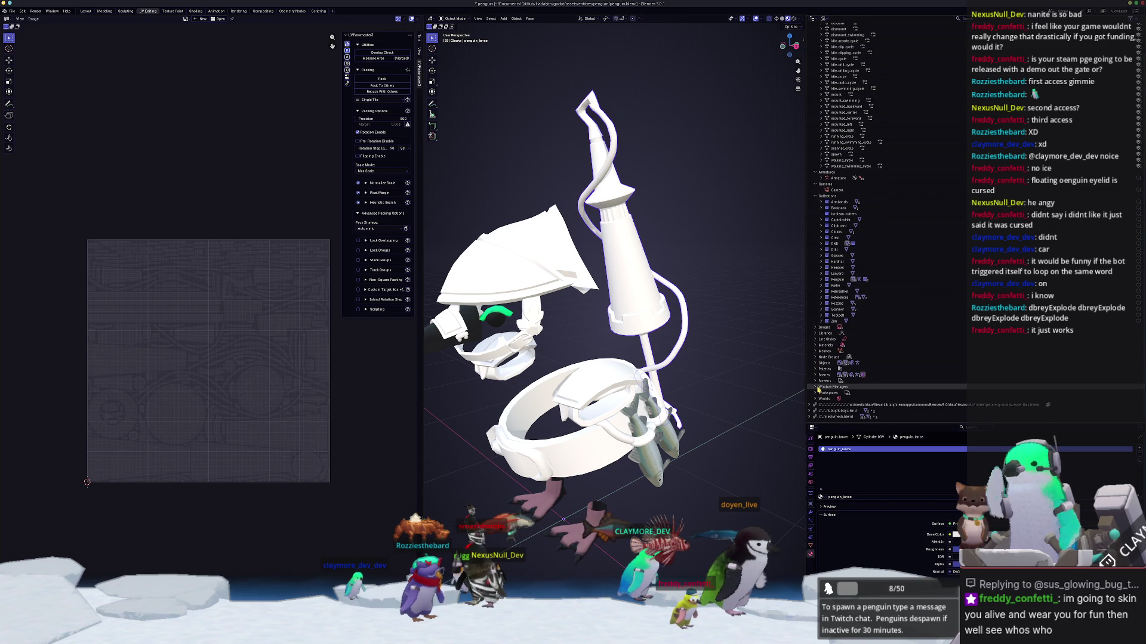
left_click(815, 351)
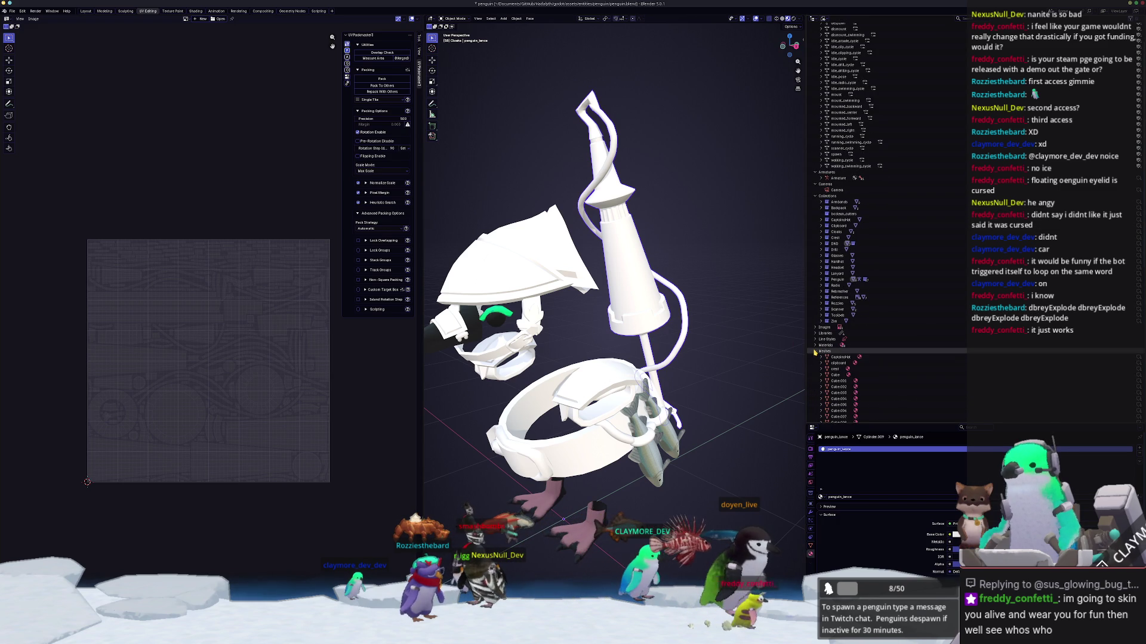
left_click(815, 352)
scroll(695, 351, "down", 5)
Step: Select the belt, lance and other gear and apply all transforms to them
key("ctrl+Tab")
left_click(542, 379)
left_click(587, 399)
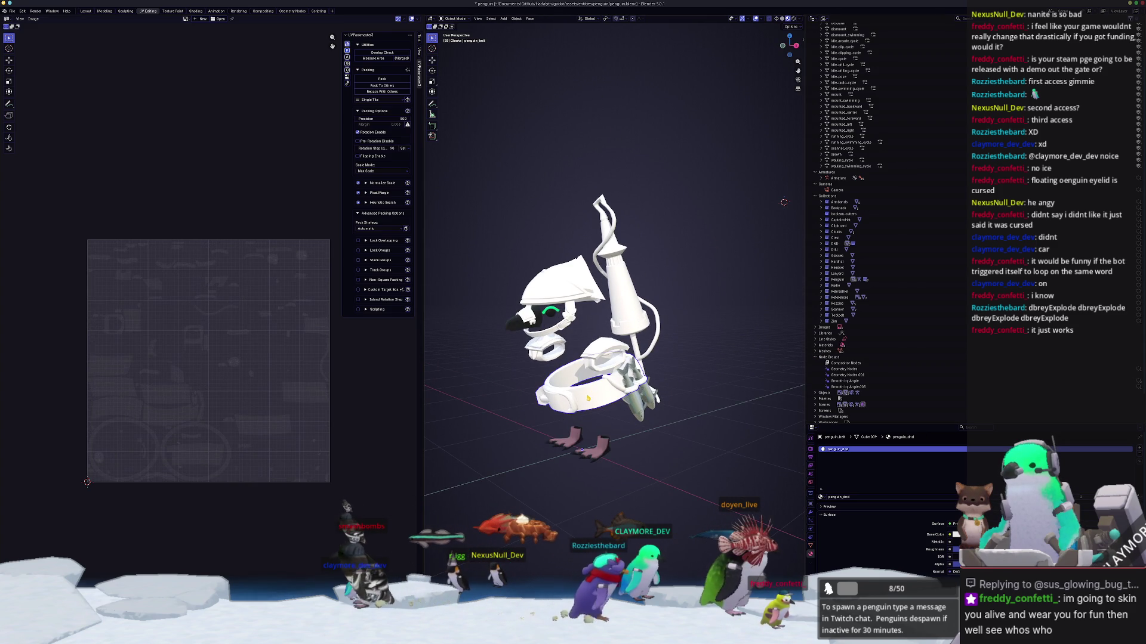
left_click(576, 291, "shift")
left_click(632, 281, "shift")
key("g")
right_click(666, 235)
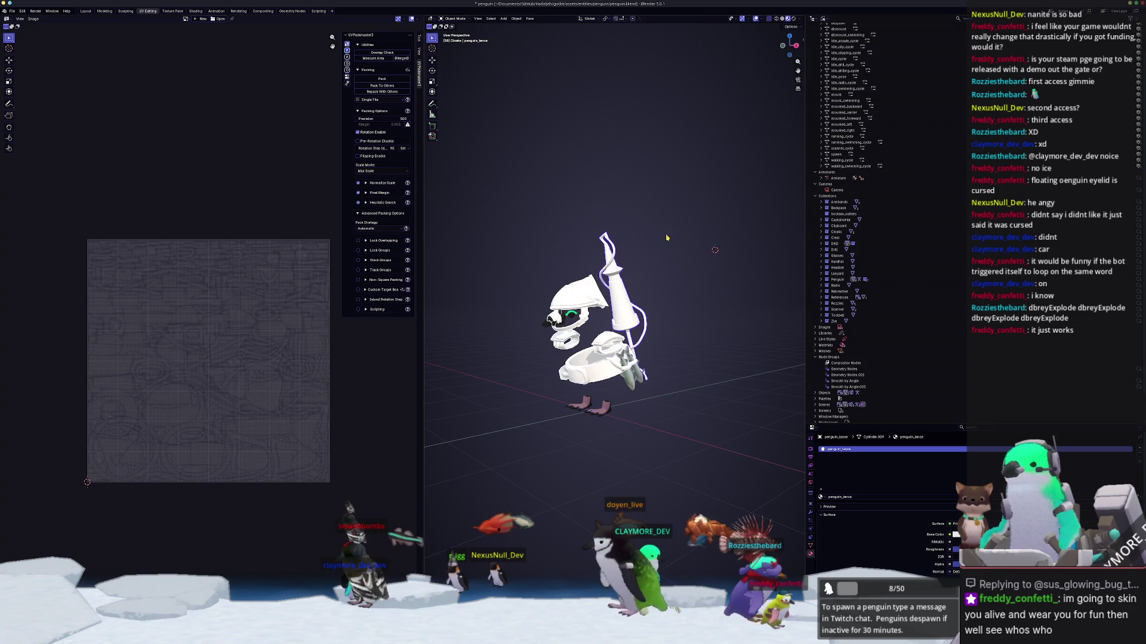
key("ctrl+a")
left_click(658, 253)
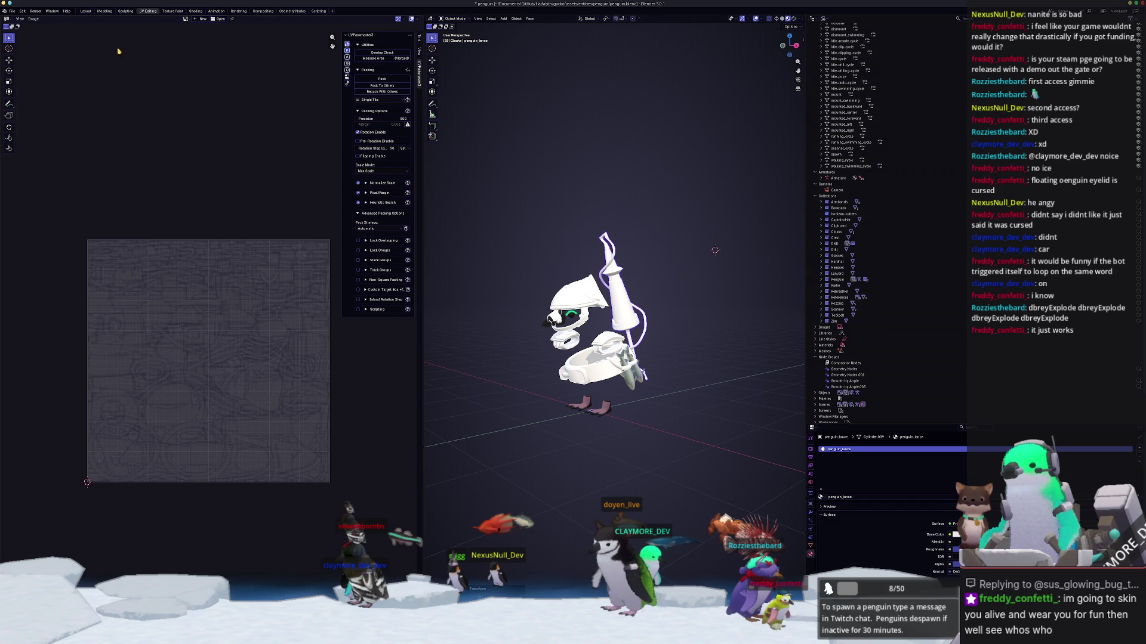
left_click(12, 12)
Step: Export the gear as FBX named penguin_dnd.fbx into the exports folder
mouse_move(22, 108)
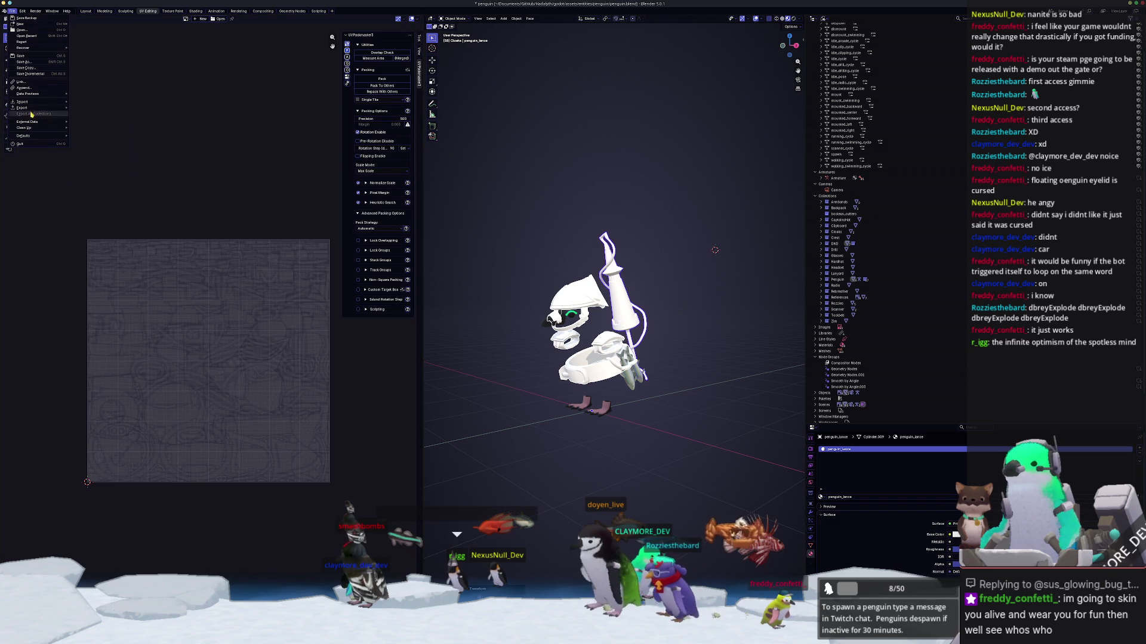
left_click(89, 155)
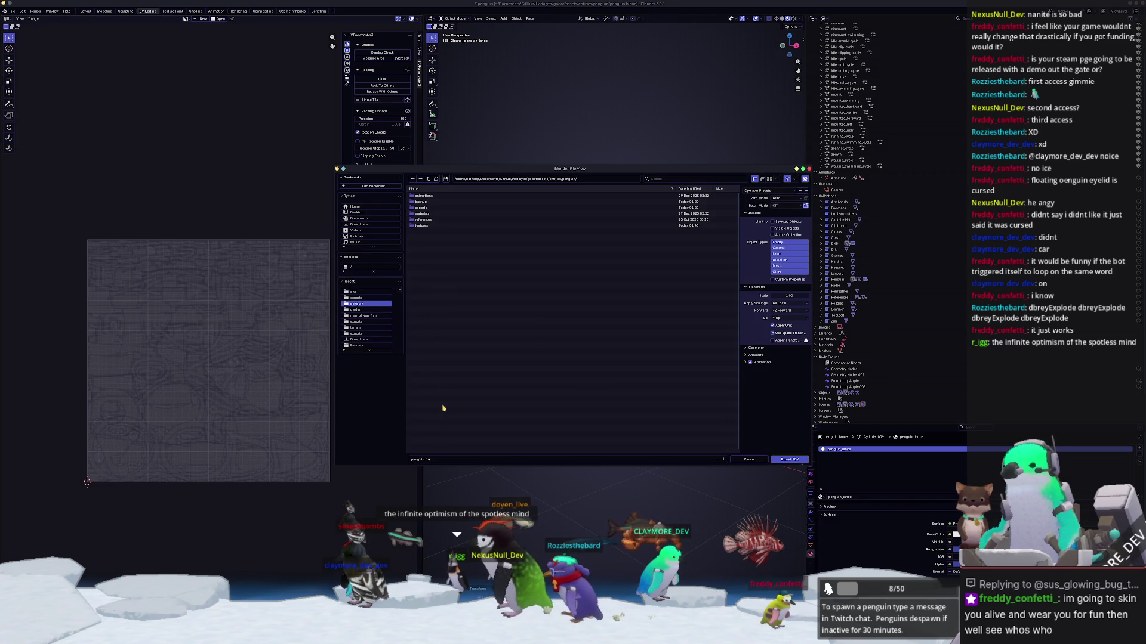
left_click(421, 208)
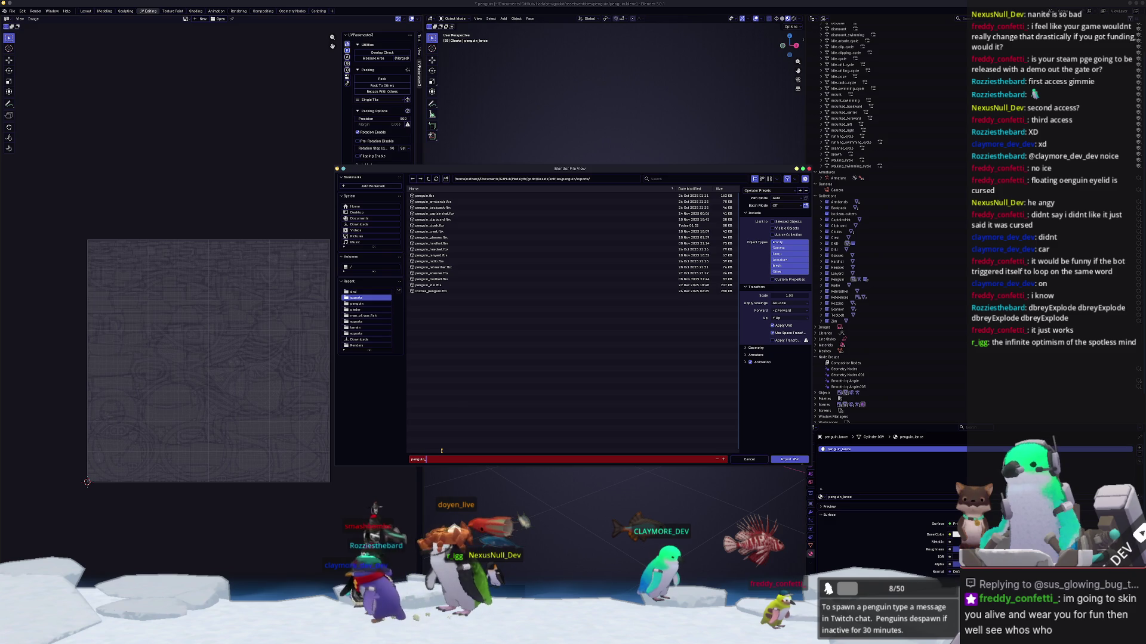
key("Return")
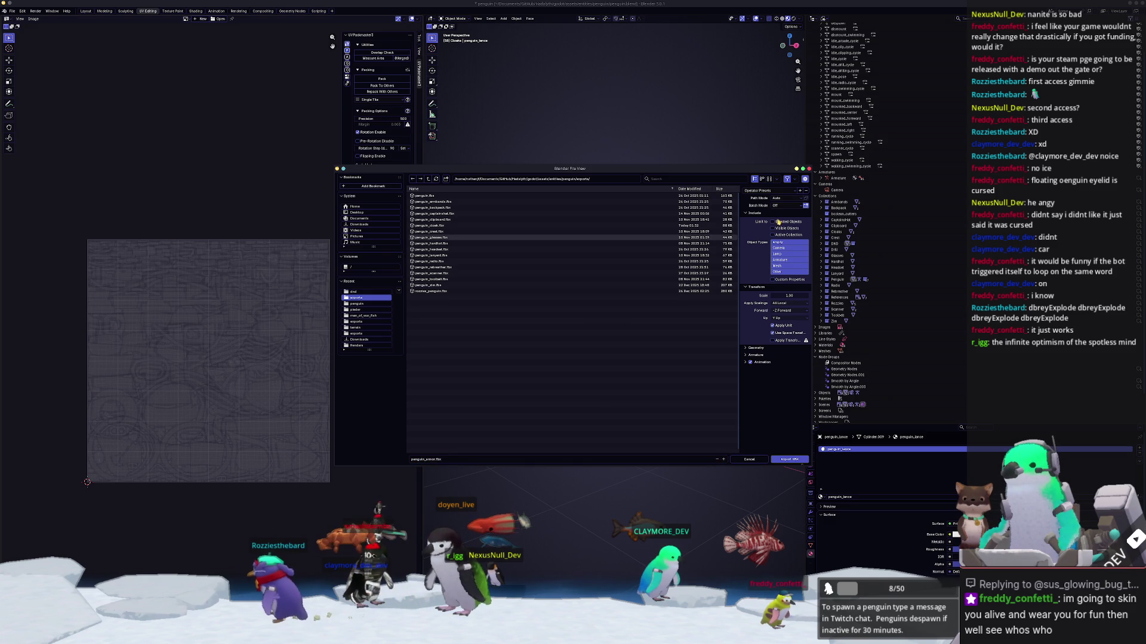
left_click(464, 458)
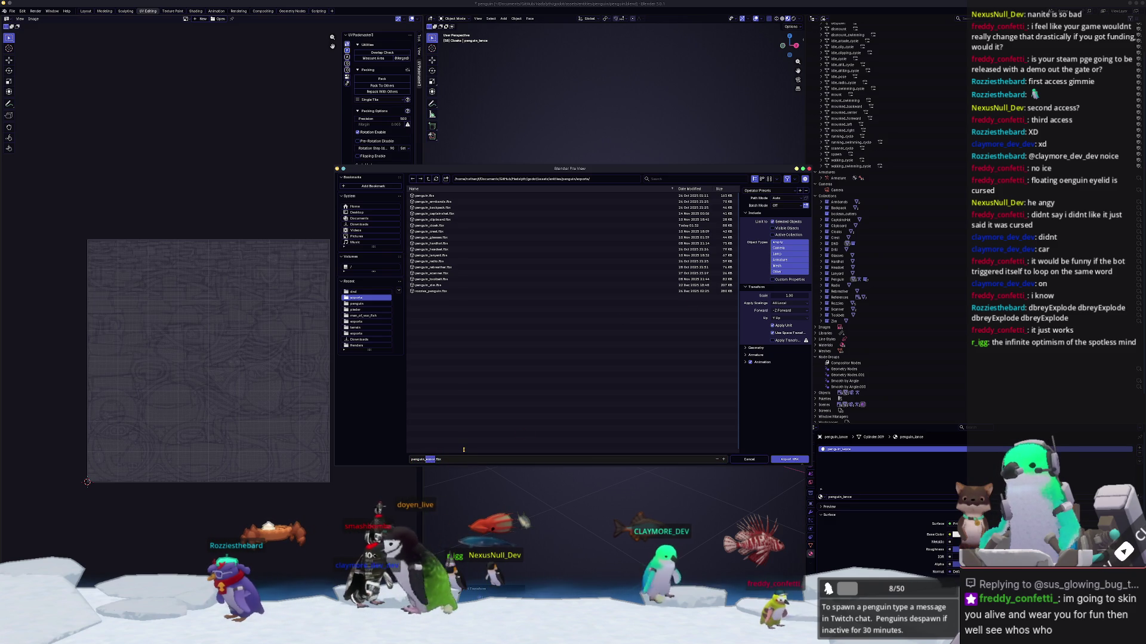
key("Return")
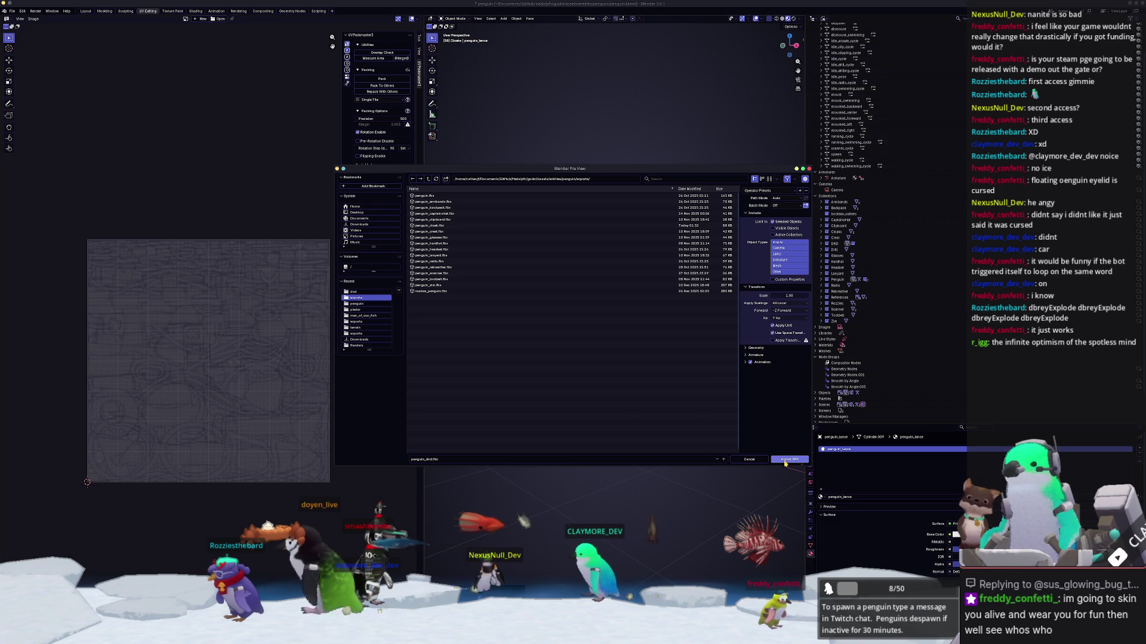
key("alt+Tab")
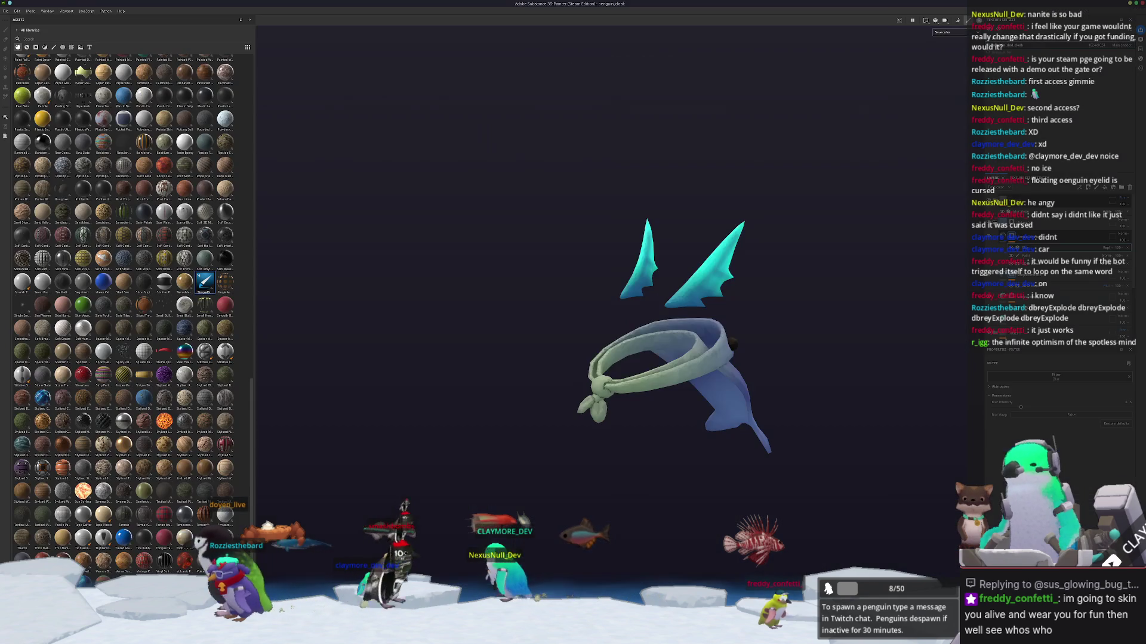
Step: Create a new Painter project with penguin_dnd.fbx as its mesh, then switch back to Blender
left_click(6, 11)
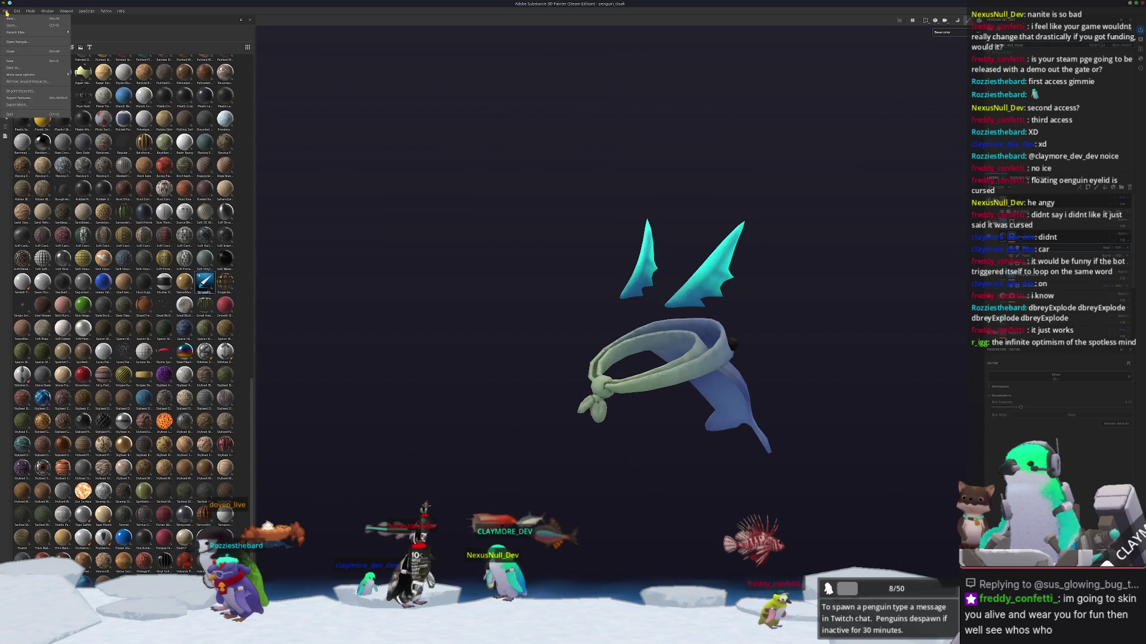
left_click(8, 18)
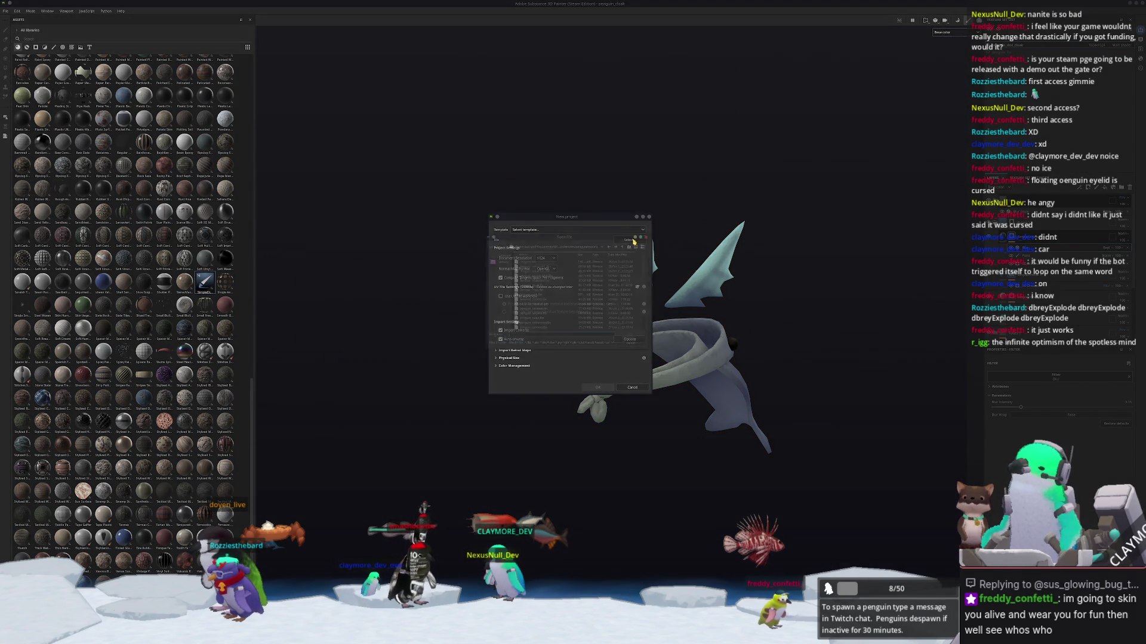
left_click(632, 241)
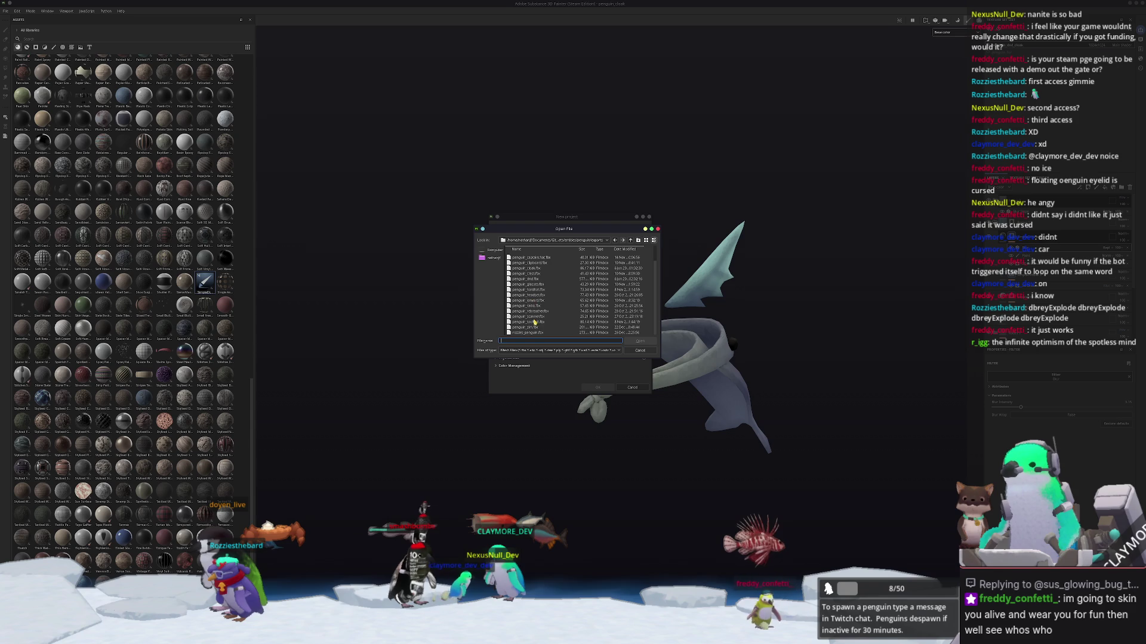
scroll(538, 335, "down", 1)
scroll(536, 325, "up", 1)
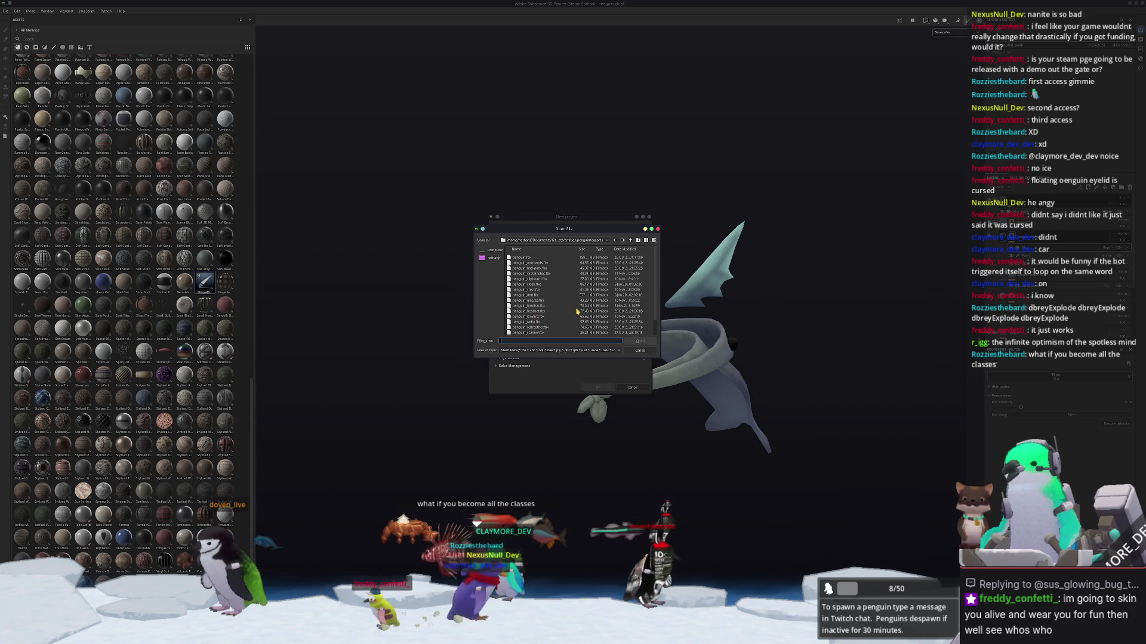
double_click(528, 295)
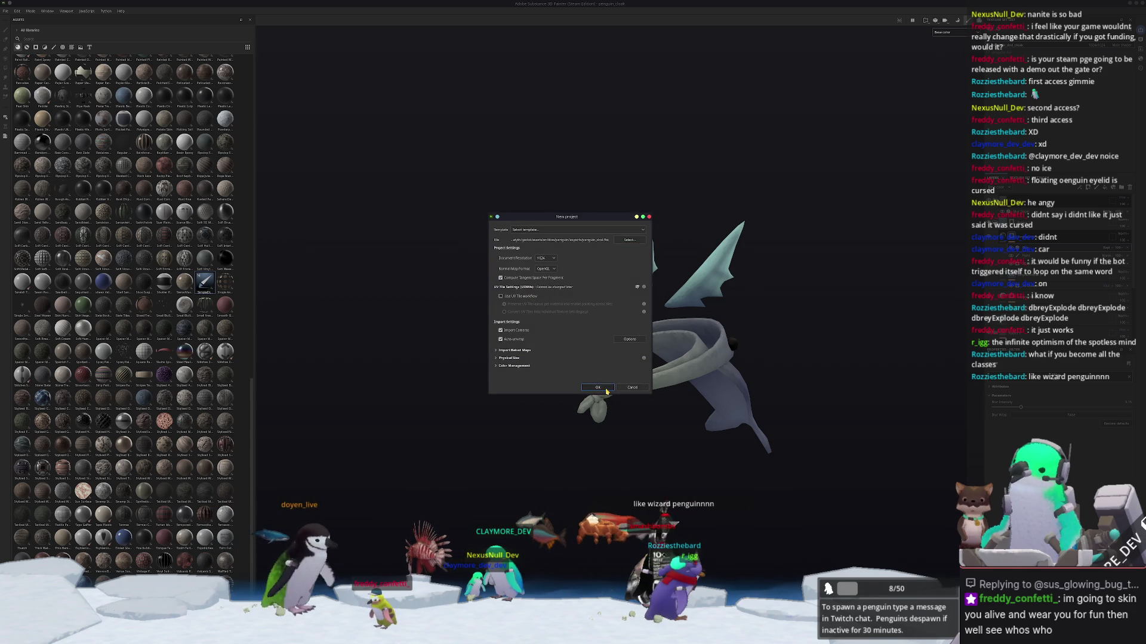
left_click(597, 388)
left_click(548, 315)
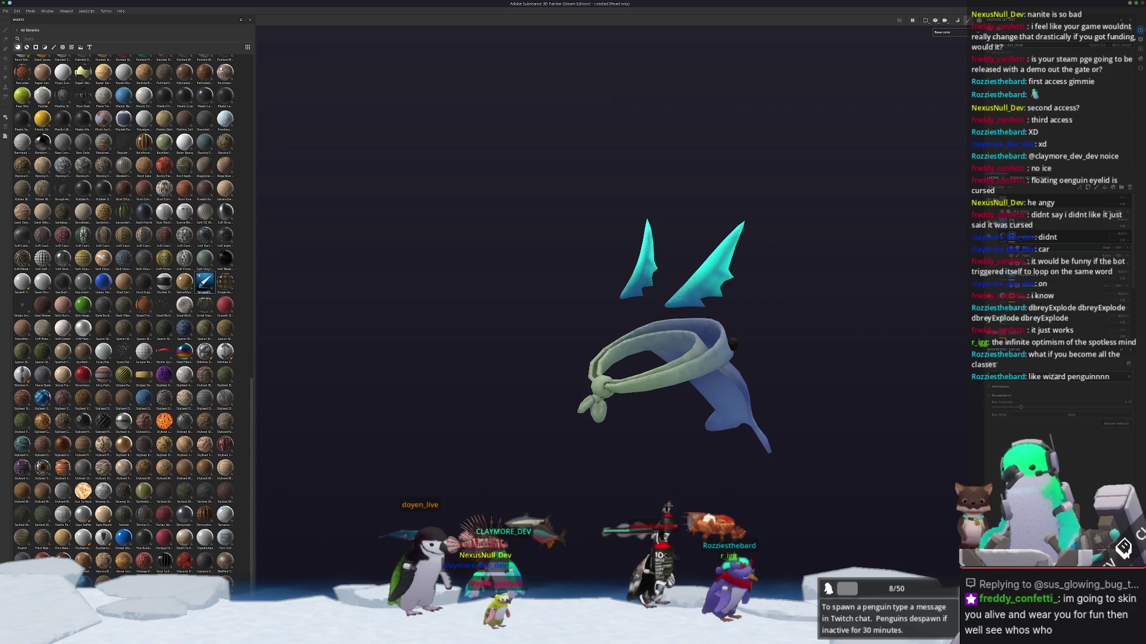
key("alt+Tab")
scroll(622, 492, "up", 4)
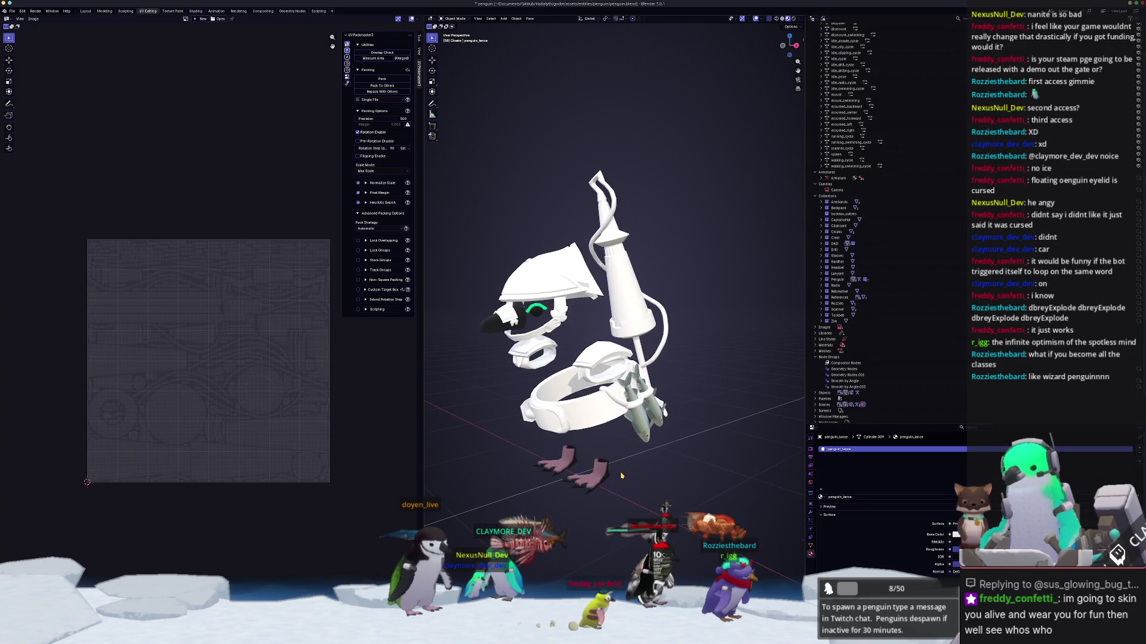
Step: Make the belt active, toggle Edit Mode, and save penguin.blend with Ctrl+S
left_click(580, 470)
key("Tab")
key("Tab")
key("ctrl+z")
key("ctrl+z")
key("ctrl+z")
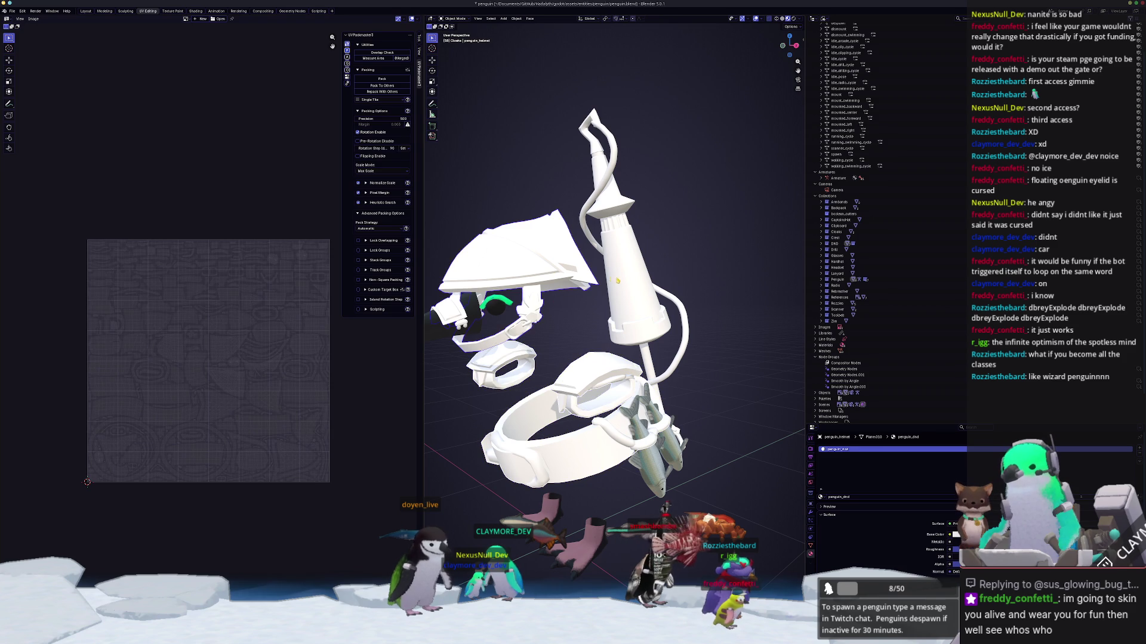
scroll(596, 310, "down", 3)
key("ctrl+s")
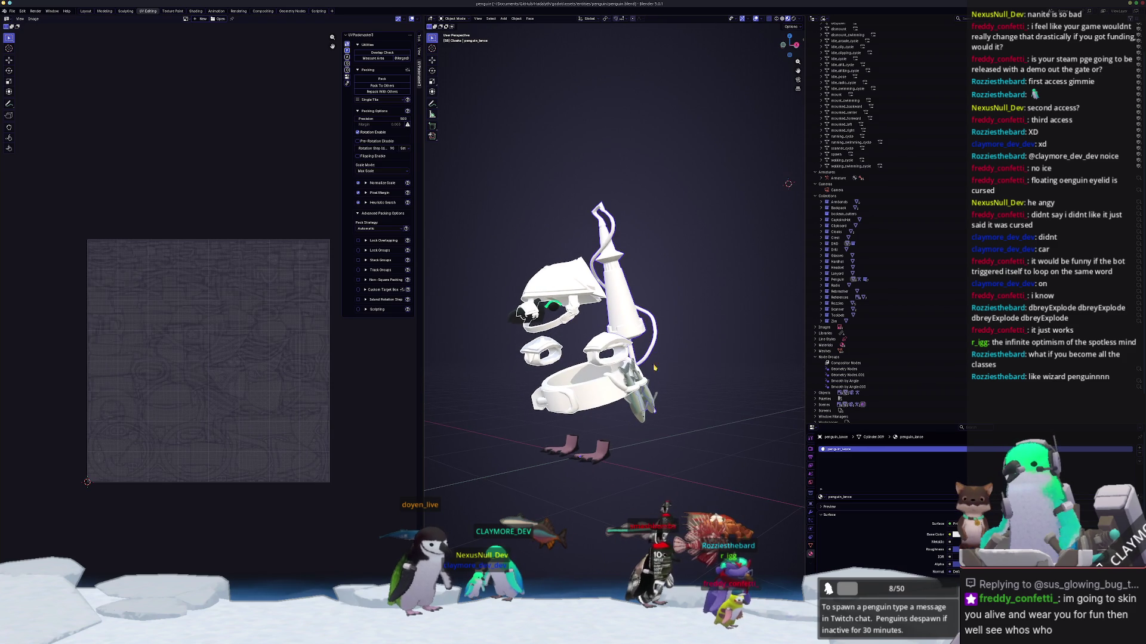
key("alt+Tab")
key("alt+Tab")
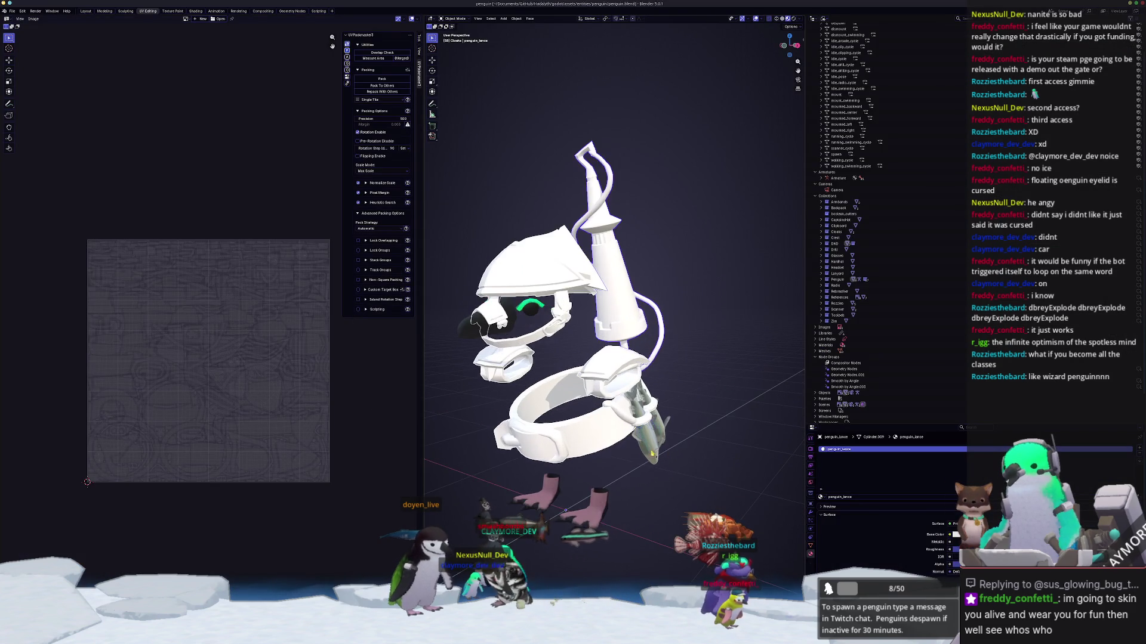
Step: Cancel a trial X-axis move, then switch the Outliner display to Scenes and back to View Layer
key("g")
key("x")
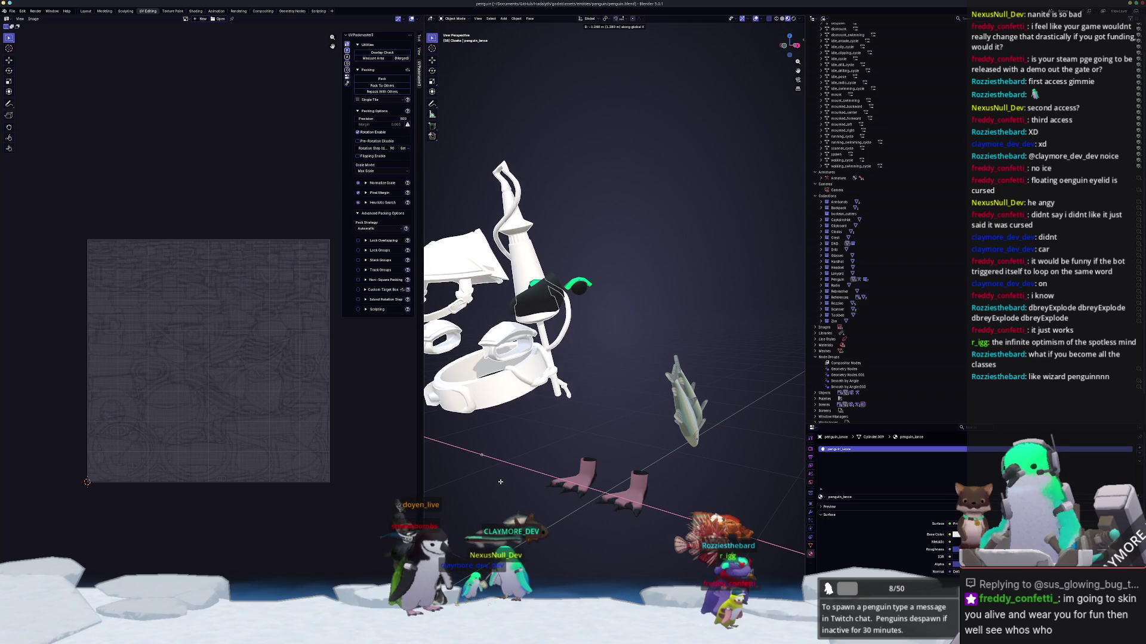
key("Escape")
scroll(884, 358, "down", 2)
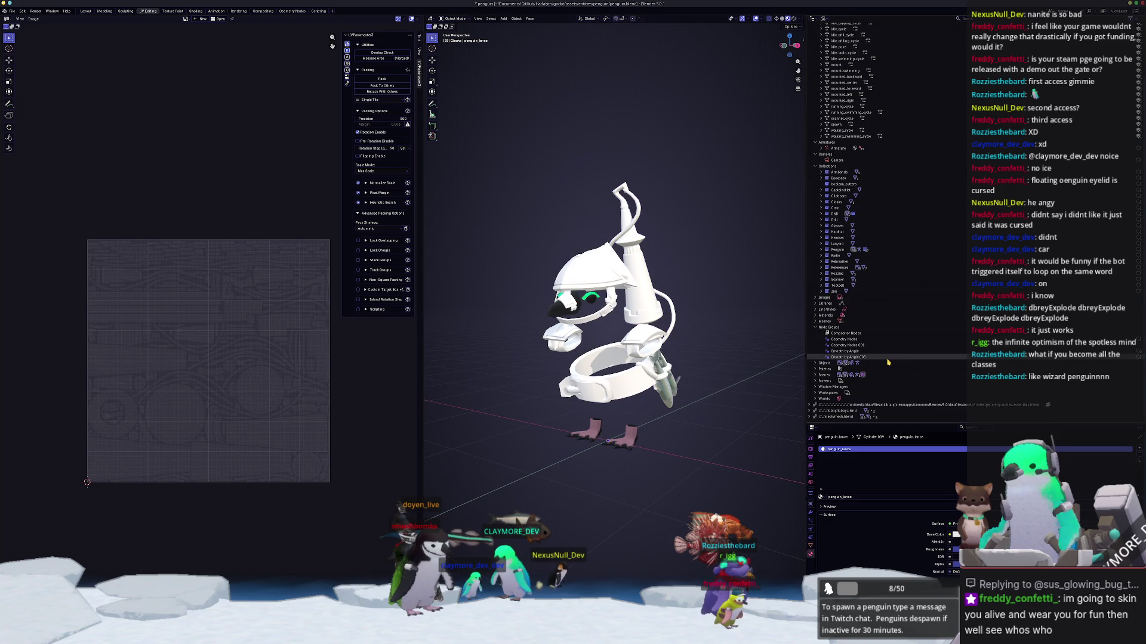
left_click(812, 18)
left_click(823, 20)
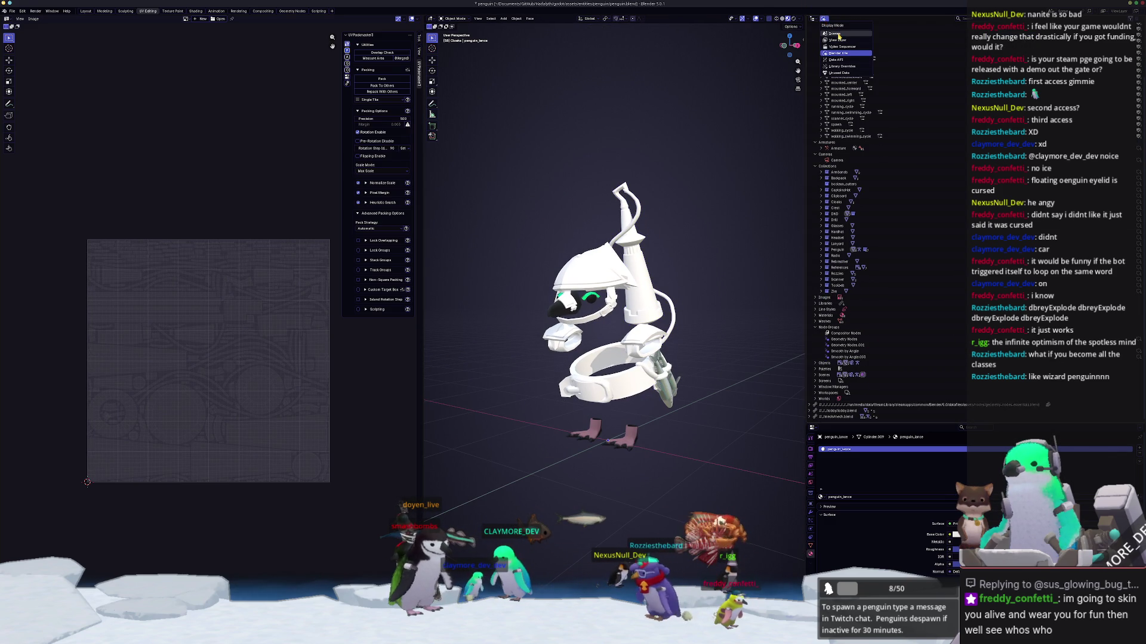
left_click(838, 34)
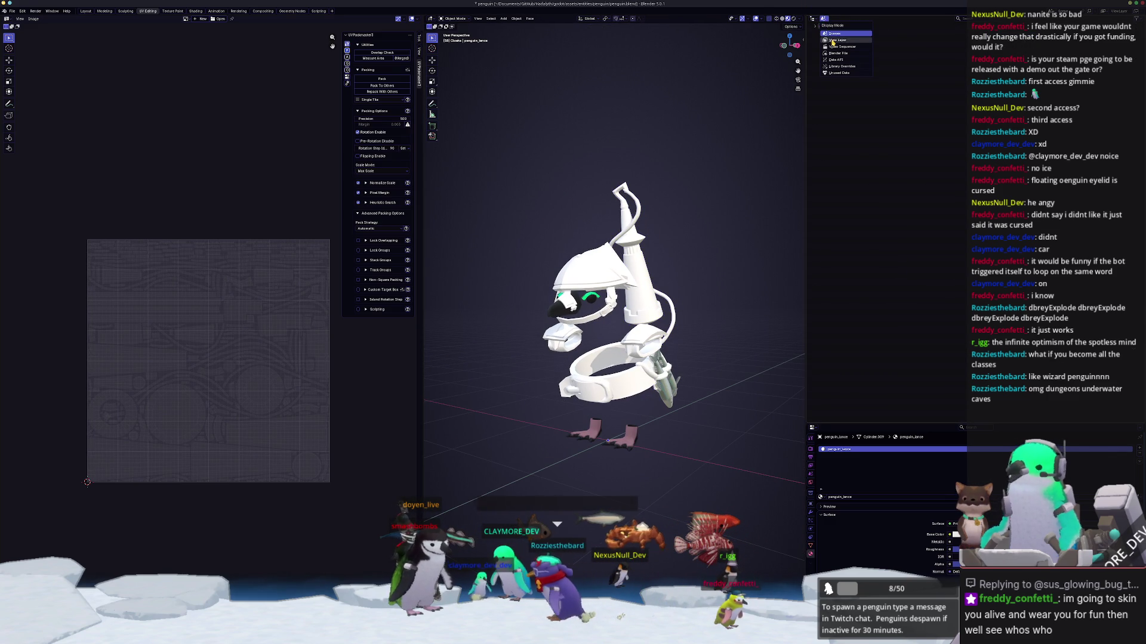
left_click(835, 39)
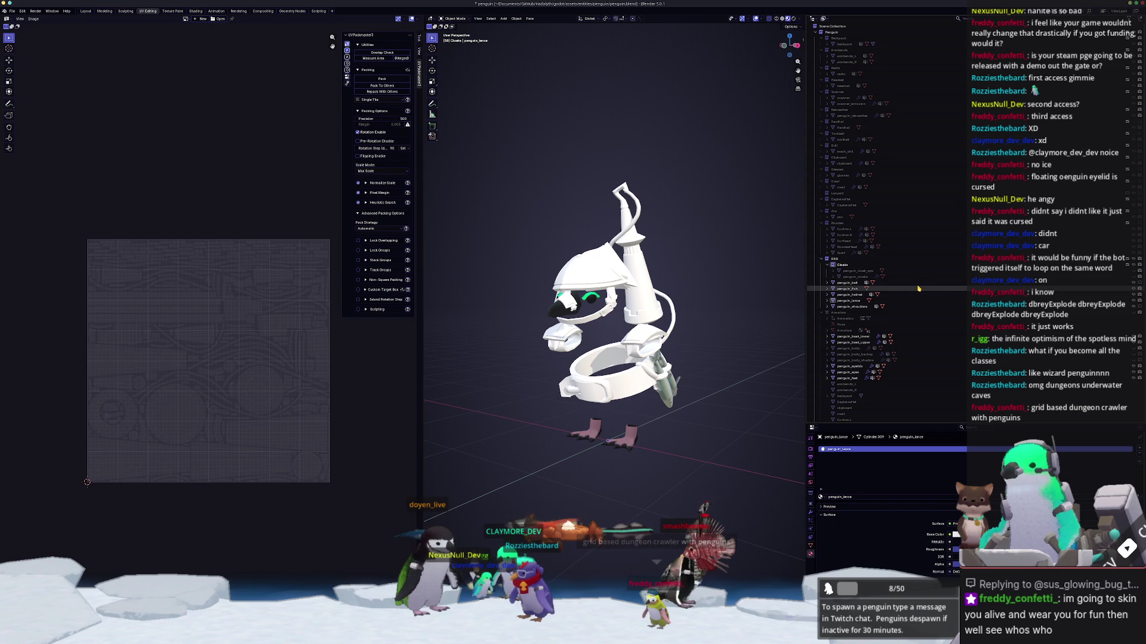
Step: Unhide the cloak, penguin body and eye in the Outliner, then orbit around the armoured penguin
left_click(958, 278)
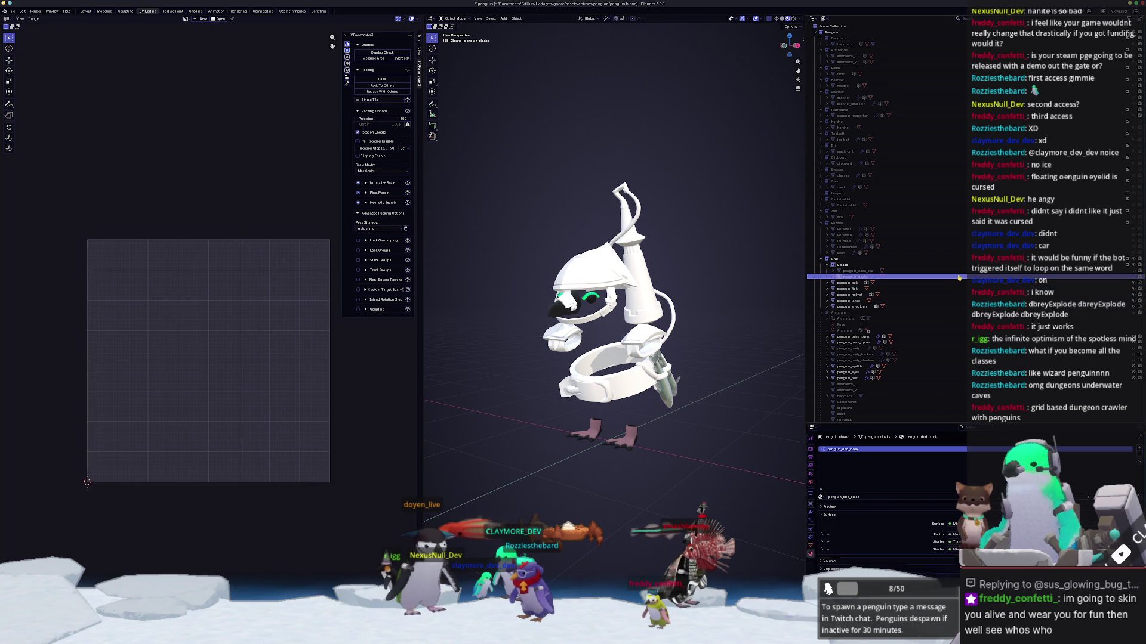
left_click(1120, 272)
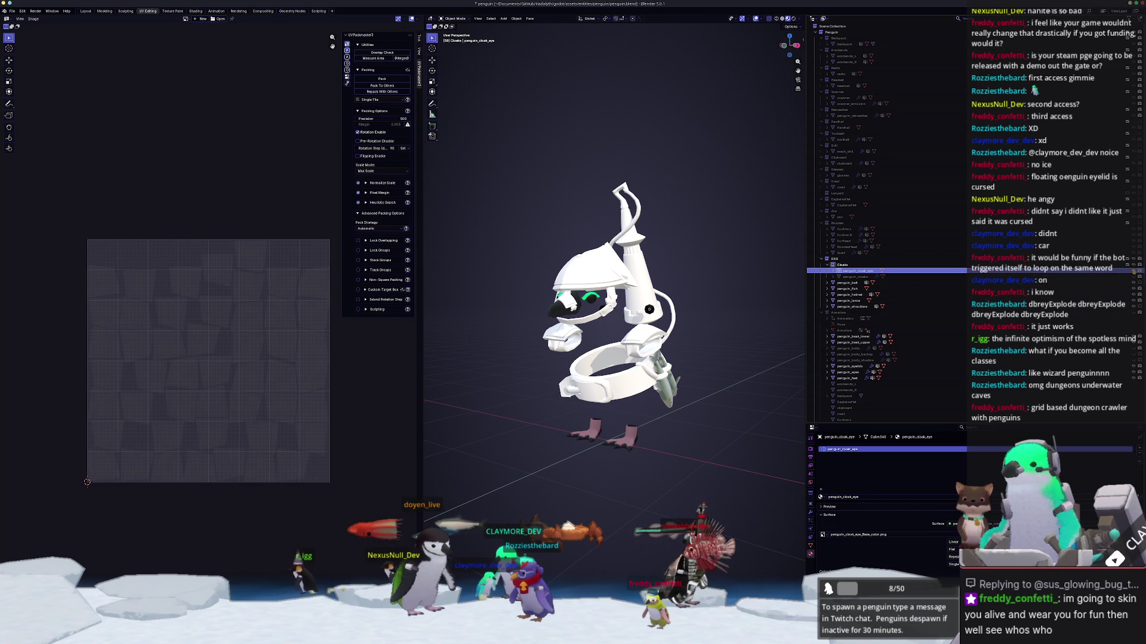
left_click(1133, 271)
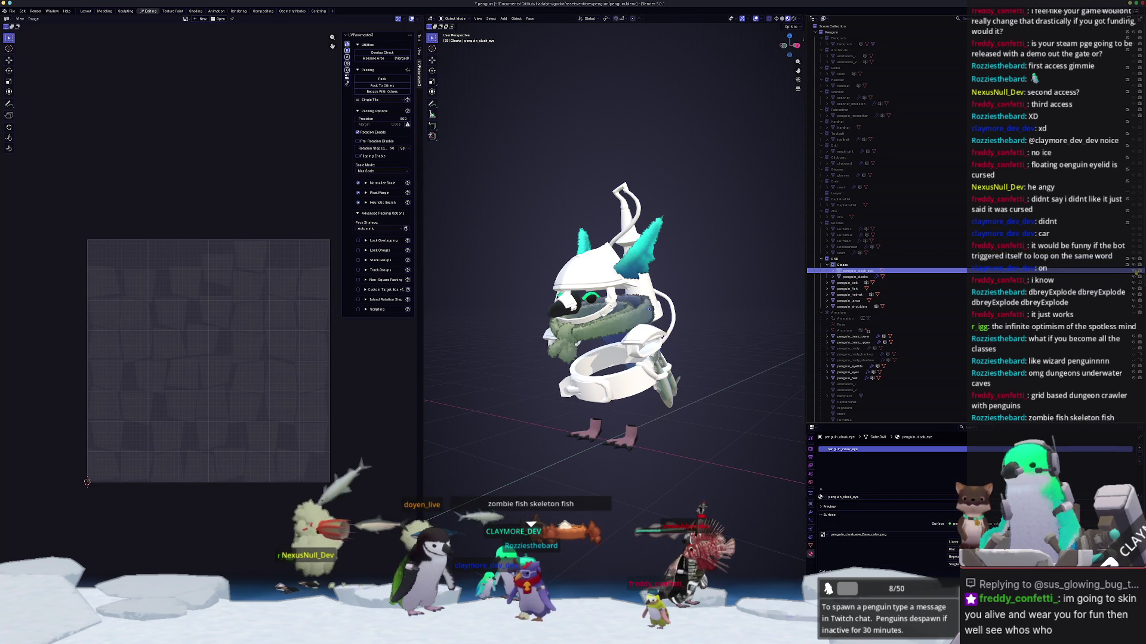
scroll(1134, 287, "down", 4)
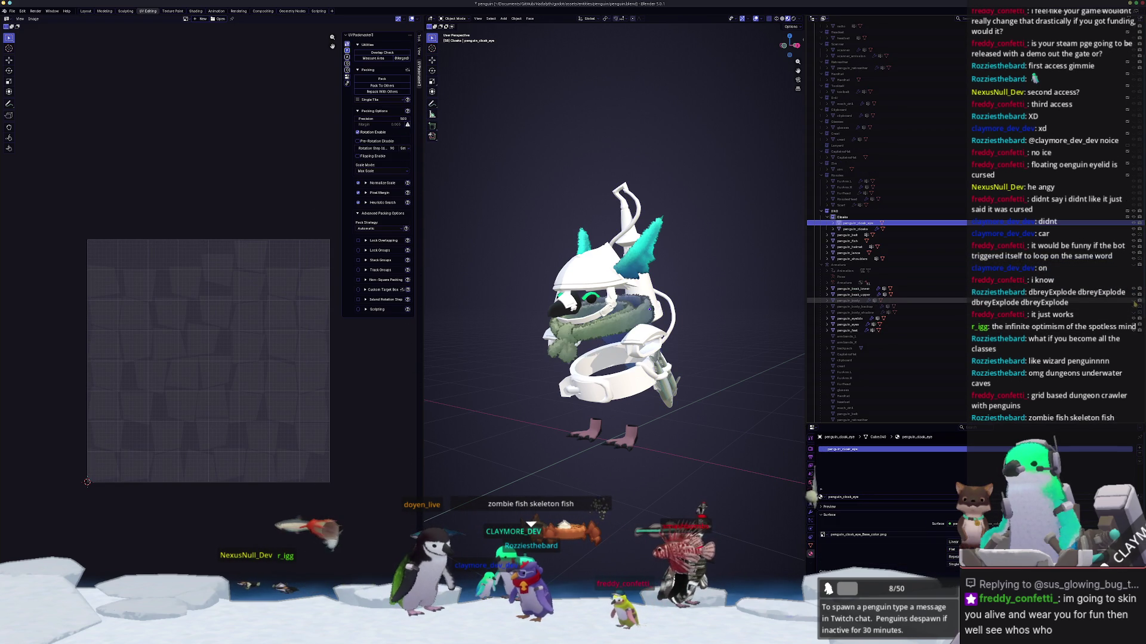
left_click(1133, 300)
left_click(1133, 313)
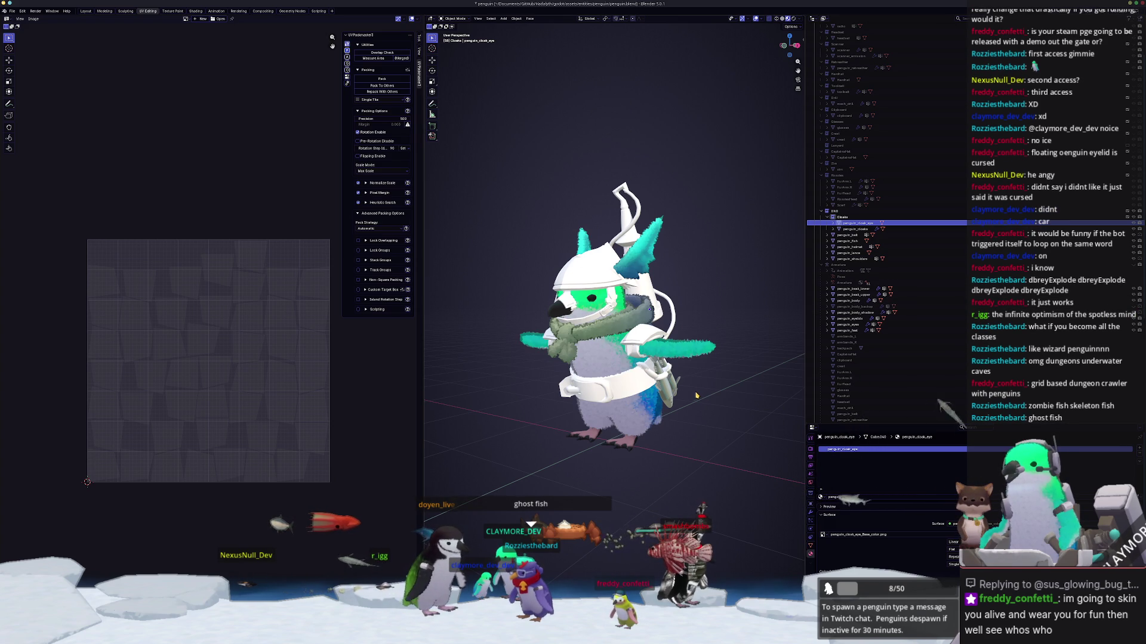
mouse_move(722, 377)
middle_mouse_down()
mouse_move(660, 517)
mouse_move(674, 518)
mouse_move(644, 514)
middle_mouse_up()
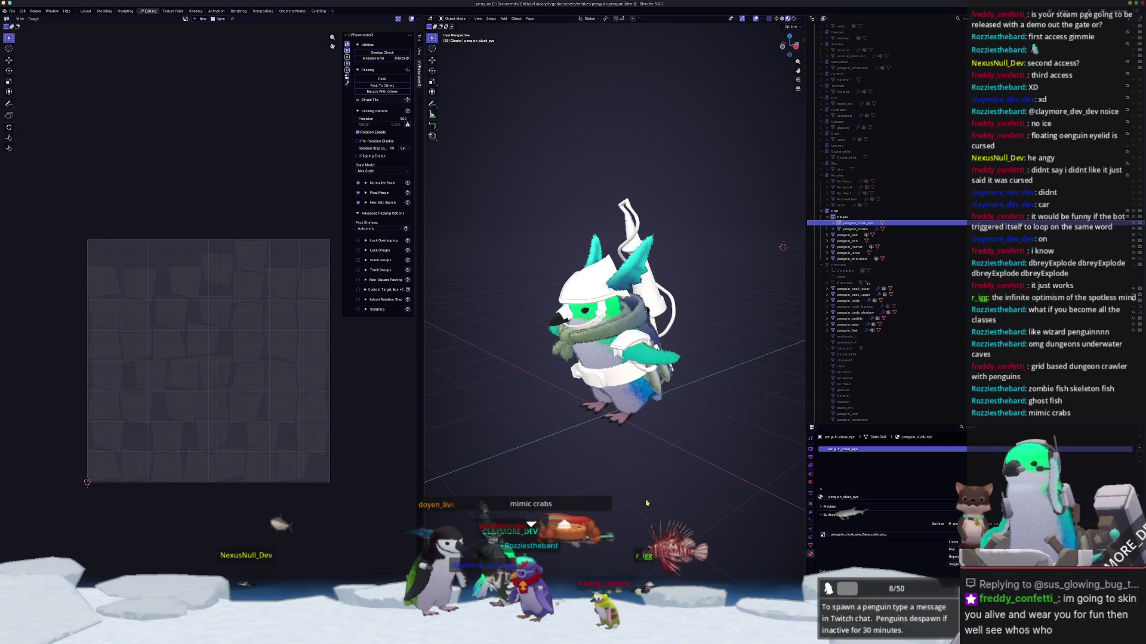
scroll(652, 505, "up", 2)
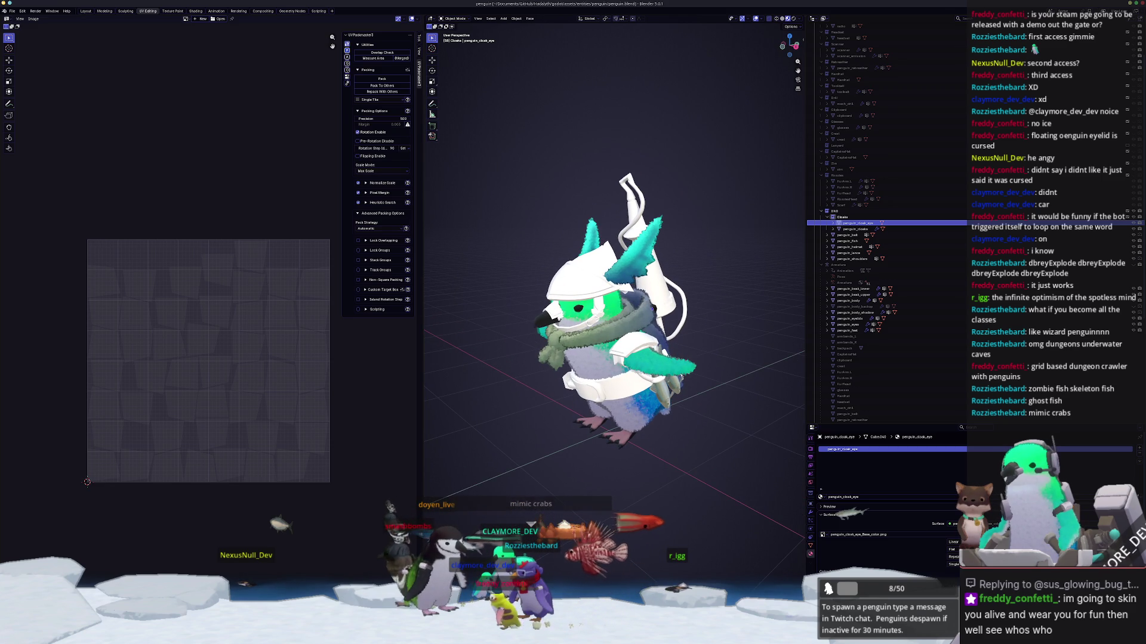
key("alt+Tab")
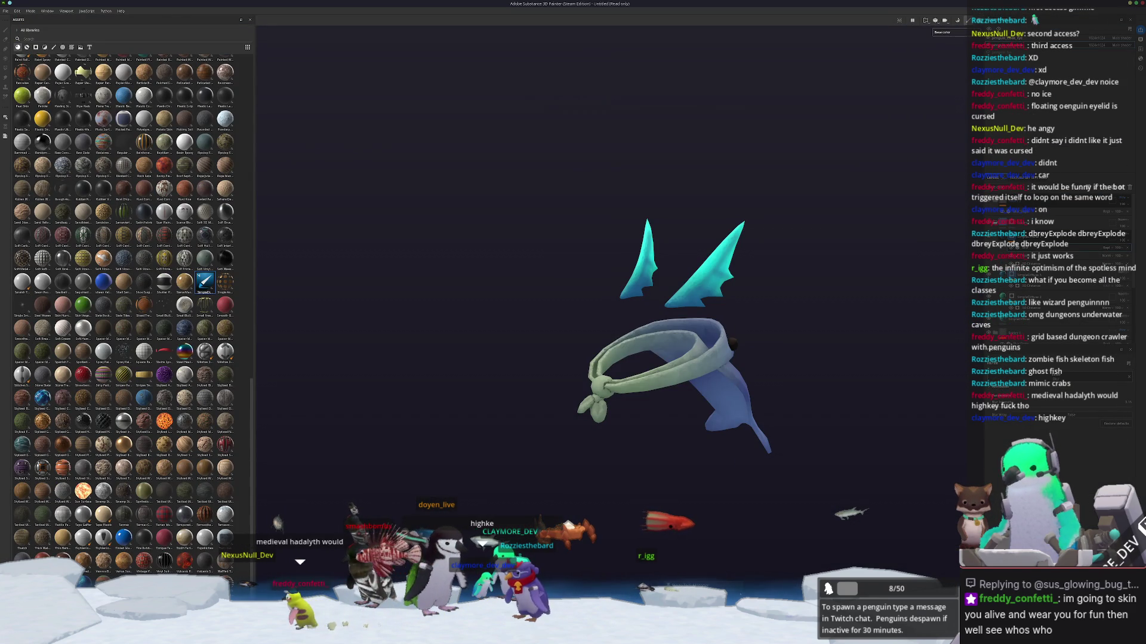
Step: Close the project, saving its changes under the file name penguin_cl
key("ctrl+q")
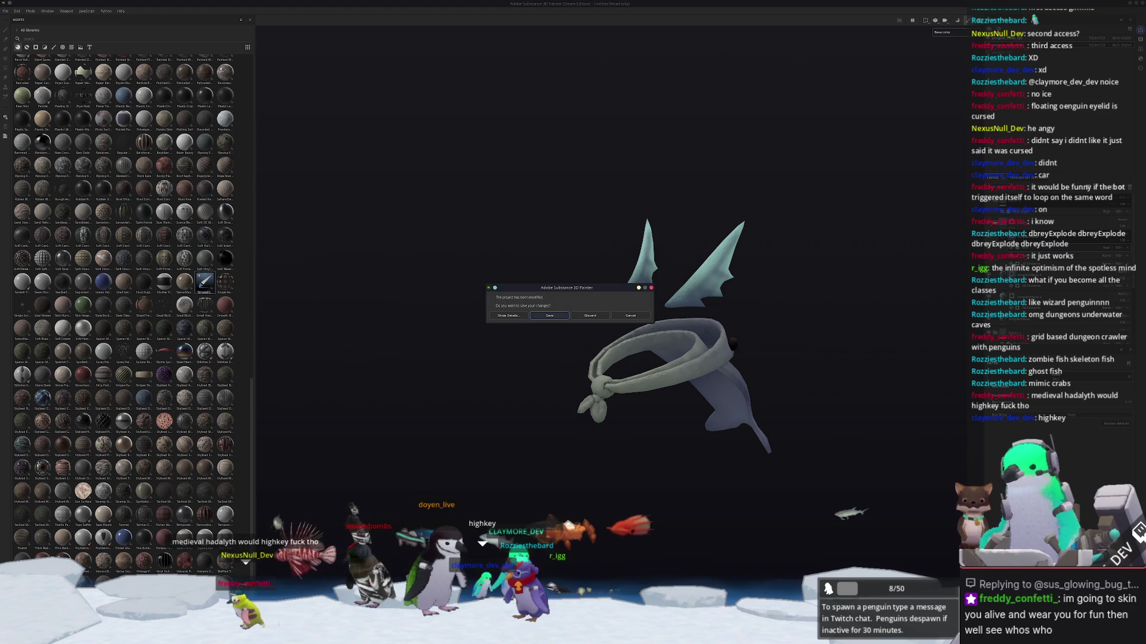
left_click(549, 317)
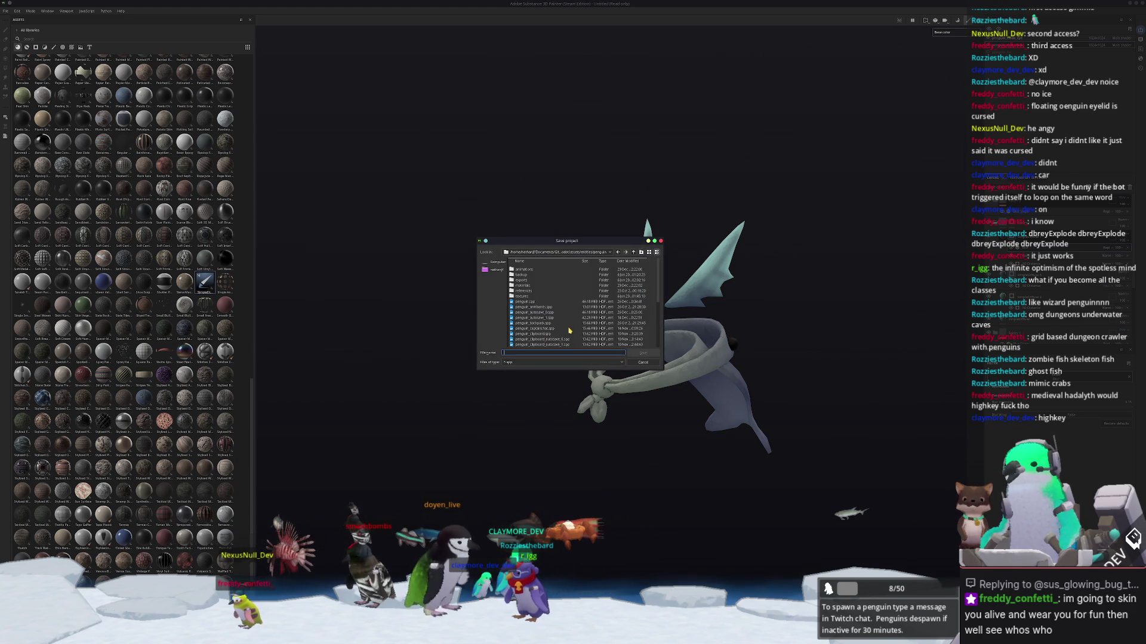
type("pen")
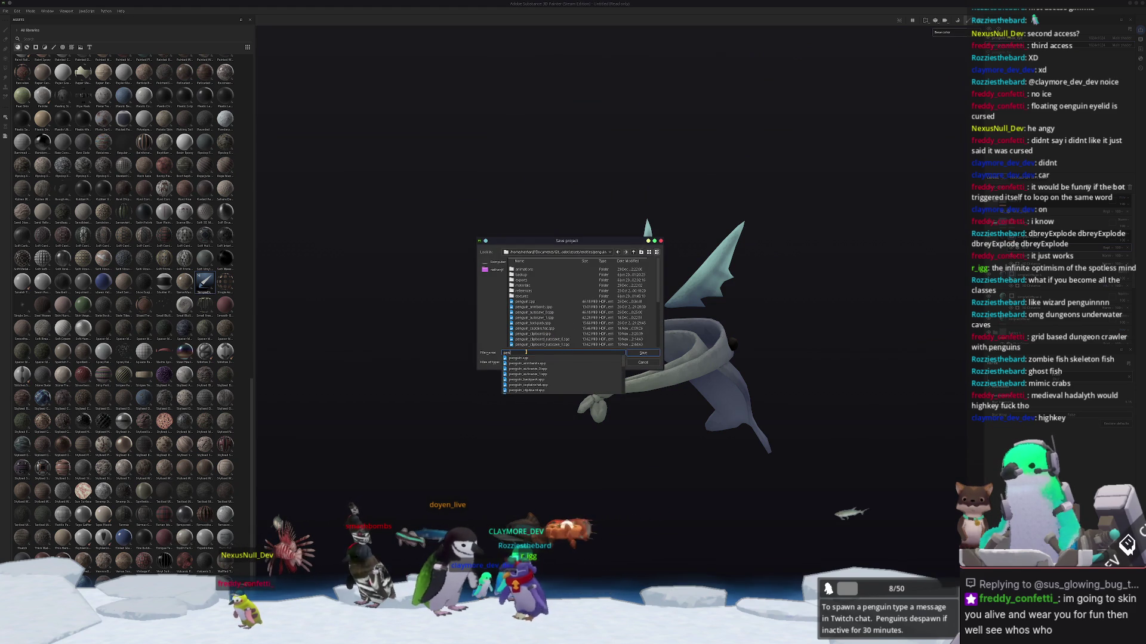
type("guin_cl")
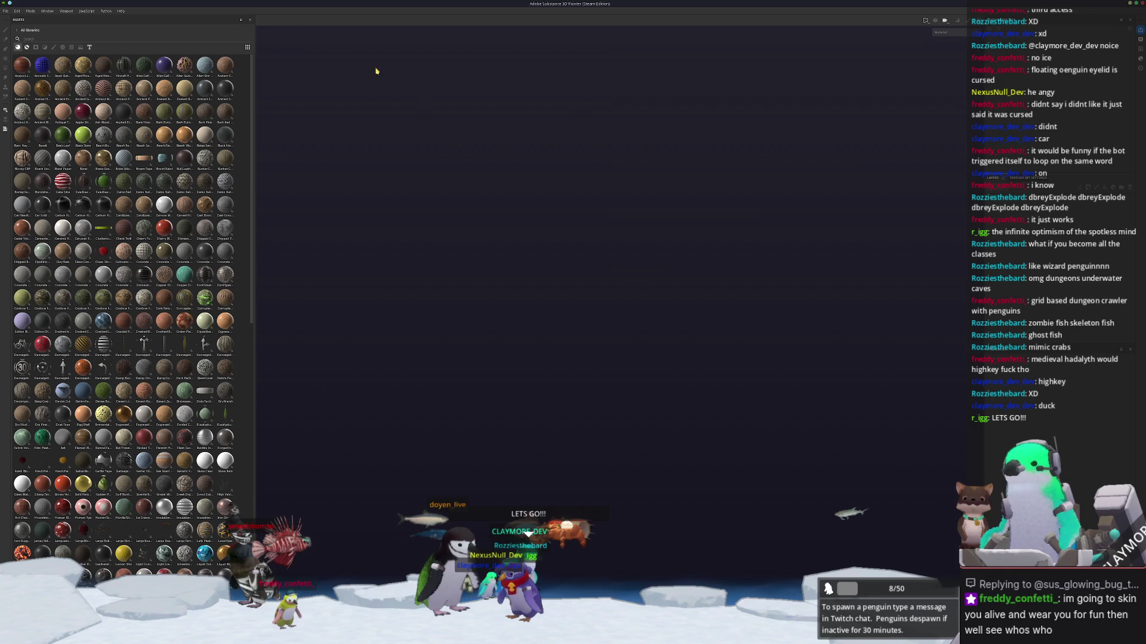
left_click(6, 11)
Step: Create a new project from penguin_dnd.fbx and orbit to view the loaded helmet model
left_click(22, 19)
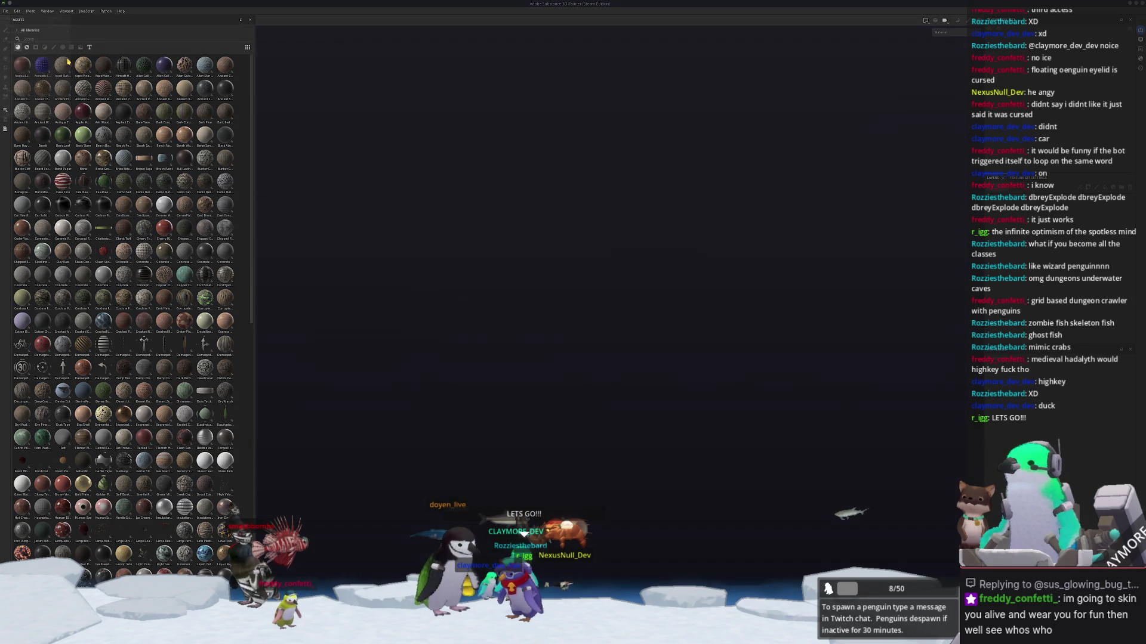
left_click(629, 240)
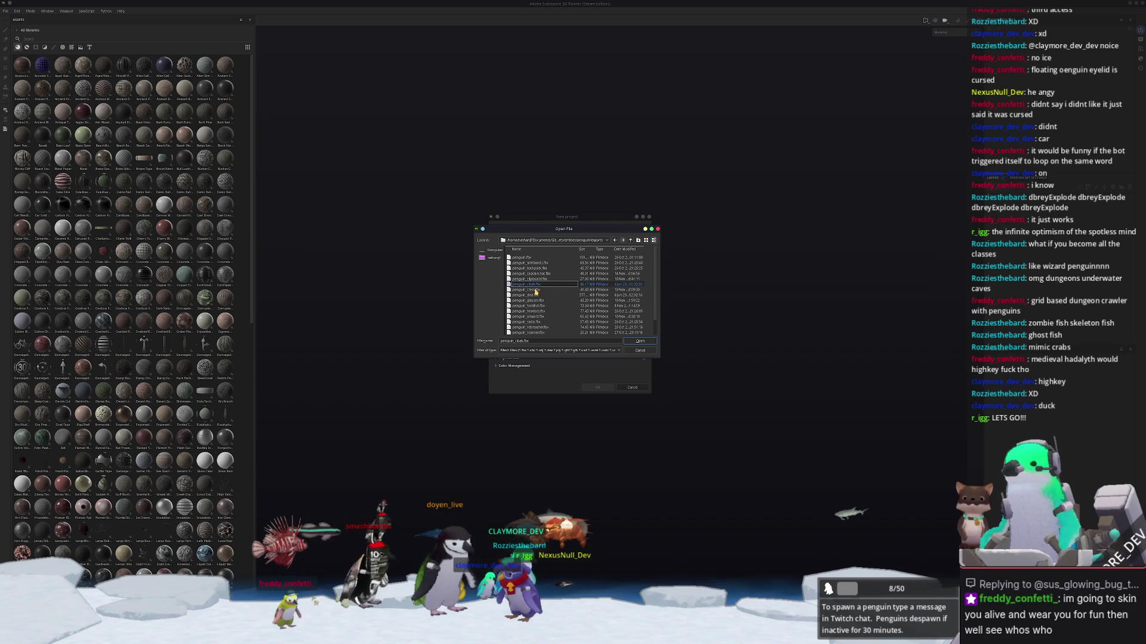
left_click(536, 290)
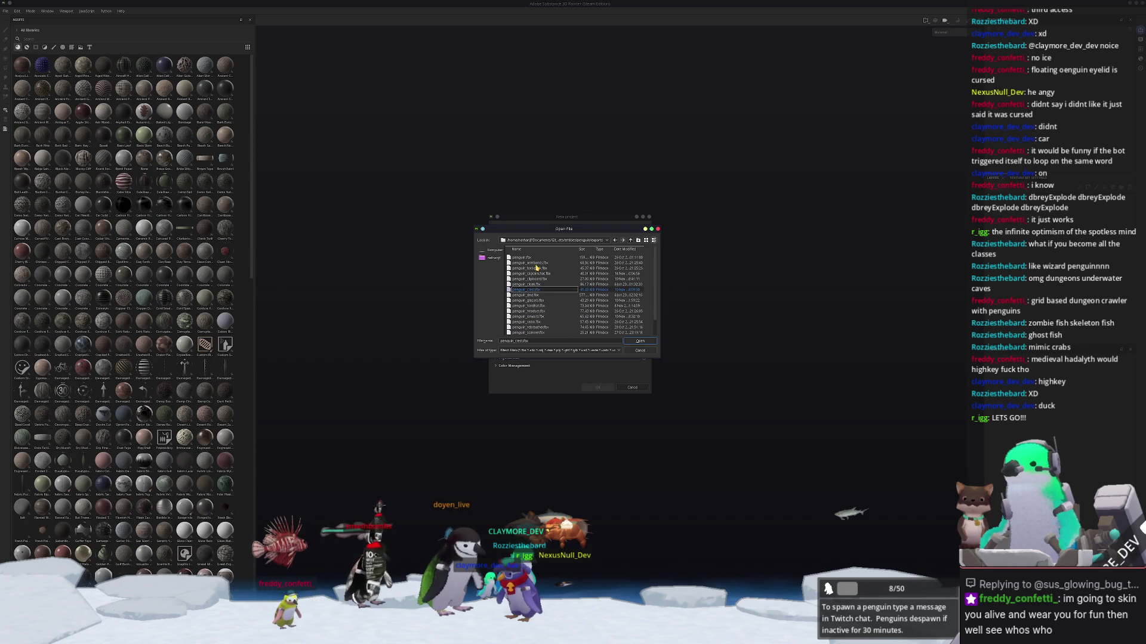
double_click(535, 295)
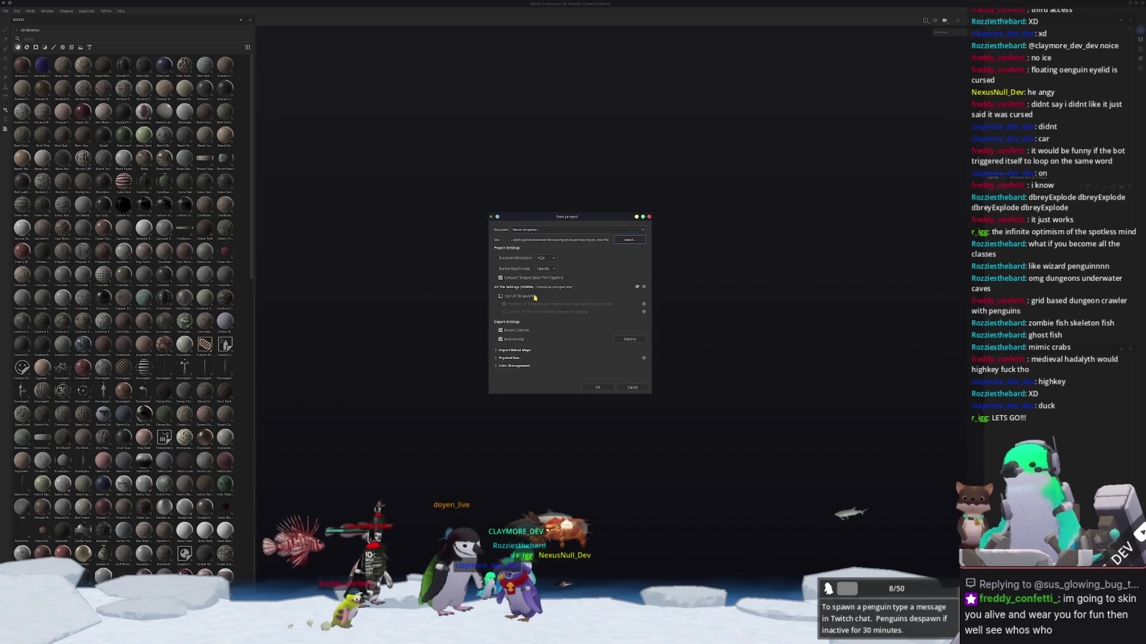
left_click(593, 386)
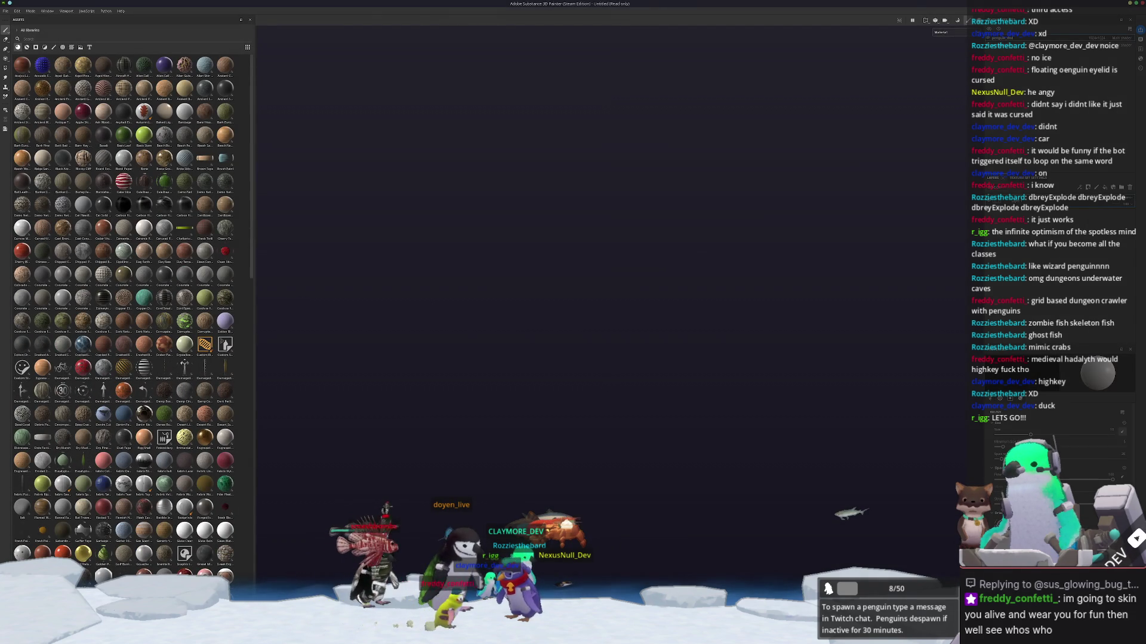
left_click_drag(632, 375, 574, 355, "alt")
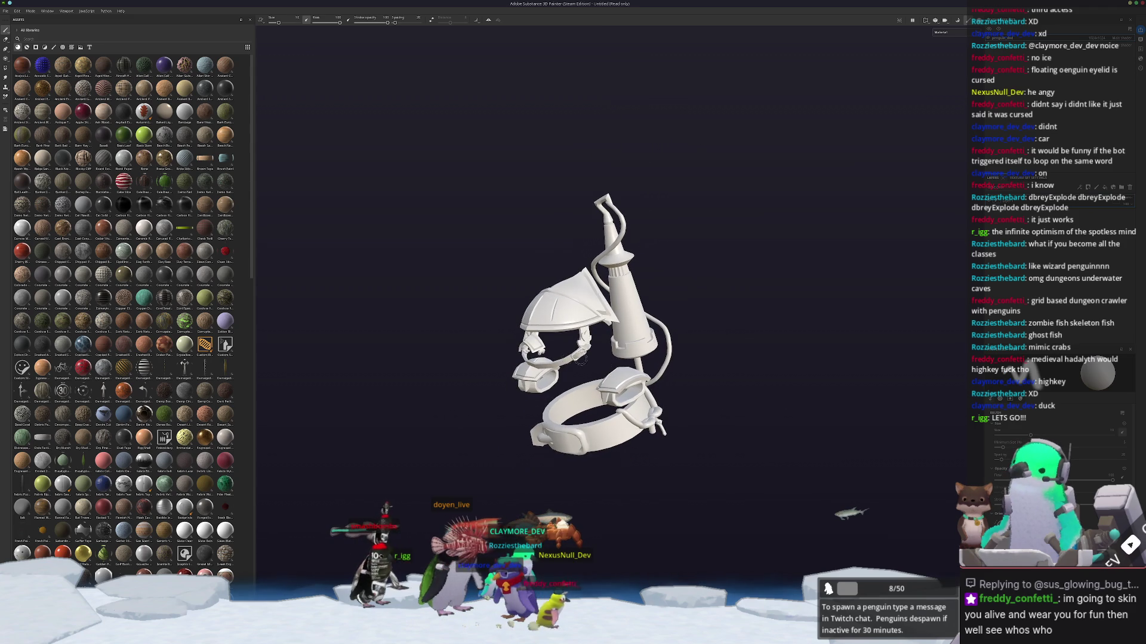
Step: Toggle the bake view off and back, then show the Base color channel in the viewport
key("ctrl+b")
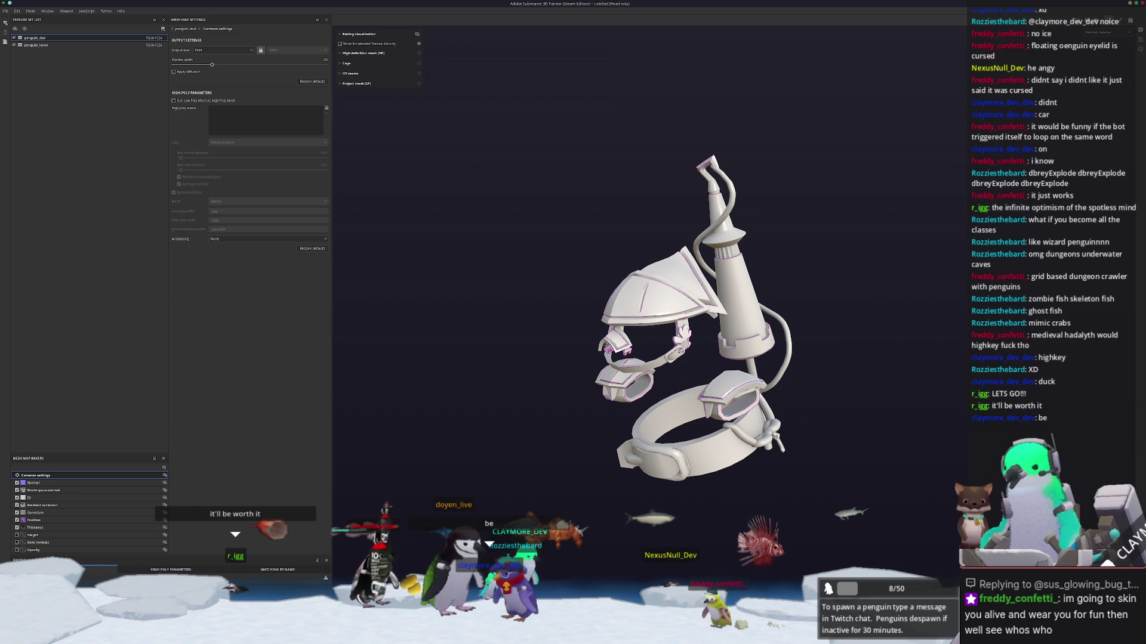
key("ctrl+b")
left_click(946, 33)
left_click(943, 46)
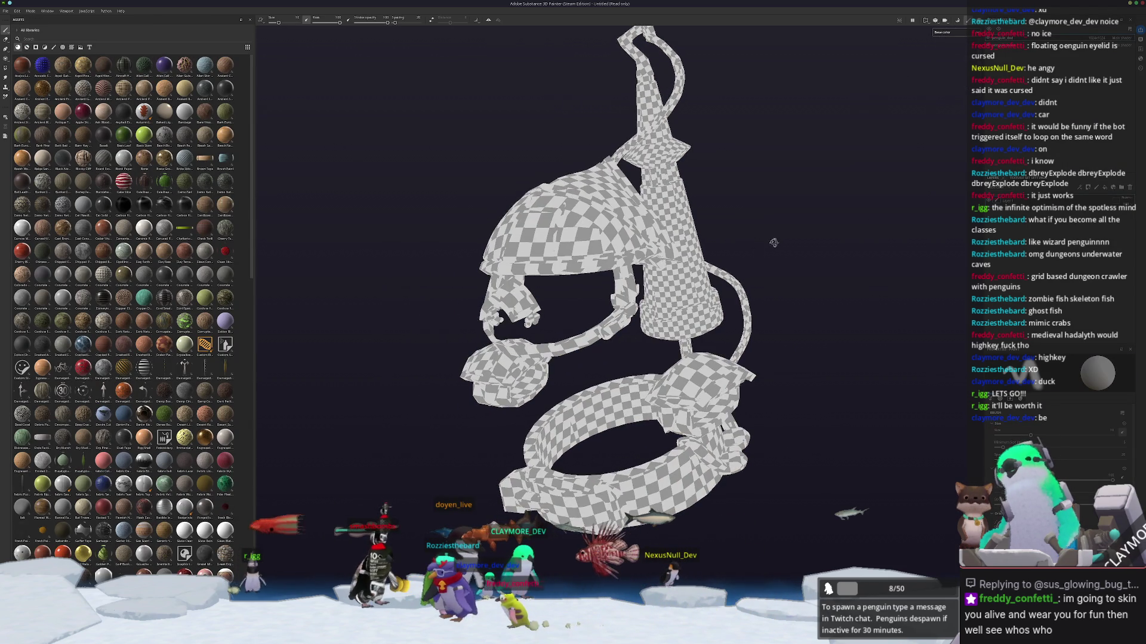
scroll(186, 383, "down", 10)
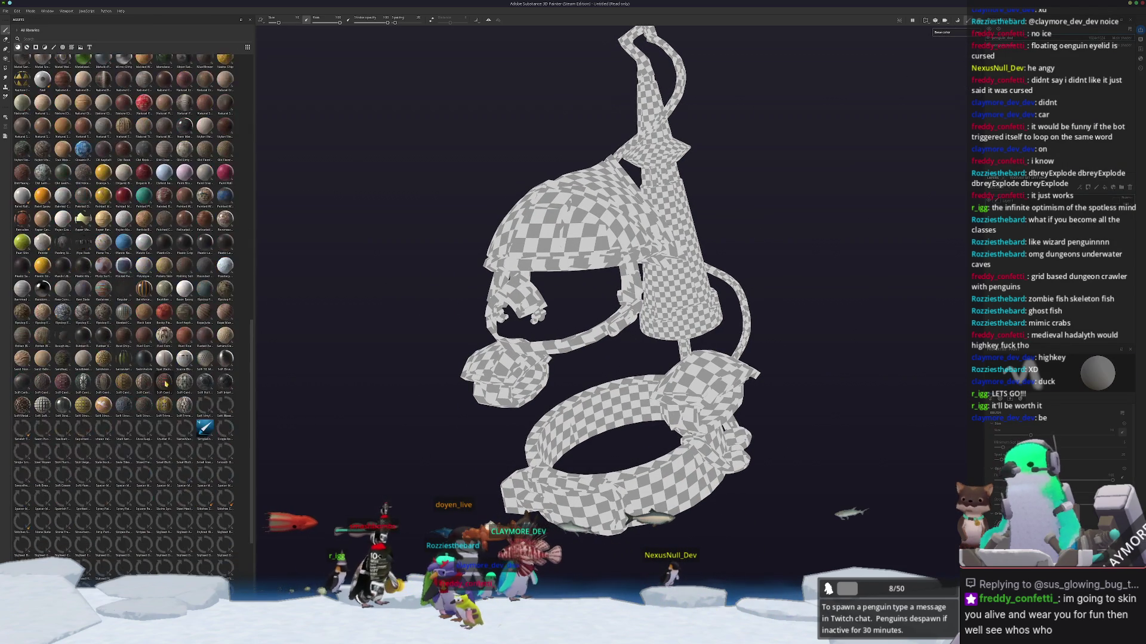
Step: Drag the plain brown diffuse material from Assets onto the helmet model
mouse_move(204, 280)
left_mouse_down()
mouse_move(528, 301)
mouse_move(680, 327)
left_mouse_up()
left_click_drag(620, 282, 620, 249)
middle_click_drag(813, 375, 811, 388, "alt")
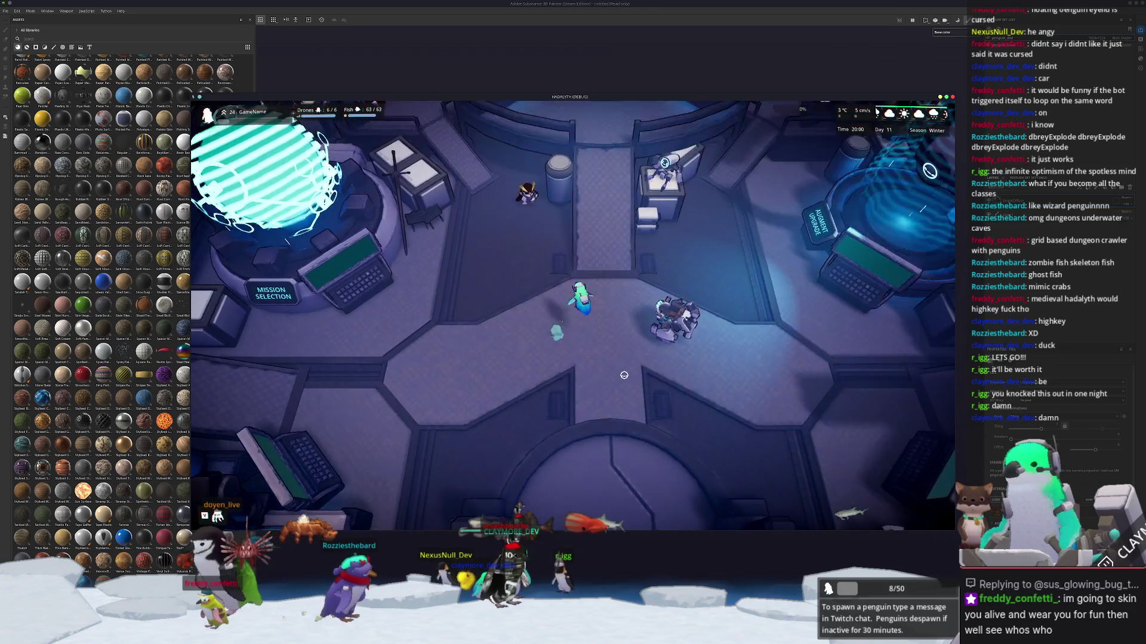
Step: Walk the Hadalyth character south onto the round platform and zoom the camera out
key("s")
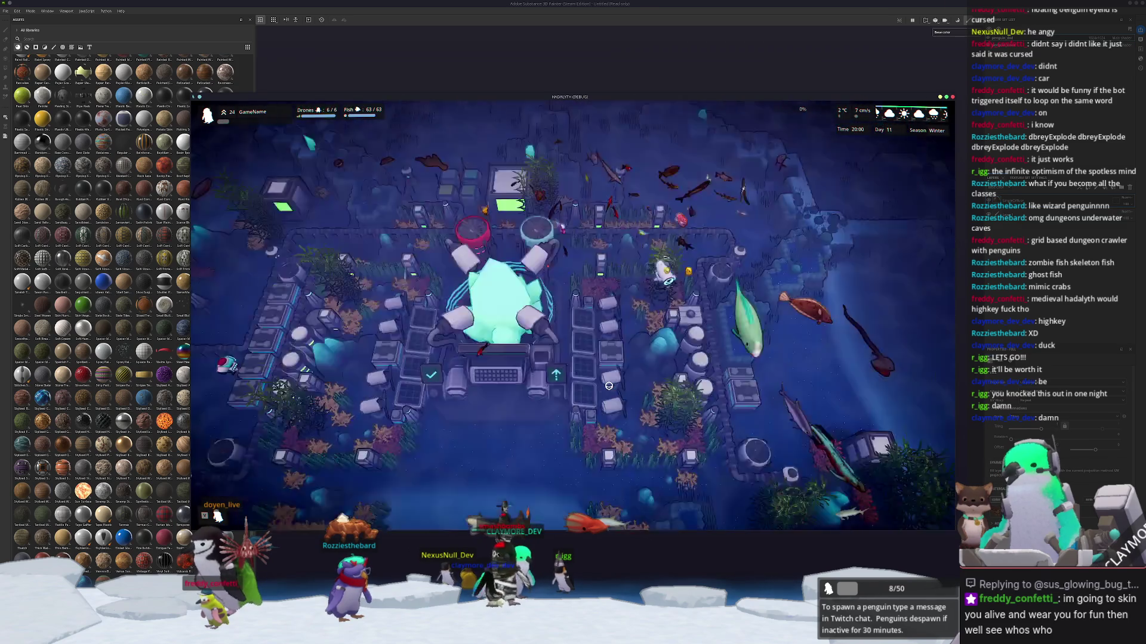
scroll(609, 387, "down", 5)
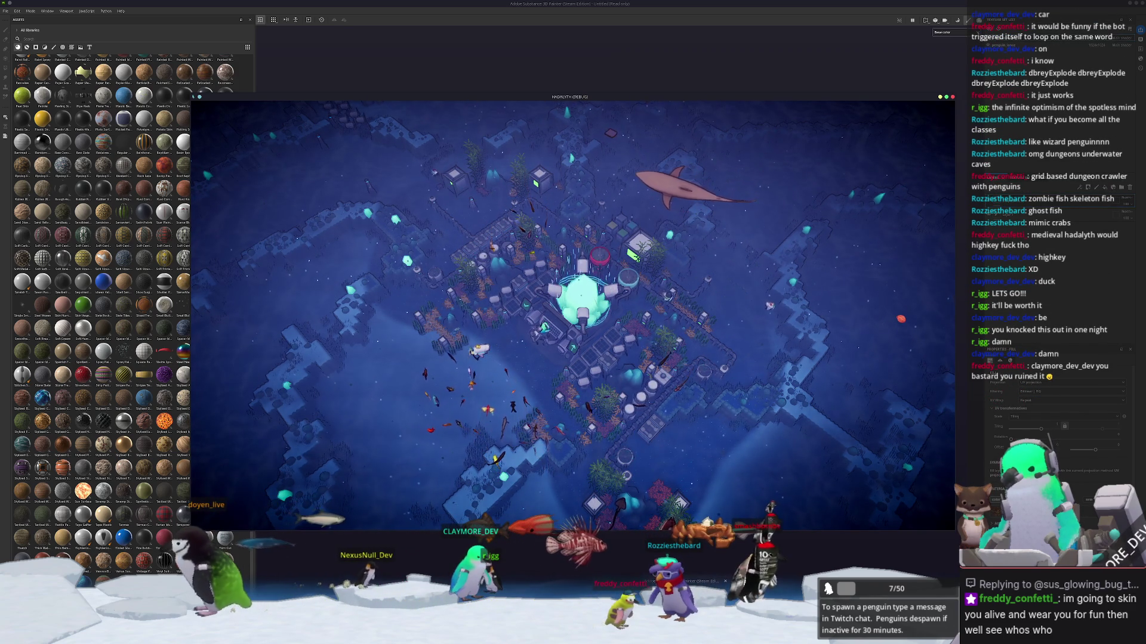
Step: Orbit the brown helmet model and position the Firefox reference image at the top left
left_click(686, 633)
left_click_drag(792, 323, 802, 364, "alt")
mouse_move(296, 403)
left_mouse_down("alt")
mouse_move(325, 373)
mouse_move(335, 284)
mouse_move(263, 310)
mouse_move(295, 392)
mouse_move(332, 388)
mouse_move(370, 418)
left_mouse_up("alt")
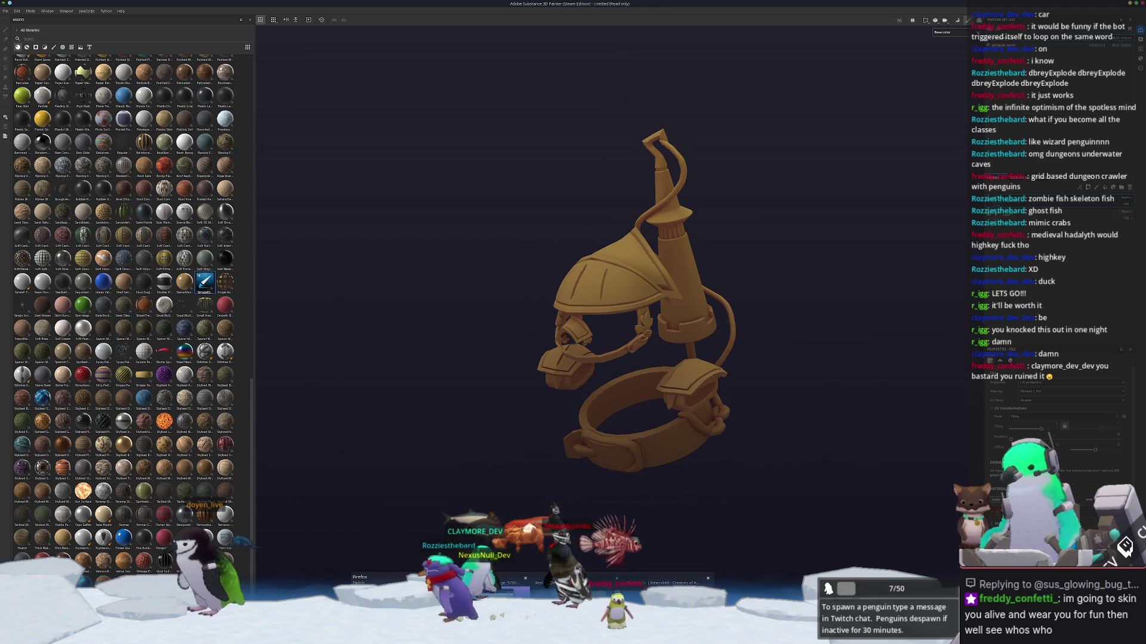
scroll(286, 158, "down", 2)
left_click_drag(328, 46, 253, 38)
left_click_drag(408, 157, 468, 263, "alt")
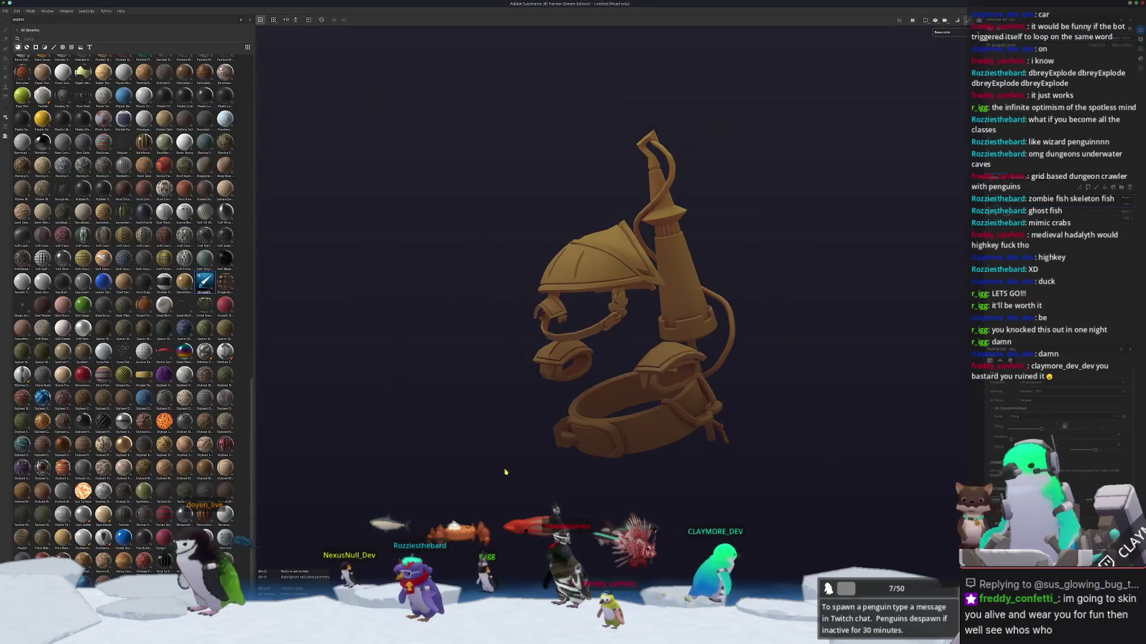
key("alt+Tab")
left_click_drag(272, 39, 264, 48)
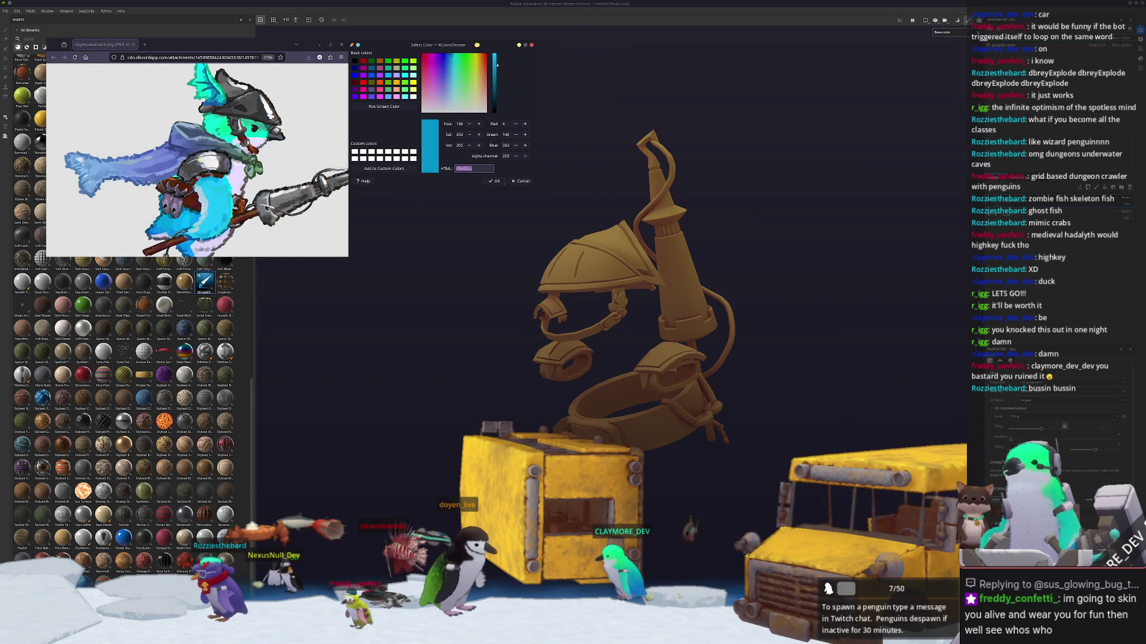
Step: Sample a dark red from the reference art as a trial base colour
left_click(383, 105)
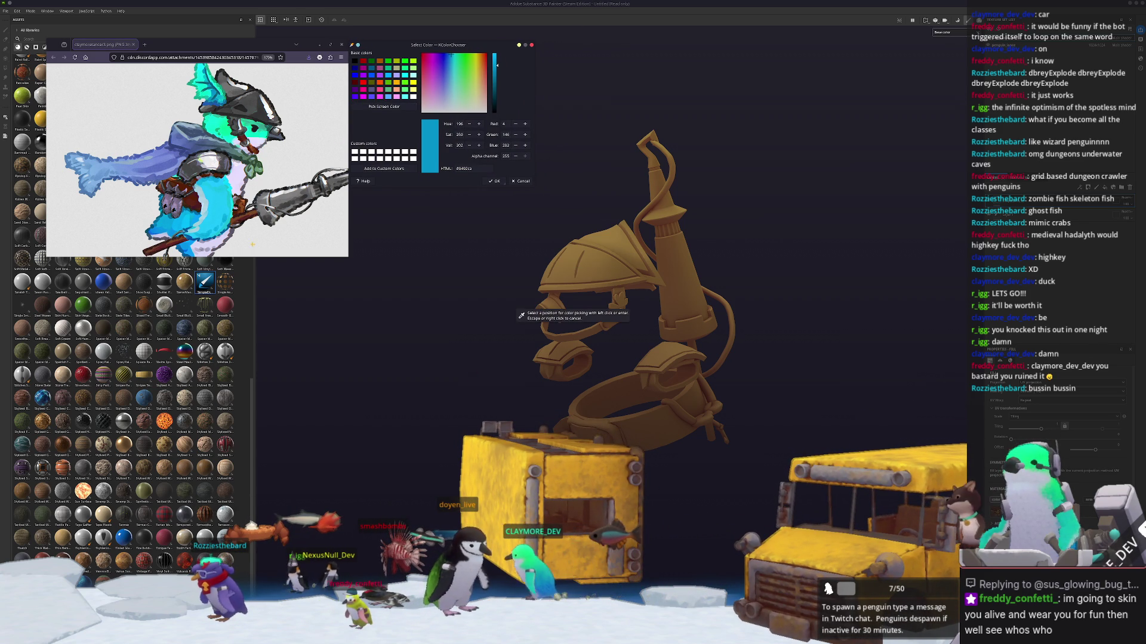
left_click(518, 311)
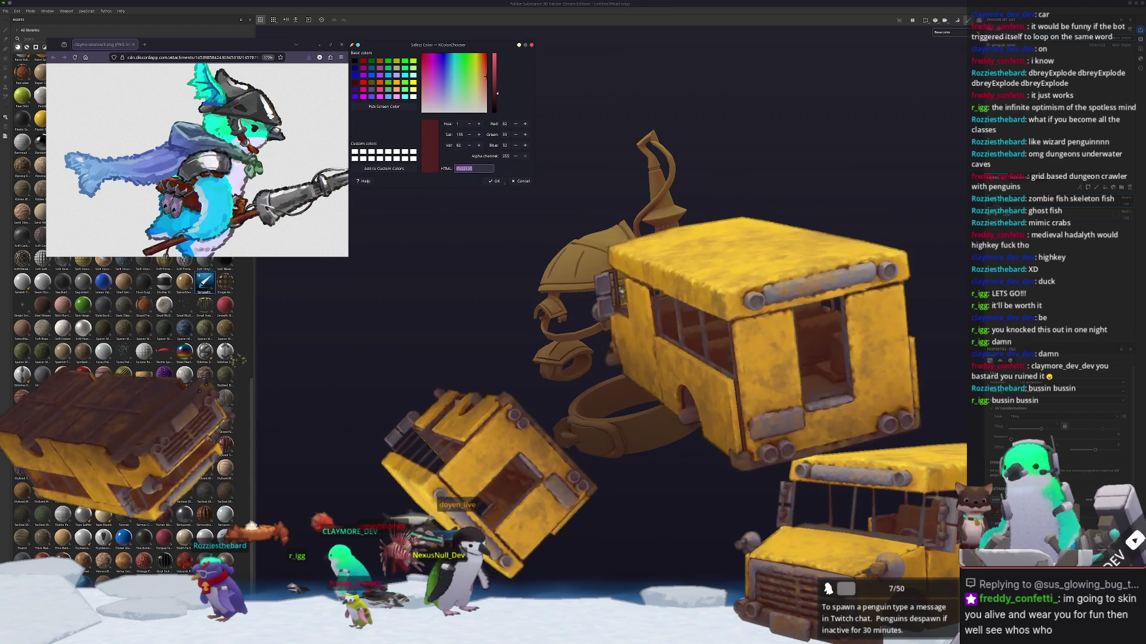
key("Return")
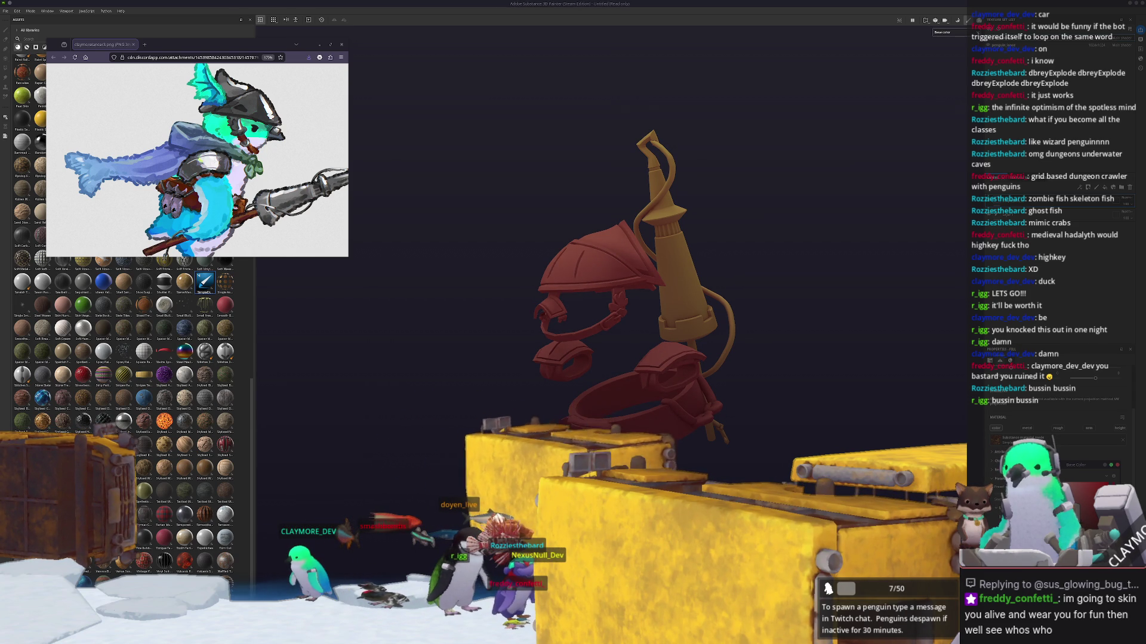
Step: Sample dark brown #4a2a14 from the reference art to replace the red
scroll(197, 160, "up", 3, "ctrl")
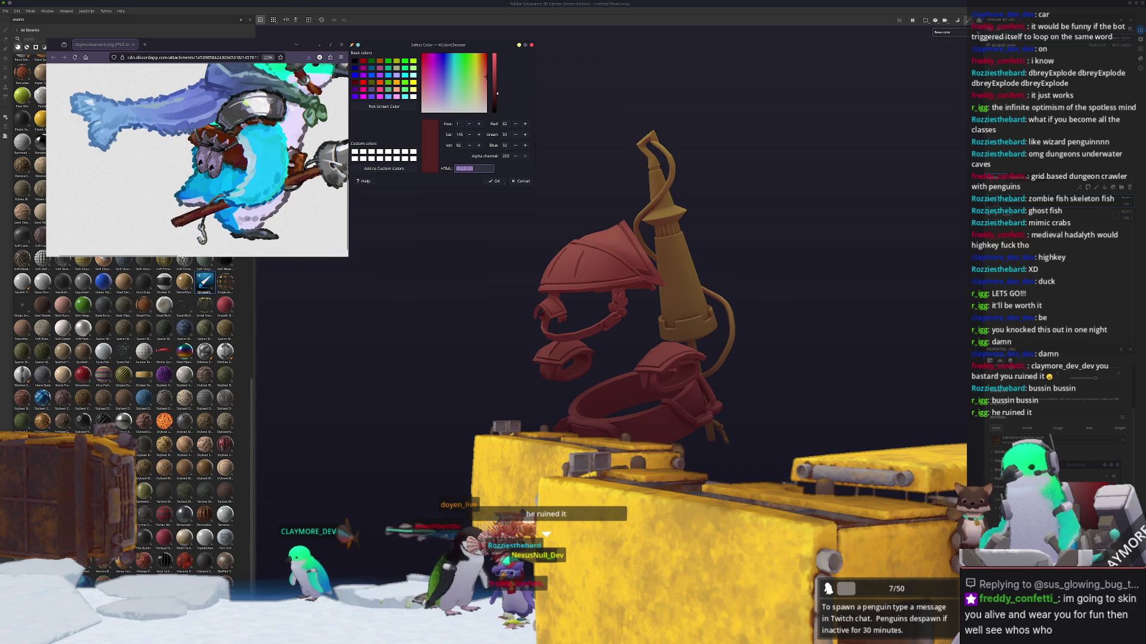
left_click_drag(422, 51, 422, 47)
left_click(384, 102)
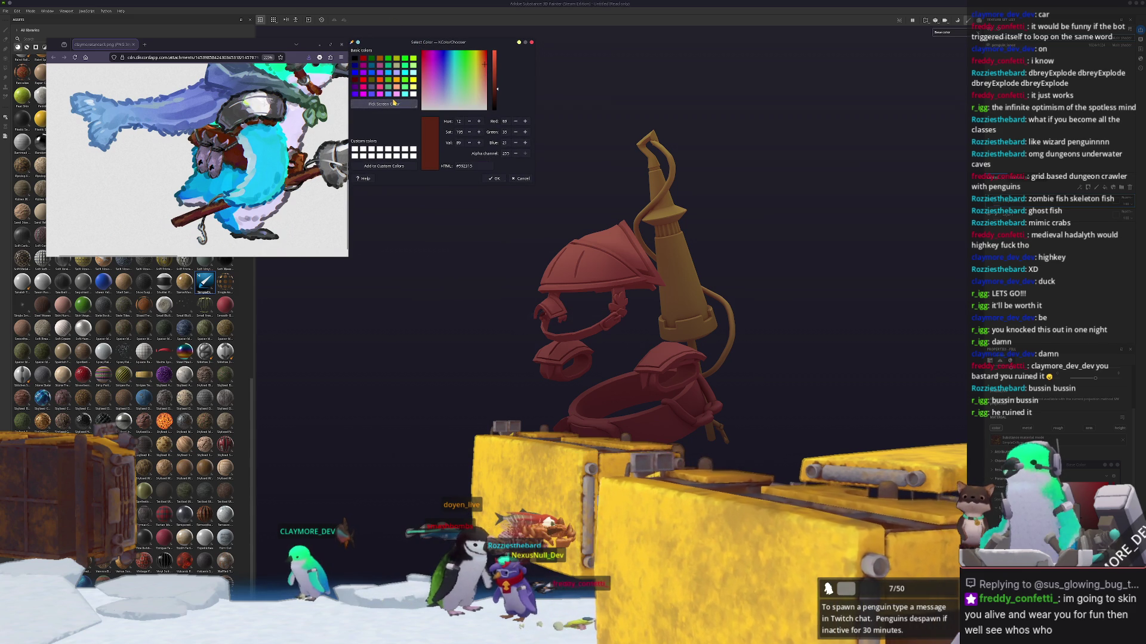
left_click(521, 315)
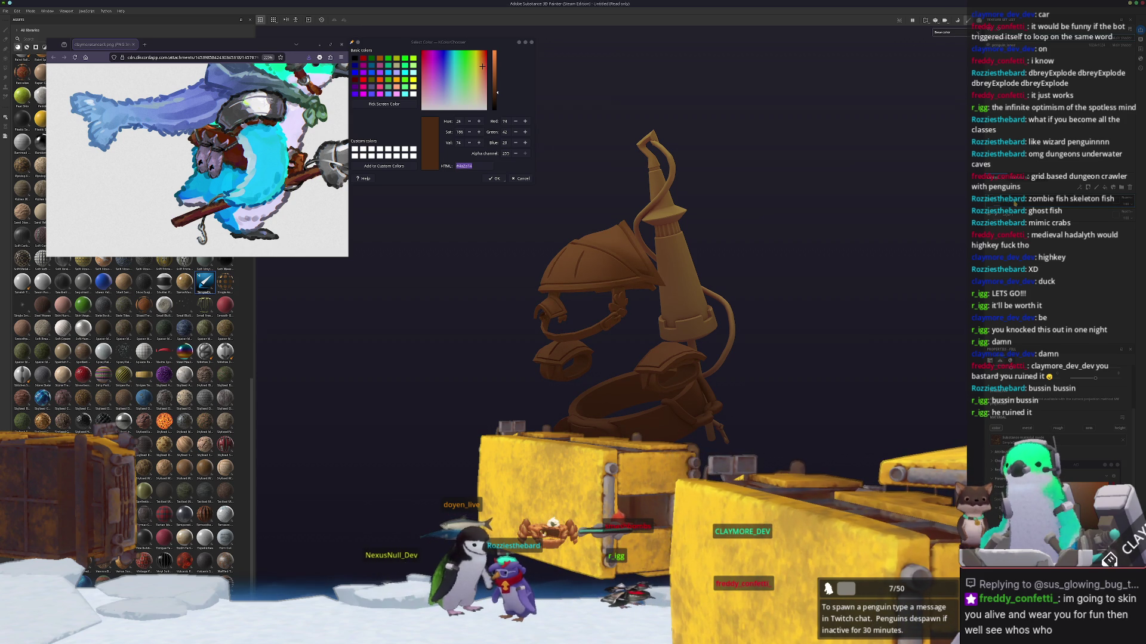
Step: Add a generator effect to the layer and sample a dark brown from the reference image
right_click(1012, 201)
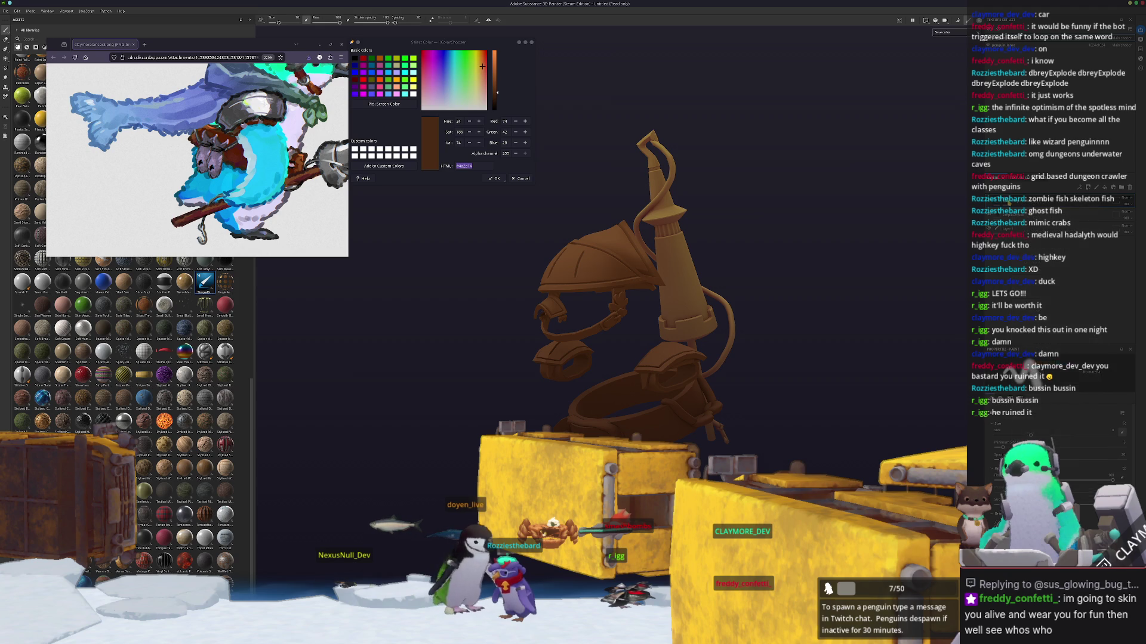
left_click(1042, 399)
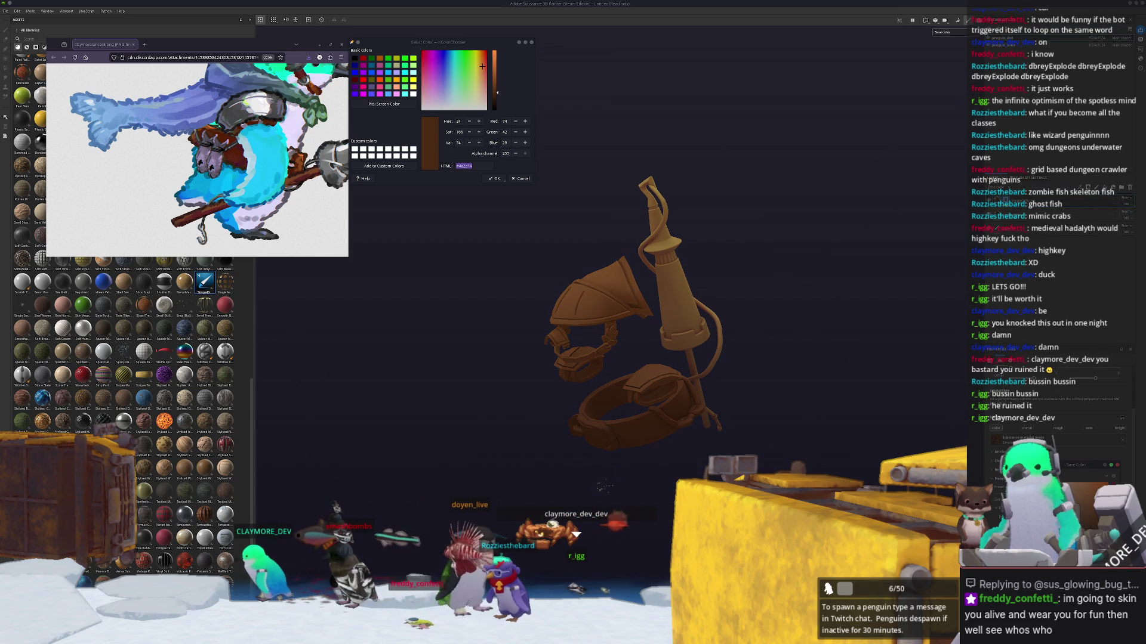
left_click(383, 103)
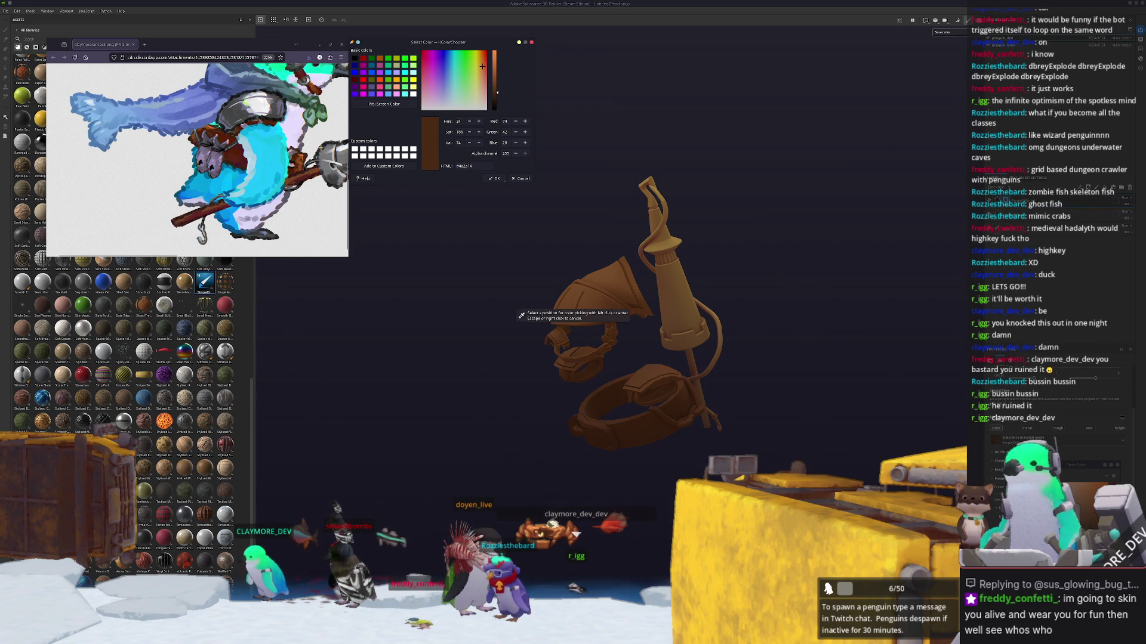
left_click(273, 177)
Step: Sample orange #db7b33 from the reference drawing and zoom in on the model
scroll(273, 177, "up", 3, "ctrl")
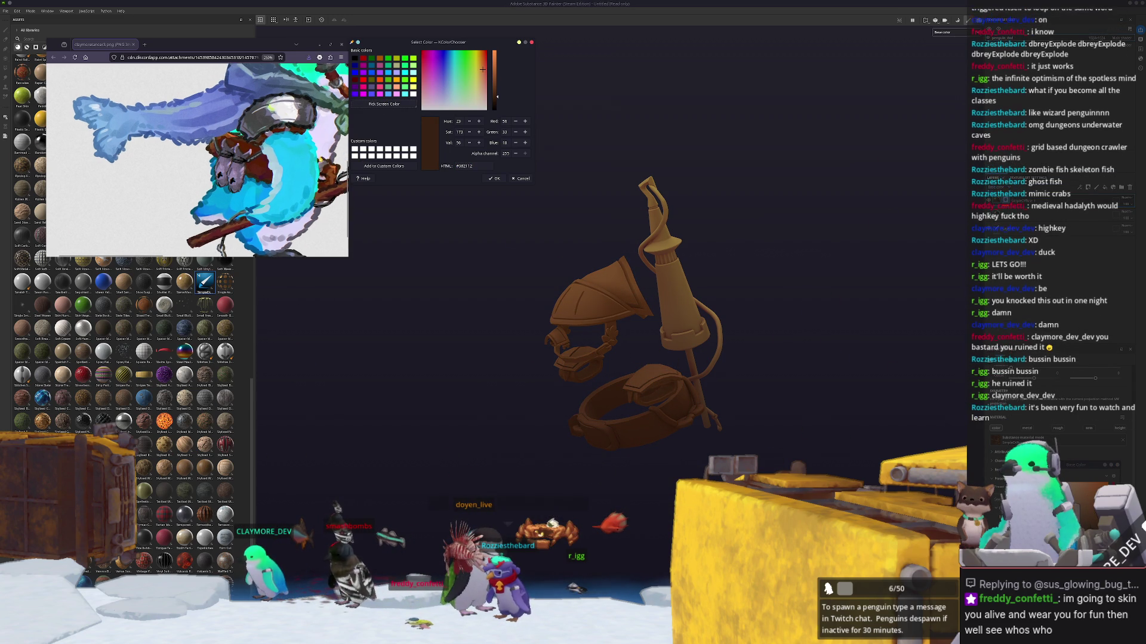
scroll(277, 178, "up", 1, "ctrl")
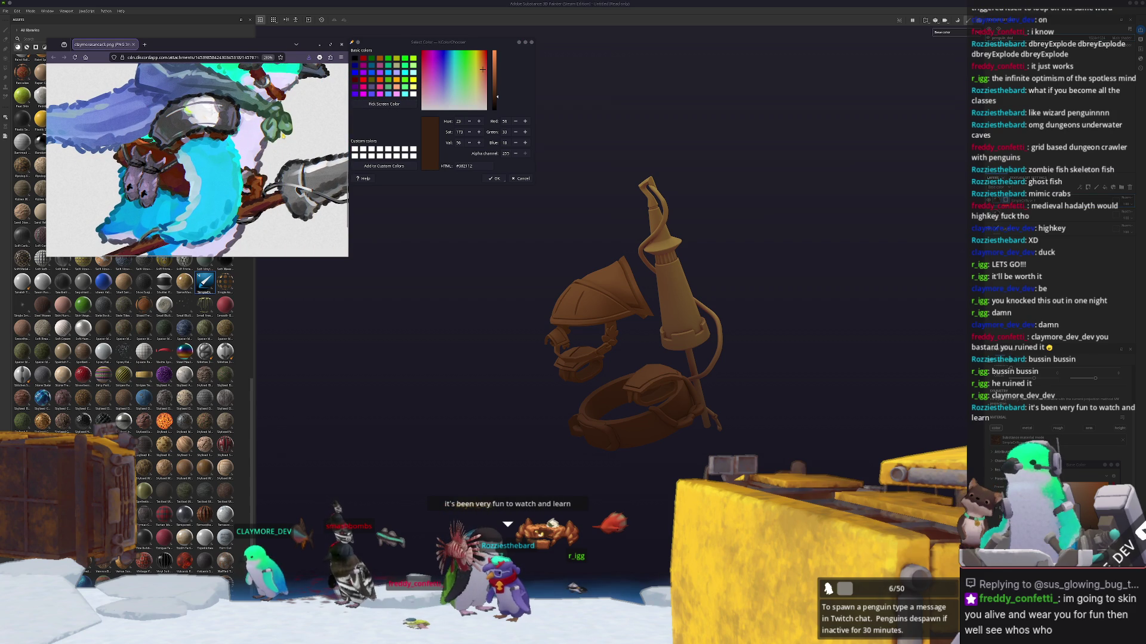
scroll(244, 221, "up", 2, "ctrl")
scroll(251, 143, "up", 1, "ctrl")
left_click(383, 104)
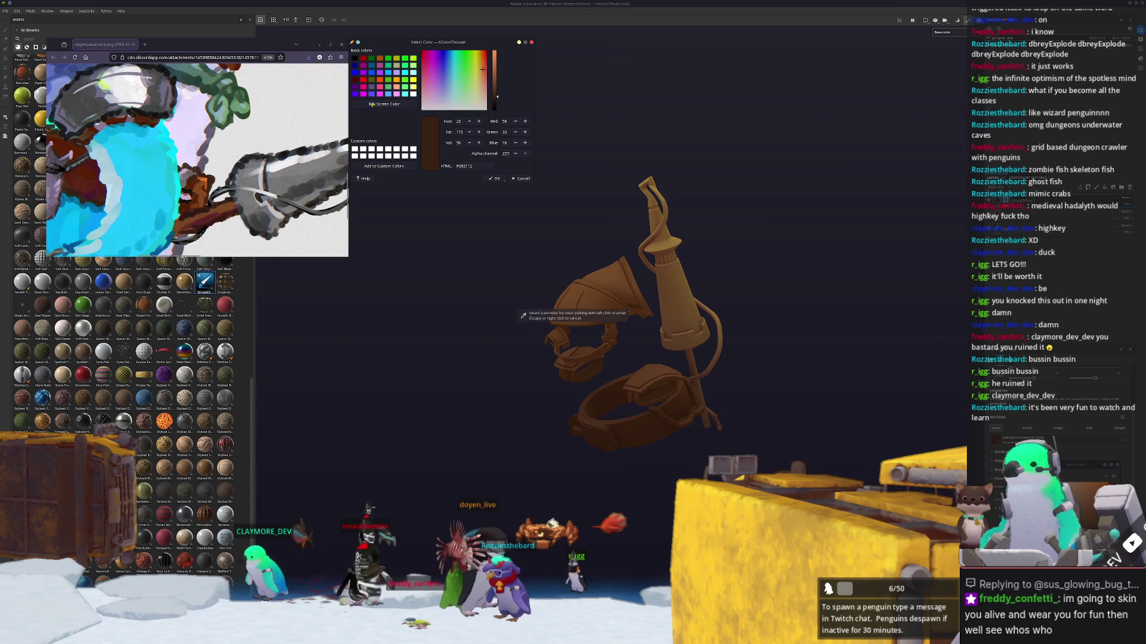
left_click(203, 185)
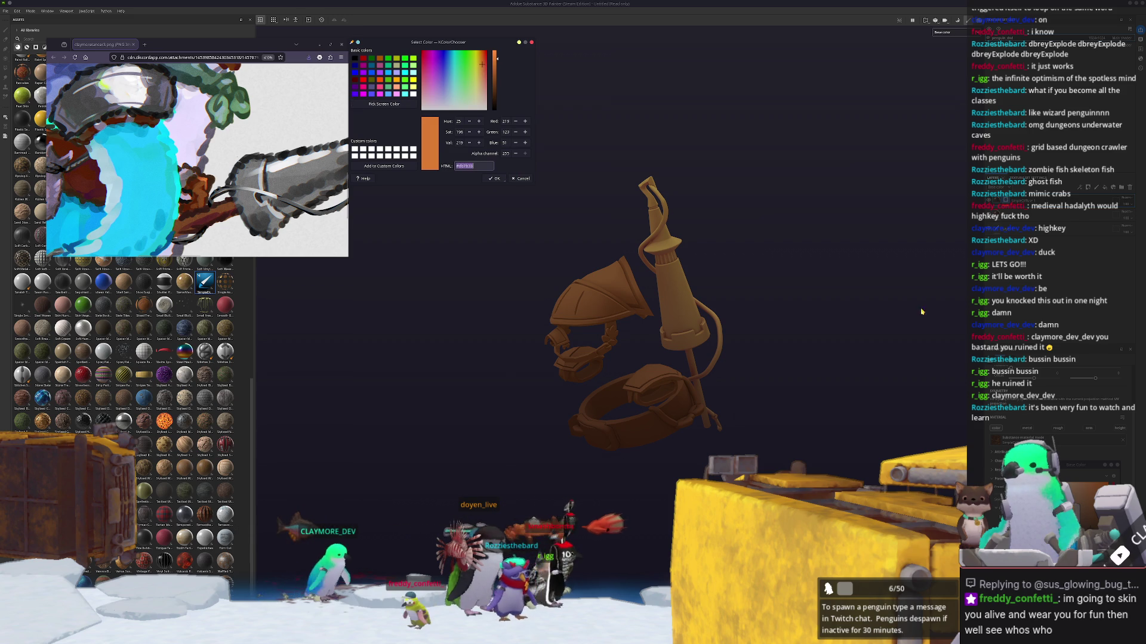
left_click(871, 296)
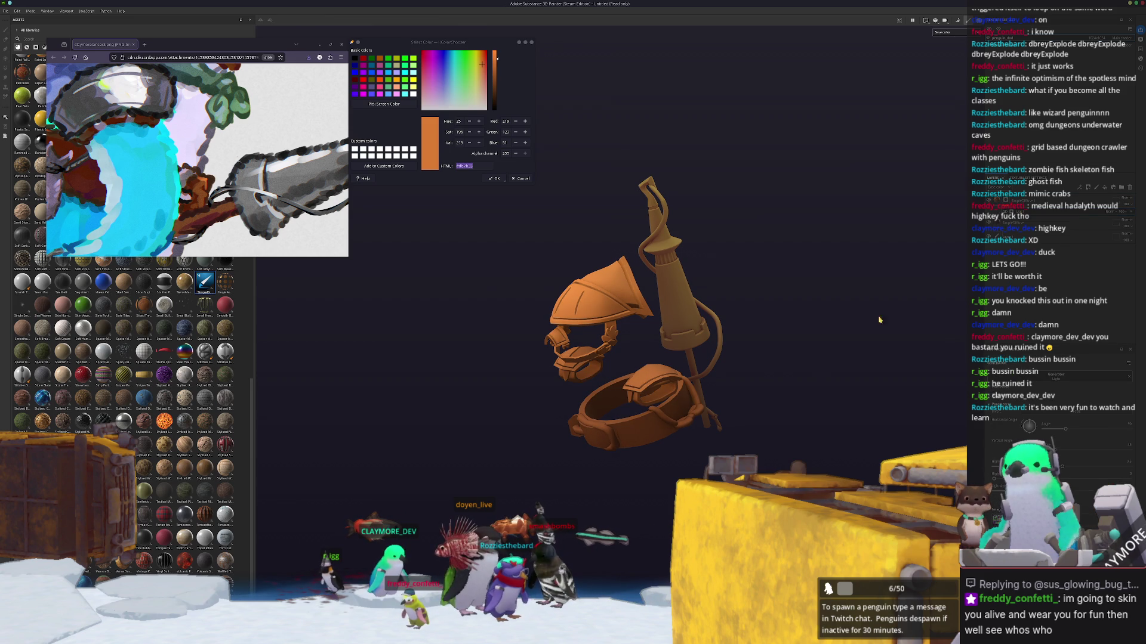
scroll(529, 283, "up", 3)
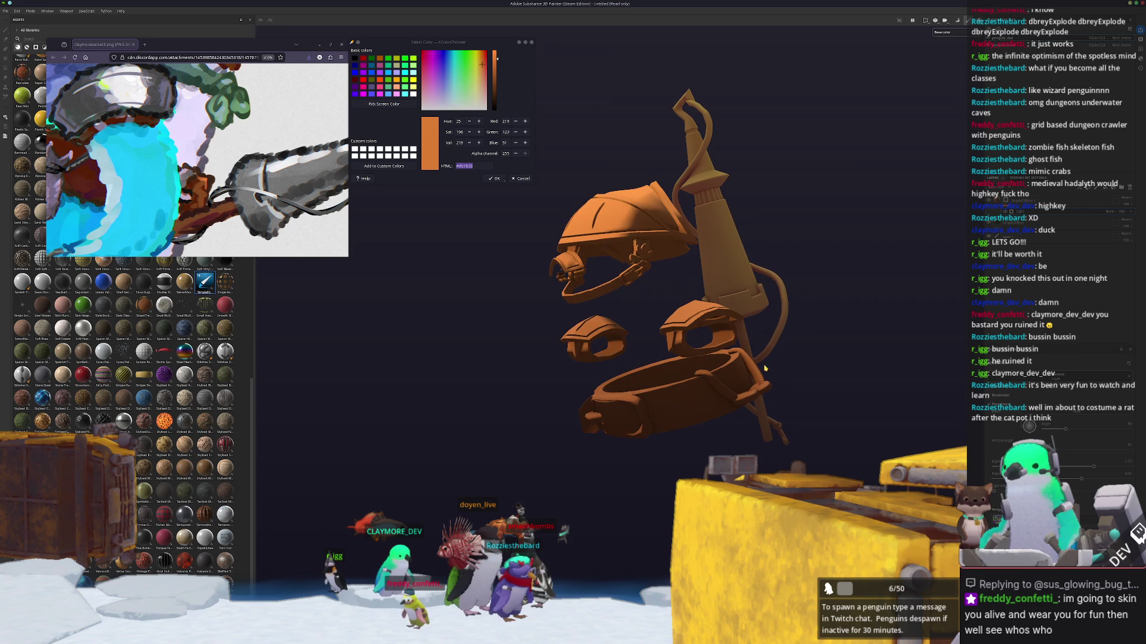
Step: Select another layer and toggle between brush and polygon fill painting modes
left_click(1017, 223)
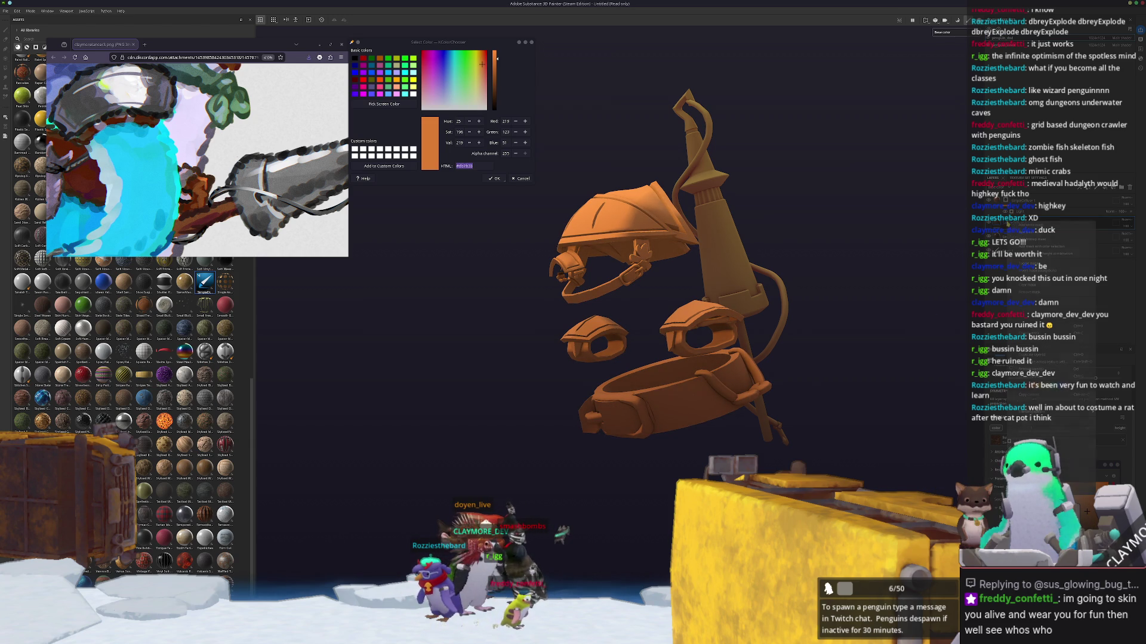
key("1")
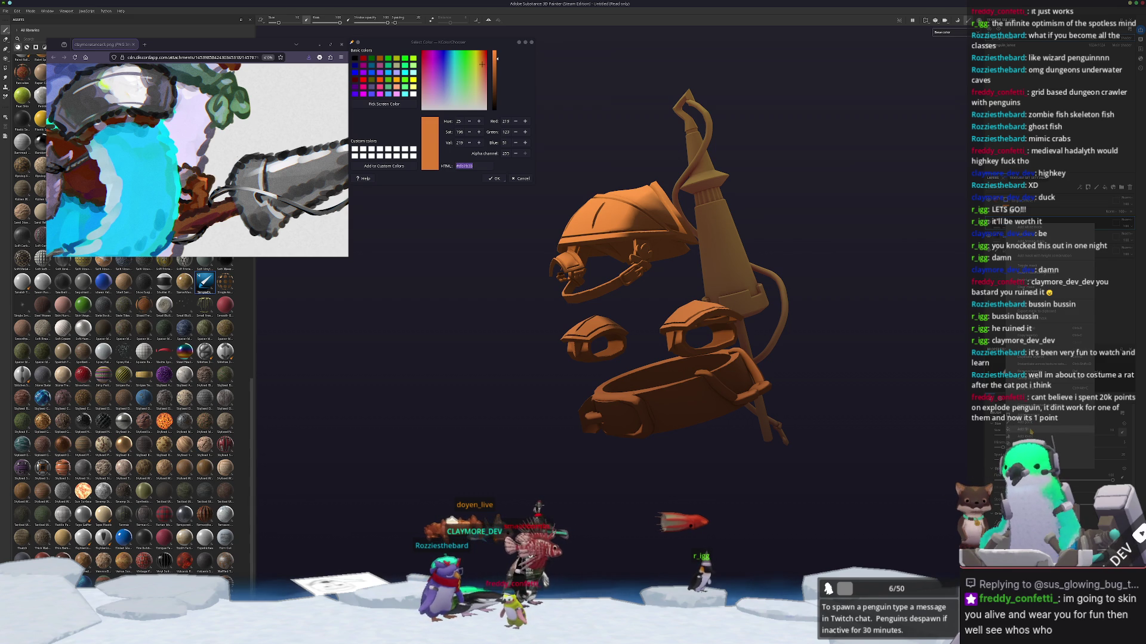
key("4")
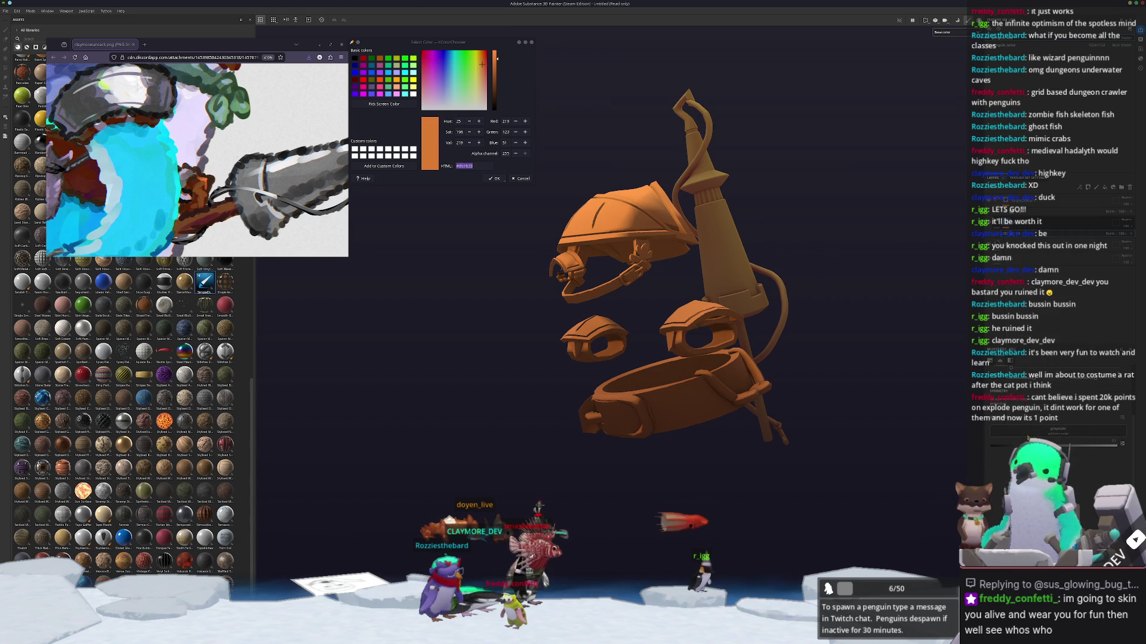
key("1")
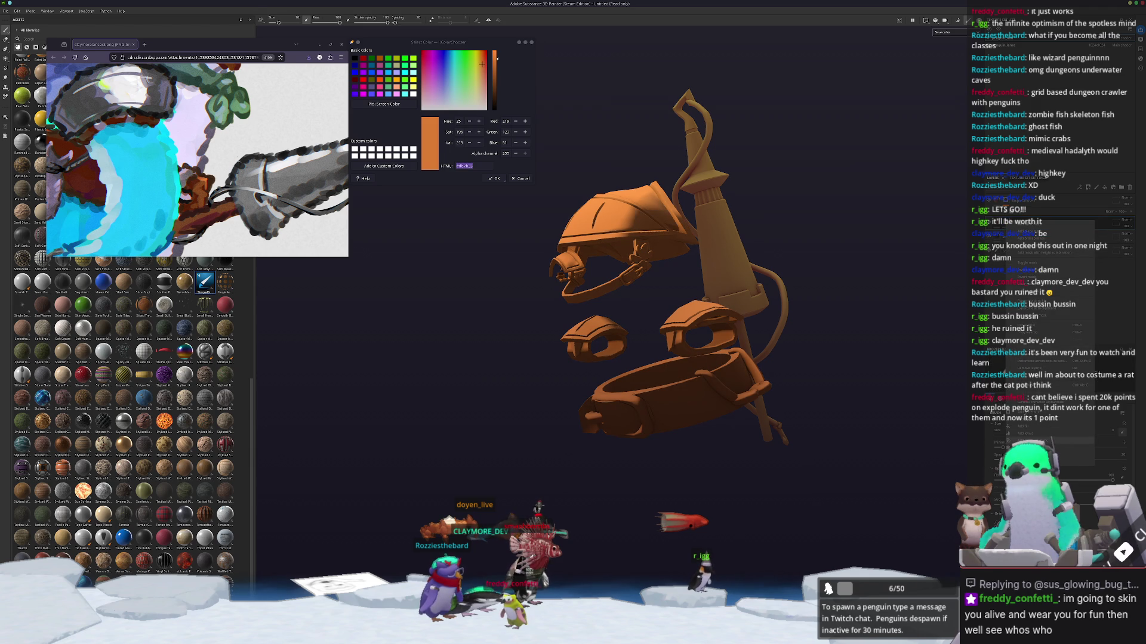
Step: Add a Light generator to the layer and orbit to view the brightened upper surfaces
left_click(1022, 366)
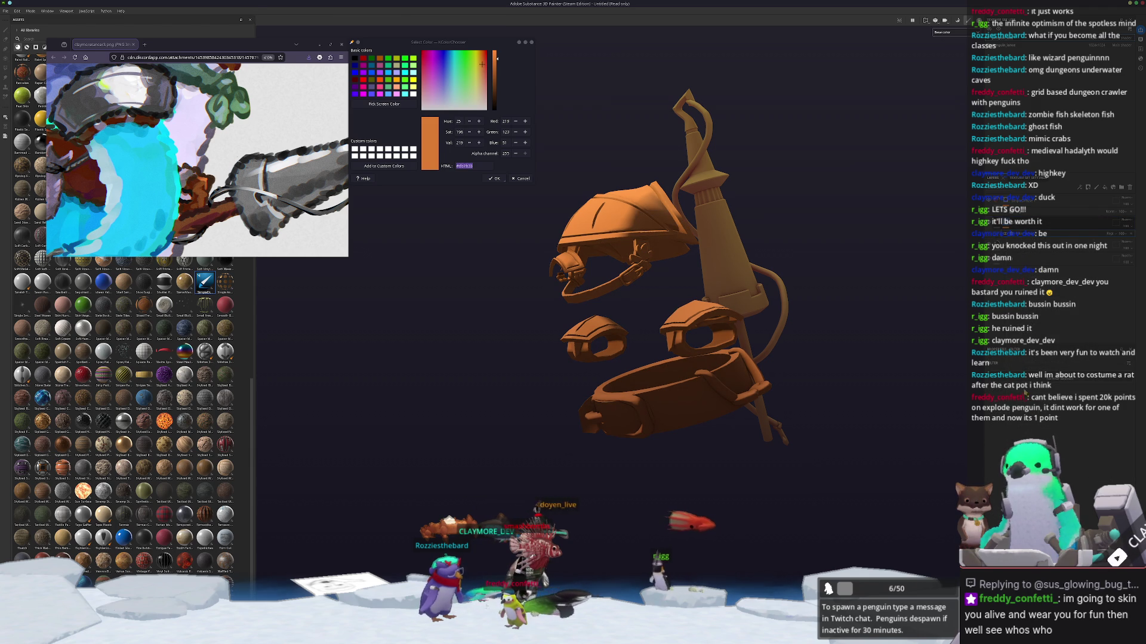
left_click(1076, 380)
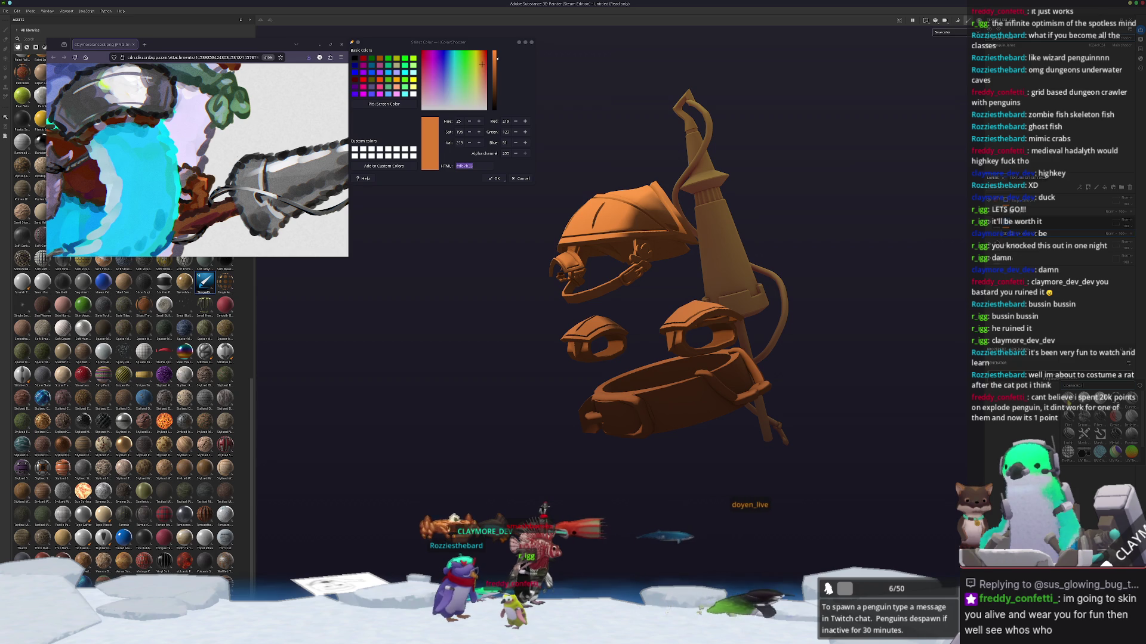
left_click(1068, 433)
mouse_move(887, 393)
left_mouse_down("alt")
mouse_move(930, 432)
mouse_move(933, 416)
mouse_move(935, 445)
left_mouse_up("alt")
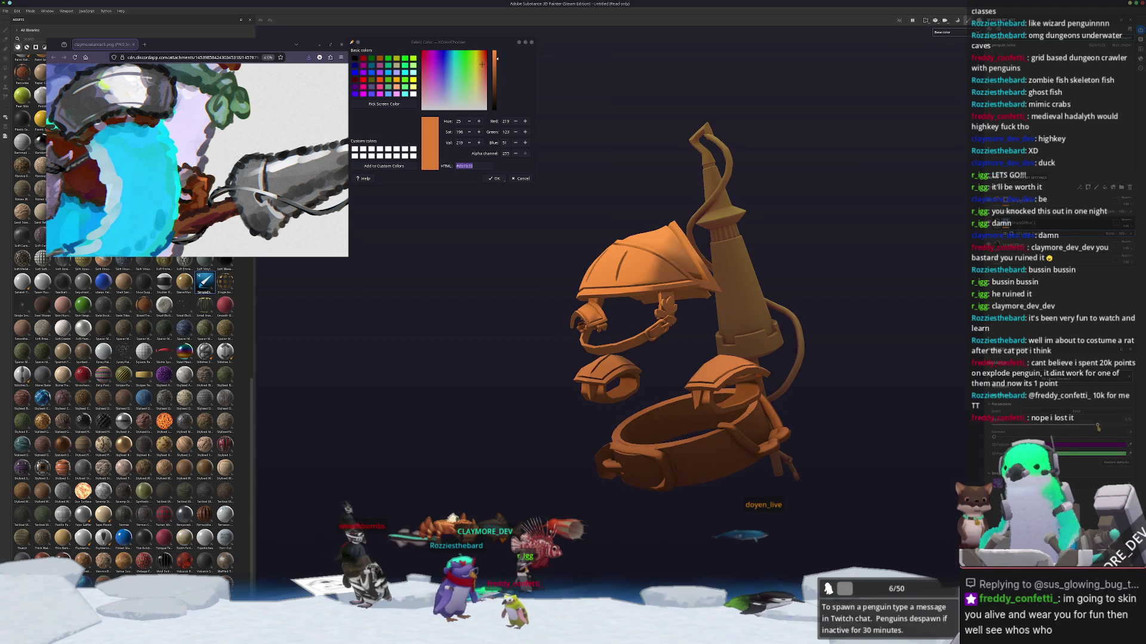
left_click_drag(910, 421, 747, 380, "alt")
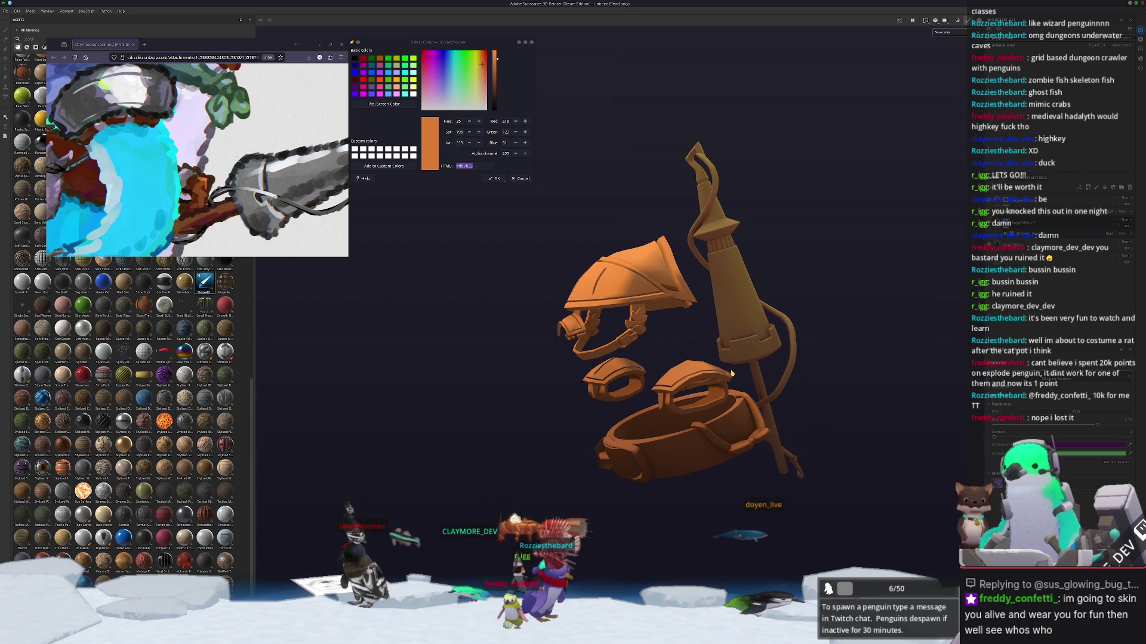
left_click(372, 106)
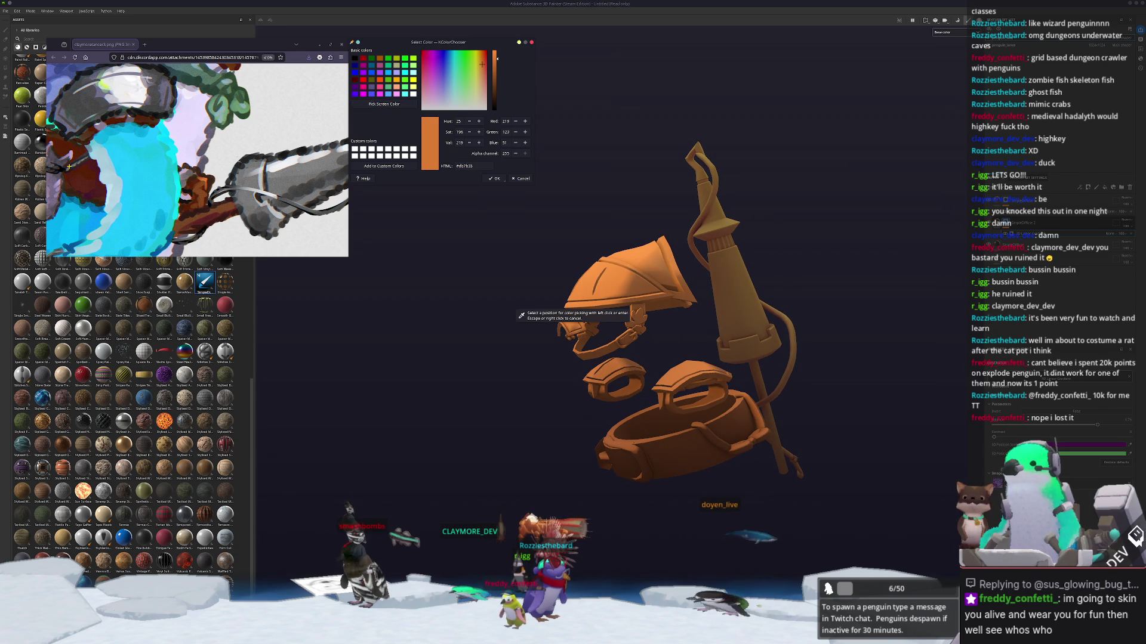
Step: Sample the reference sword's grey #6a7070, switch to the brush, and zoom in
left_click(1066, 237)
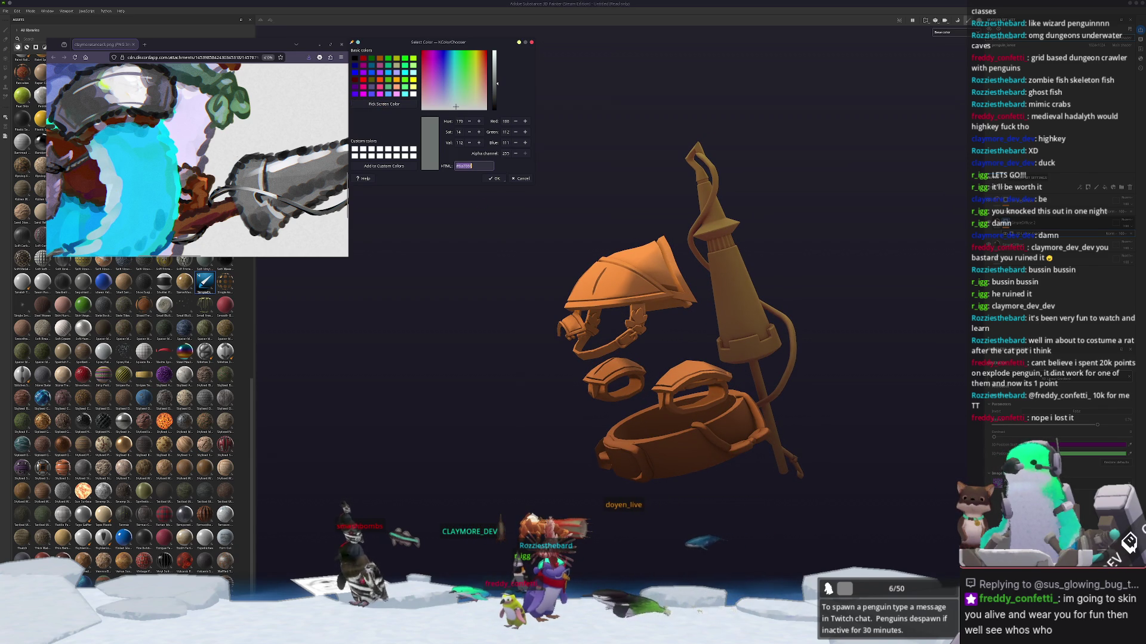
left_click(1113, 193)
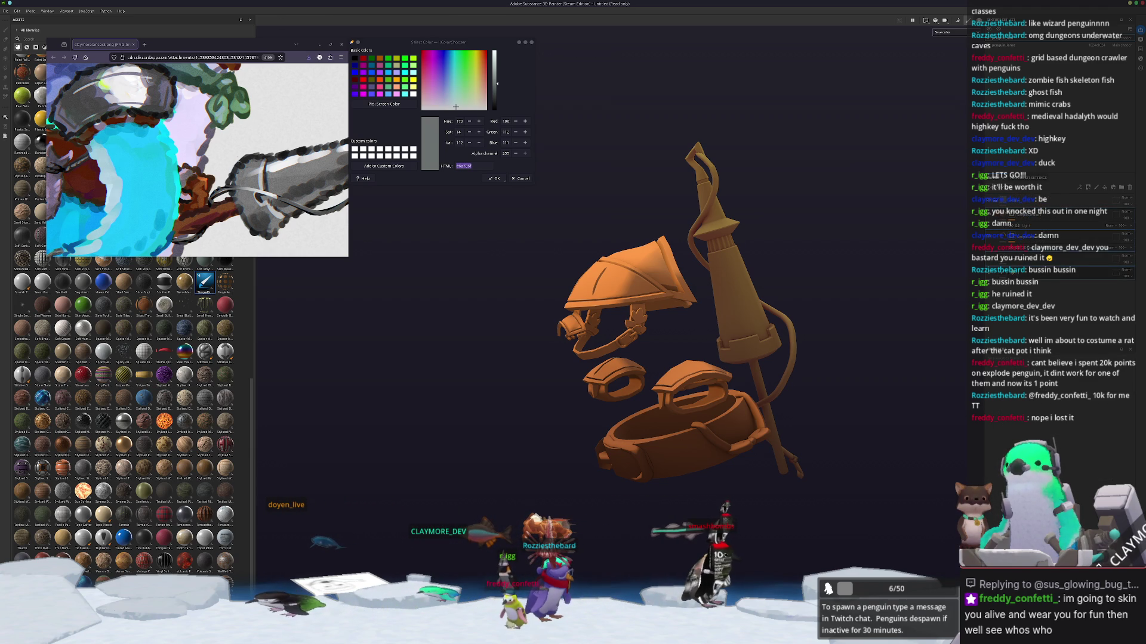
key("1")
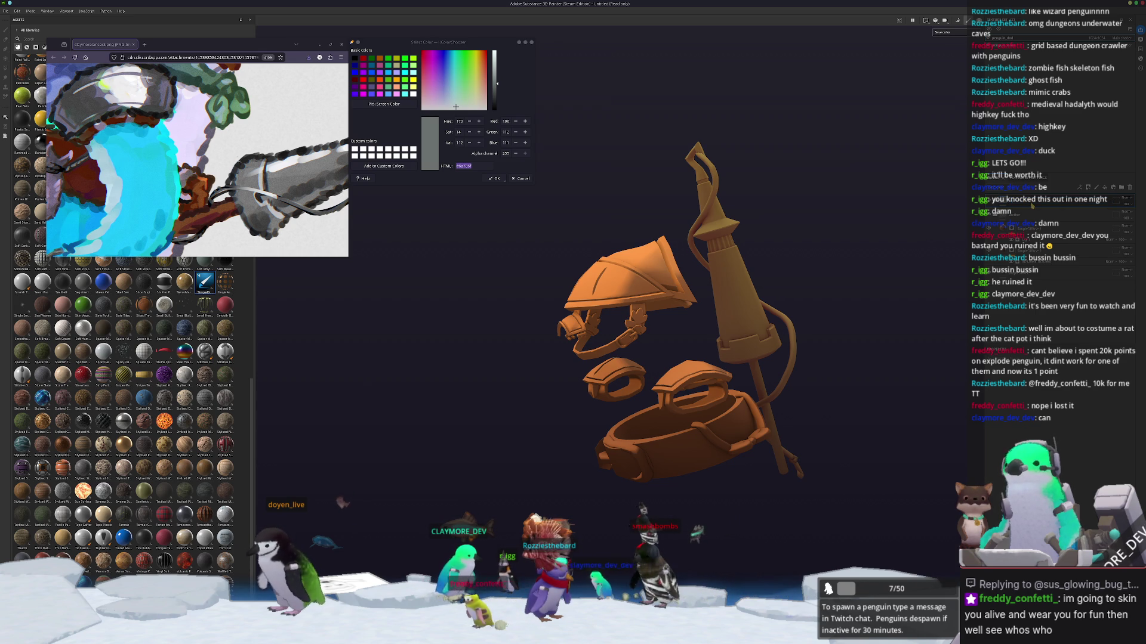
scroll(716, 298, "up", 6)
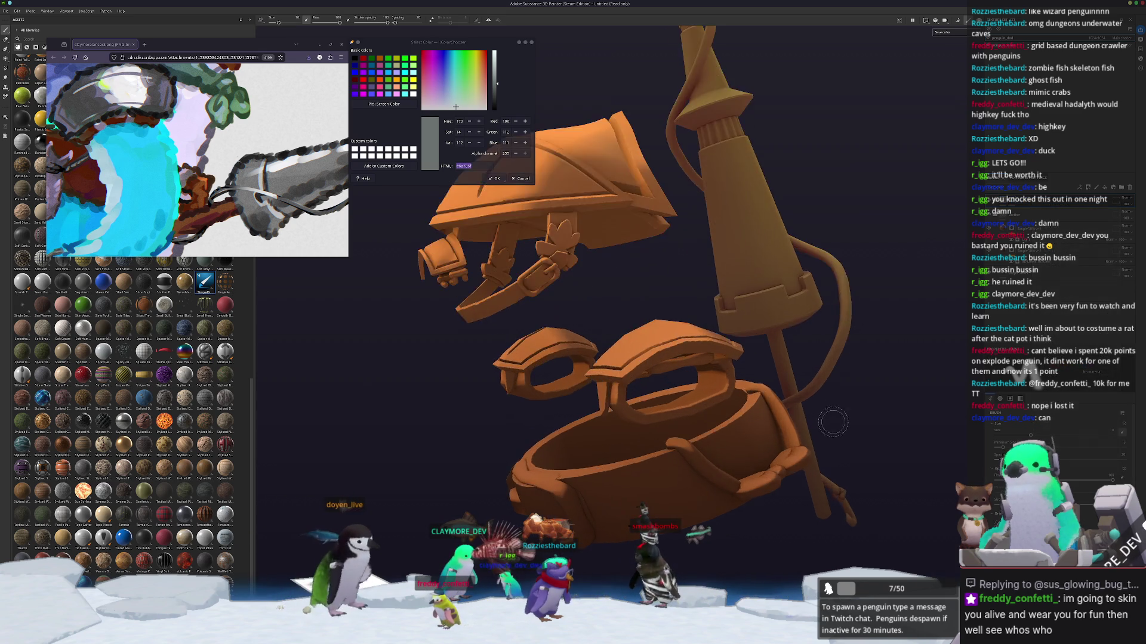
Step: Fill the belt's chain-link strap polygons grey with Polygon Fill, orbiting closer to check
left_click(6, 67)
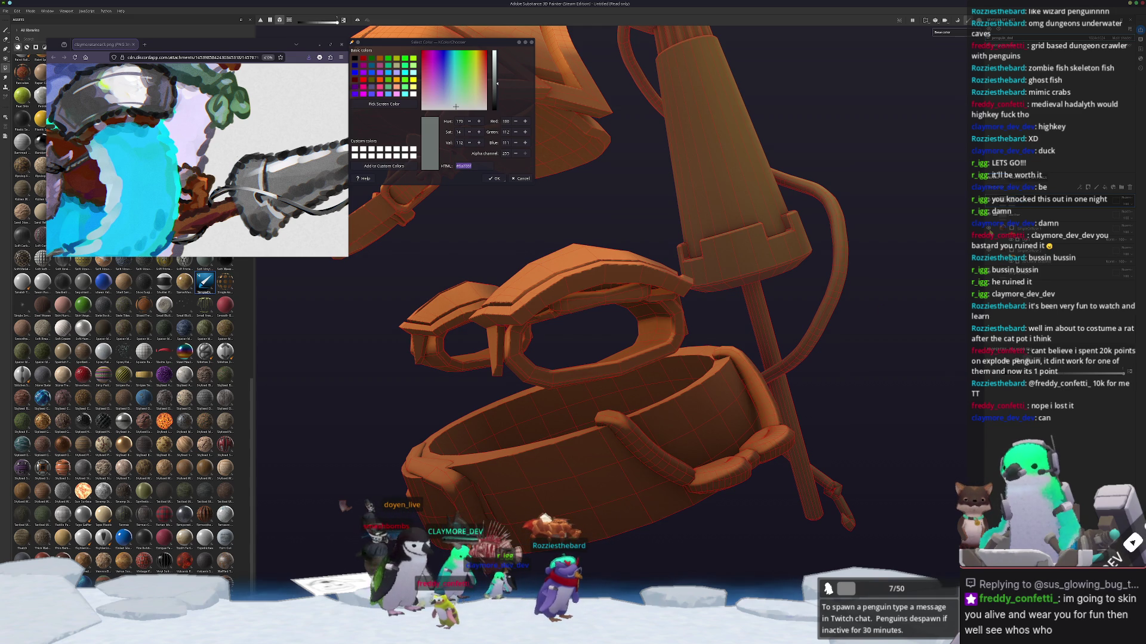
left_click(1026, 276)
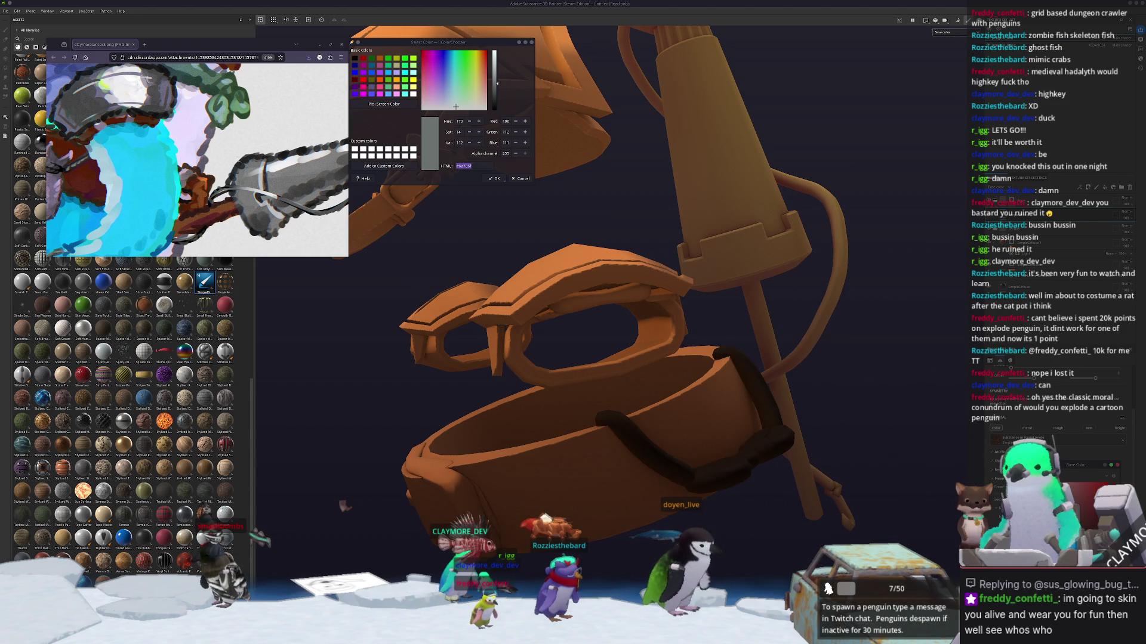
left_click(478, 167)
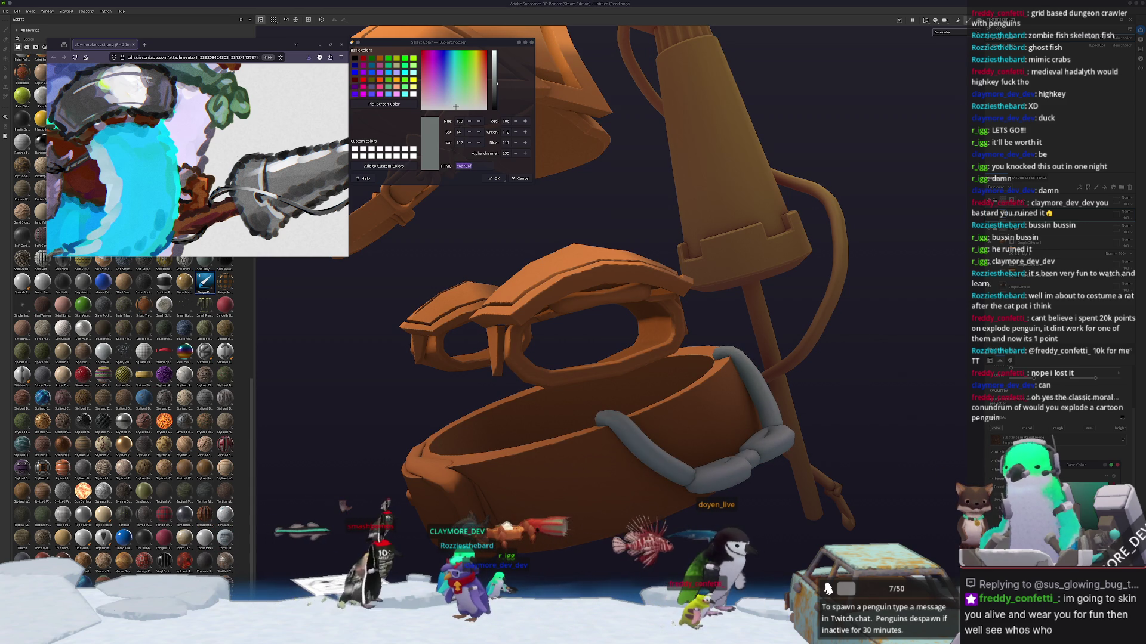
left_click_drag(746, 382, 811, 387, "alt")
scroll(812, 387, "up", 3)
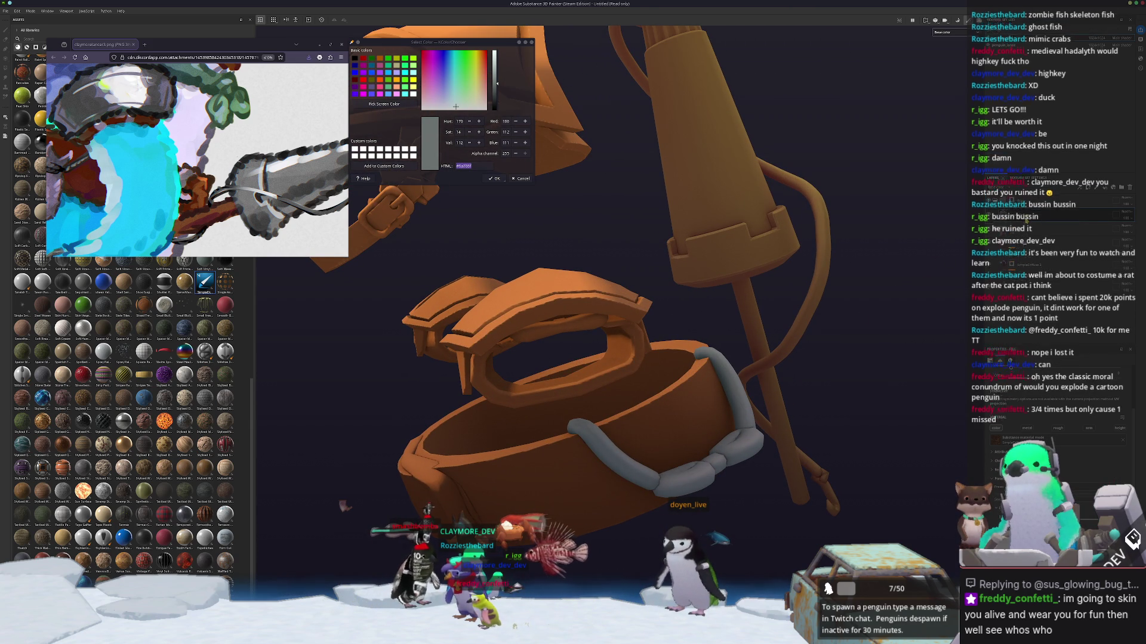
key("4")
key("1")
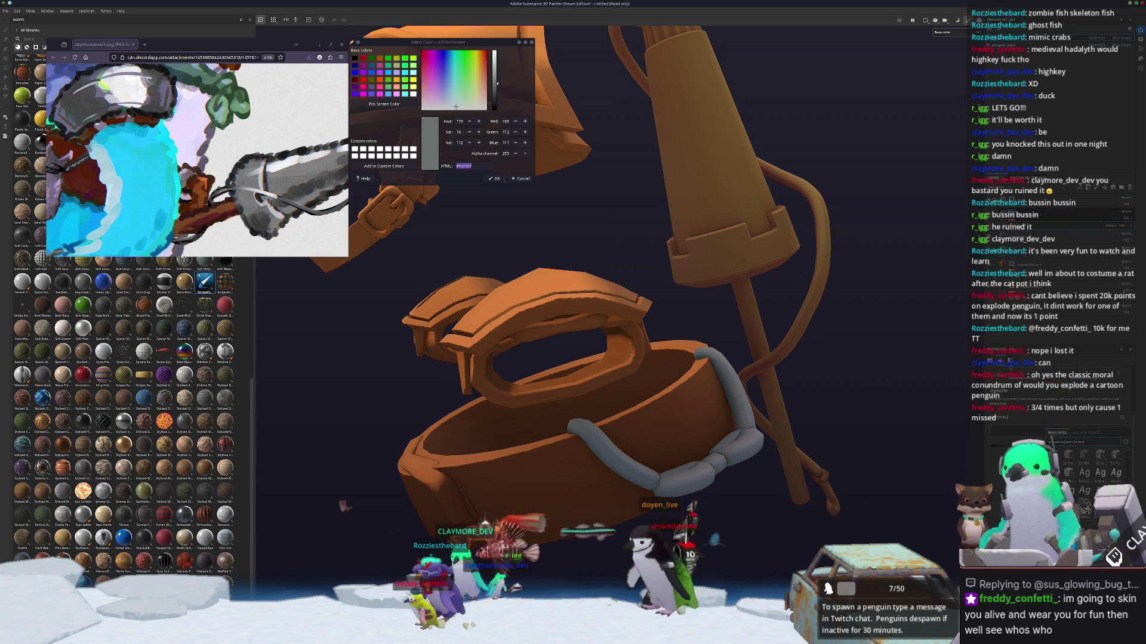
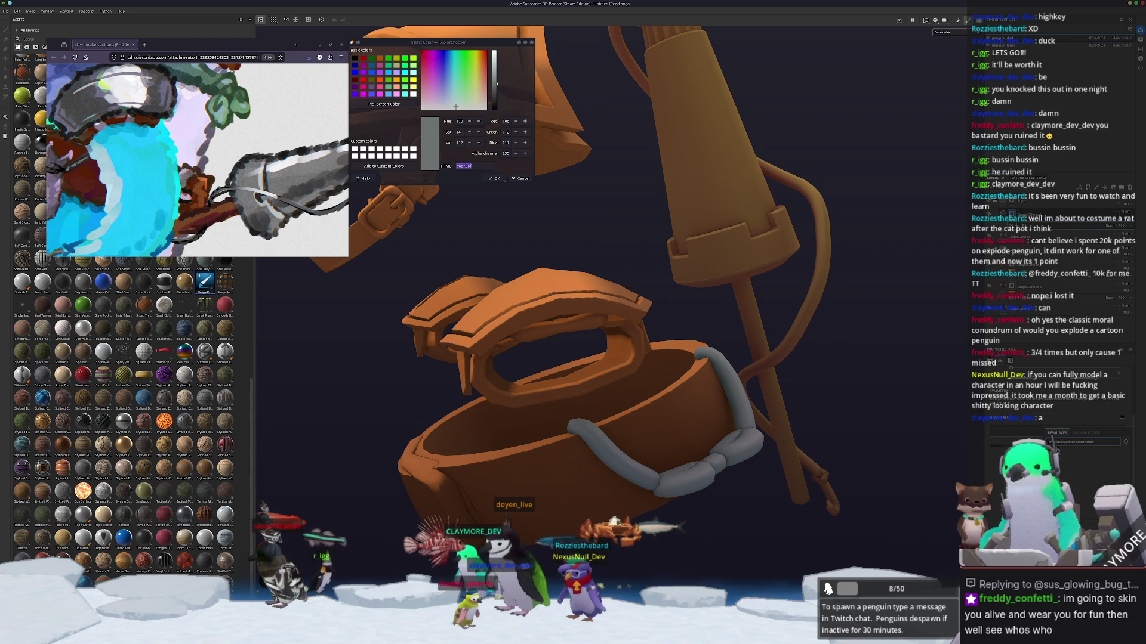
Step: Select another layer on the goggles-and-belt model, then save the project as penguin_dnd
left_click_drag(871, 337, 902, 336, "alt")
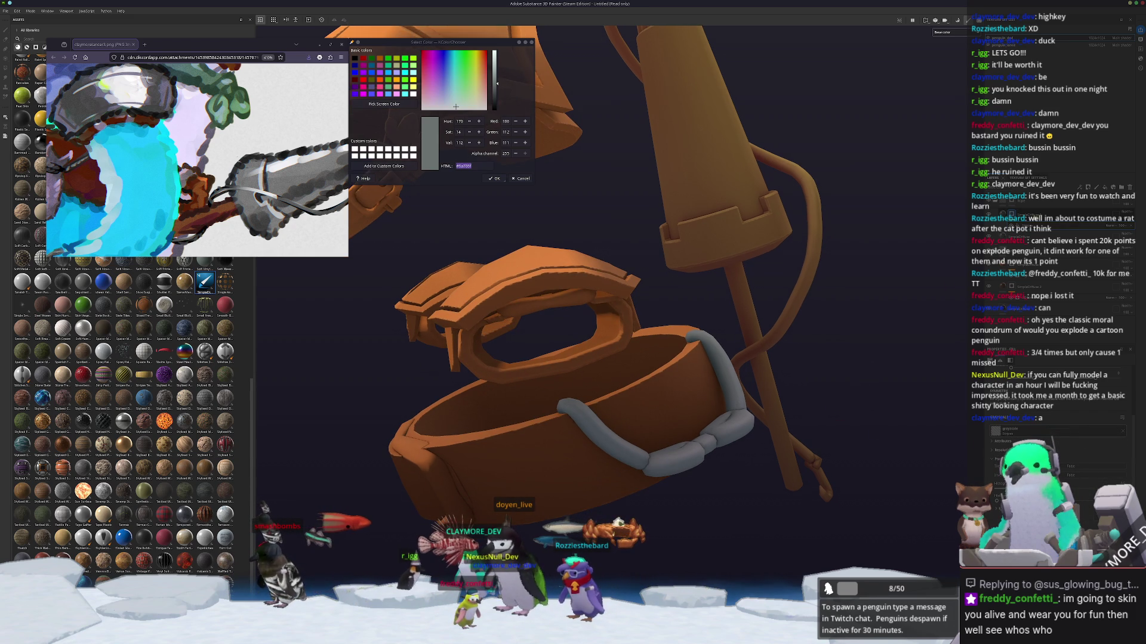
left_click(1027, 288)
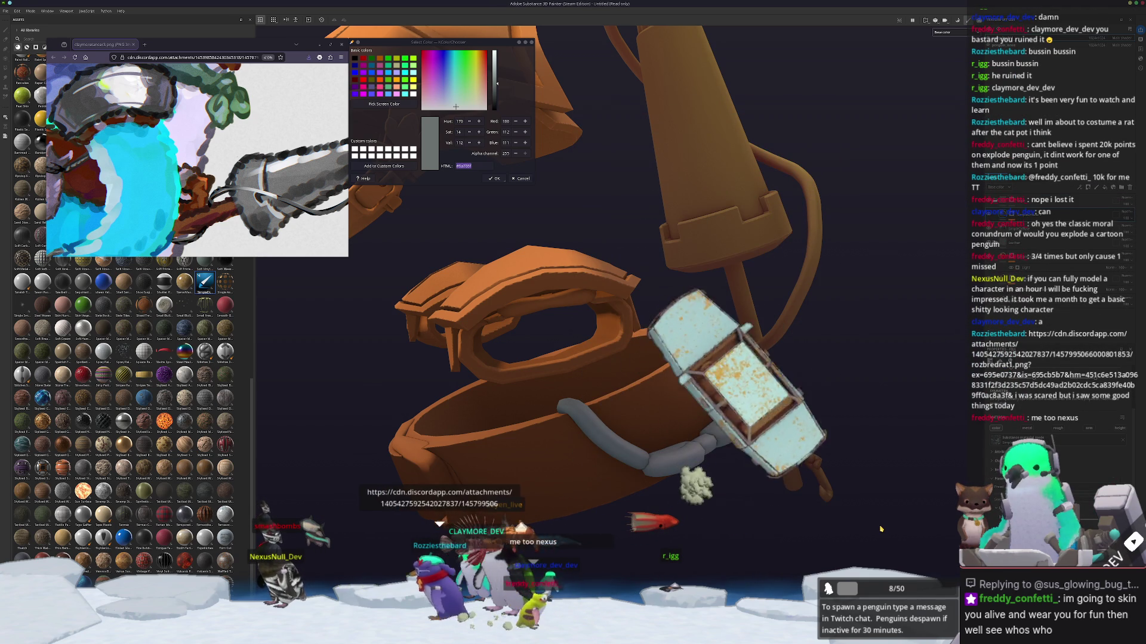
key("ctrl+s")
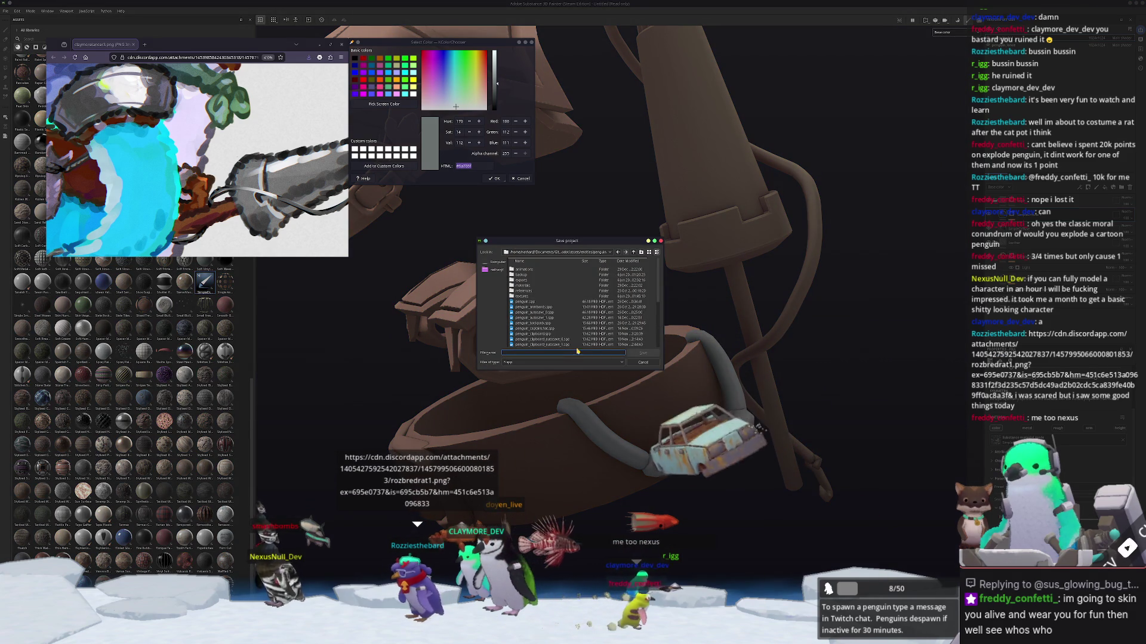
type("penguin")
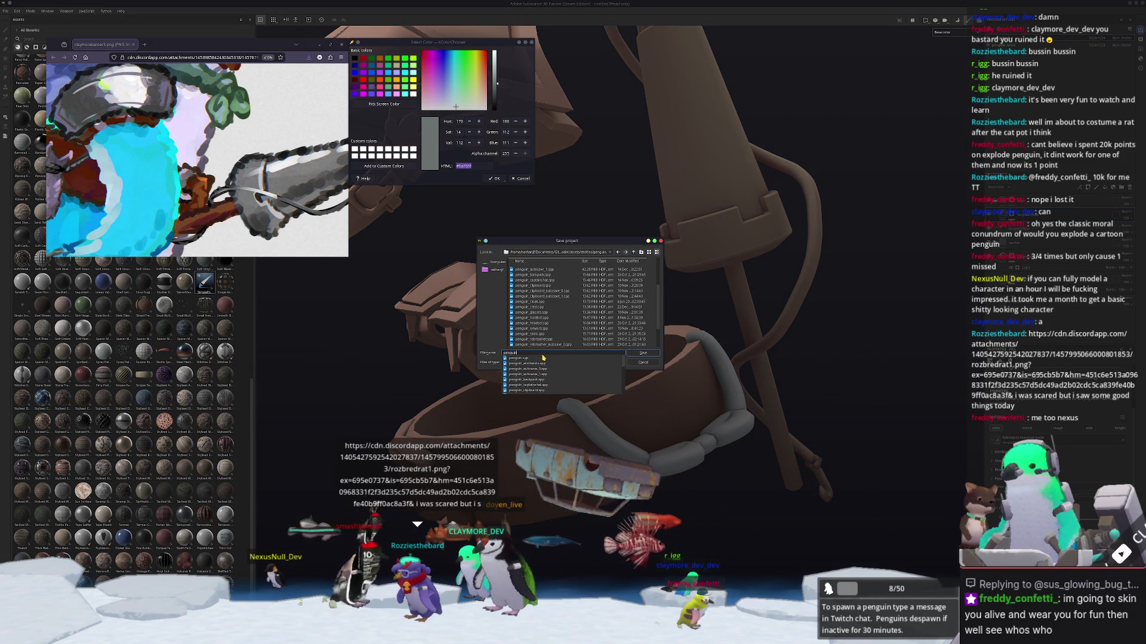
type("_ond")
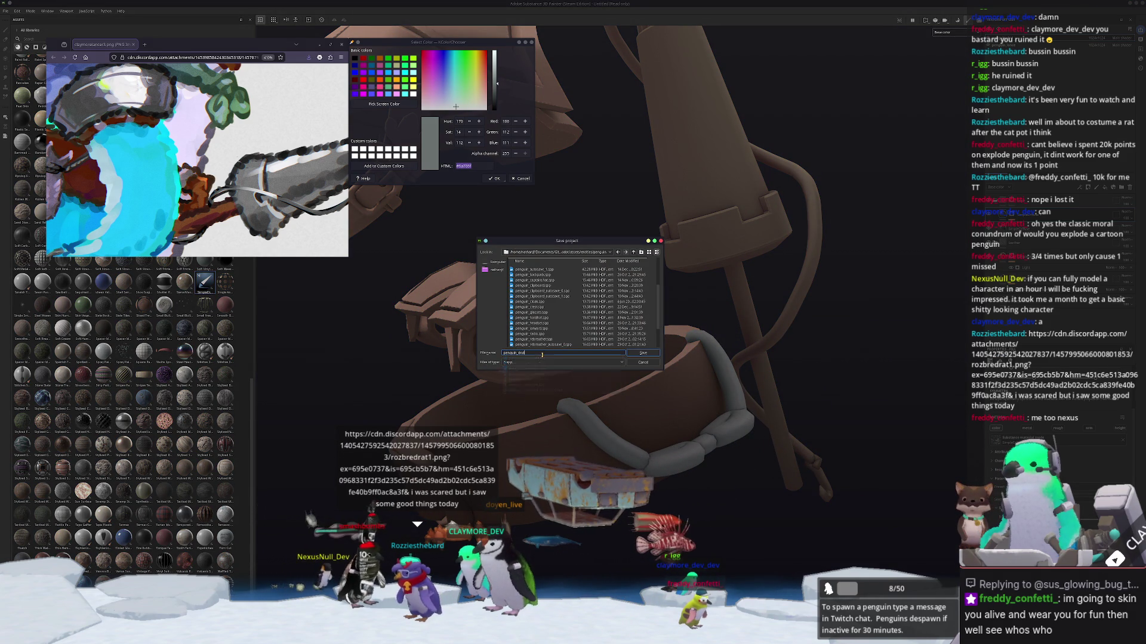
key("Return")
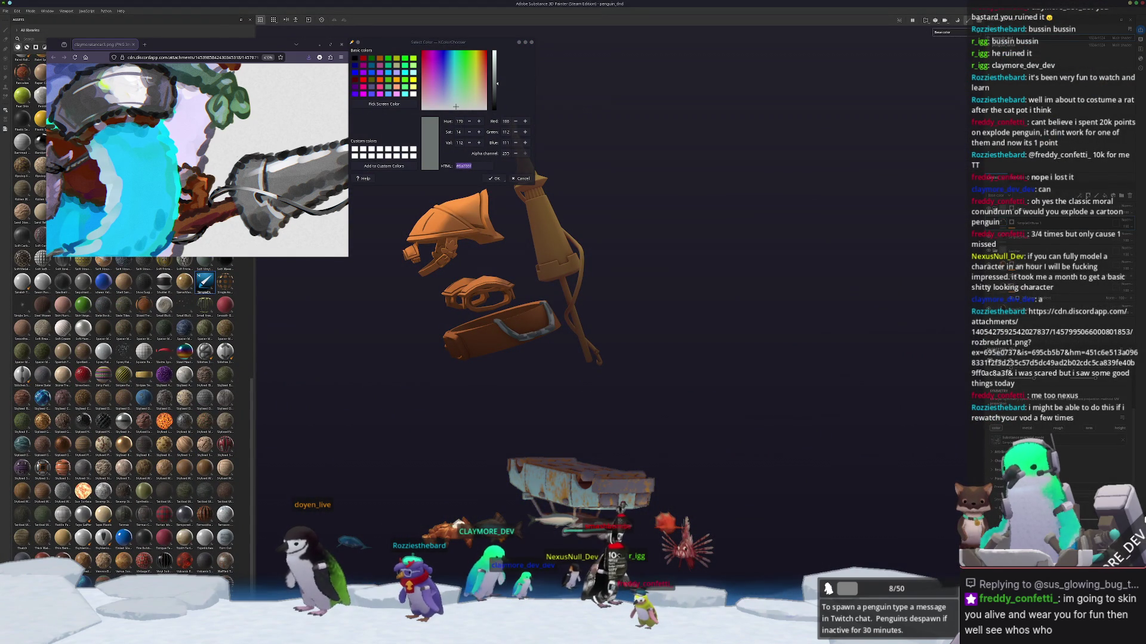
Step: Bring the Select Color dialog forward and zoom the viewport out
left_click(473, 166)
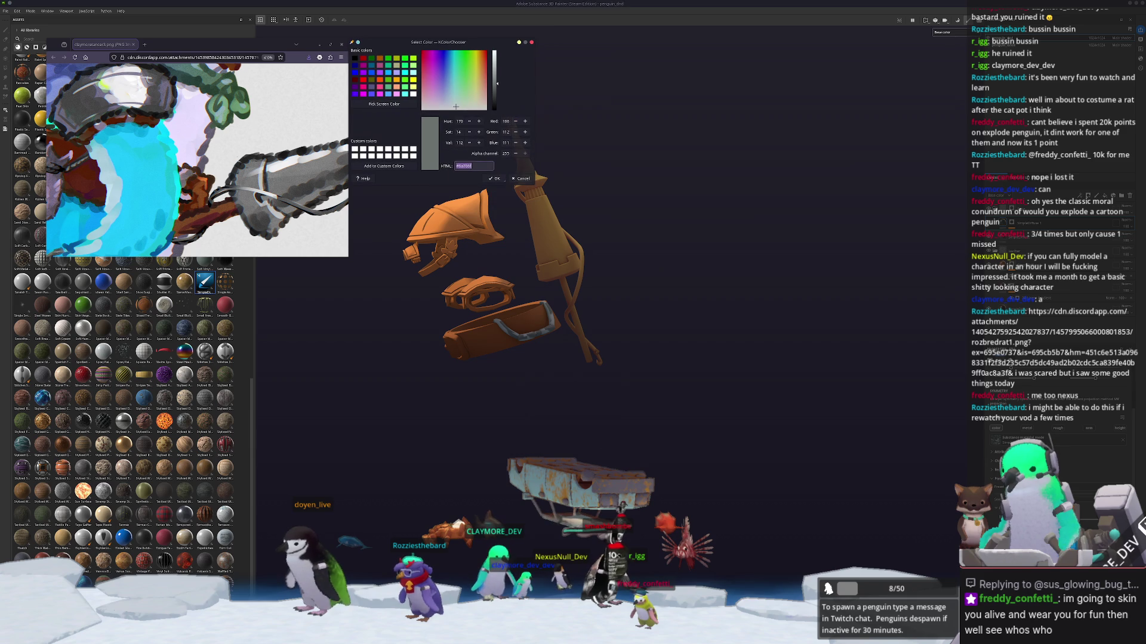
scroll(599, 411, "down", 5)
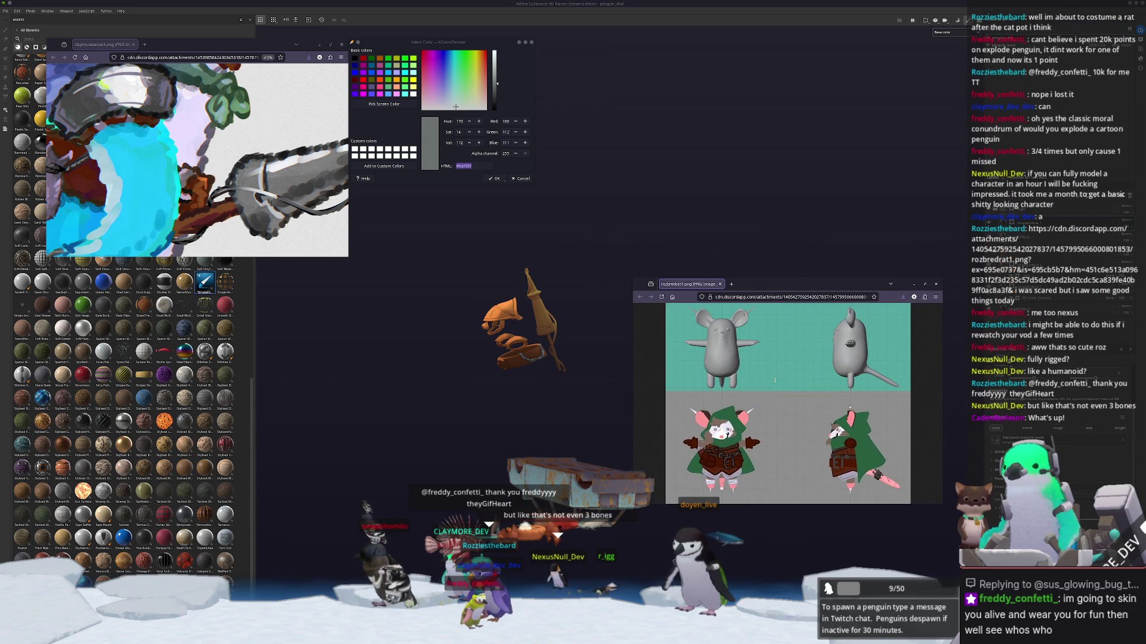
scroll(788, 400, "right", 2)
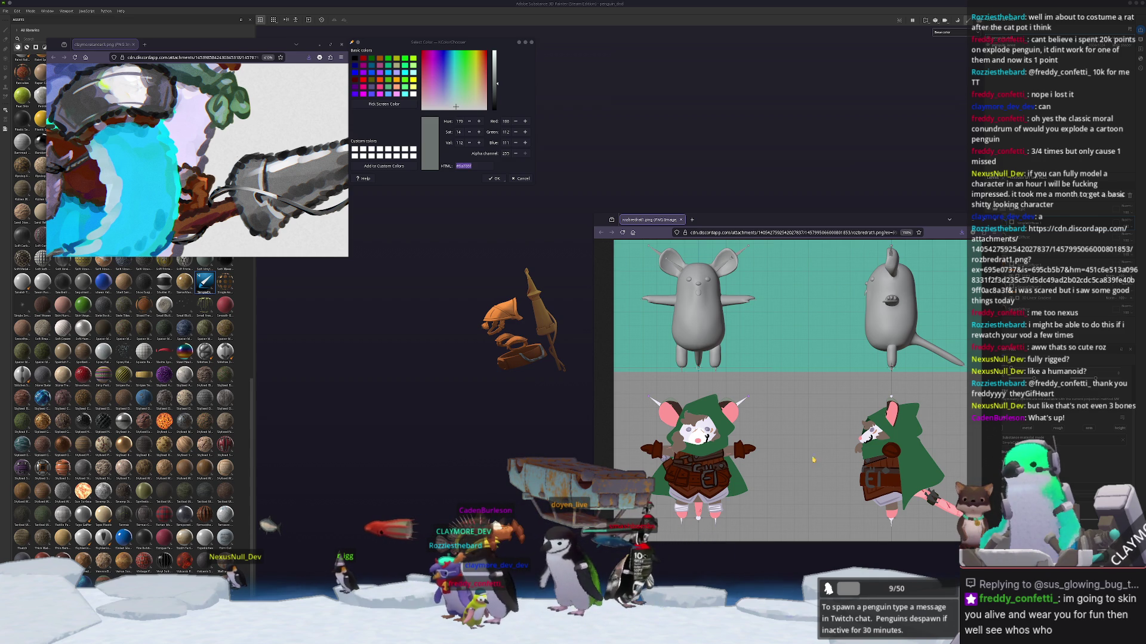
Step: Select the penguin armature in Blender and inspect its bones in Edit Mode, then return to Object Mode
key("alt+Tab")
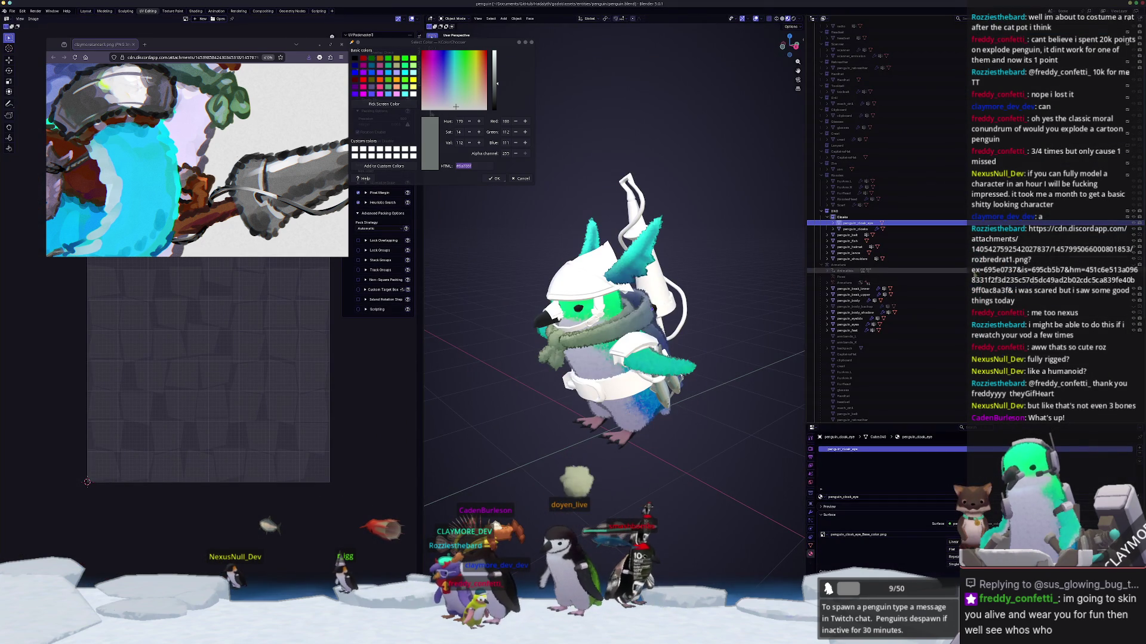
left_click(558, 460)
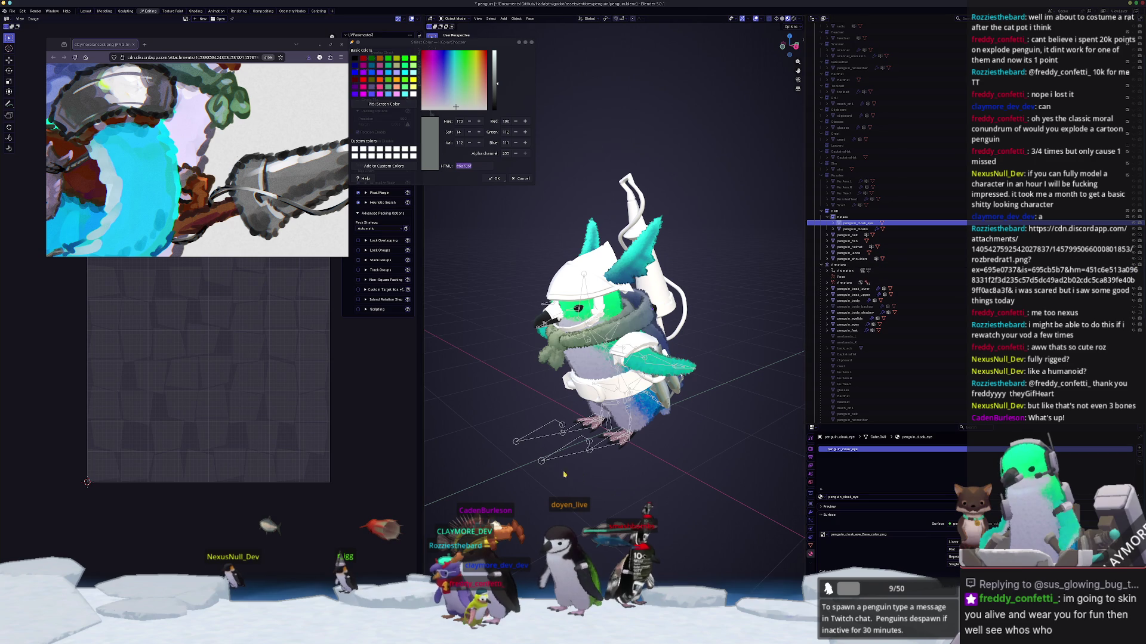
mouse_move(558, 460)
middle_mouse_down()
mouse_move(672, 458)
mouse_move(694, 439)
middle_mouse_up()
key("Tab")
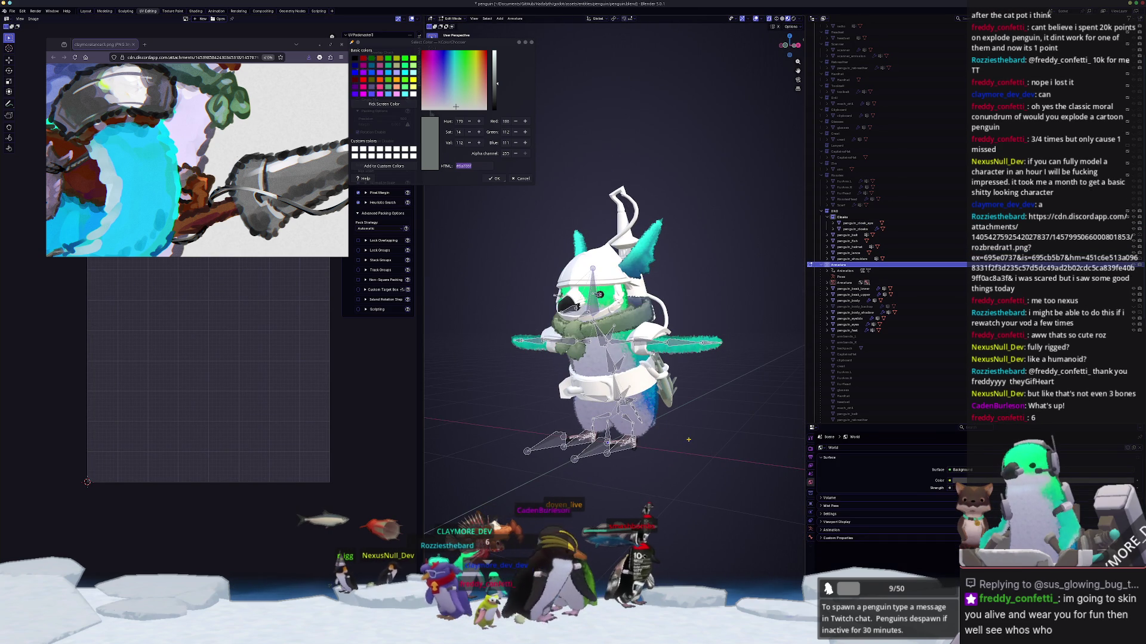
scroll(695, 440, "up", 5)
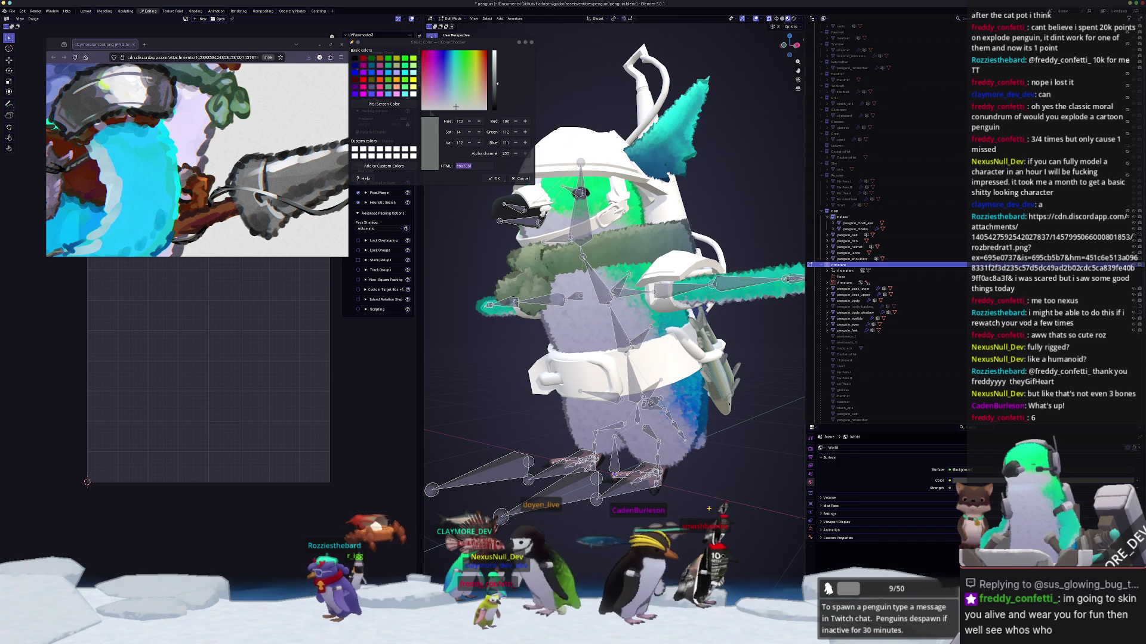
middle_click_drag(704, 506, 711, 512, "shift")
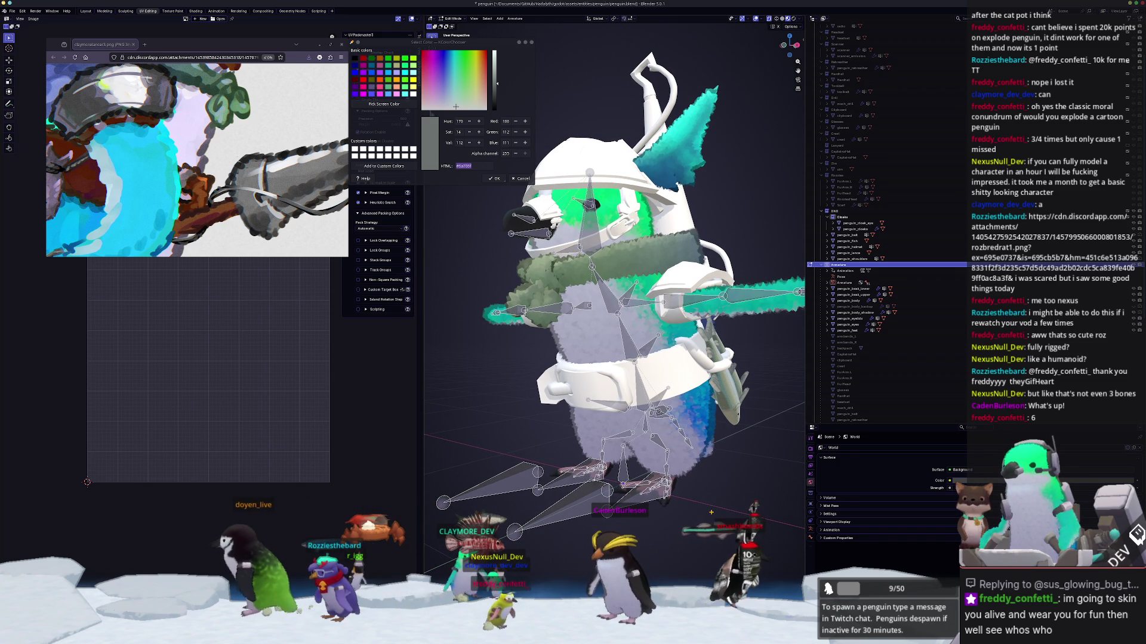
scroll(712, 512, "down", 8)
key("Tab")
key("alt+Tab")
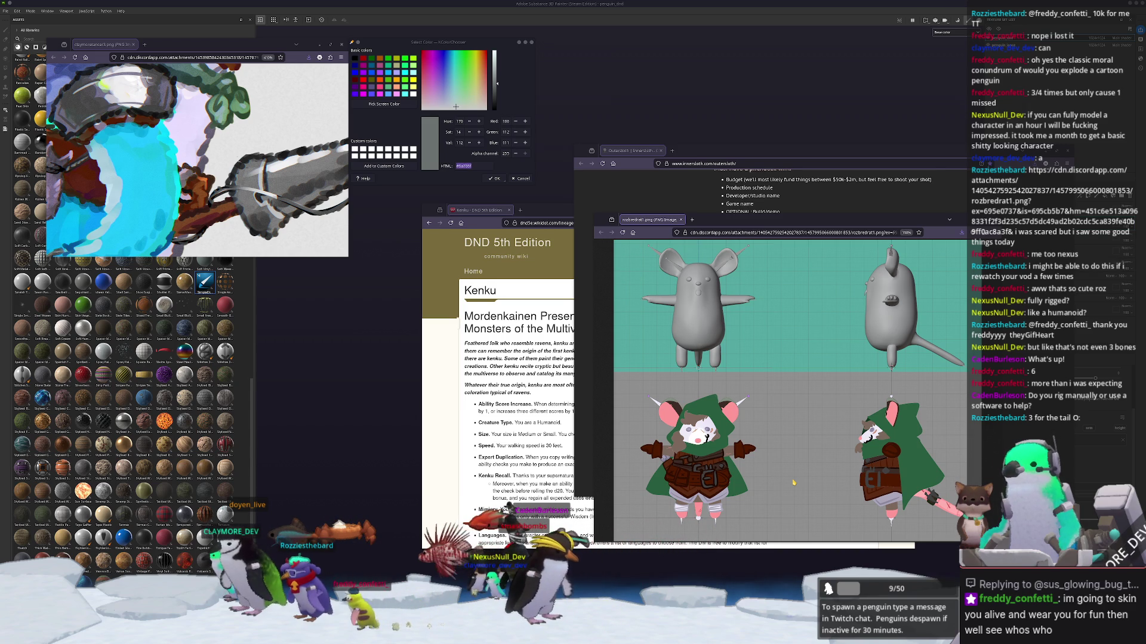
Step: Review the World Viewport Display, Armature Data and Object properties, orbit the rig, then deselect it
key("alt+Tab")
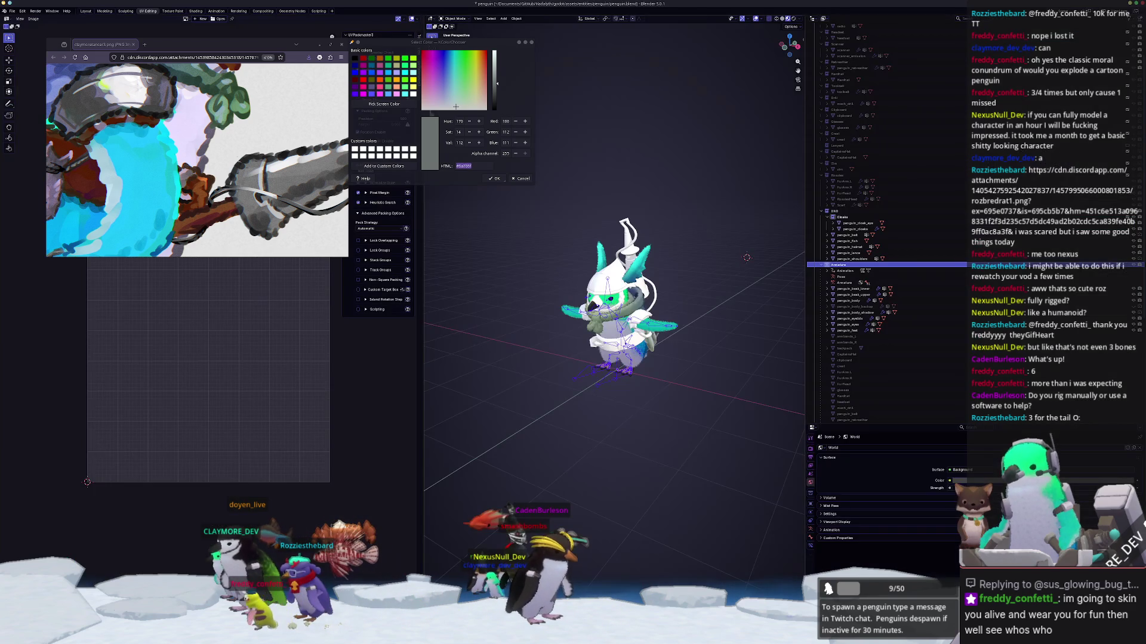
scroll(776, 488, "up", 4)
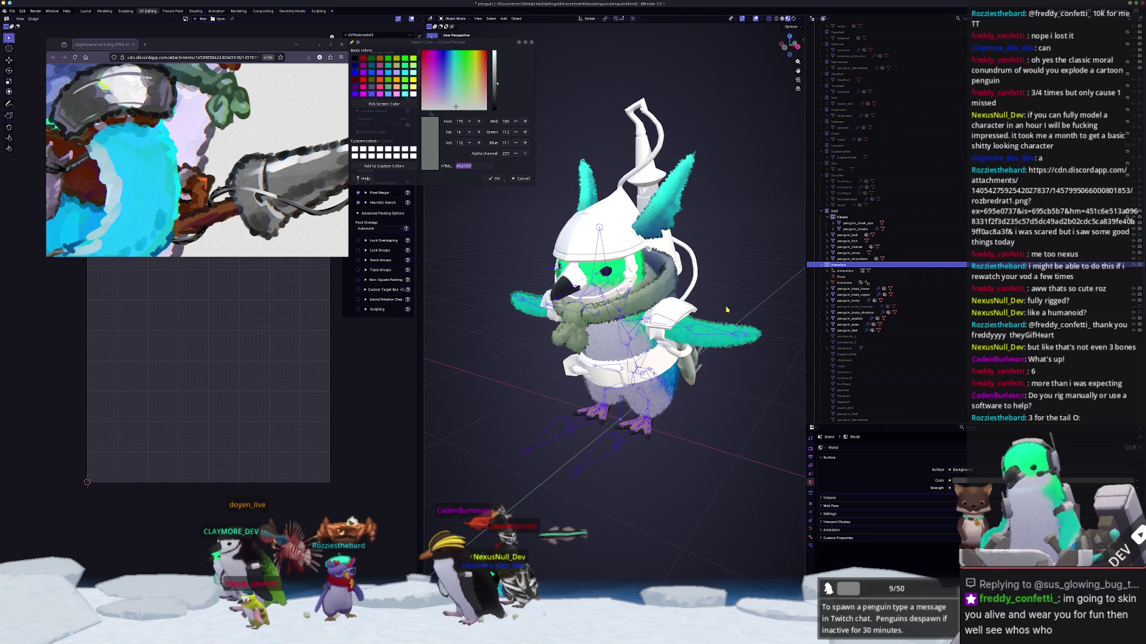
left_click(833, 523)
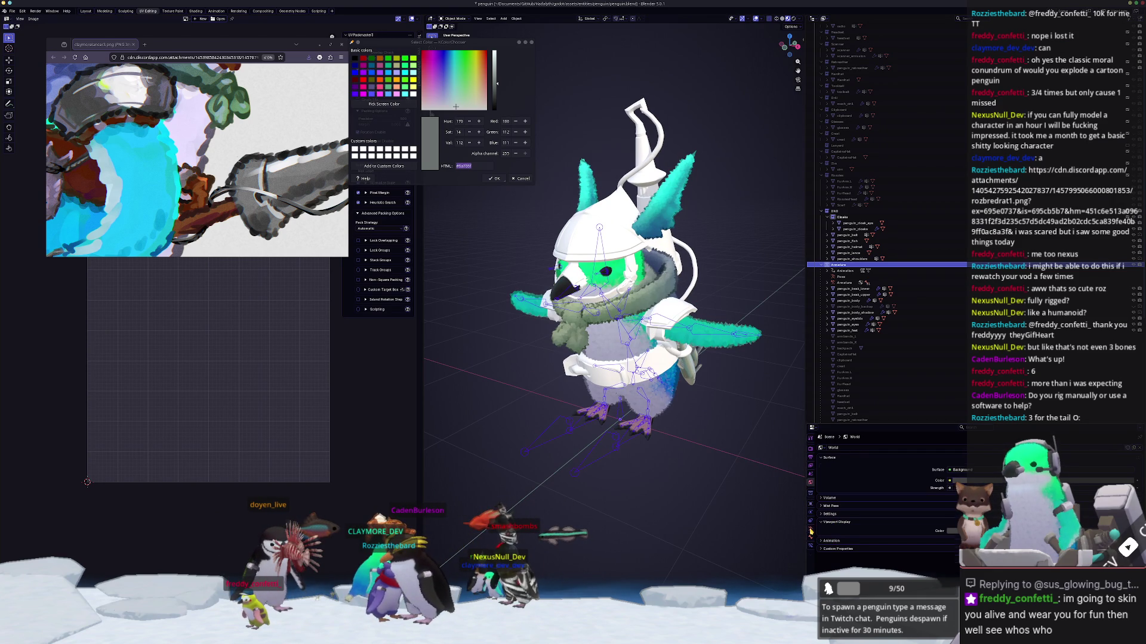
left_click(810, 531)
left_click(810, 505)
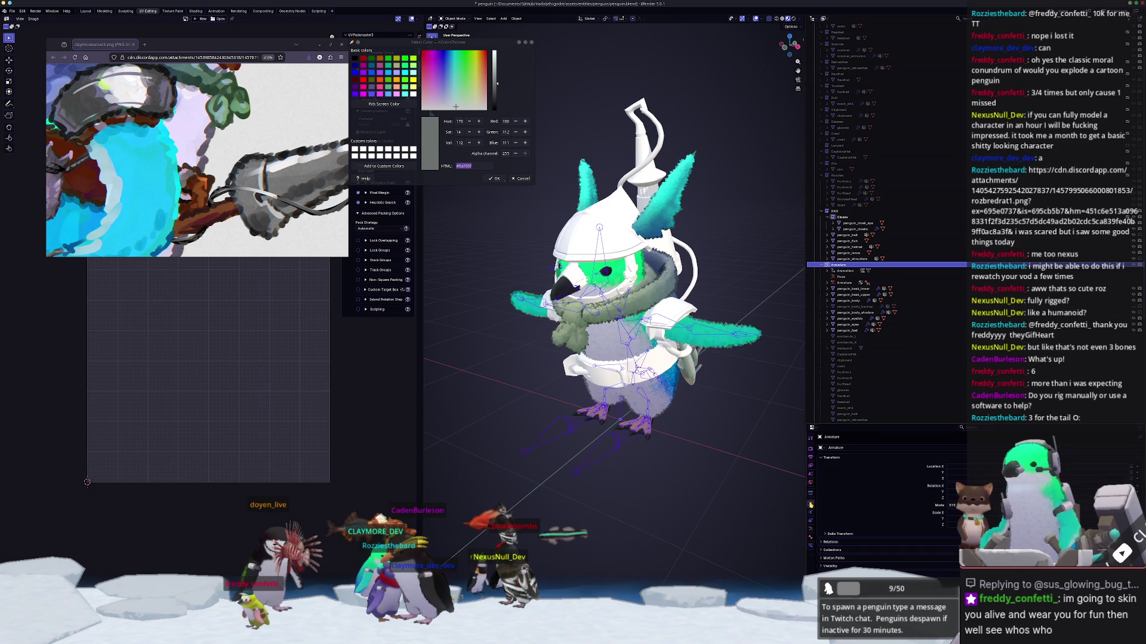
scroll(883, 501, "down", 1)
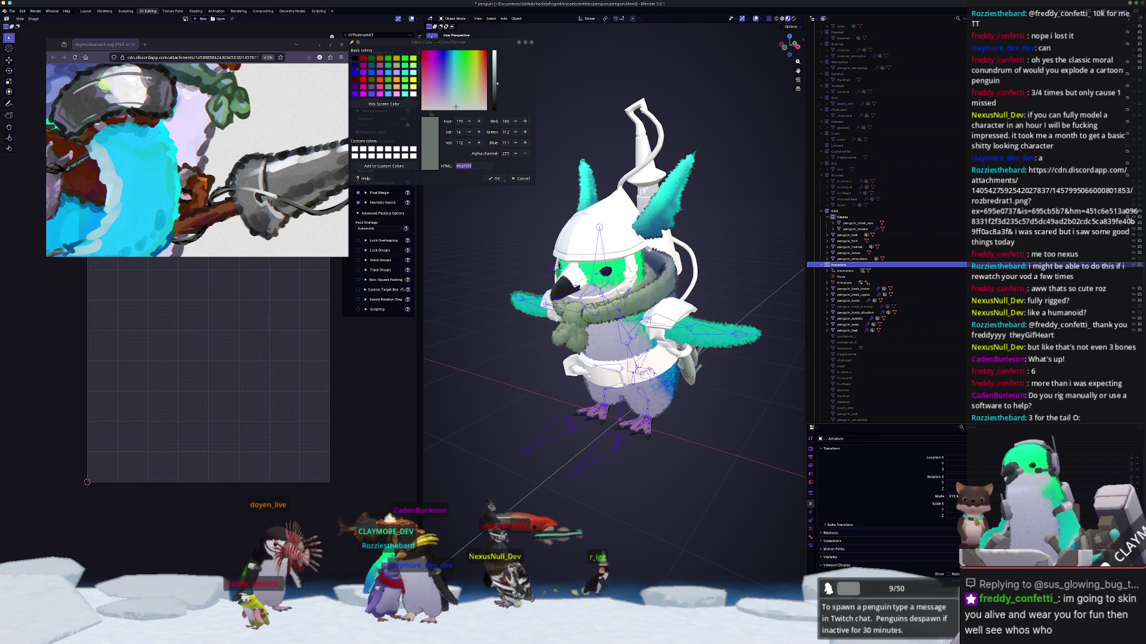
mouse_move(596, 474)
middle_mouse_down()
mouse_move(692, 474)
mouse_move(609, 474)
mouse_move(610, 460)
mouse_move(639, 474)
middle_mouse_up()
left_click(610, 461)
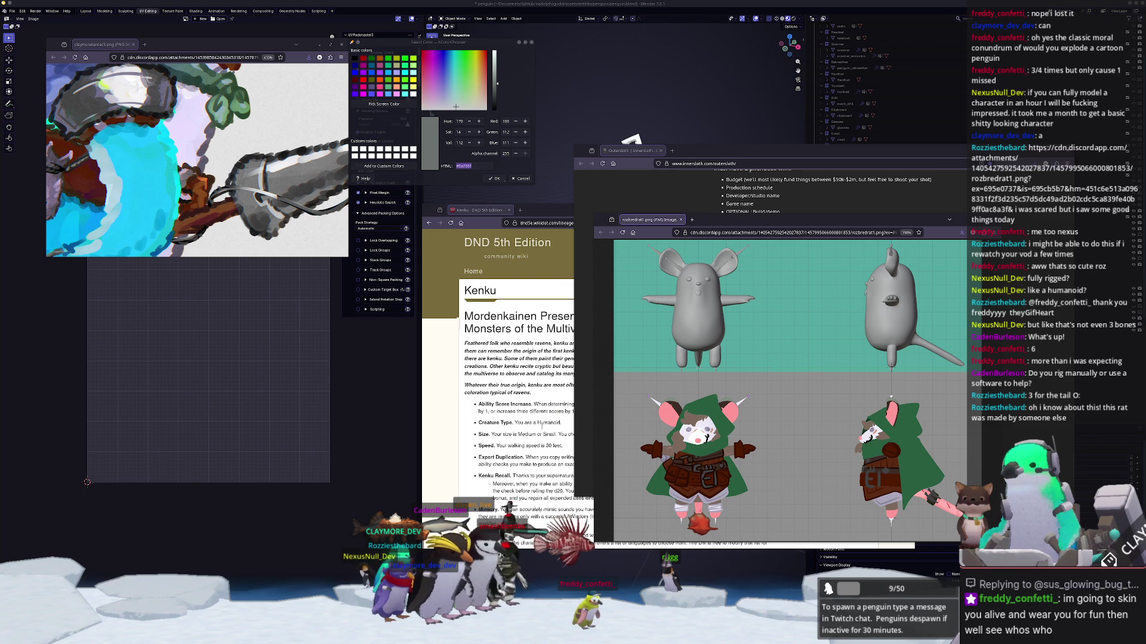
Step: Close the project and reopen penguin_dnd from File > Recent Files, orbiting to the helmet front
key("alt+Tab")
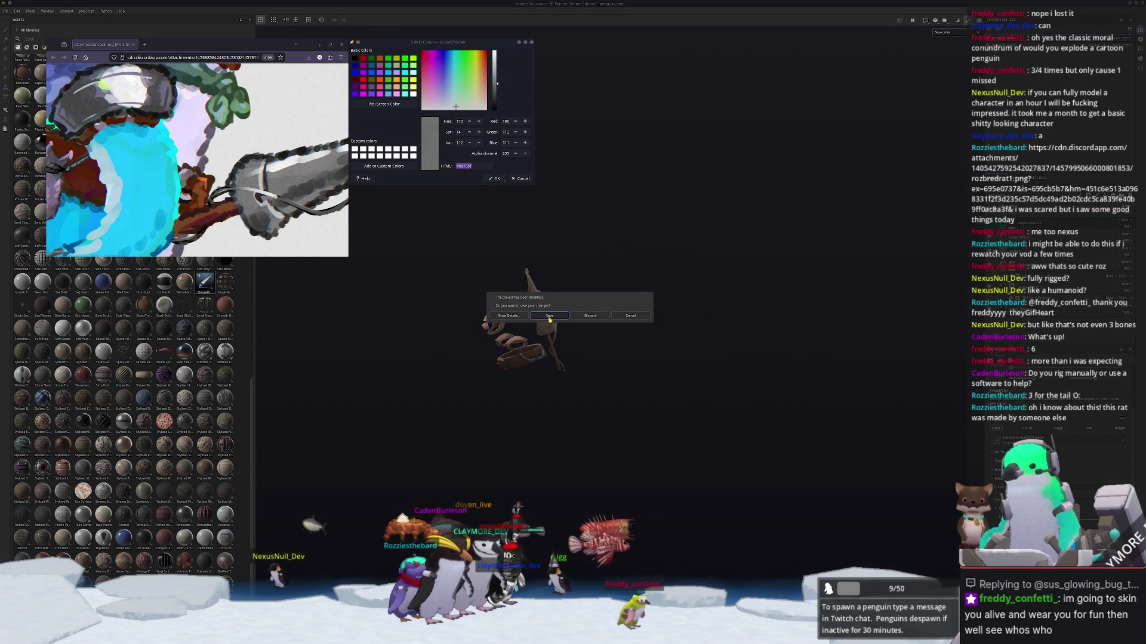
key("ctrl+F2")
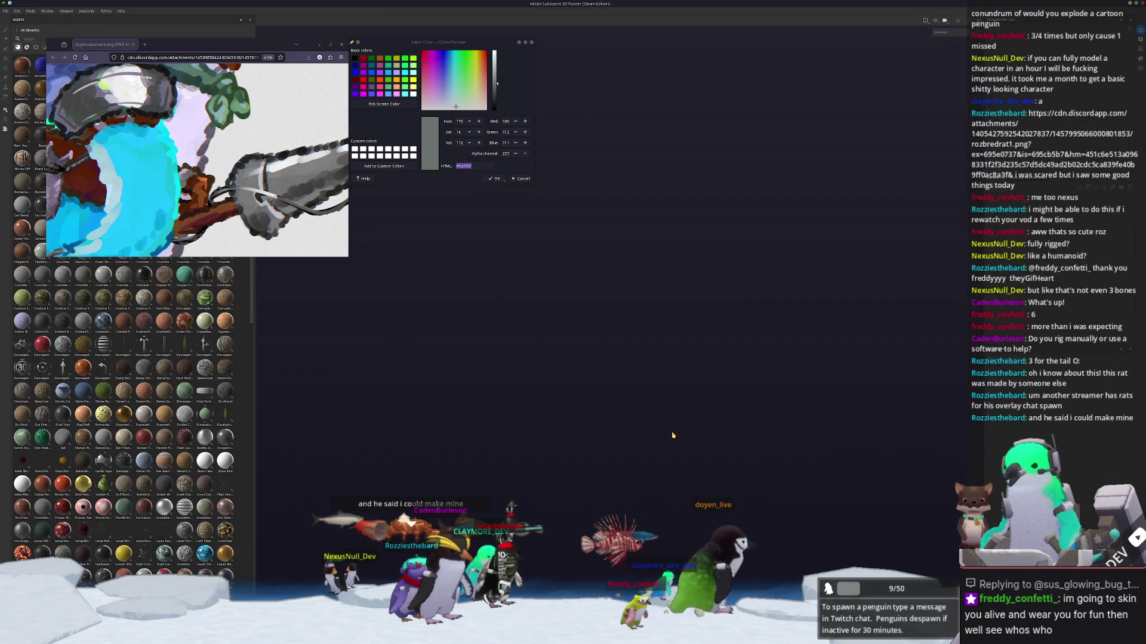
left_click(6, 10)
mouse_move(24, 32)
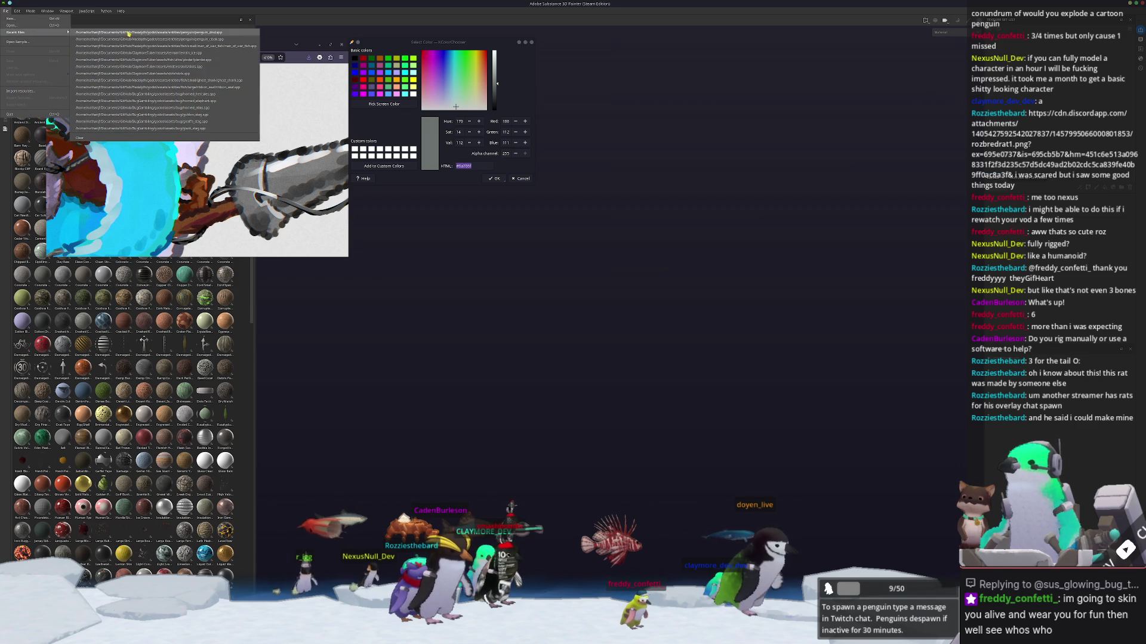
left_click(173, 33)
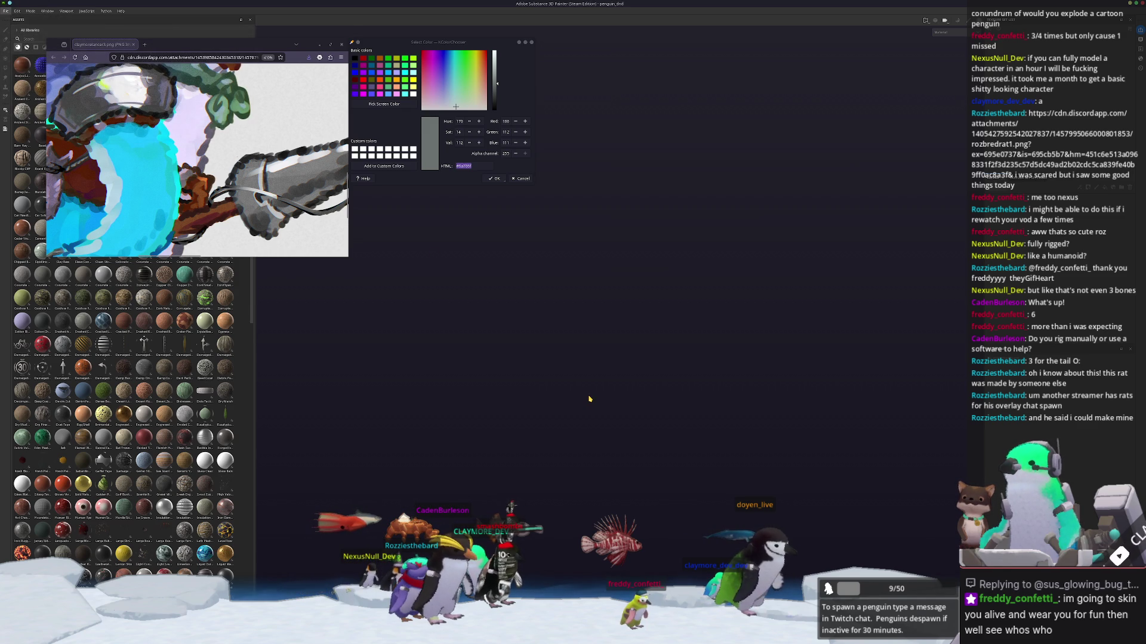
mouse_move(614, 406)
left_mouse_down("alt")
mouse_move(671, 364)
mouse_move(746, 346)
left_mouse_up("alt")
scroll(746, 346, "up", 3)
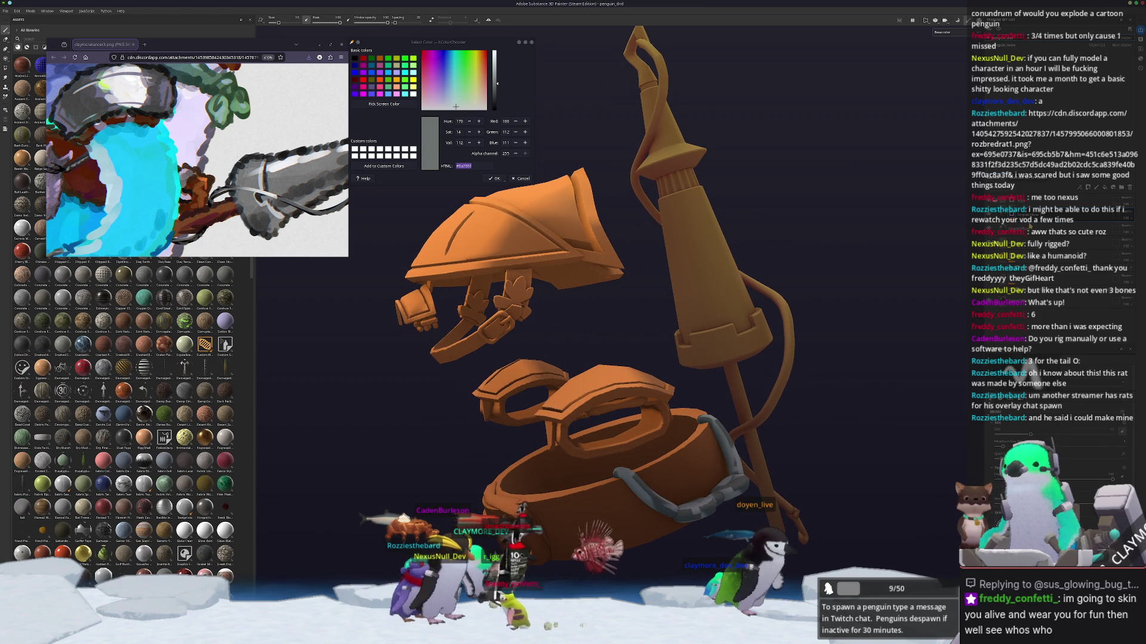
Step: Orbit around the helmet, goggles and belt, then frame the whole model and view it from the side
left_click_drag(858, 392, 855, 373, "alt")
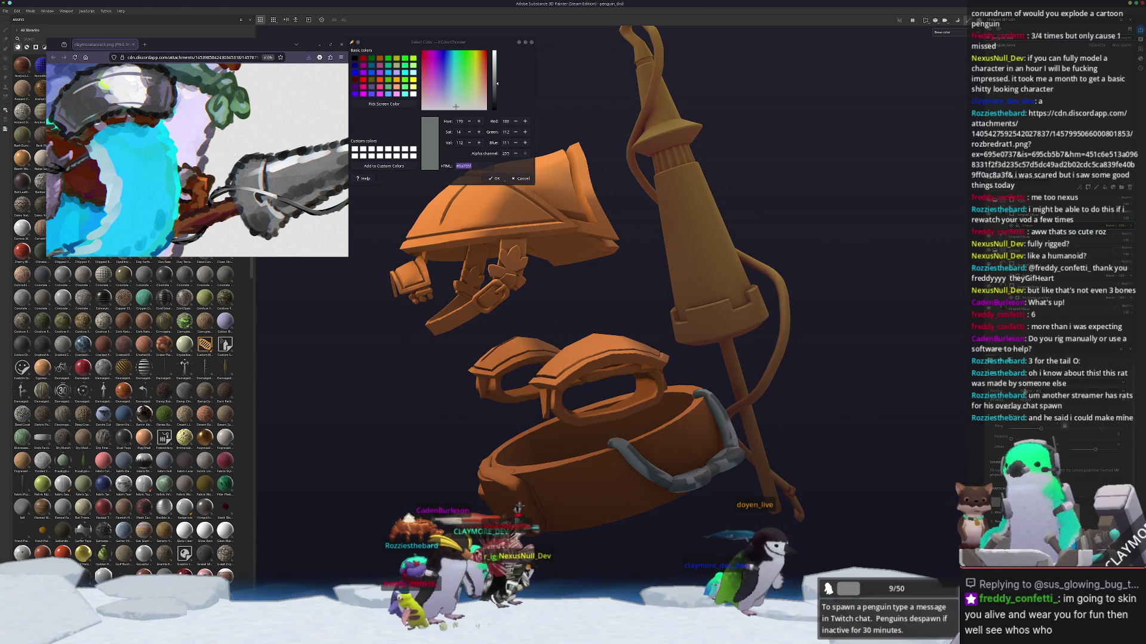
left_click_drag(656, 298, 692, 322, "alt")
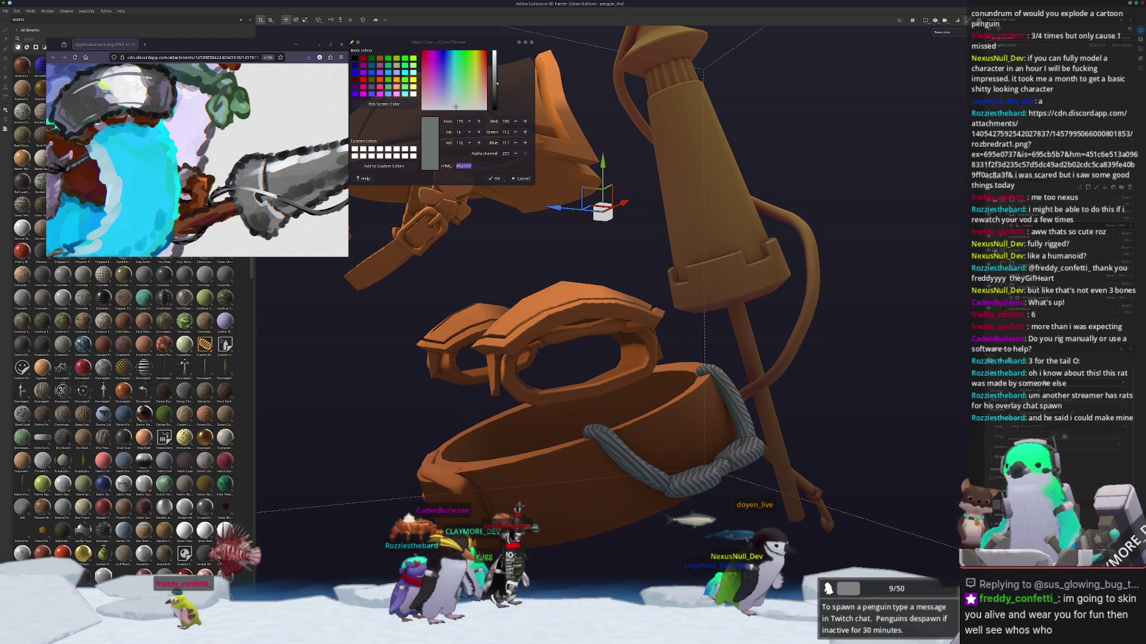
key("1")
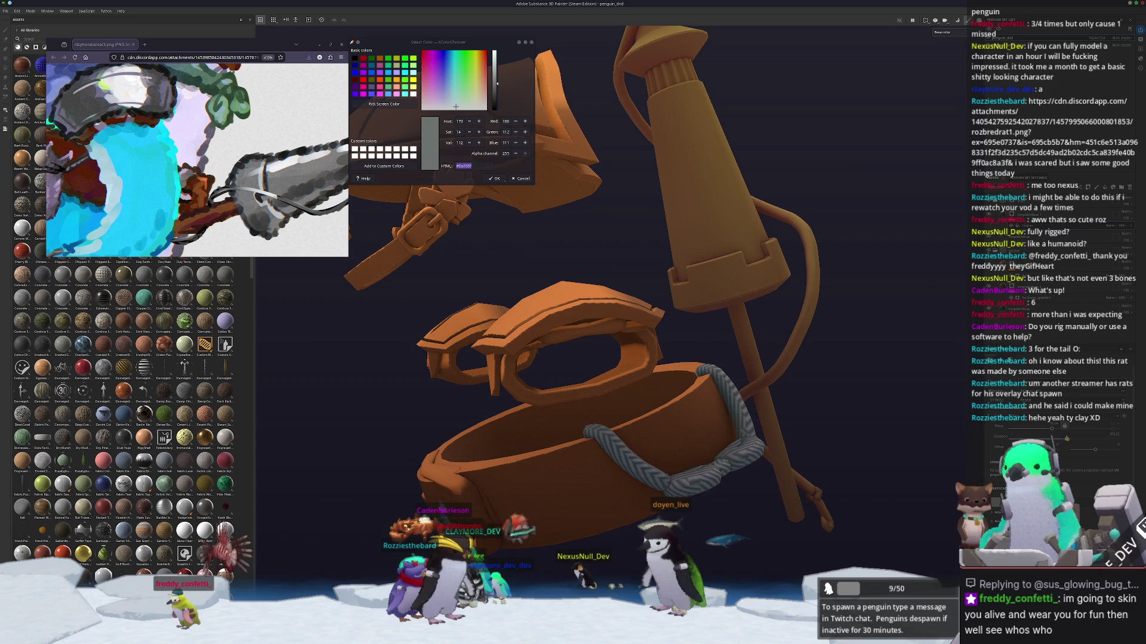
left_click_drag(835, 439, 798, 409, "alt")
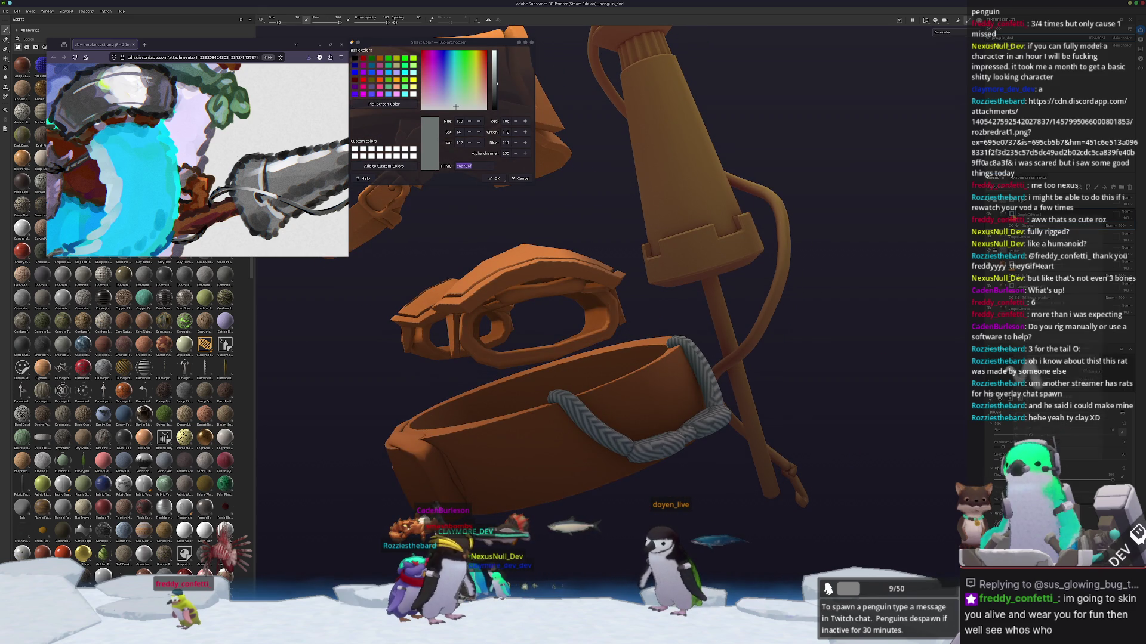
key("p")
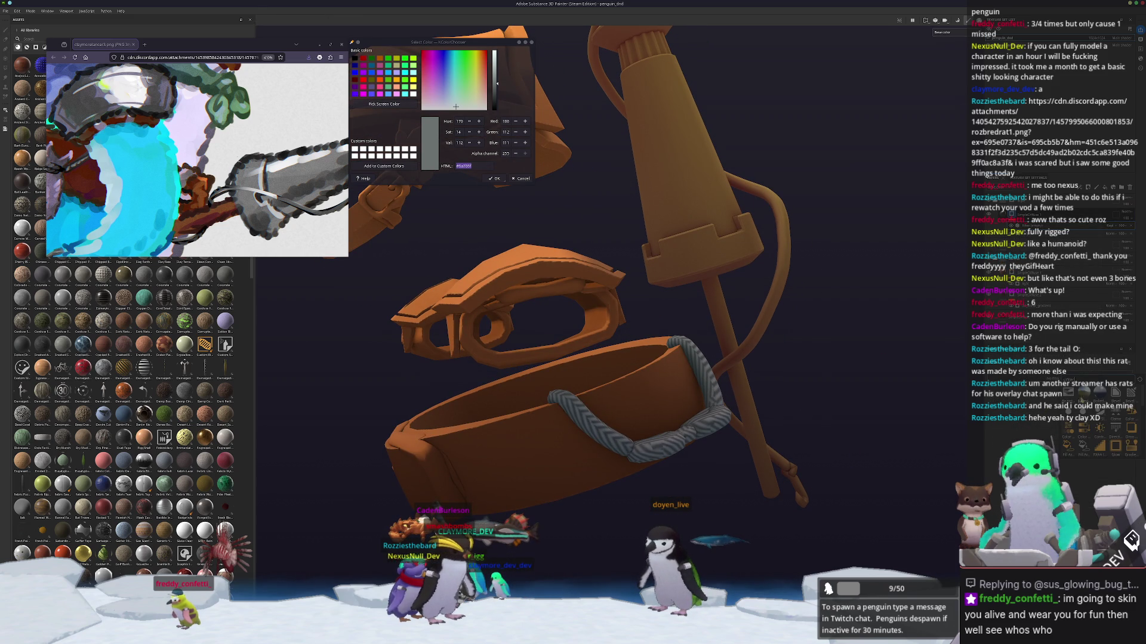
left_click_drag(798, 409, 794, 453, "alt")
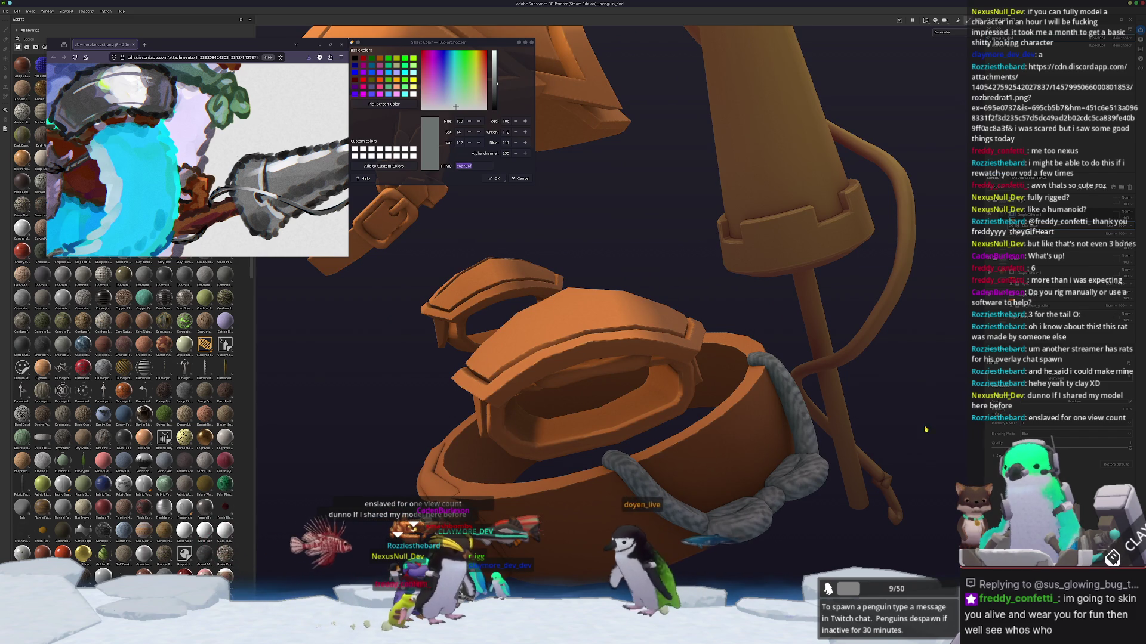
key("f")
mouse_move(725, 449)
left_mouse_down("alt")
mouse_move(837, 430)
mouse_move(851, 396)
left_mouse_up("alt")
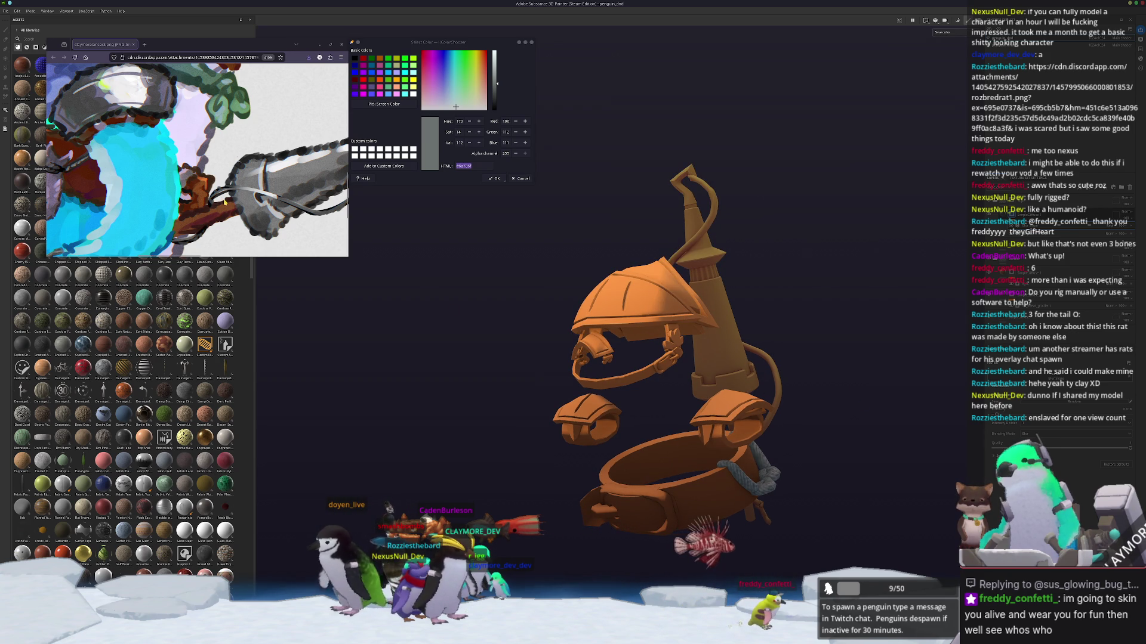
Step: Turn the helmet model to a couple of new angles
scroll(224, 203, "down", 4, "ctrl")
scroll(197, 161, "down", 5)
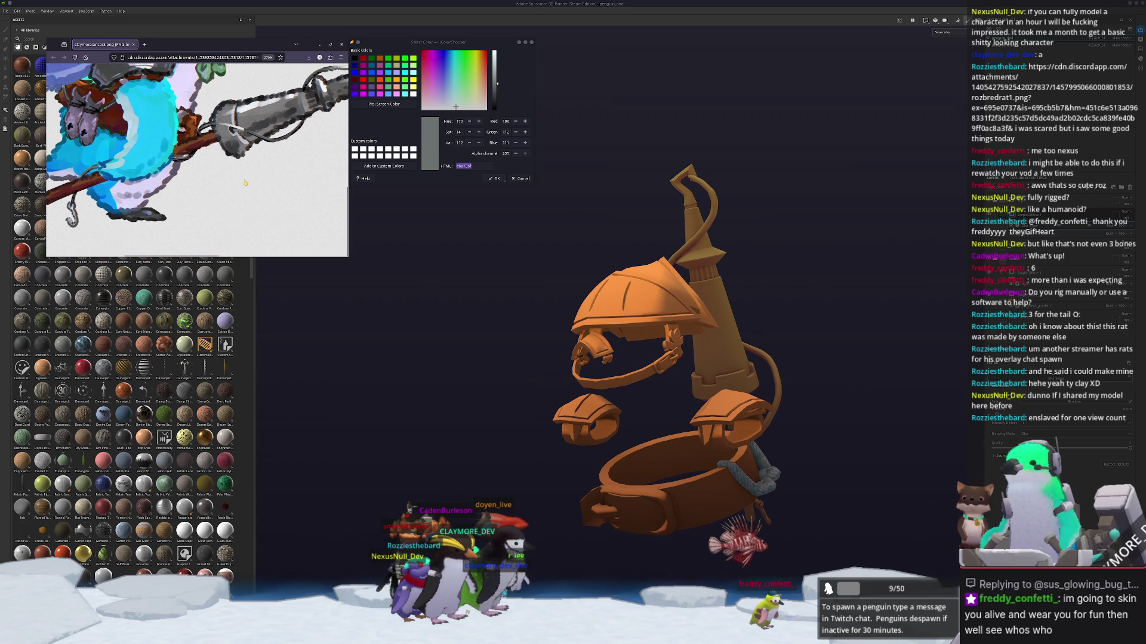
scroll(246, 188, "up", 3)
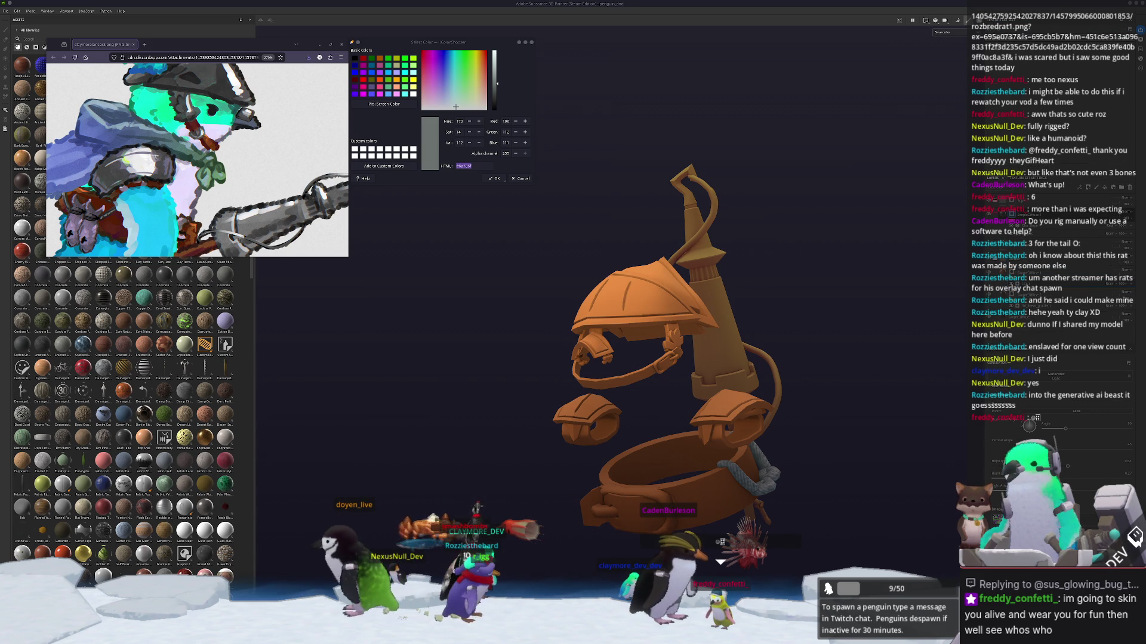
left_click_drag(829, 378, 796, 392, "alt")
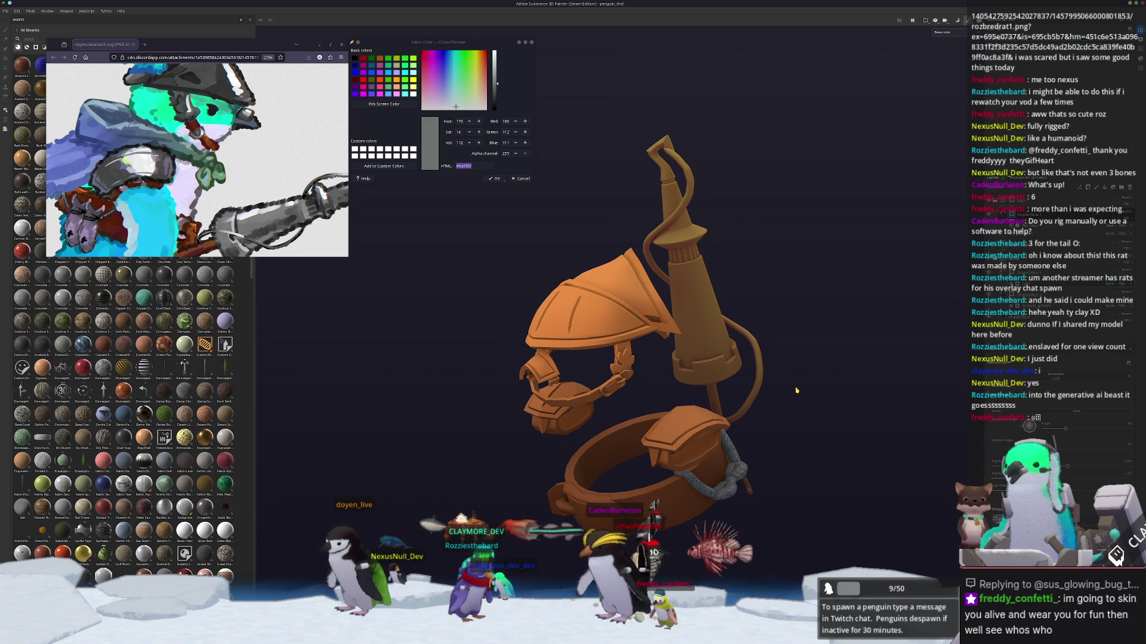
left_click_drag(796, 390, 751, 400, "alt")
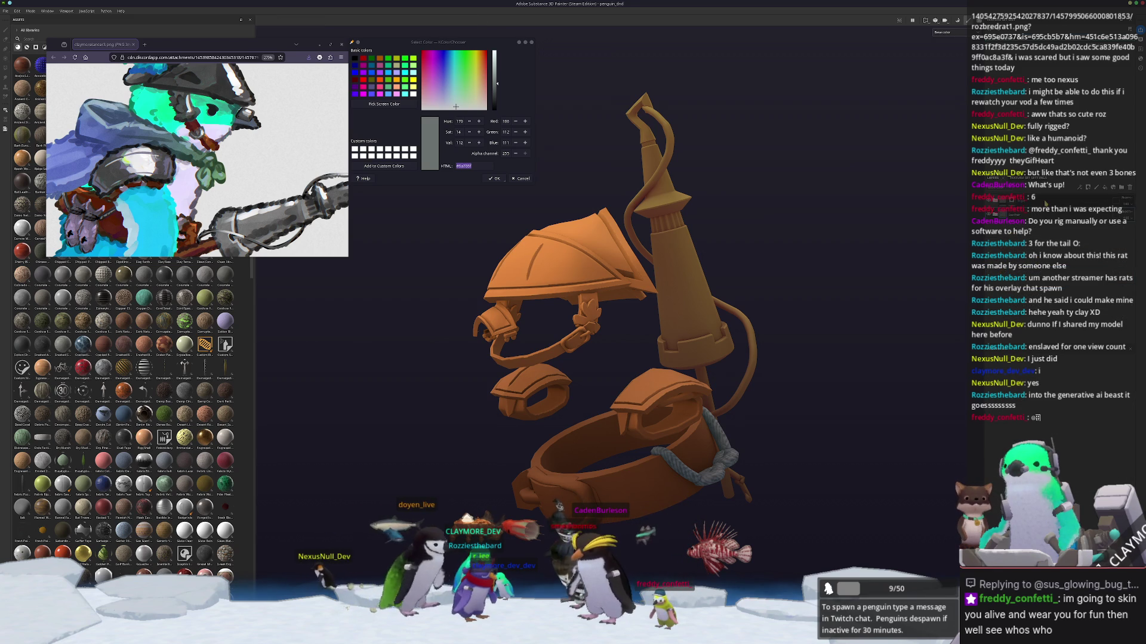
Step: Switch to the Paint brush, zoom the penguin reference image, and start Pick Screen Color
key("1")
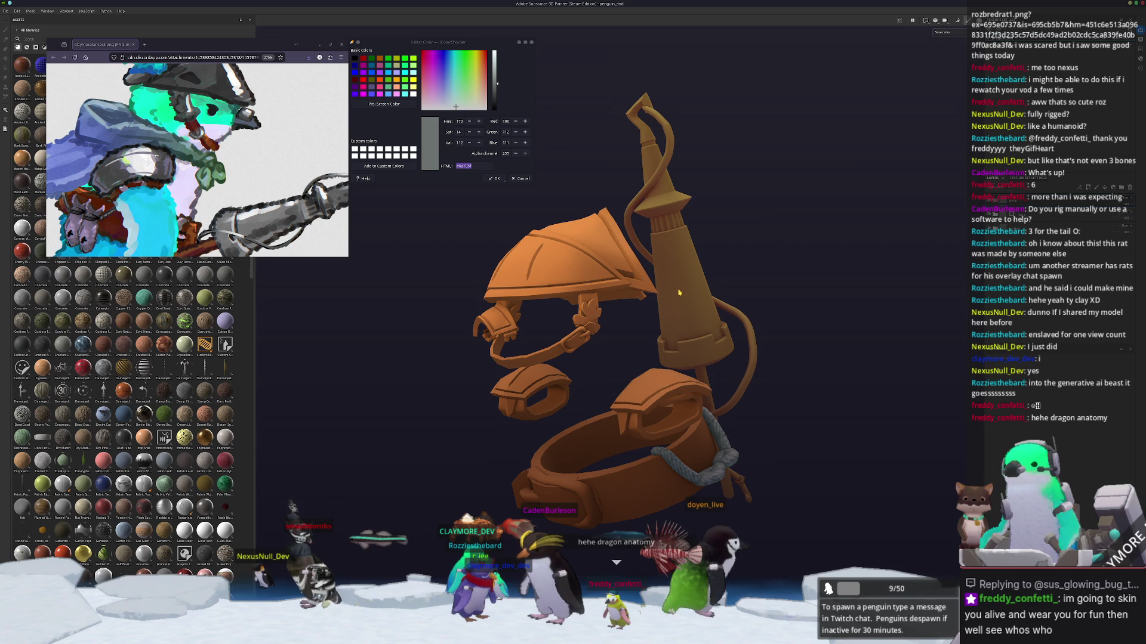
scroll(197, 160, "down", 2, "ctrl")
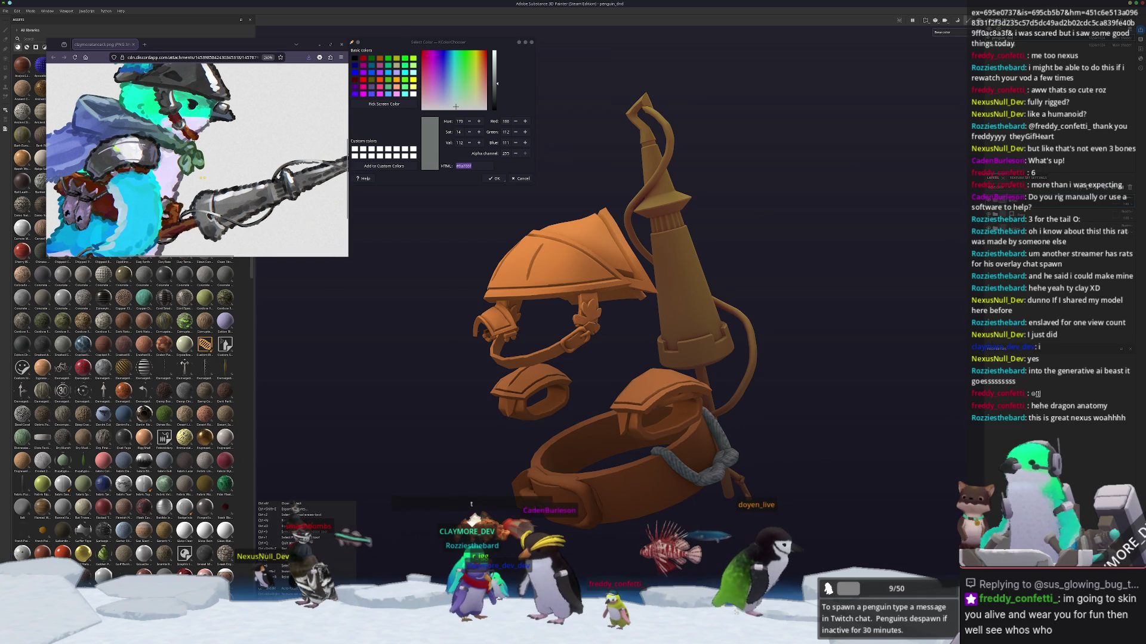
scroll(197, 160, "down", 2, "ctrl")
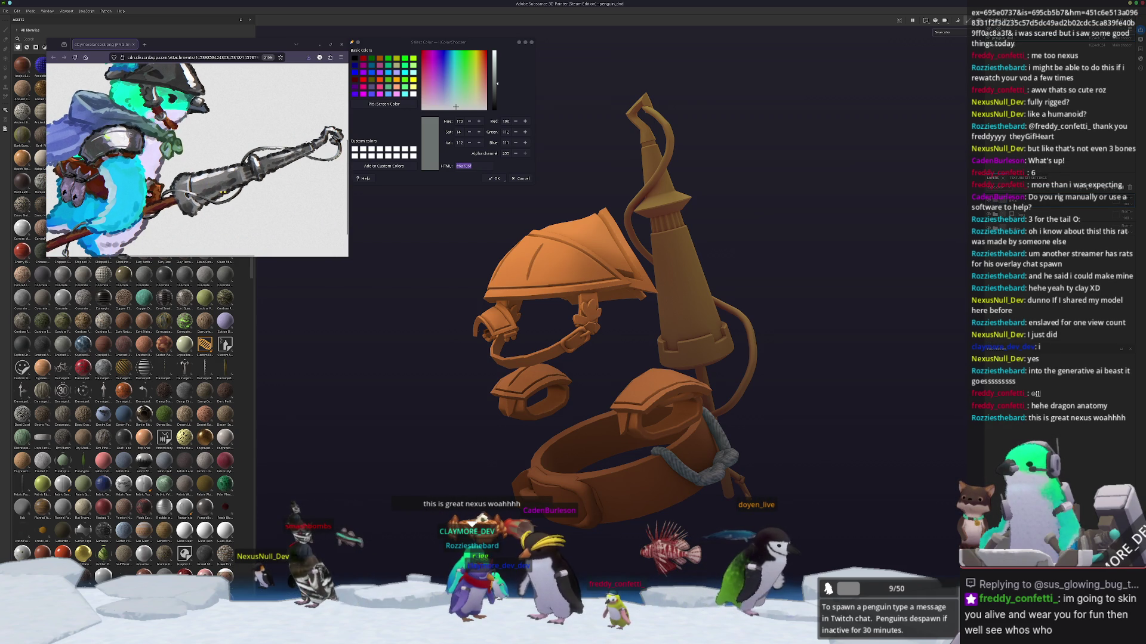
scroll(197, 160, "left", 3)
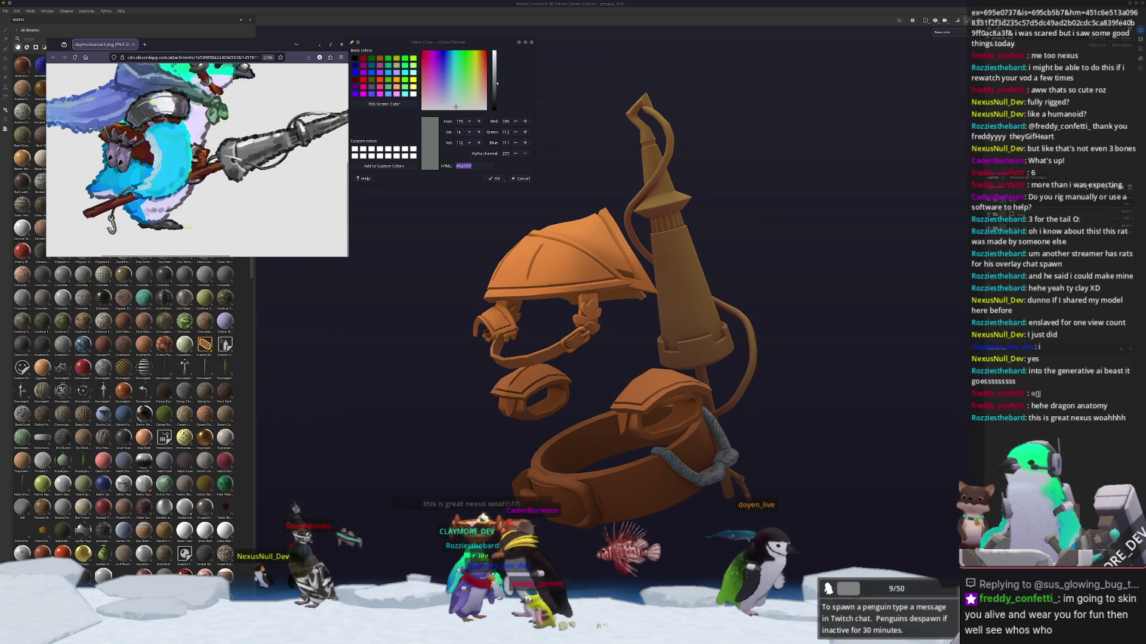
scroll(197, 160, "up", 3)
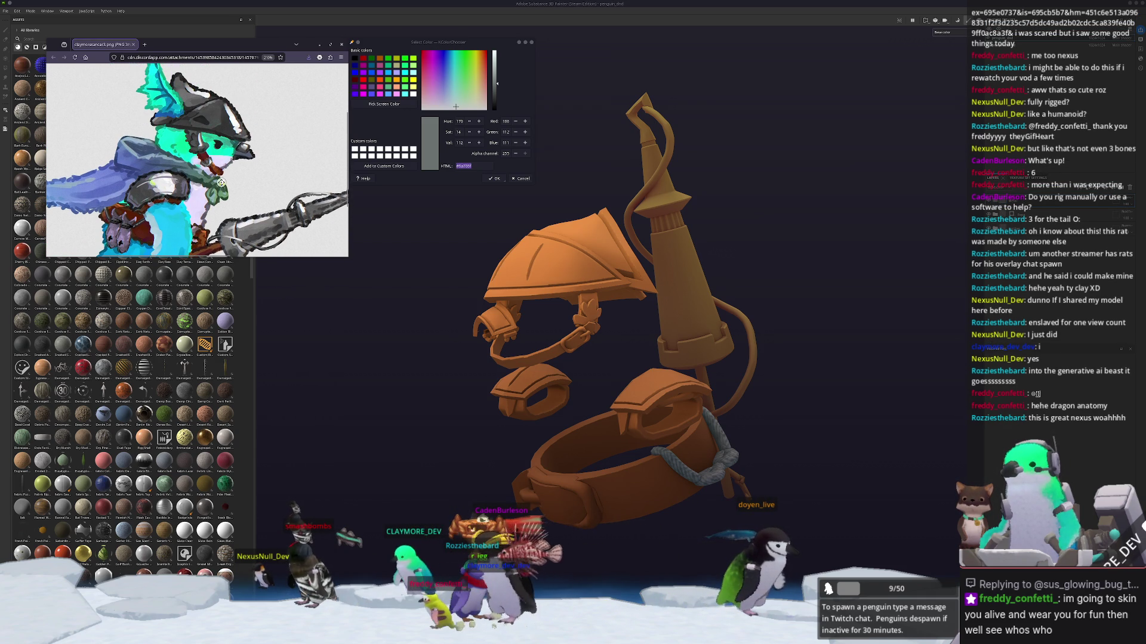
scroll(197, 160, "down", 3)
left_click(395, 103)
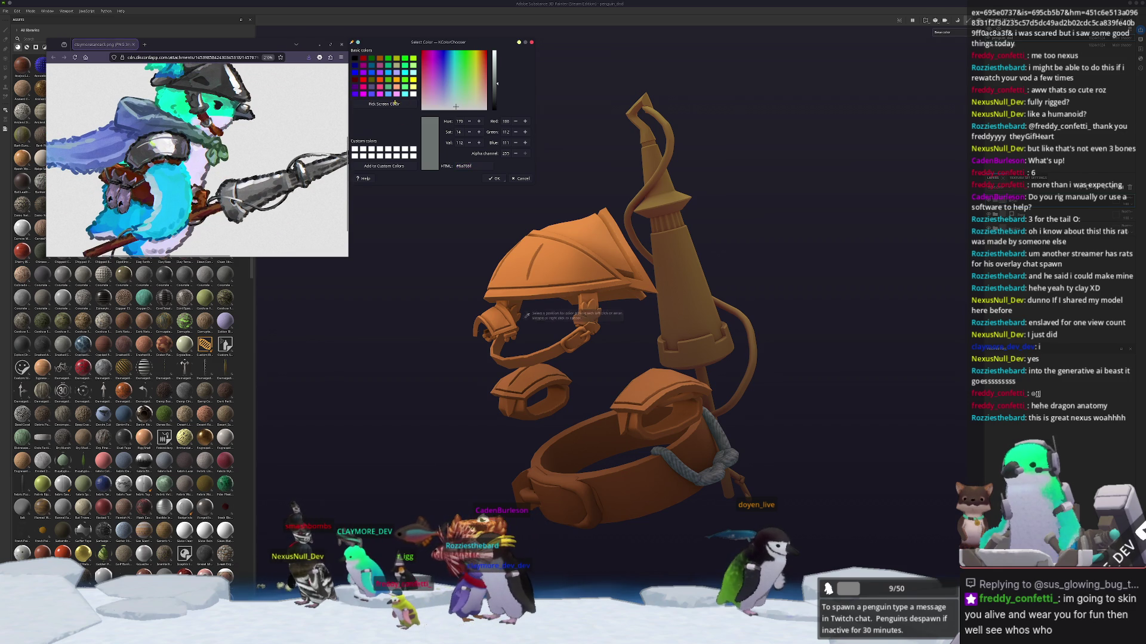
Step: Sample dark grey 4c4b4f from the reference drawing and select the layer to paint
left_click(519, 317)
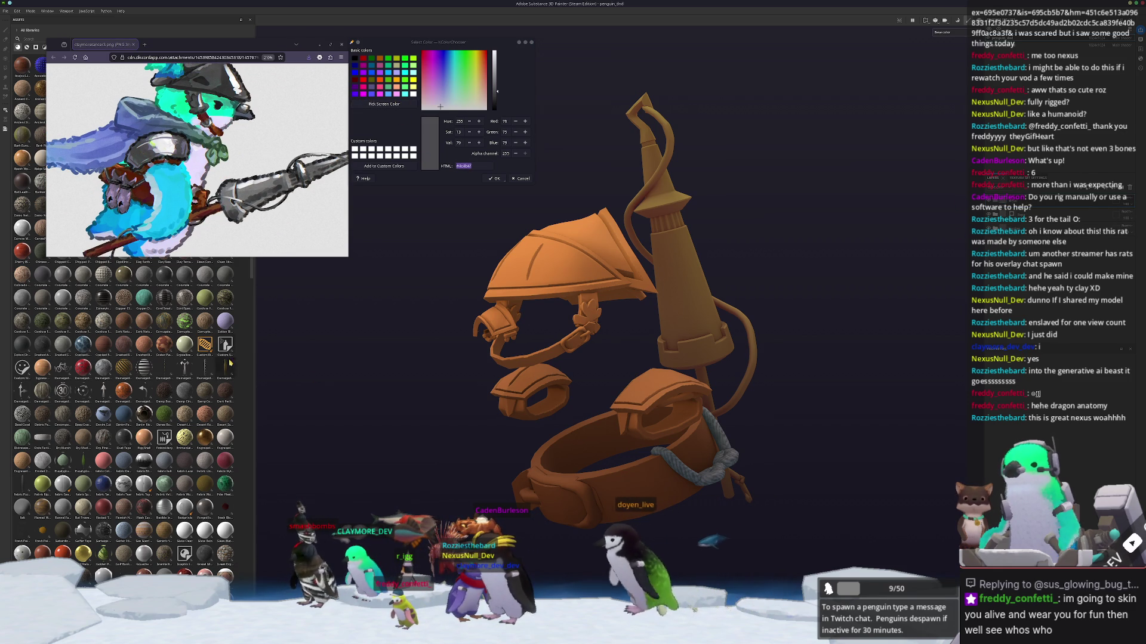
scroll(195, 389, "down", 10)
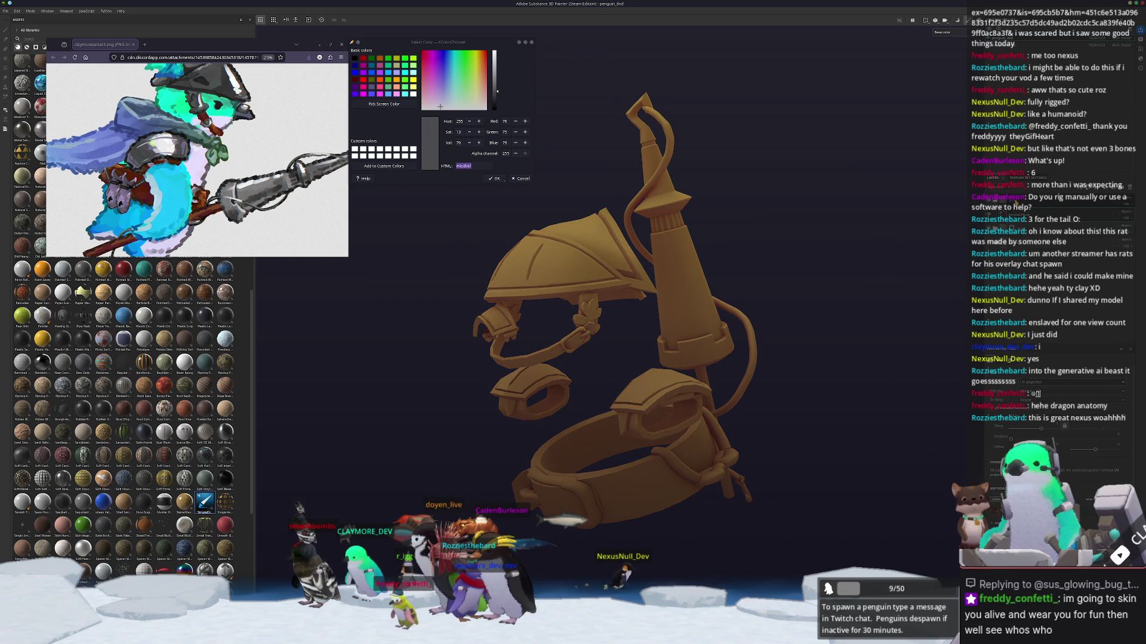
left_click(1016, 215)
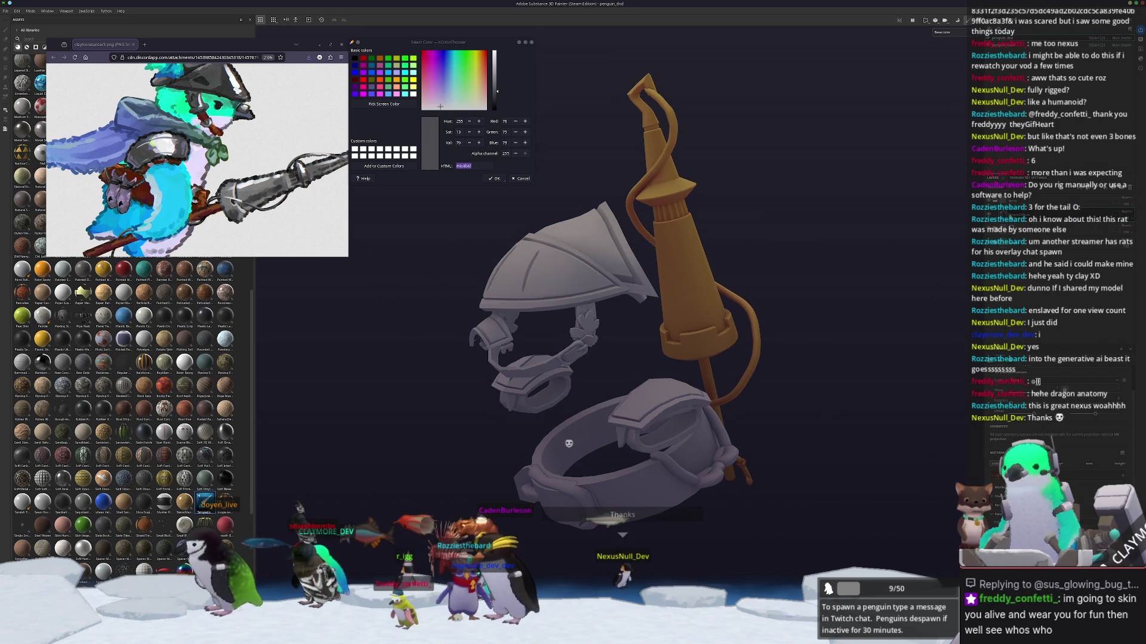
Step: Add a black mask to the grey layer and switch to the Polygon Fill tool
left_click(1014, 211)
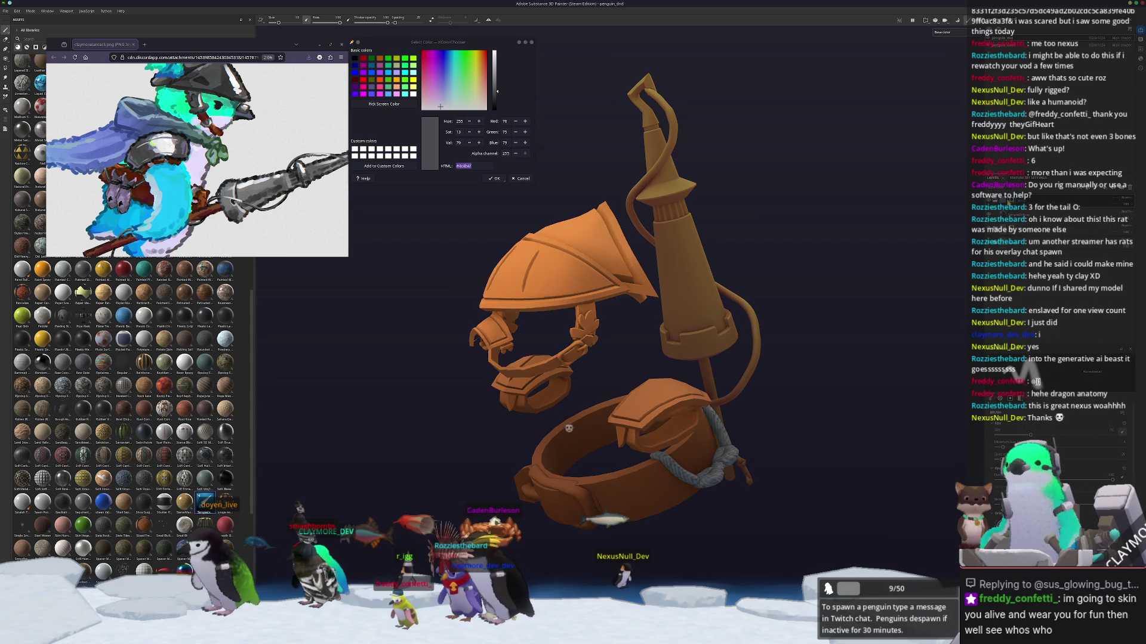
right_click(1015, 213)
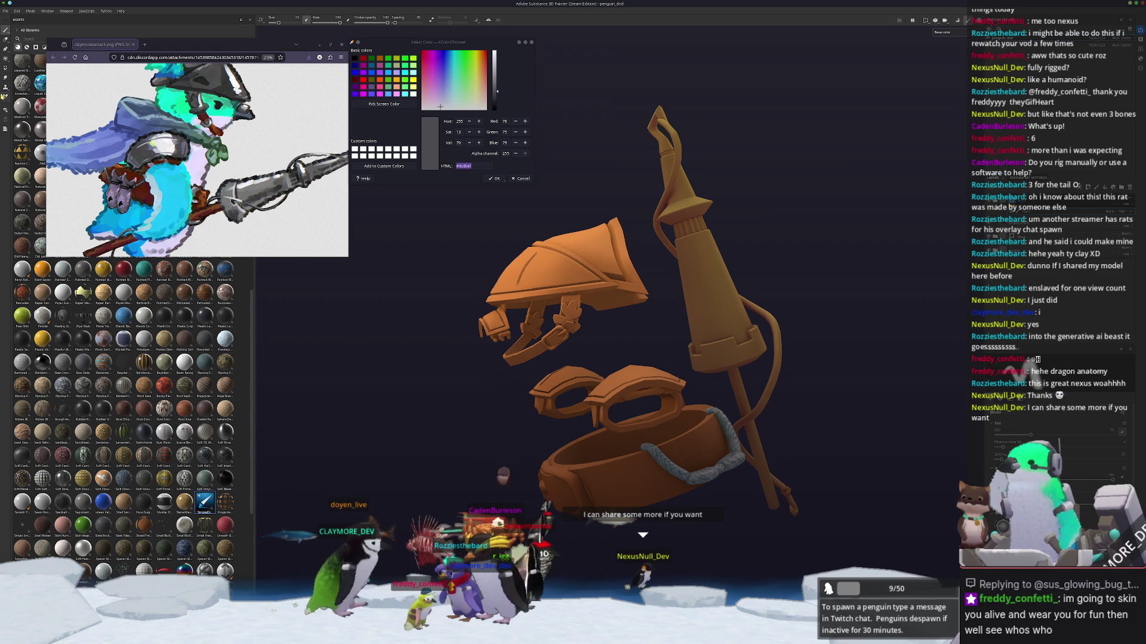
mouse_move(873, 292)
left_mouse_down("alt")
mouse_move(889, 292)
mouse_move(858, 273)
left_mouse_up("alt")
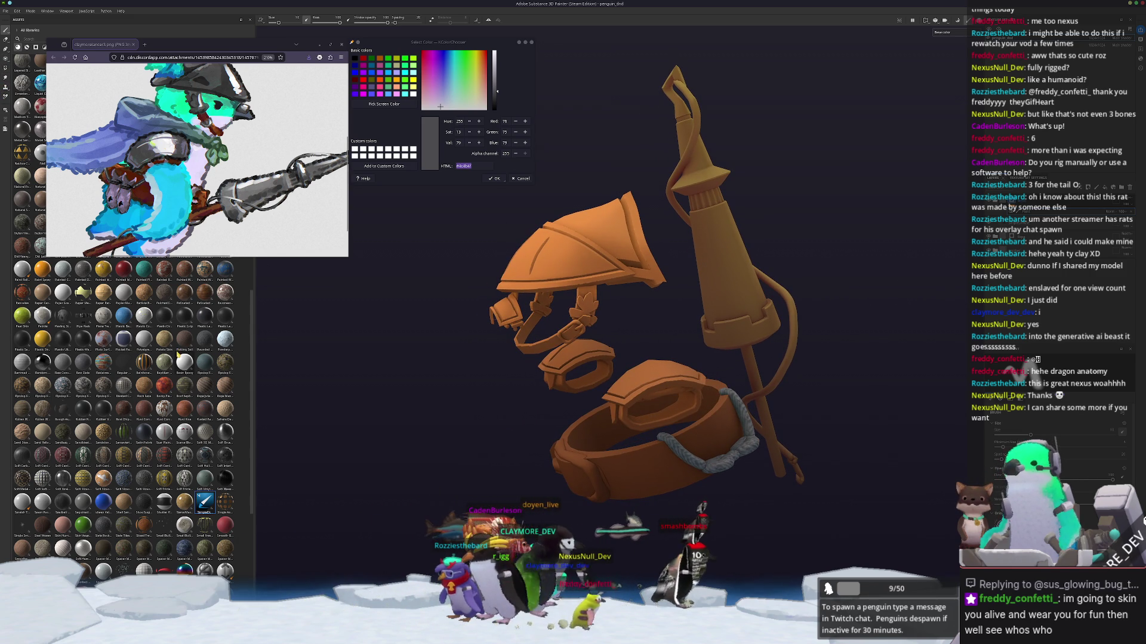
left_click(4, 68)
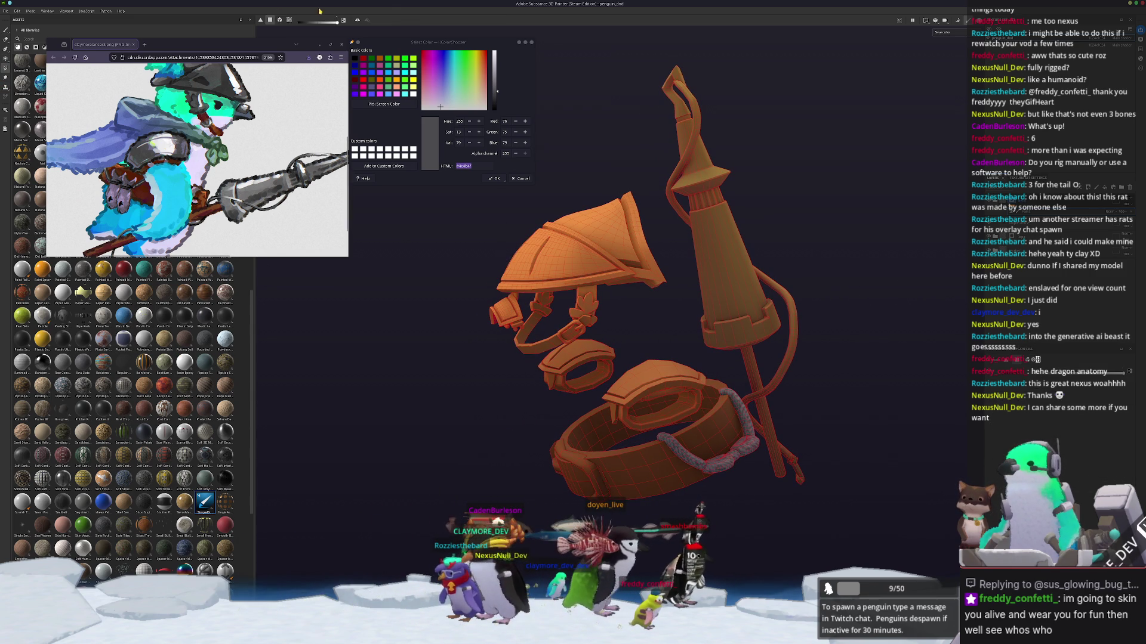
Step: Polygon-fill the upper goggle piece grey, then reframe the whole model
scroll(597, 358, "up", 3)
left_click(615, 364)
scroll(606, 388, "down", 2)
mouse_move(613, 395)
left_mouse_down("alt")
mouse_move(771, 373)
mouse_move(733, 398)
mouse_move(811, 316)
mouse_move(808, 330)
mouse_move(563, 374)
left_mouse_up("alt")
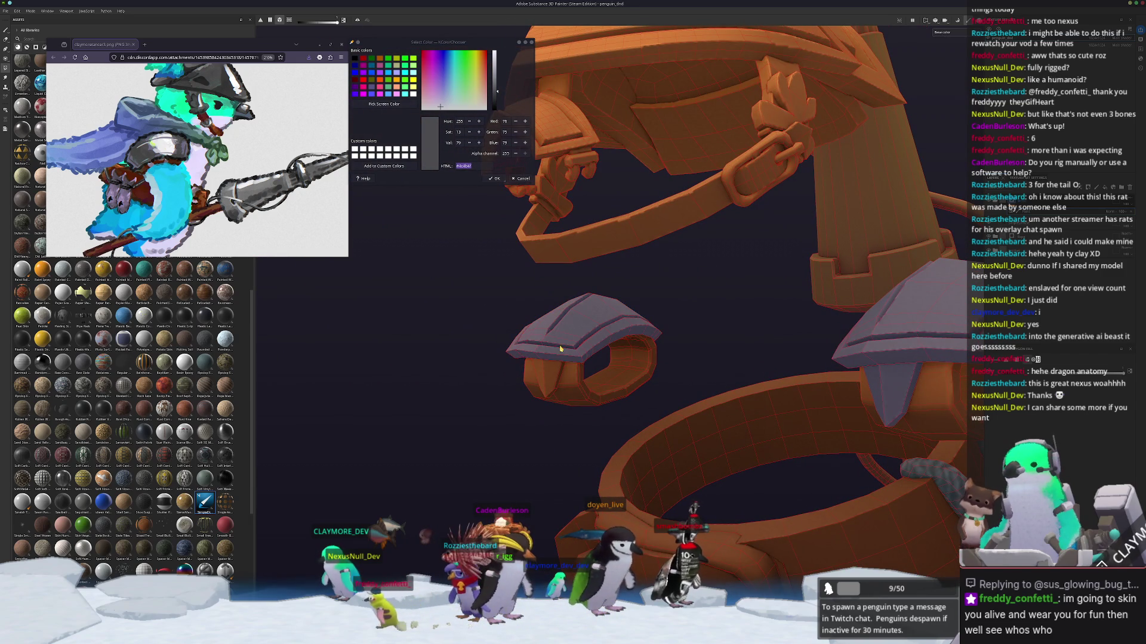
key("f")
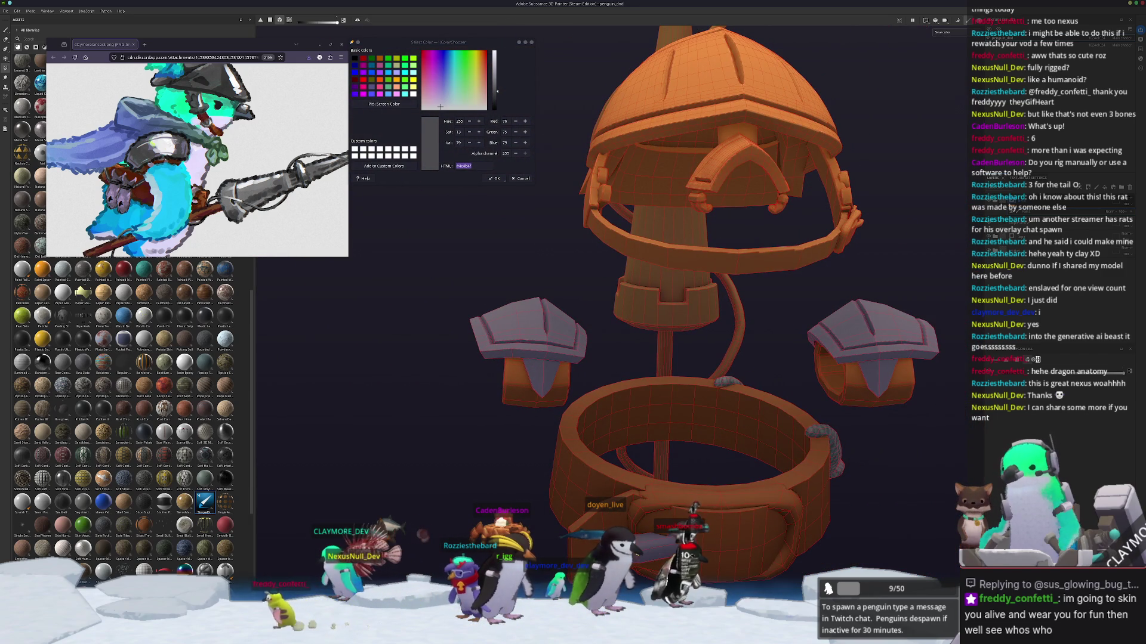
mouse_move(537, 435)
left_mouse_down("alt")
mouse_move(518, 437)
mouse_move(727, 403)
mouse_move(666, 369)
left_mouse_up("alt")
key("f")
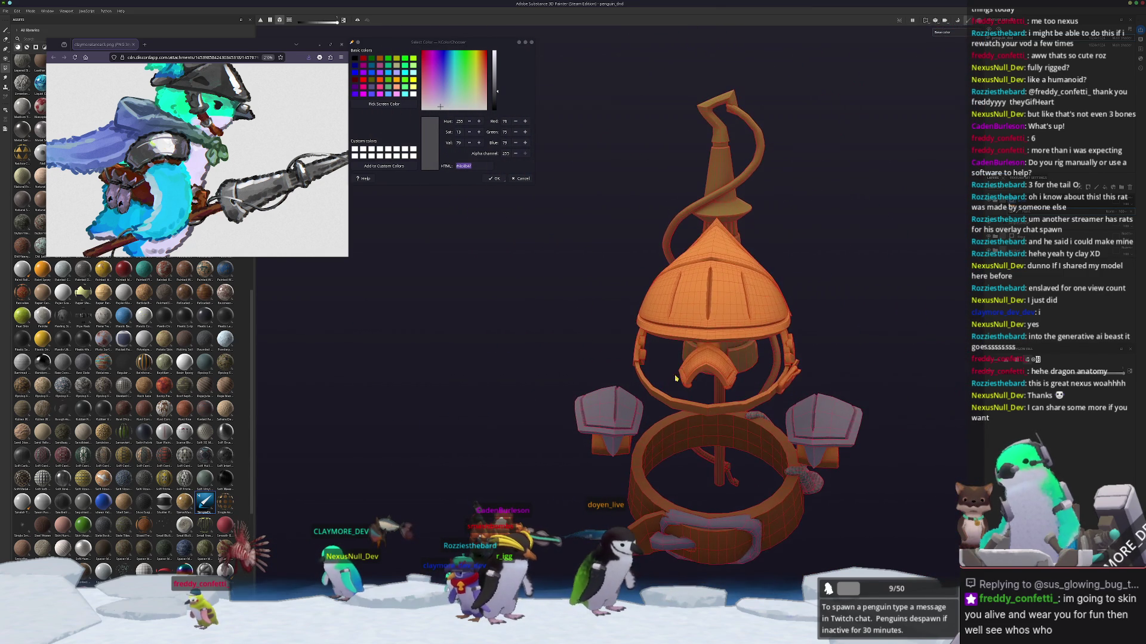
Step: Orbit around the helmet visor and side to reach the dome and remaining plates
left_click_drag(679, 356, 707, 373, "alt")
scroll(735, 389, "up", 5)
scroll(735, 391, "up", 3)
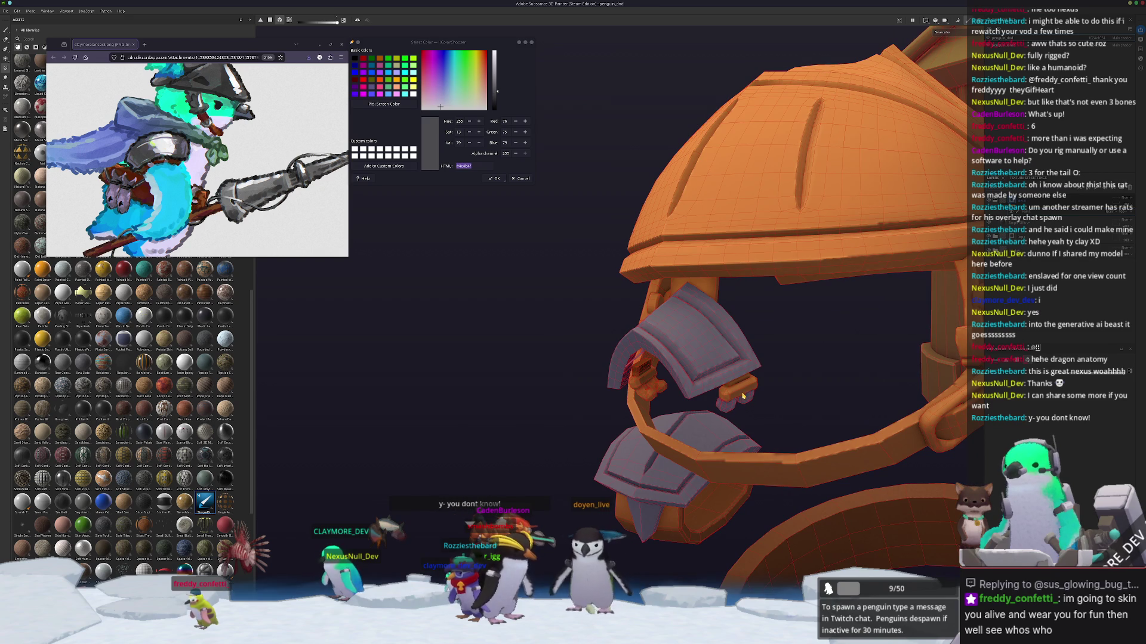
scroll(743, 396, "up", 3)
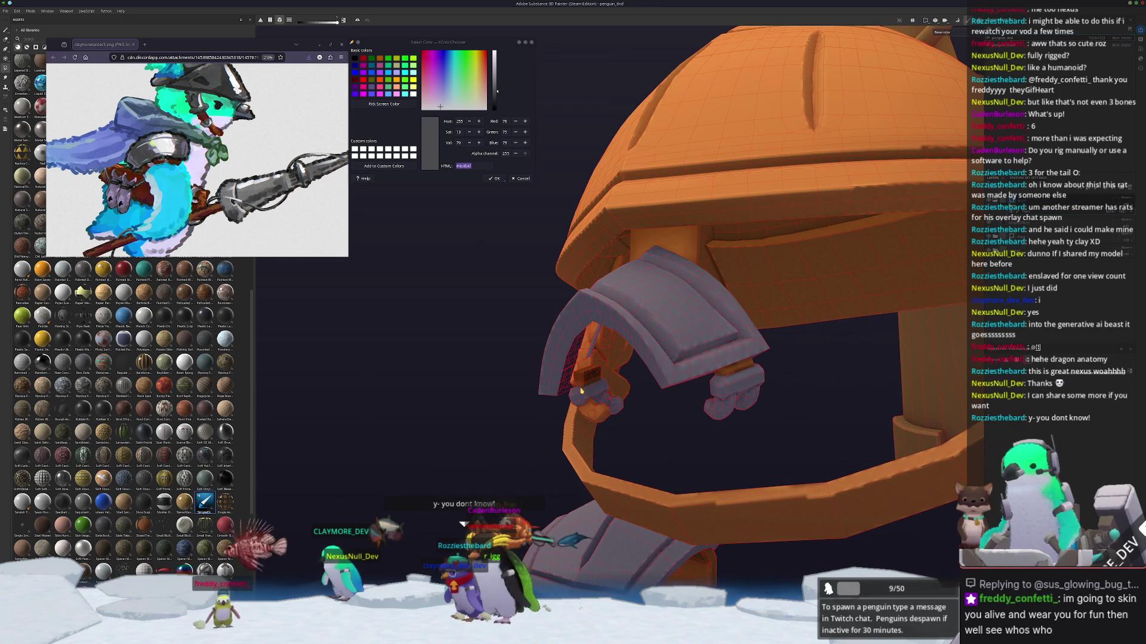
scroll(614, 399, "down", 2)
mouse_move(670, 343)
left_mouse_down("alt")
mouse_move(553, 292)
mouse_move(779, 376)
left_mouse_up("alt")
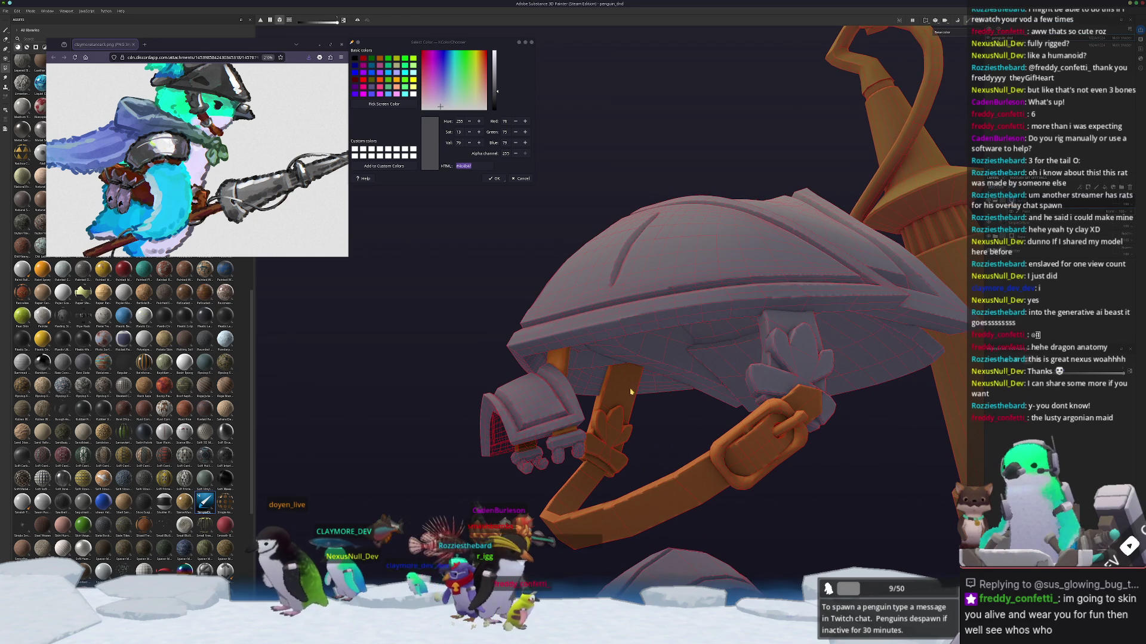
mouse_move(613, 412)
left_mouse_down("alt")
mouse_move(707, 401)
mouse_move(688, 362)
mouse_move(724, 371)
mouse_move(729, 346)
mouse_move(640, 334)
mouse_move(756, 340)
mouse_move(484, 346)
mouse_move(855, 333)
mouse_move(746, 366)
mouse_move(686, 345)
mouse_move(725, 364)
left_mouse_up("alt")
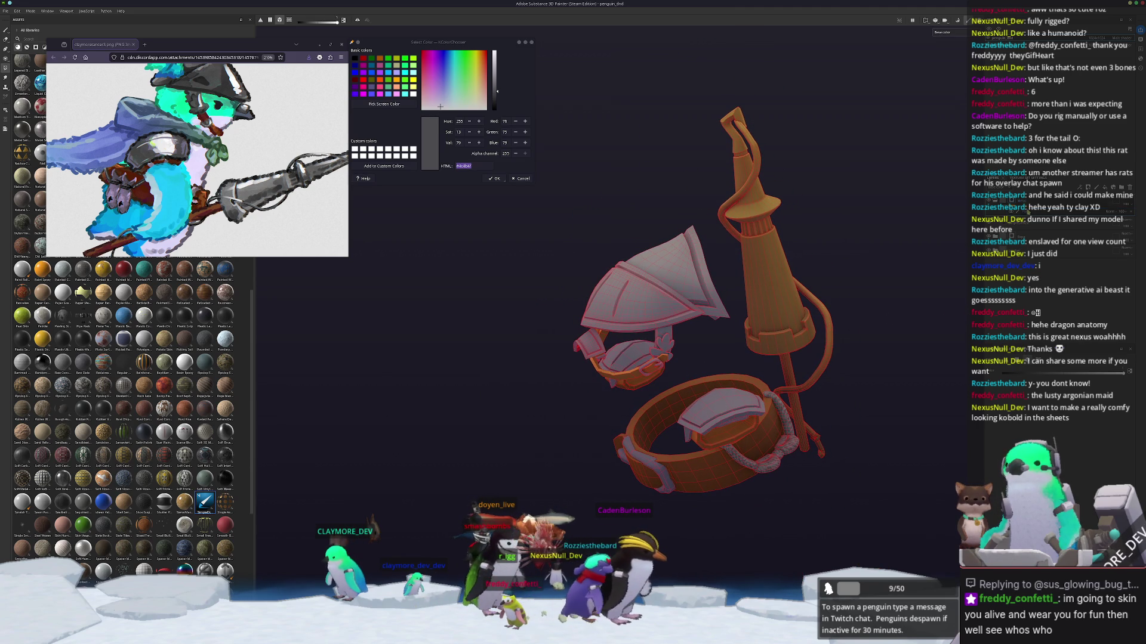
Step: Exit Polygon Fill, inspect the grey plates from new angles, and drag the rigging article window onscreen
key("1")
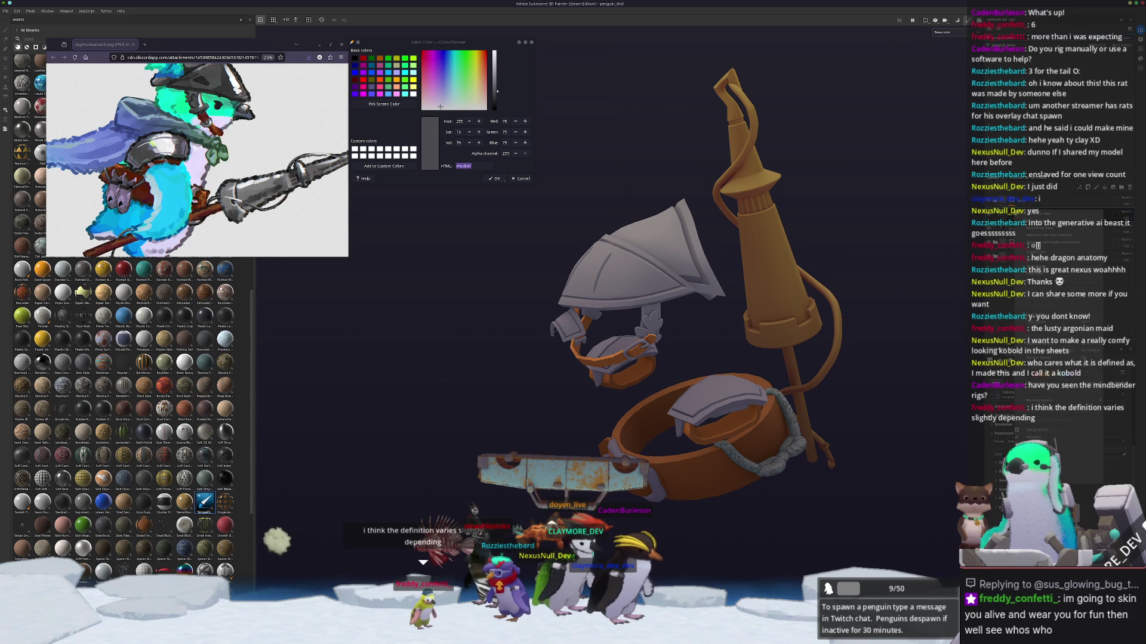
key("4")
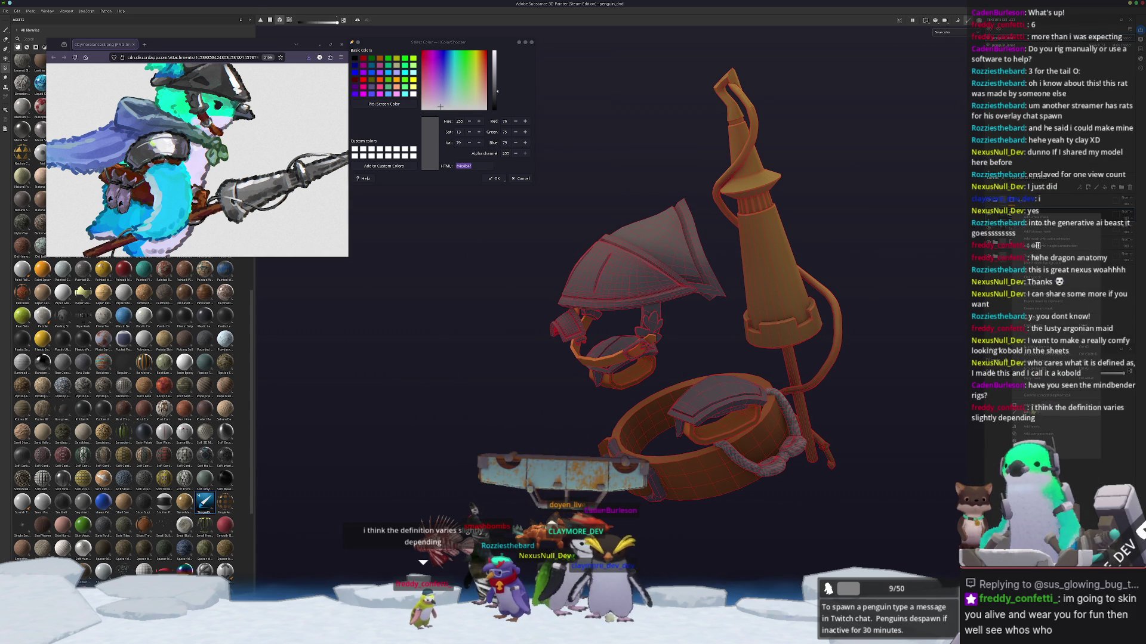
key("1")
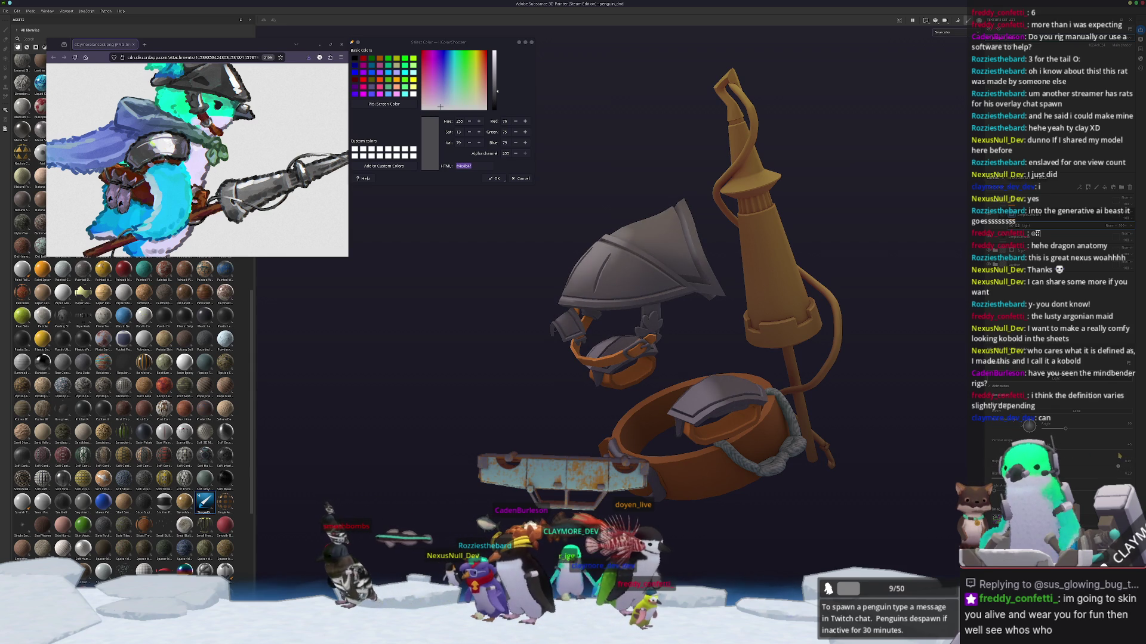
left_click_drag(702, 482, 644, 474, "alt")
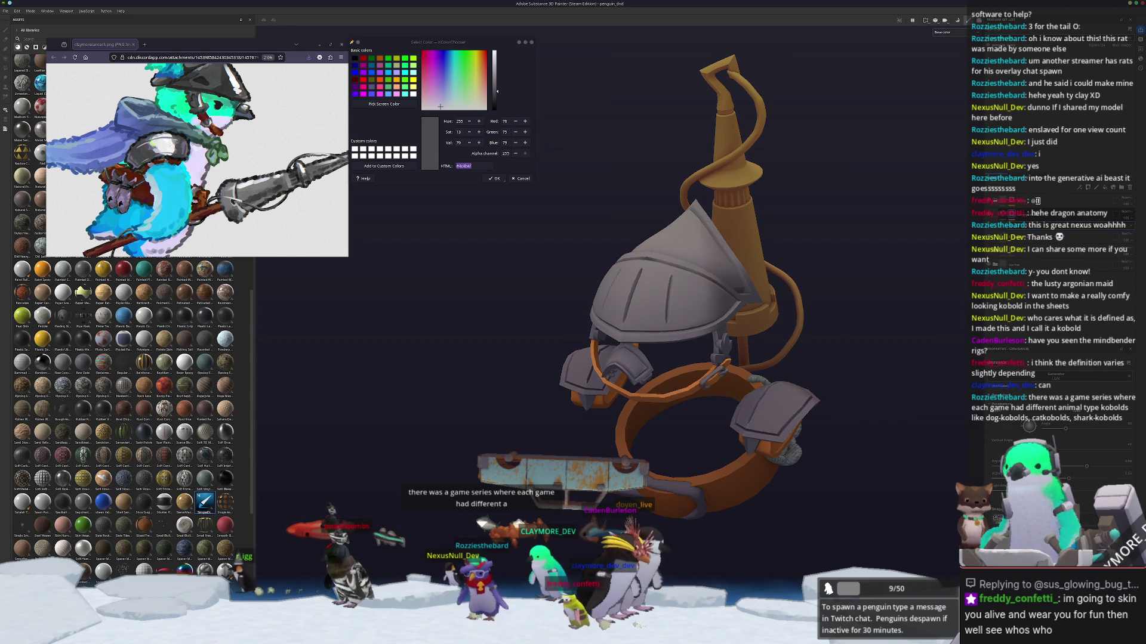
mouse_move(833, 385)
left_mouse_down("alt")
mouse_move(889, 398)
mouse_move(928, 373)
left_mouse_up("alt")
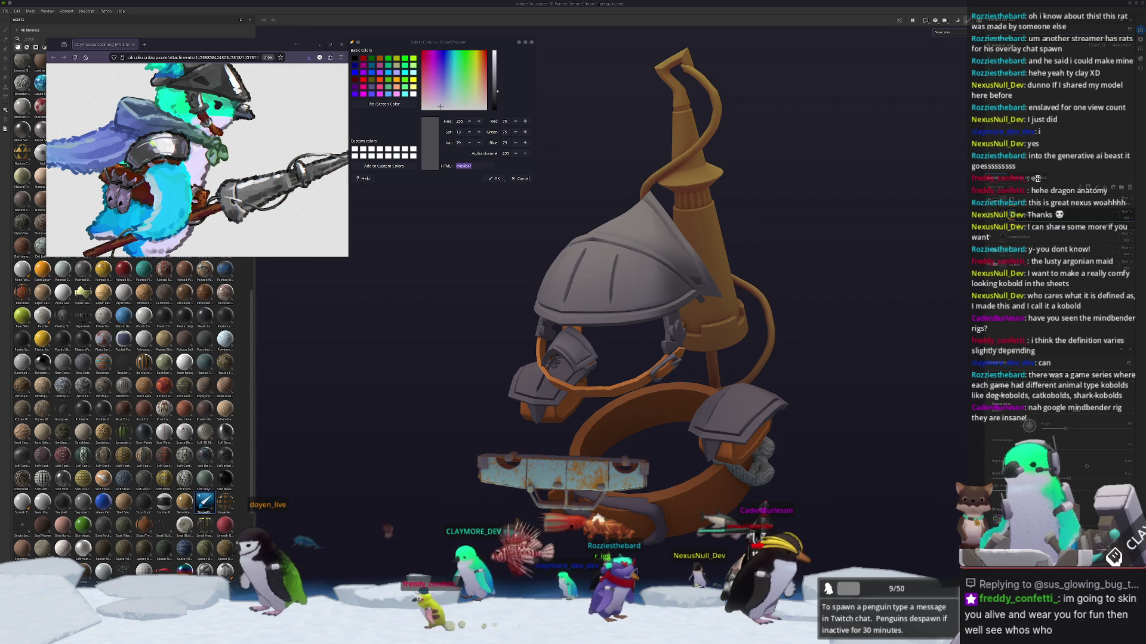
left_click_drag(1145, 178, 864, 178)
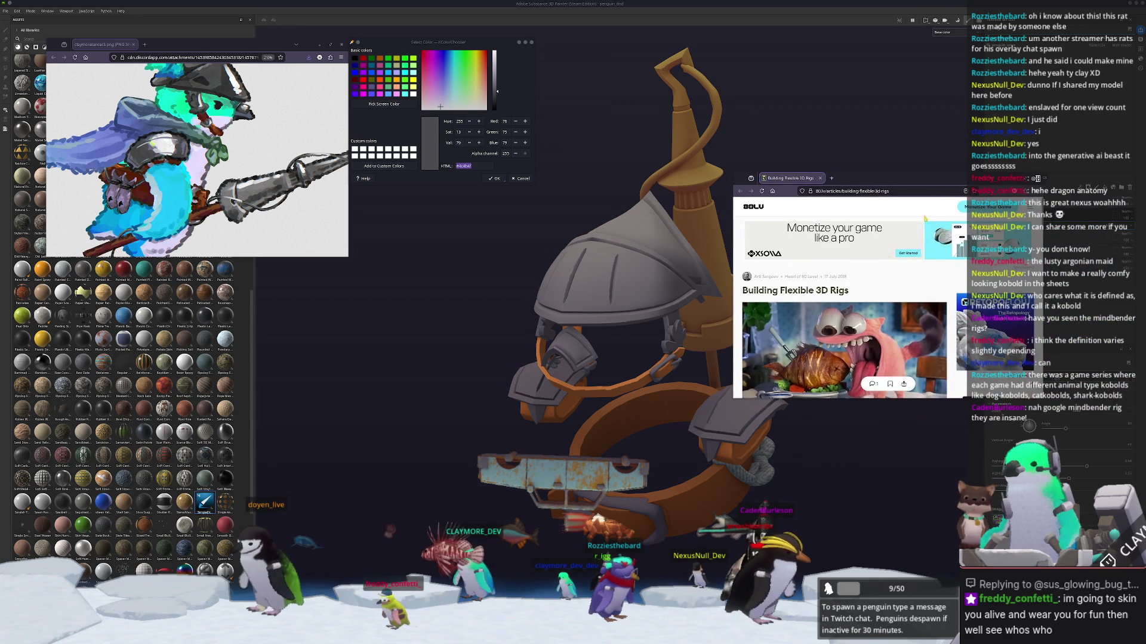
Step: Scroll down the 80.lv article and play the embedded rig breakdown video
scroll(852, 327, "down", 1)
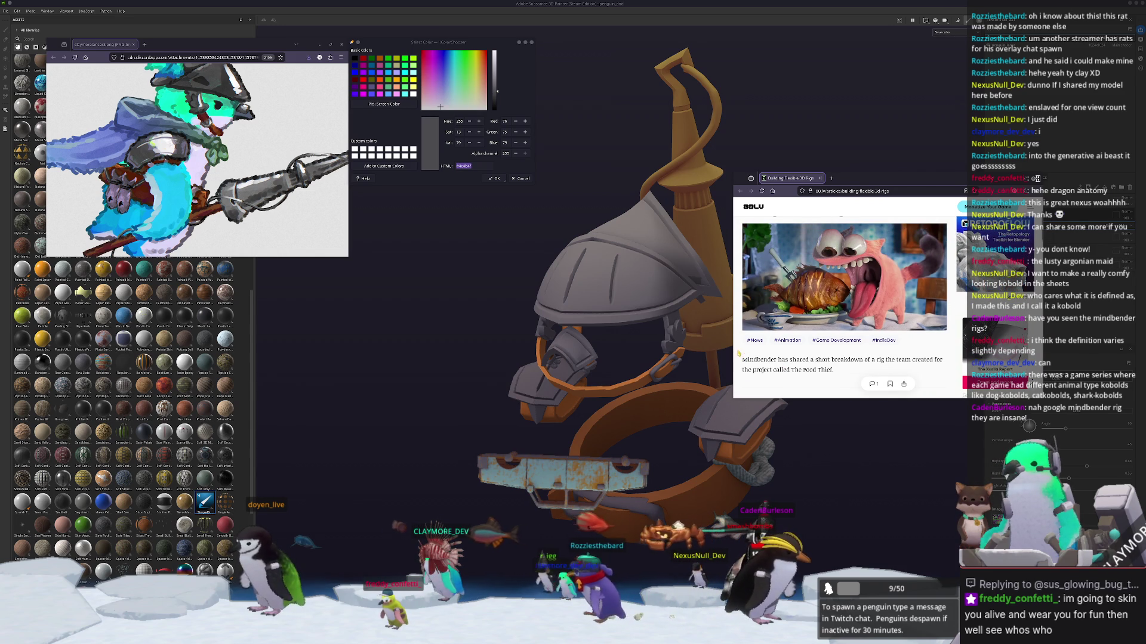
scroll(738, 354, "down", 5)
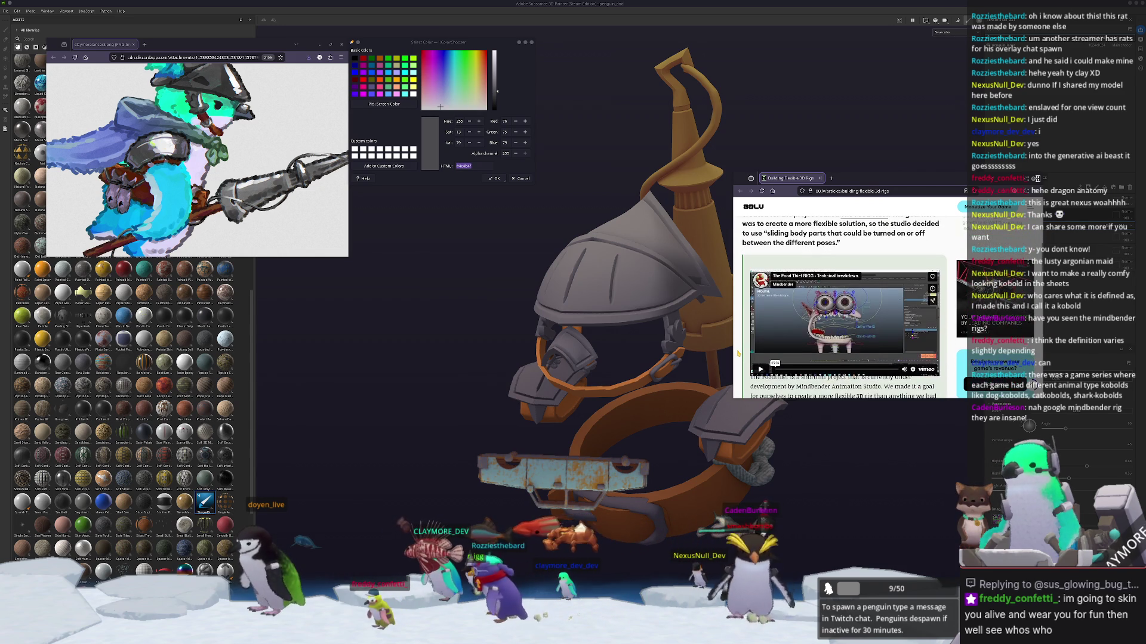
scroll(738, 353, "down", 1)
left_click(761, 330)
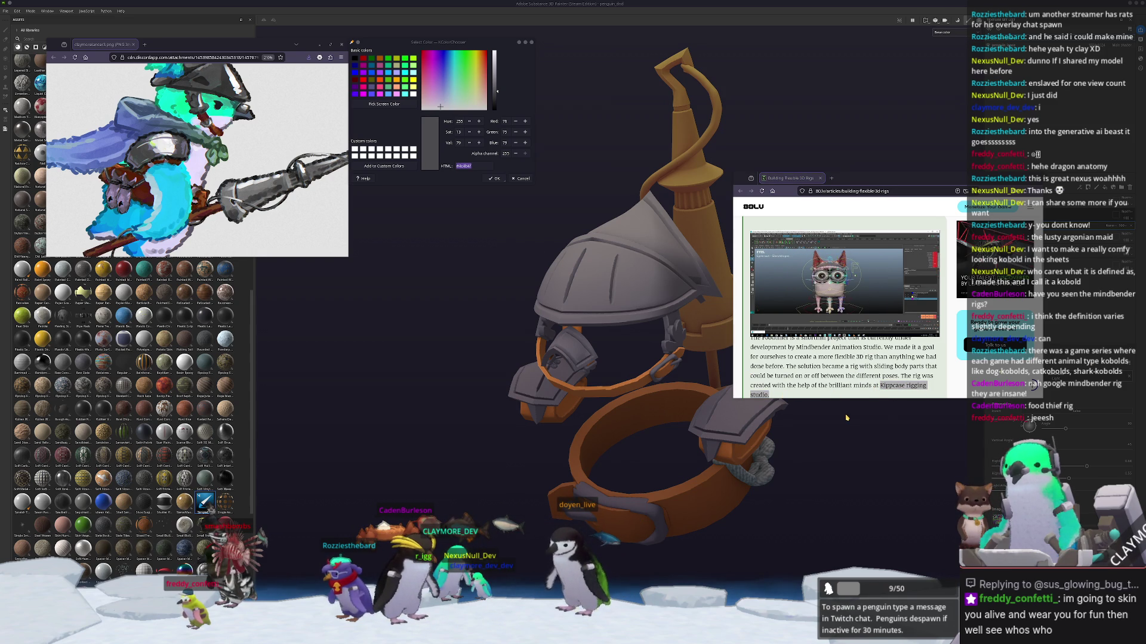
Step: Play the Food Thief teaser at lower volume, skip to 00:14, then close the article window
scroll(855, 370, "down", 1)
left_click_drag(858, 405, 858, 520)
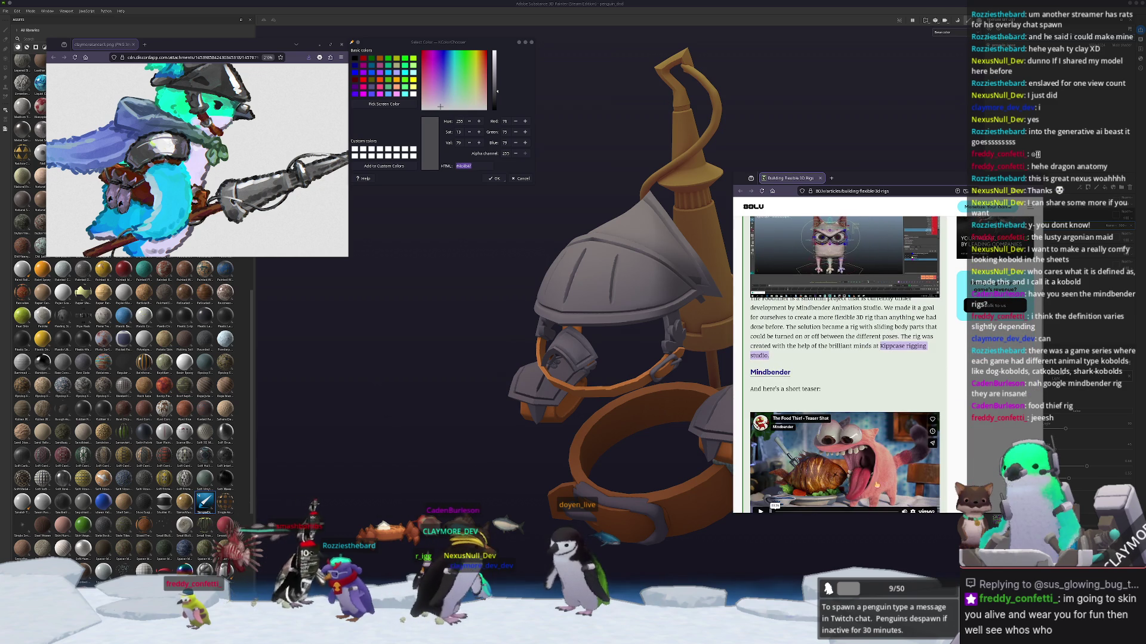
scroll(946, 392, "down", 3)
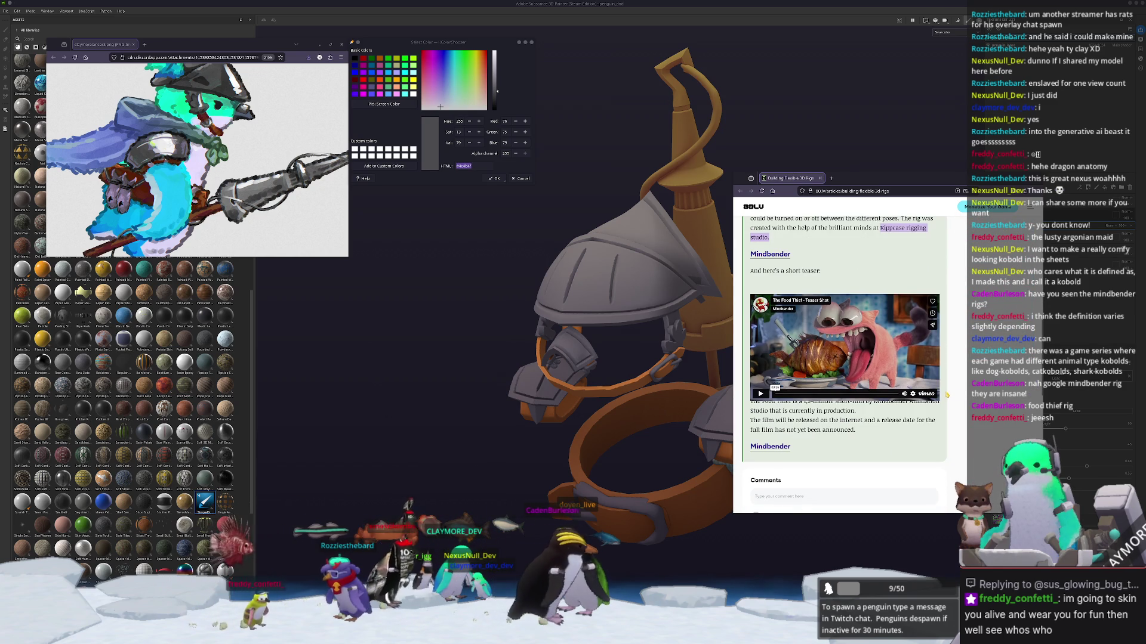
scroll(944, 409, "down", 1)
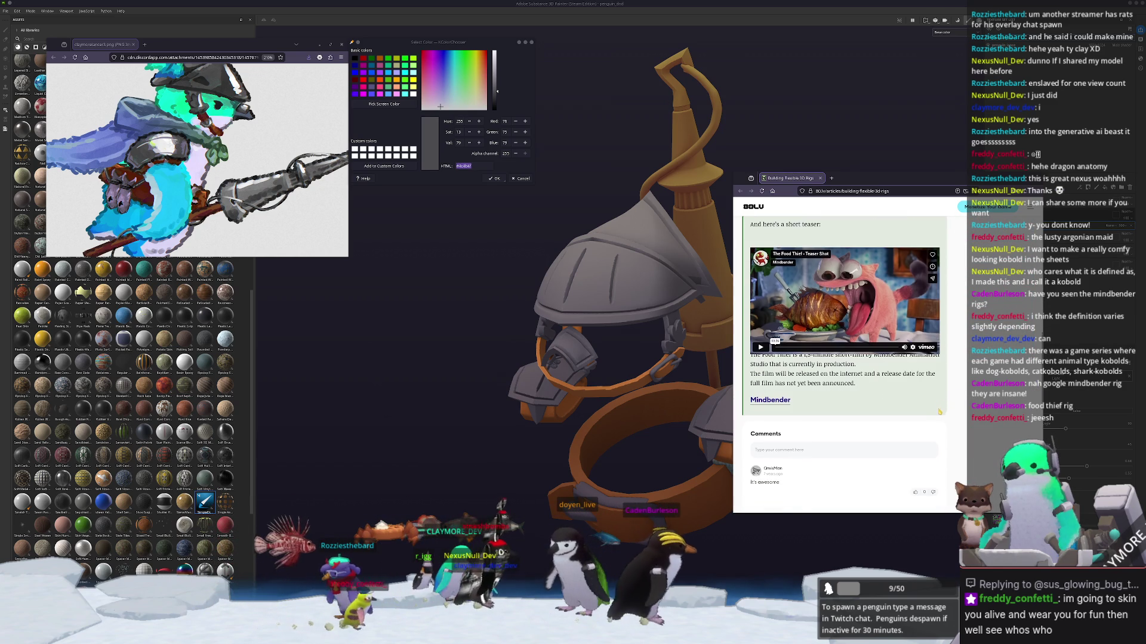
scroll(940, 409, "up", 1)
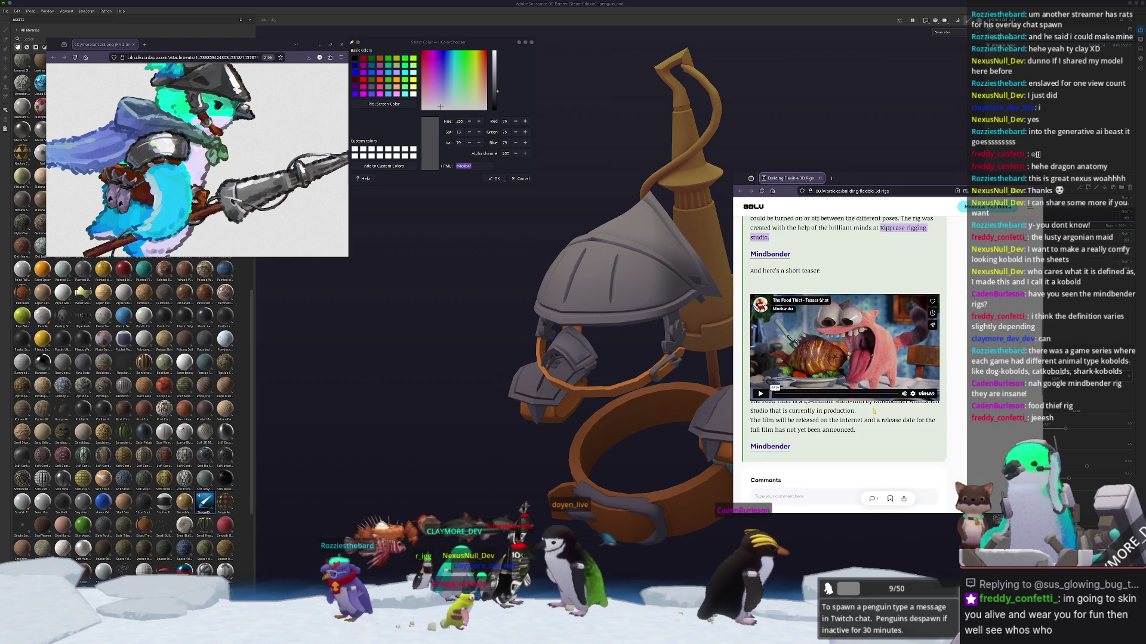
left_click(836, 370)
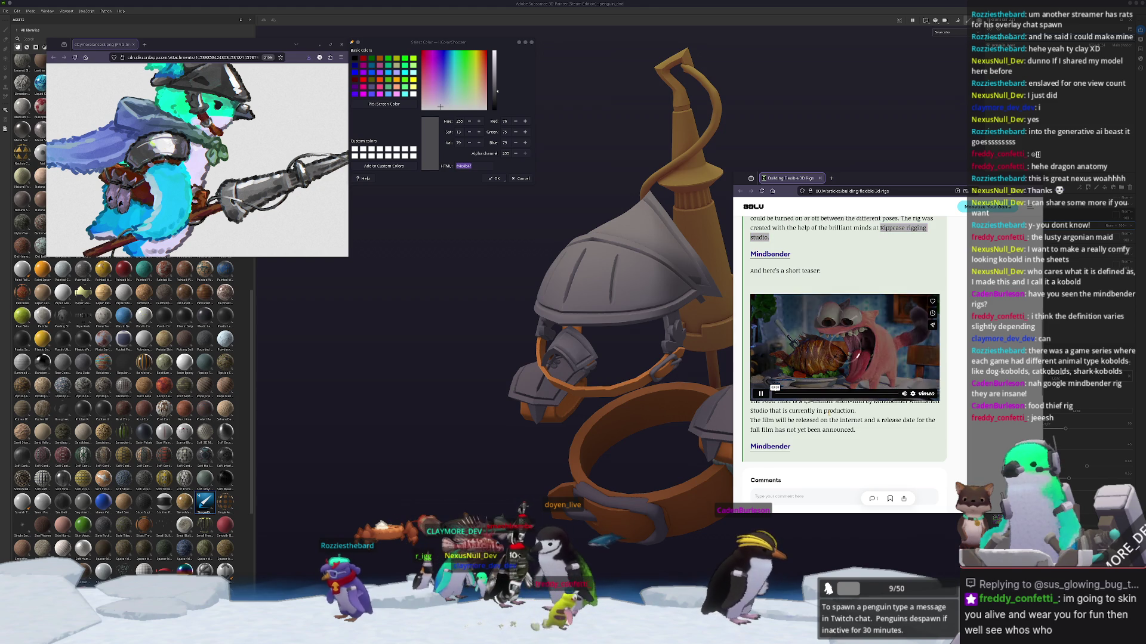
left_click(905, 382)
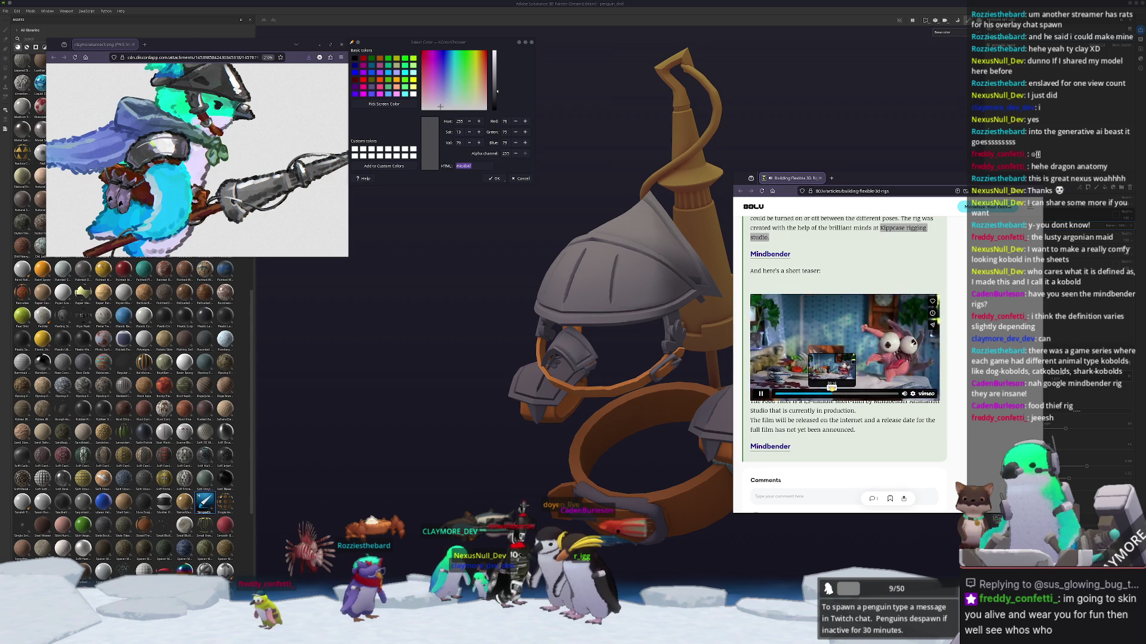
left_click(824, 393)
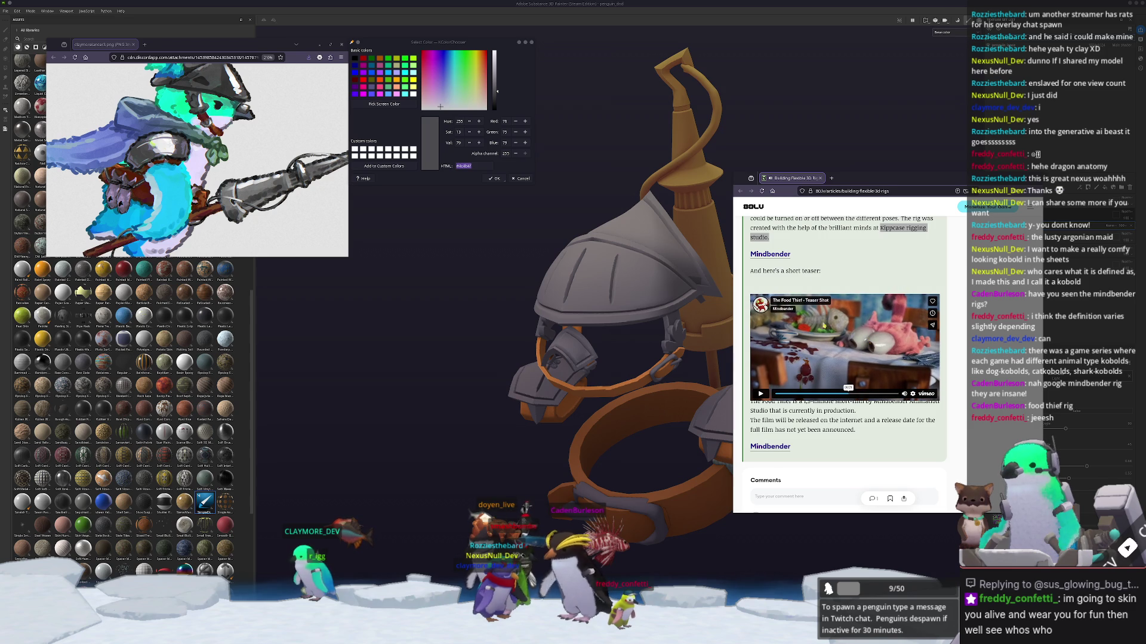
middle_click(792, 179)
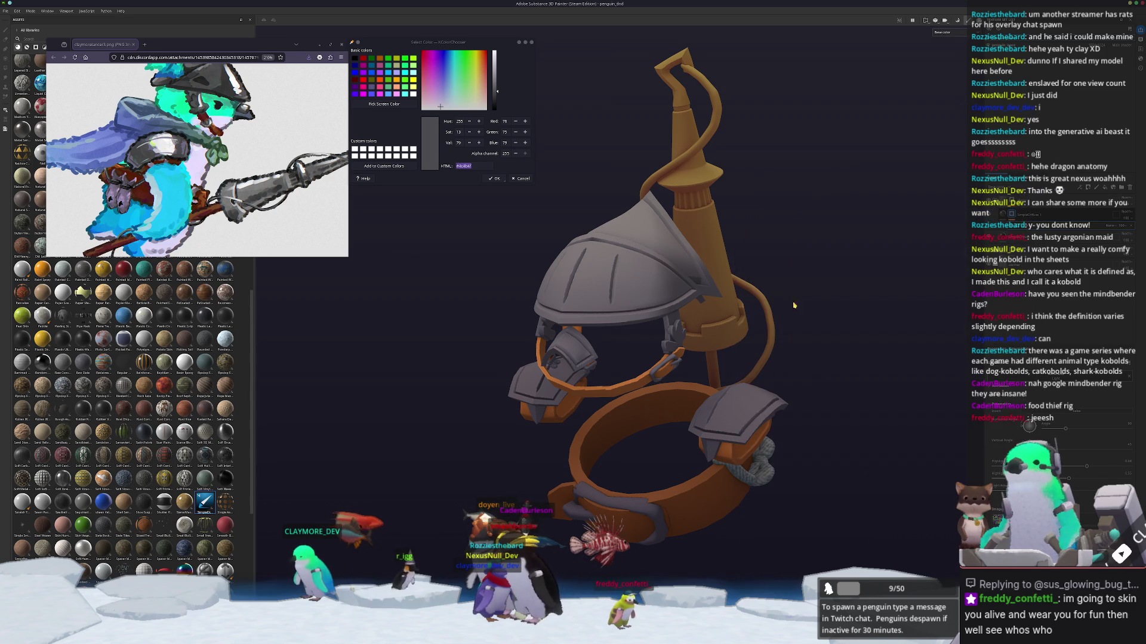
Step: Polygon-fill the helmet and ring metal parts on the layer mask as flat white areas
left_click_drag(819, 457, 865, 349, "alt")
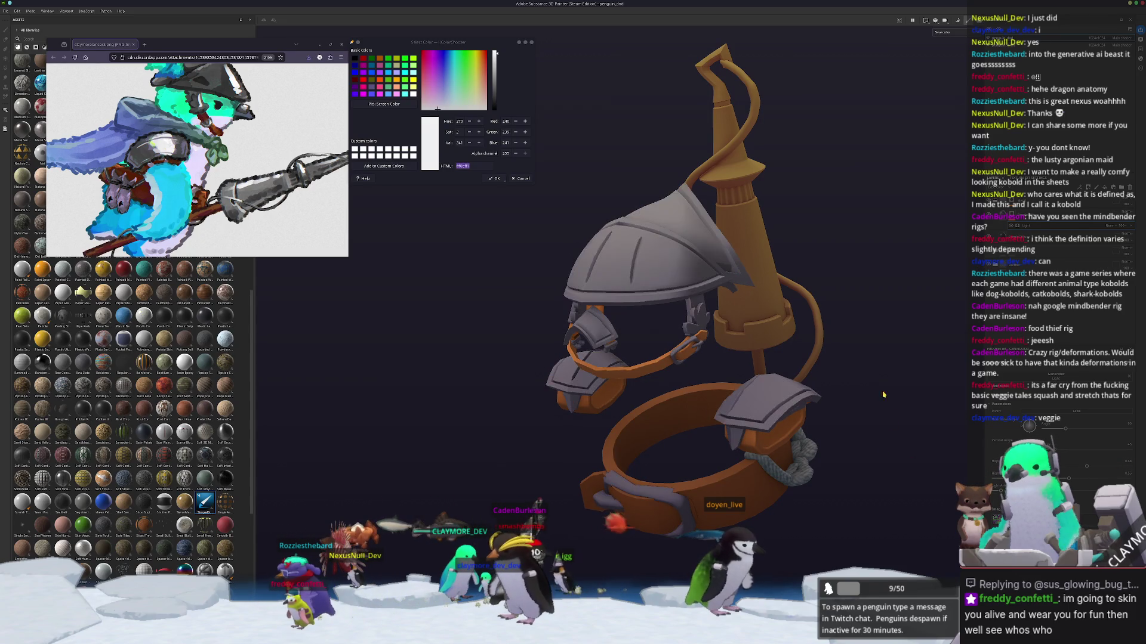
key("4")
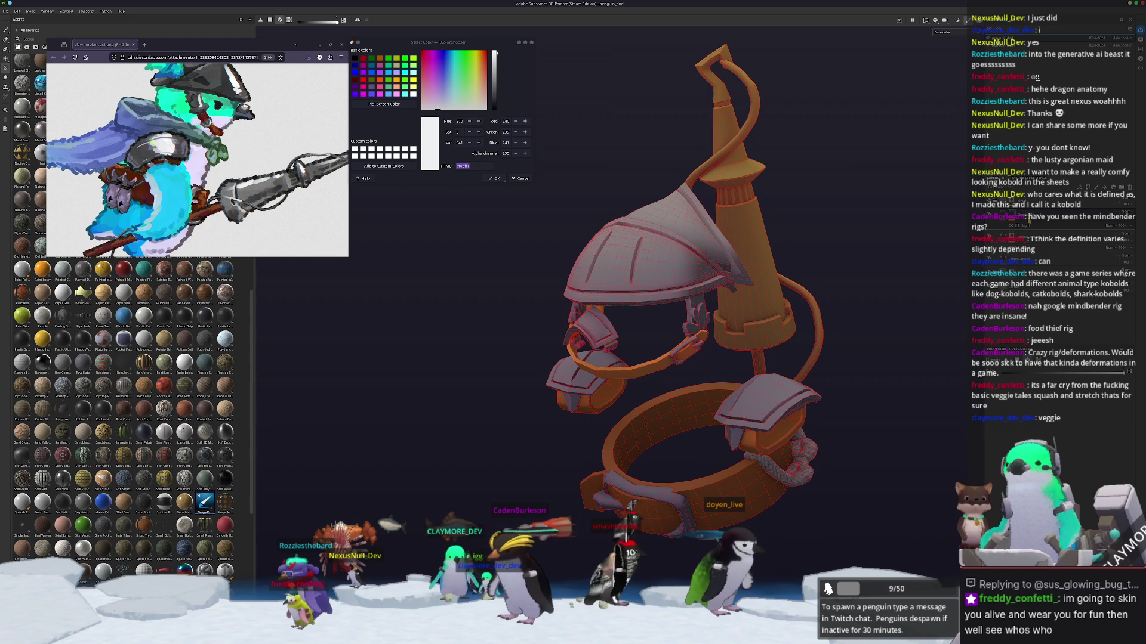
key("1")
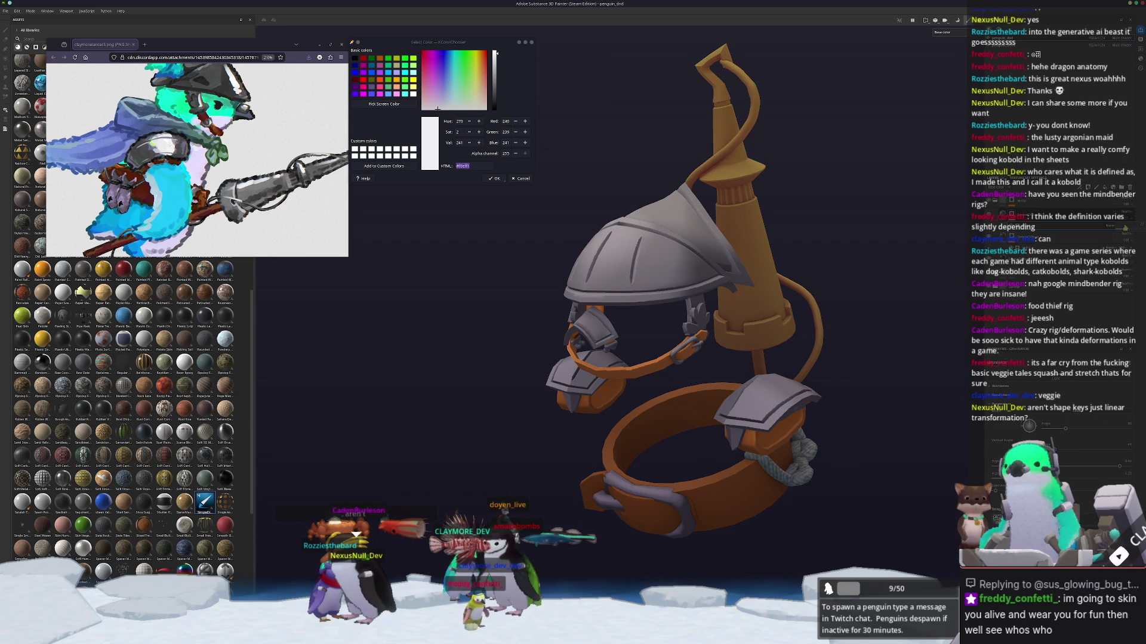
mouse_move(864, 297)
left_mouse_down("alt")
mouse_move(858, 278)
mouse_move(827, 268)
mouse_move(837, 294)
mouse_move(531, 339)
mouse_move(857, 284)
mouse_move(1048, 203)
left_mouse_up("alt")
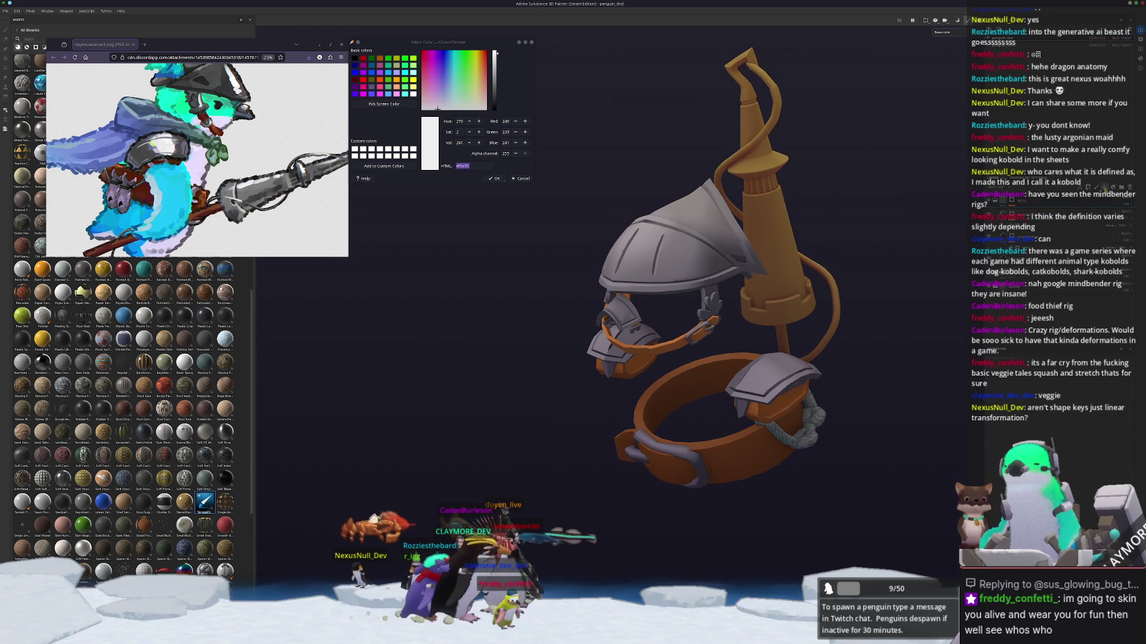
left_click(1024, 214)
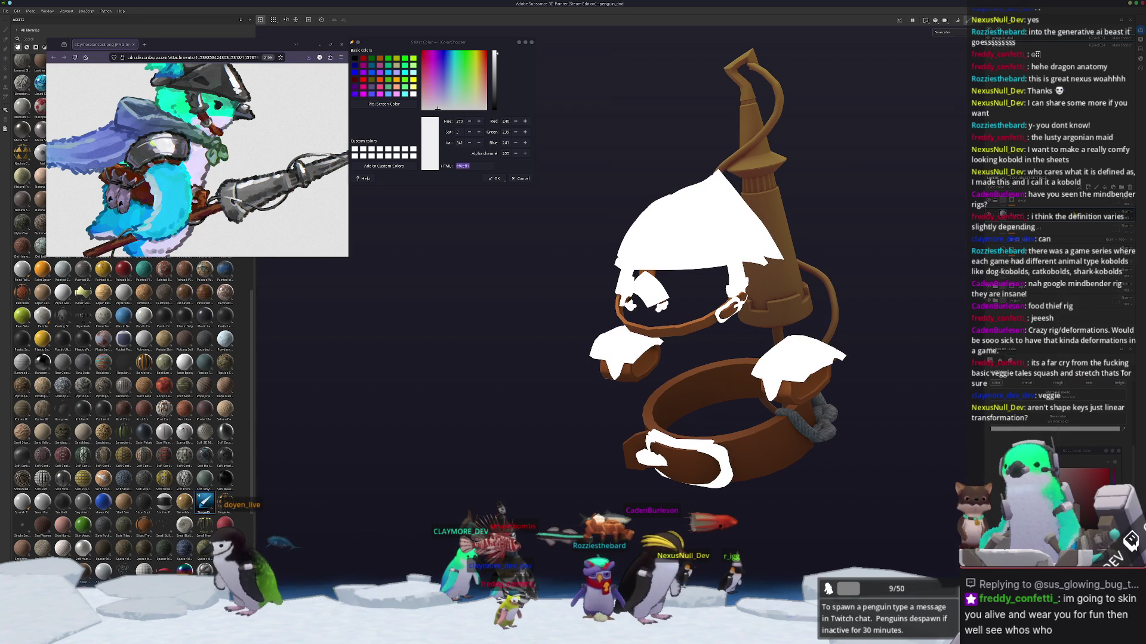
Step: Add a fill and an edge-wear generator to the metal layer, then move the reference window lower
right_click(1057, 213)
left_click(1091, 245)
right_click(1014, 238)
left_click(1026, 435)
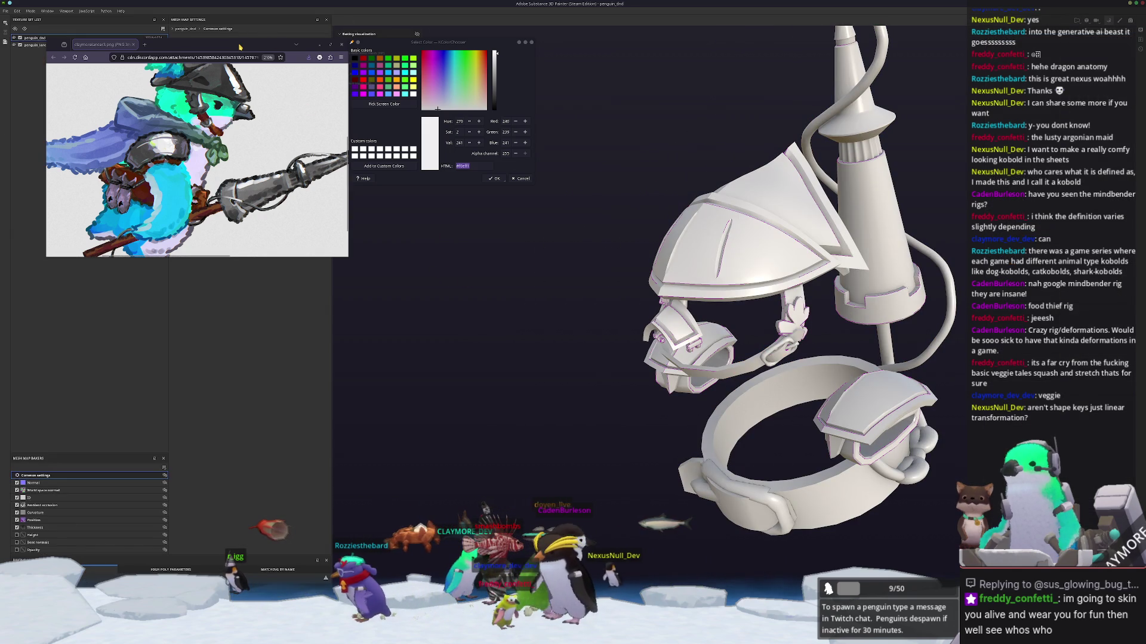
left_click_drag(240, 46, 312, 283)
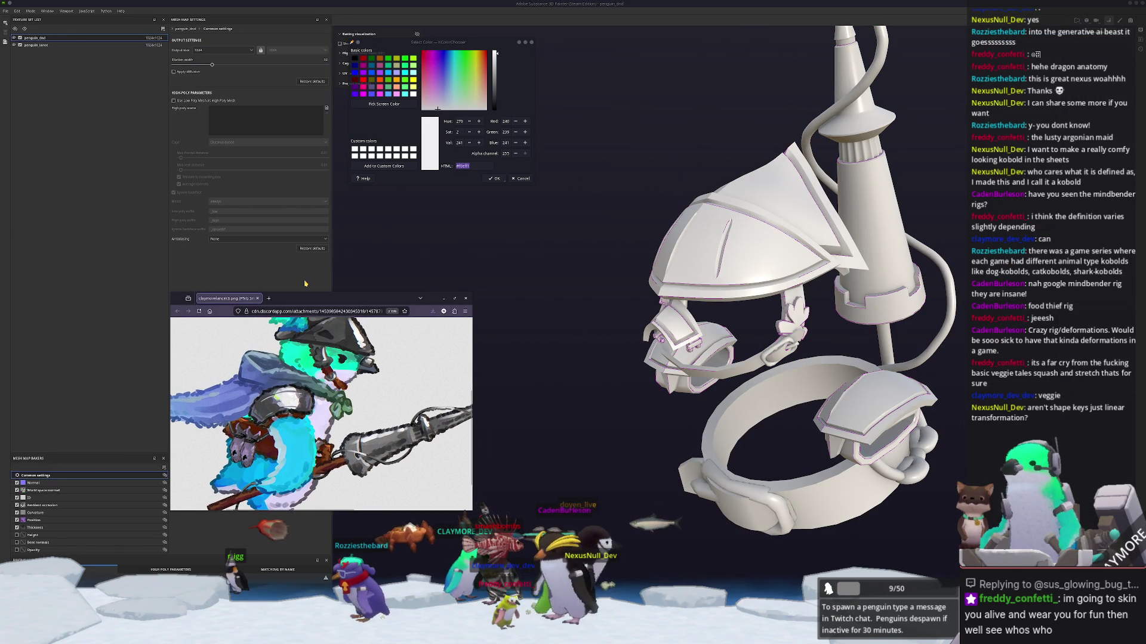
Step: Set bake output size to 2048, change the layer blend mode, and display base colour only
left_click(203, 50)
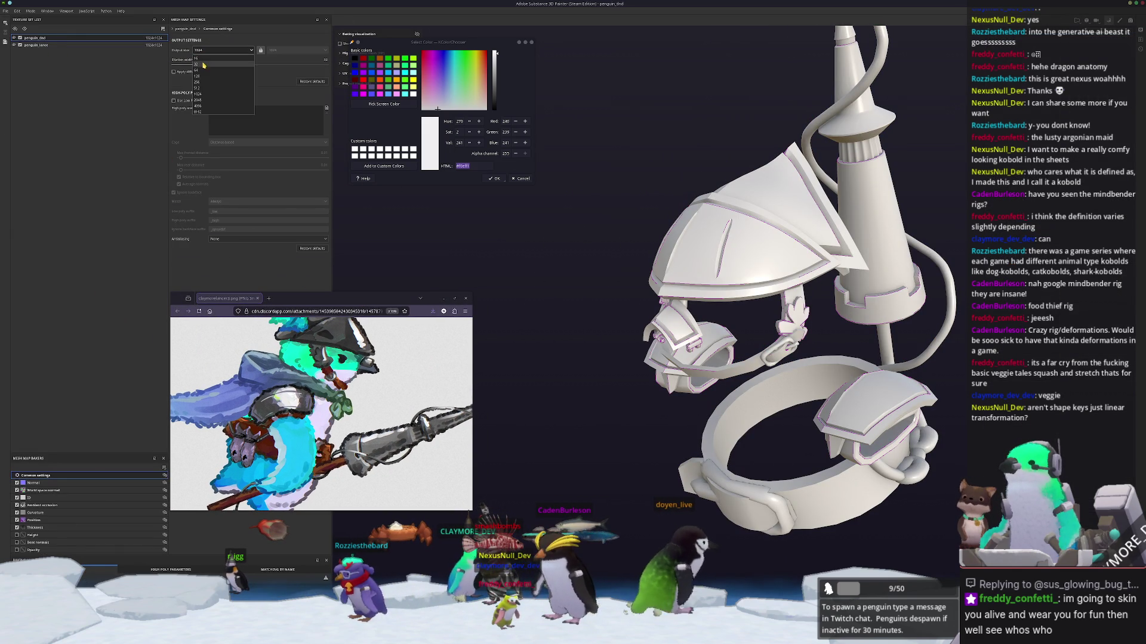
left_click(202, 103)
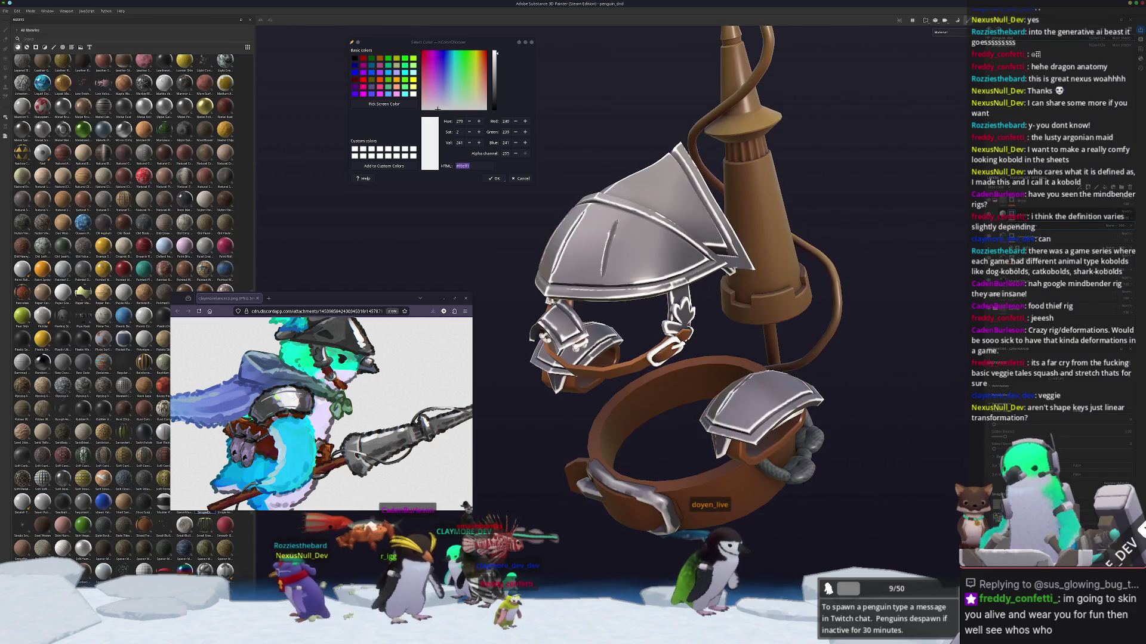
mouse_move(815, 529)
left_mouse_down("alt")
mouse_move(955, 410)
mouse_move(1002, 436)
left_mouse_up("alt")
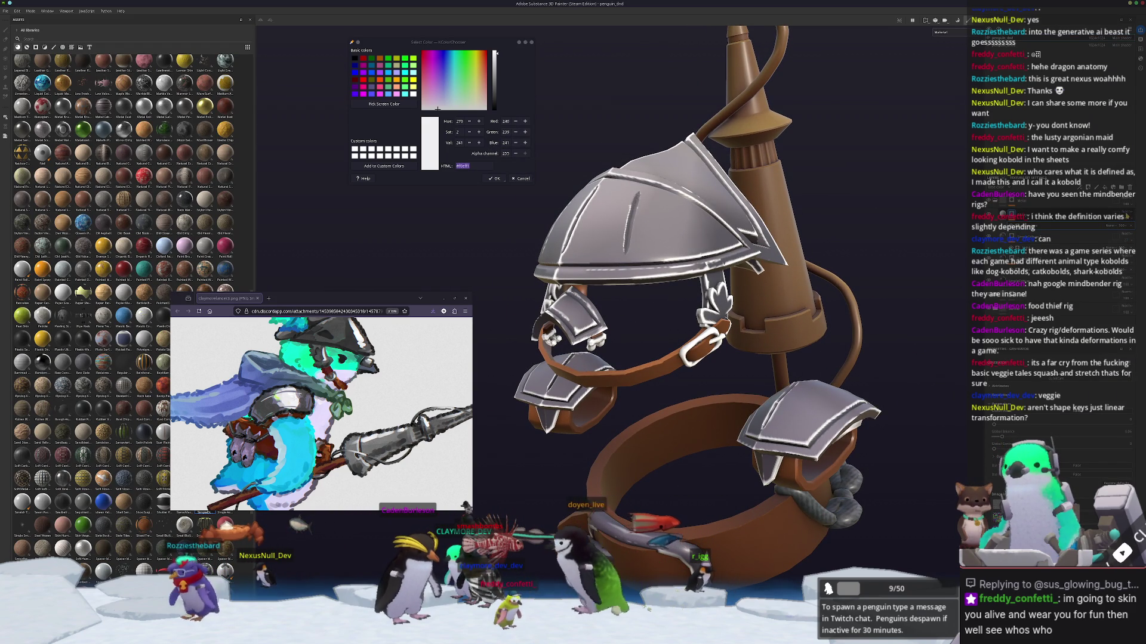
left_click(1104, 307)
left_click(1104, 307)
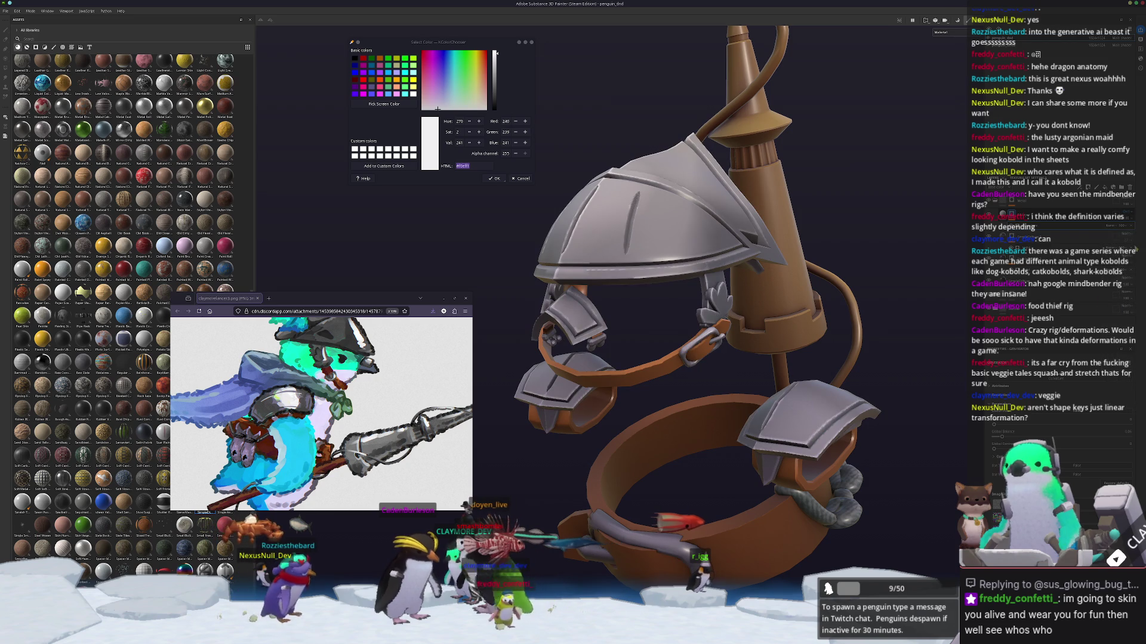
left_click(955, 35)
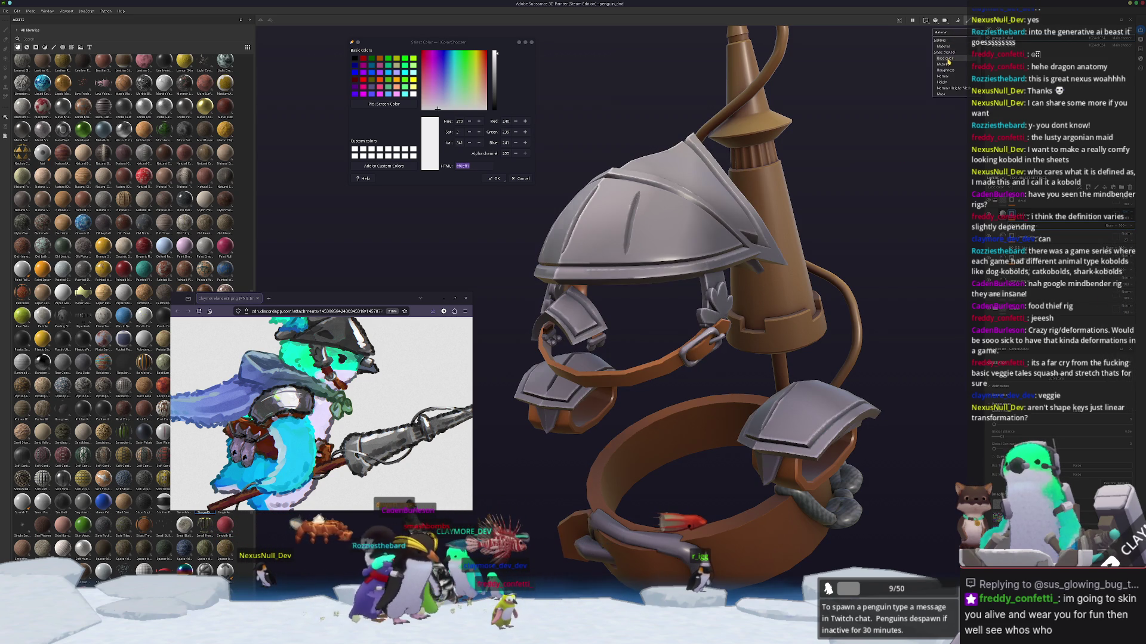
left_click(945, 58)
mouse_move(865, 179)
left_mouse_down("alt")
mouse_move(777, 255)
mouse_move(820, 266)
left_mouse_up("alt")
key("4")
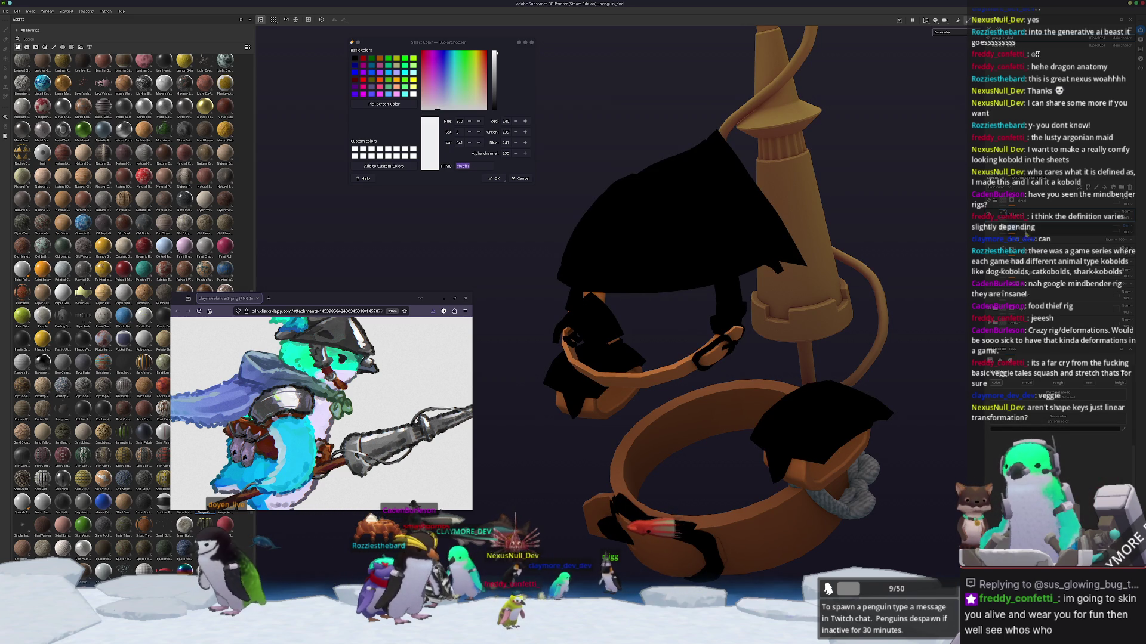
Step: Fill the metal parts dark grey, add a grunge generator, then remove it for clean metal
left_click(1109, 312)
right_click(1046, 219)
left_click(1074, 238)
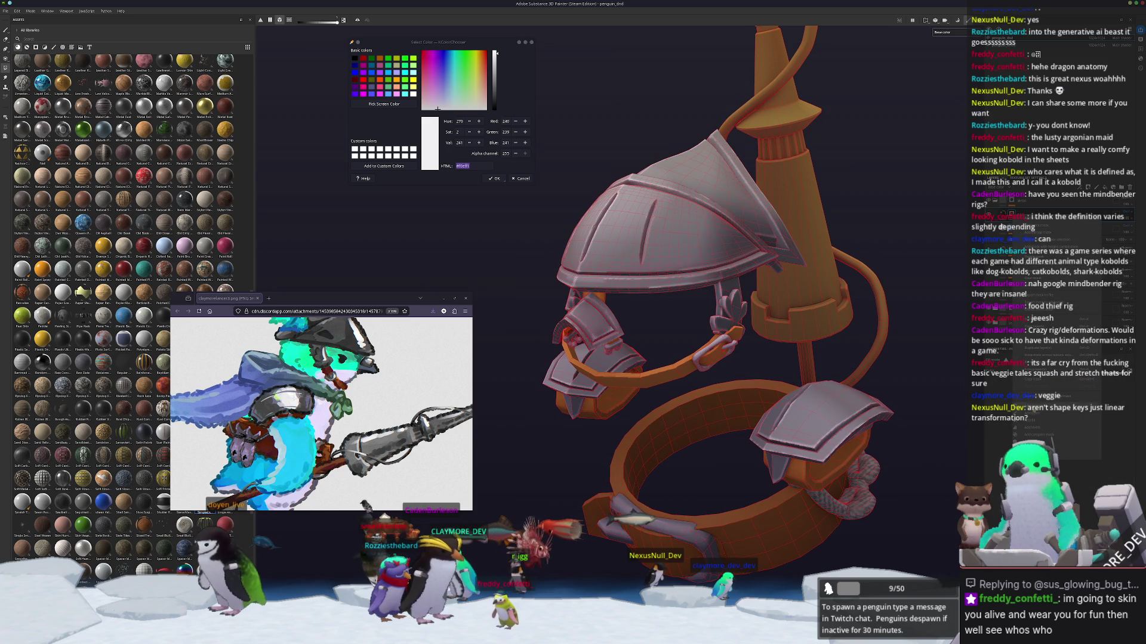
left_click(1036, 422)
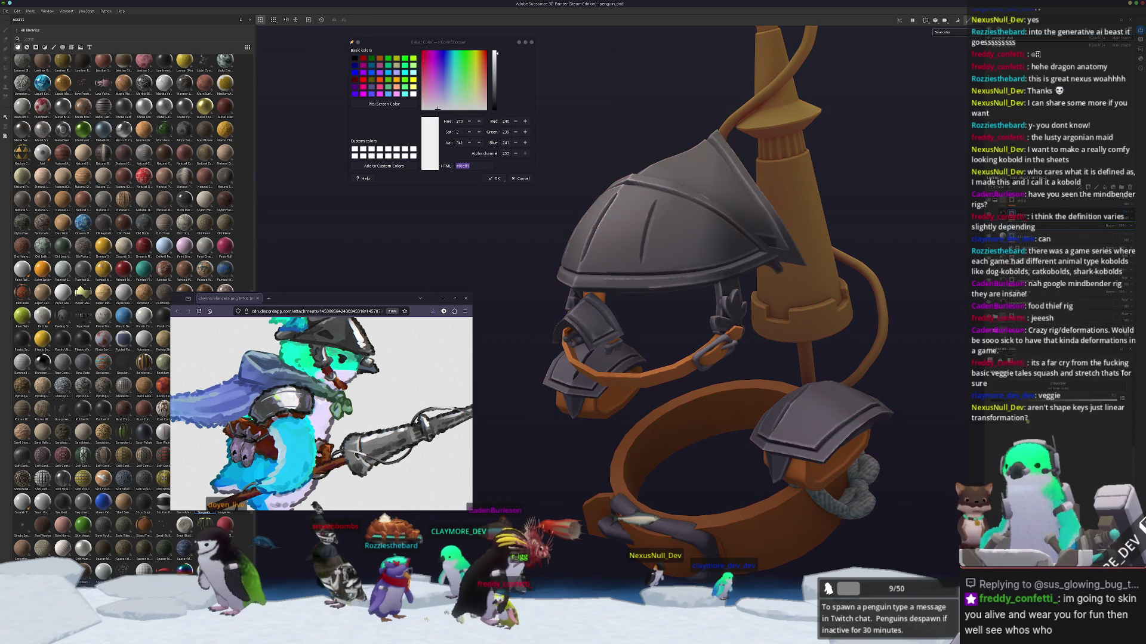
left_click(1038, 428)
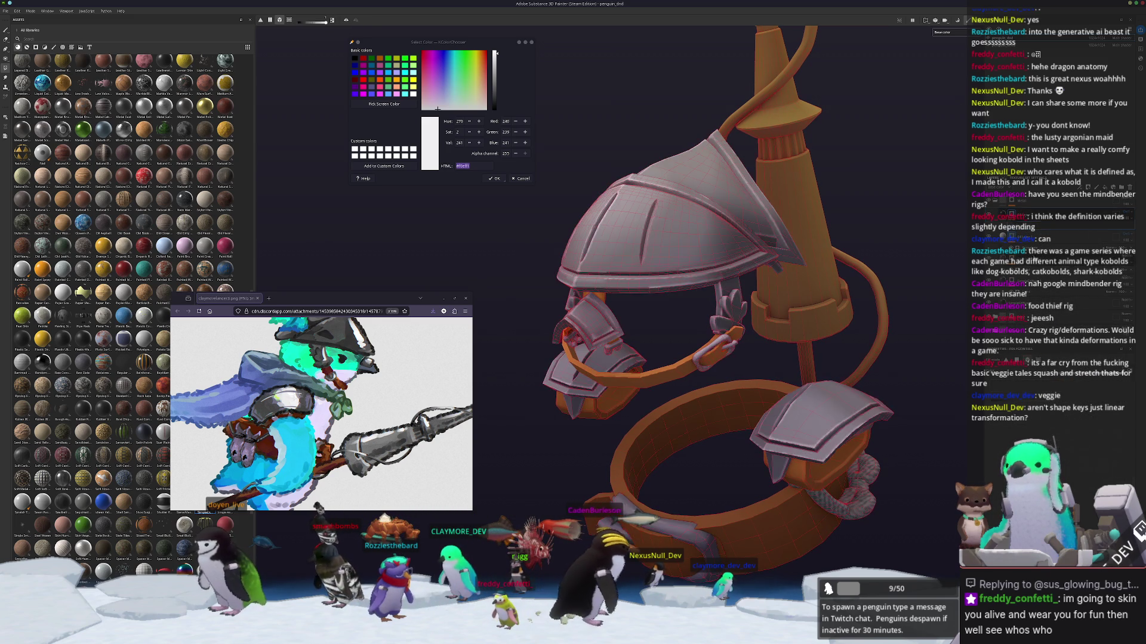
right_click(1038, 429)
left_click(1038, 428)
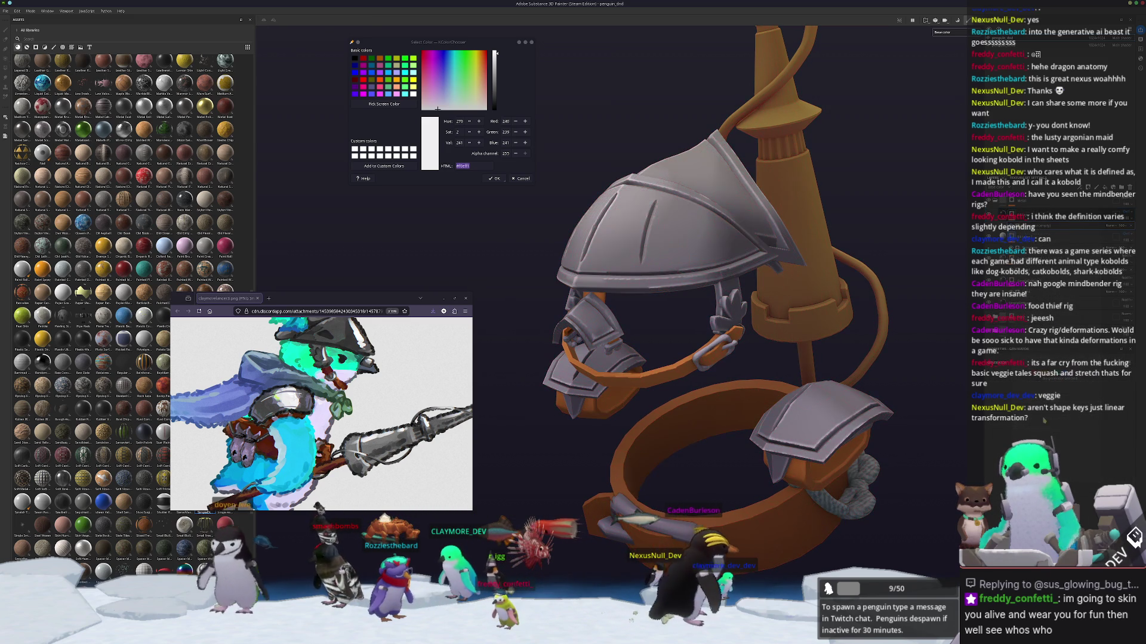
left_click(1081, 416)
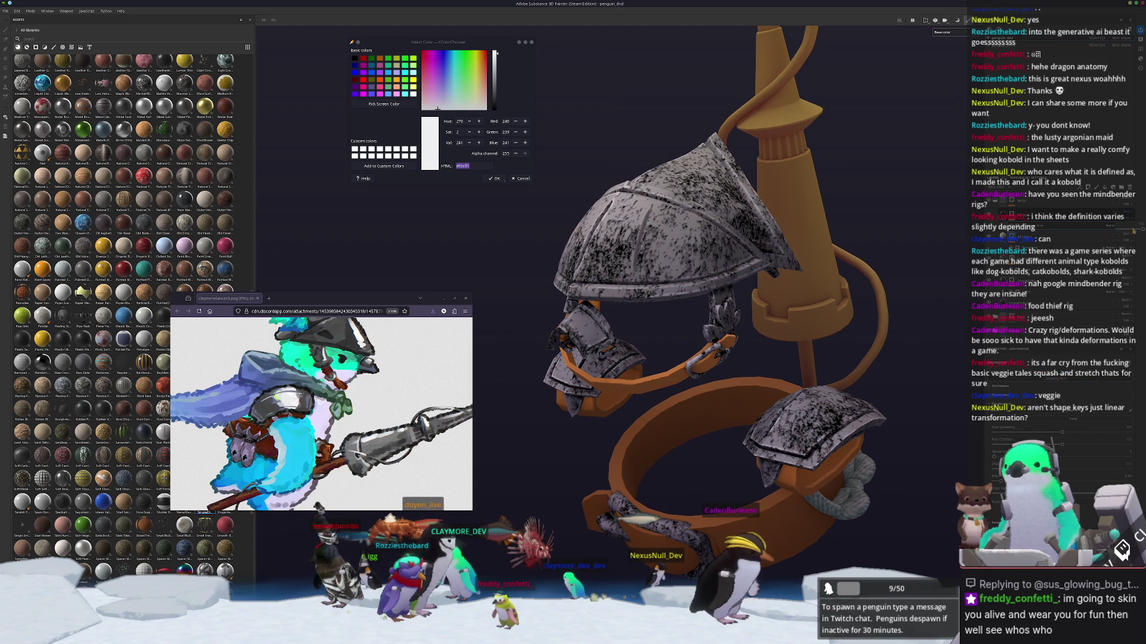
left_click_drag(1133, 229, 1121, 231)
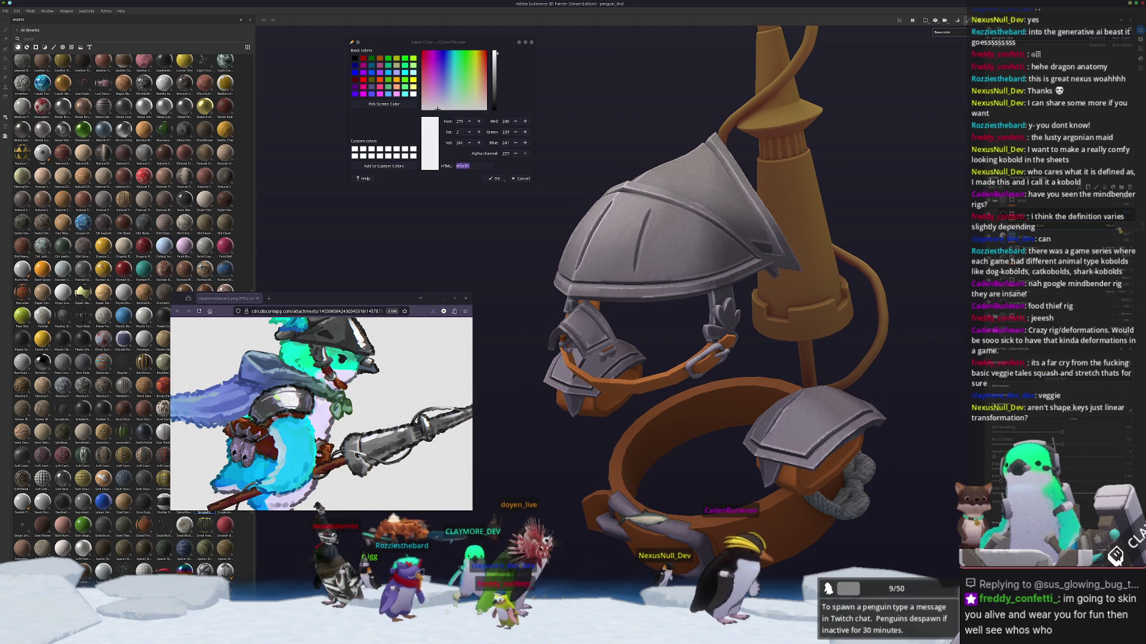
mouse_move(776, 338)
left_mouse_down("alt")
mouse_move(820, 316)
mouse_move(790, 338)
left_mouse_up("alt")
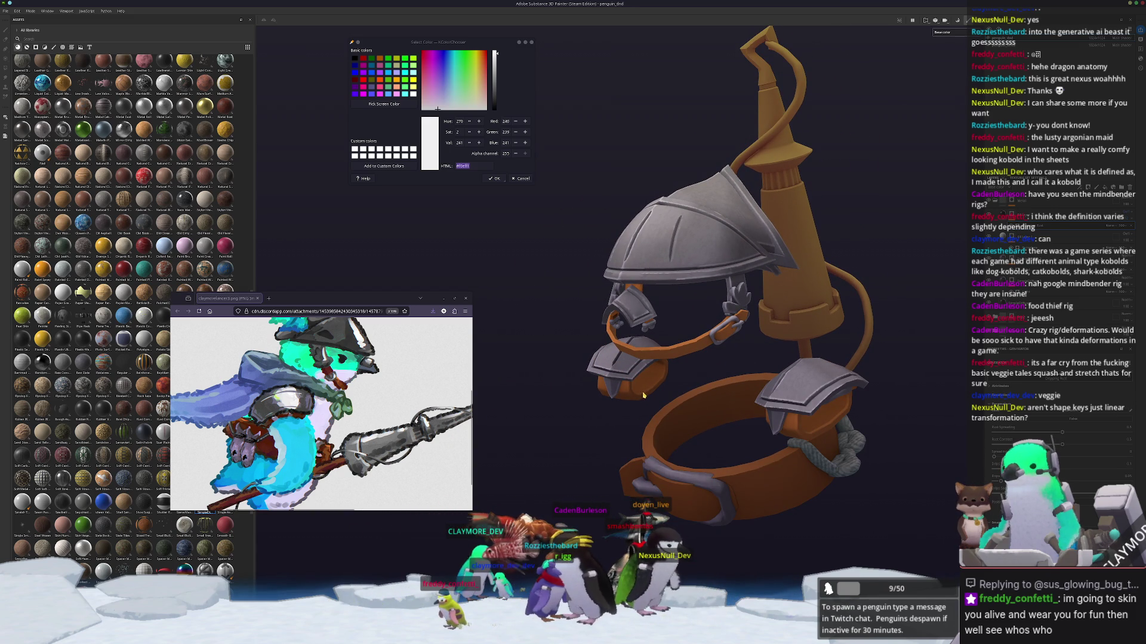
left_click_drag(628, 389, 861, 294, "alt")
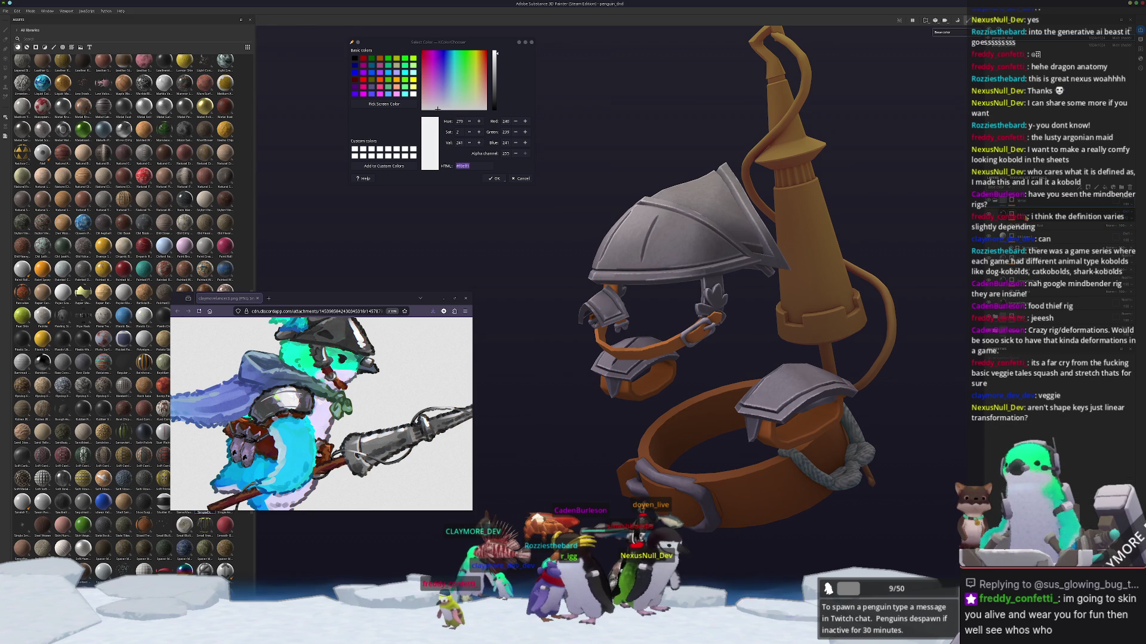
right_click(1003, 208)
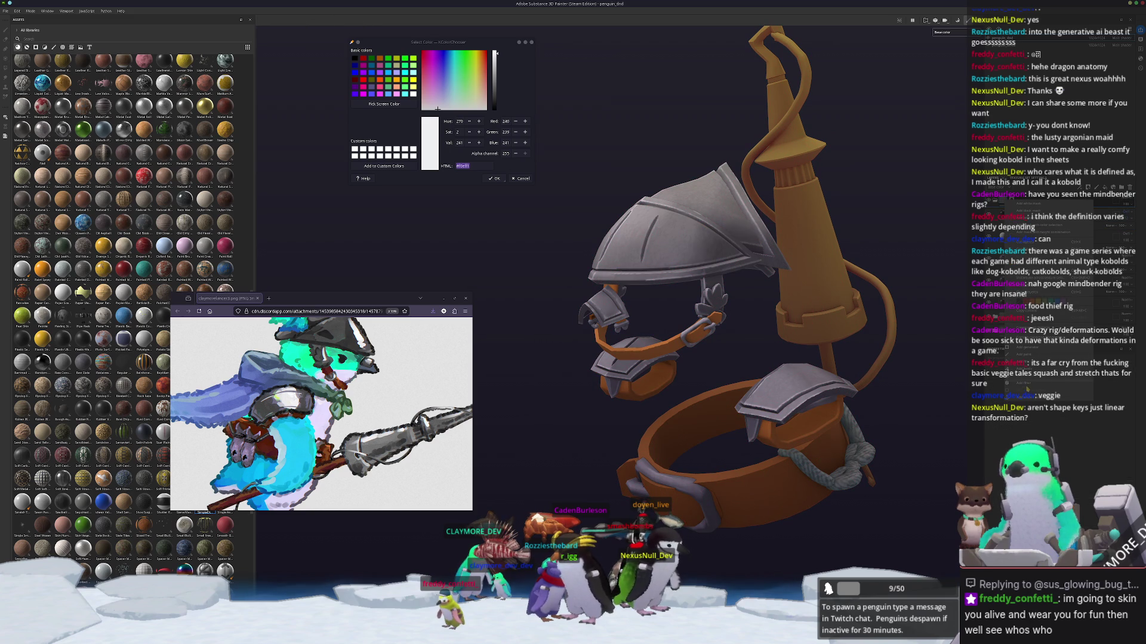
left_click(1026, 385)
left_click(1054, 383)
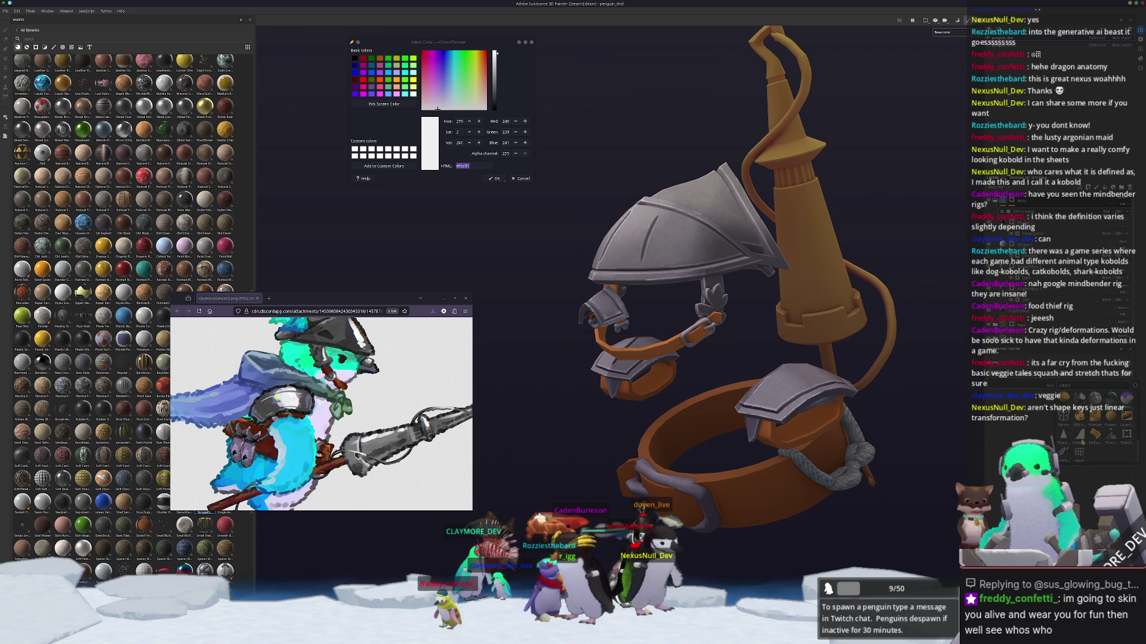
scroll(1095, 427, "up", 3)
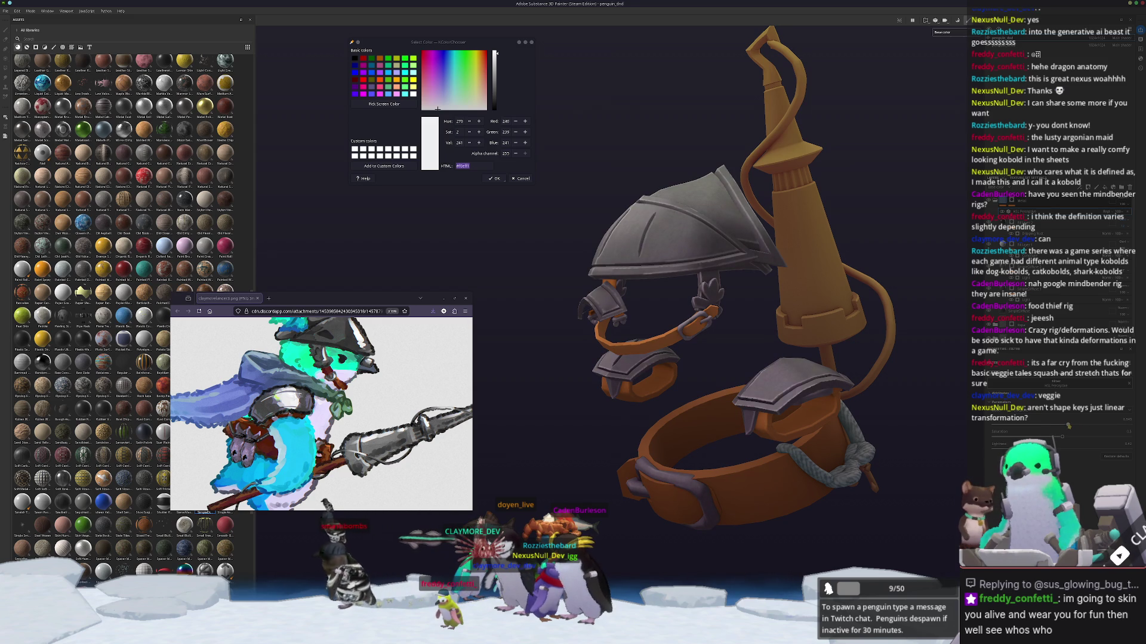
scroll(924, 449, "up", 3)
left_click_drag(923, 449, 948, 445, "alt")
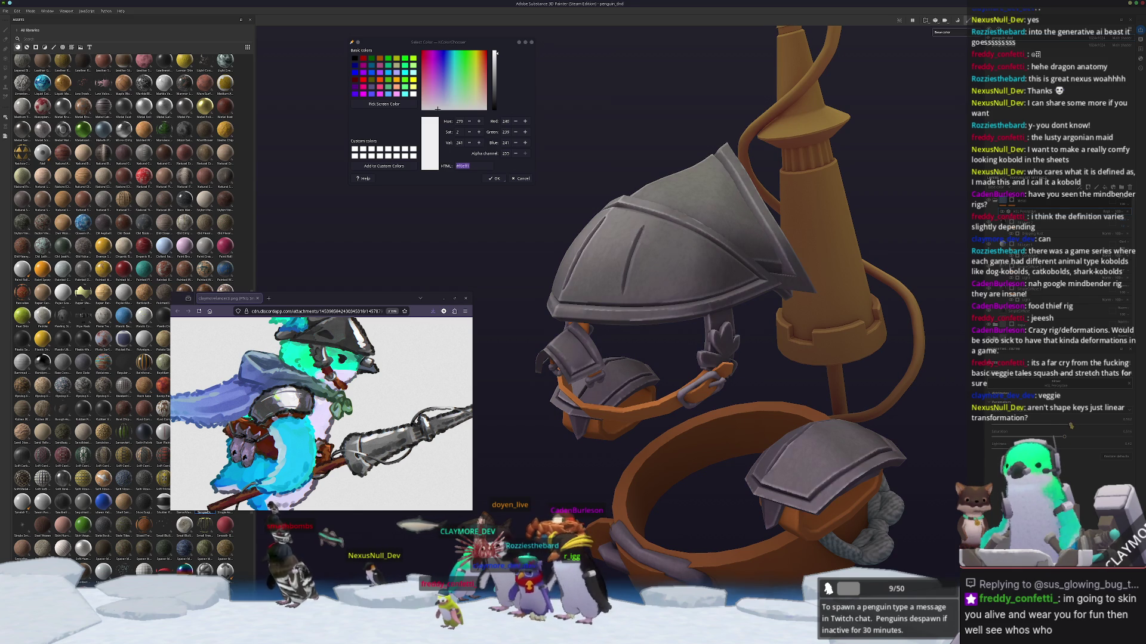
scroll(979, 448, "down", 5)
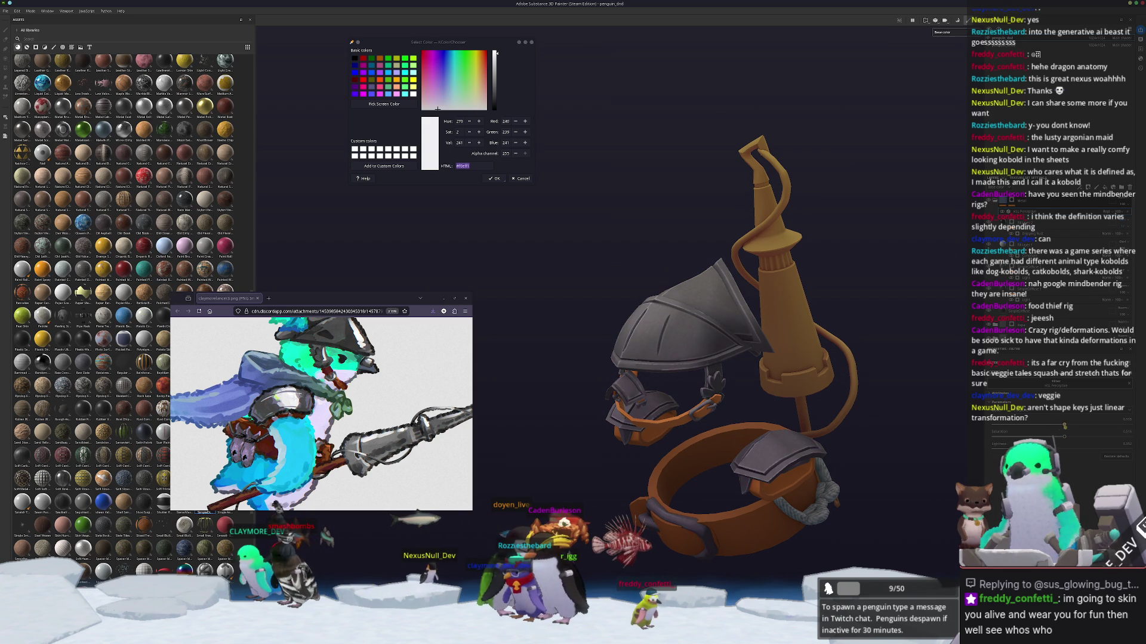
mouse_move(900, 441)
left_mouse_down("alt")
mouse_move(753, 452)
mouse_move(723, 421)
left_mouse_up("alt")
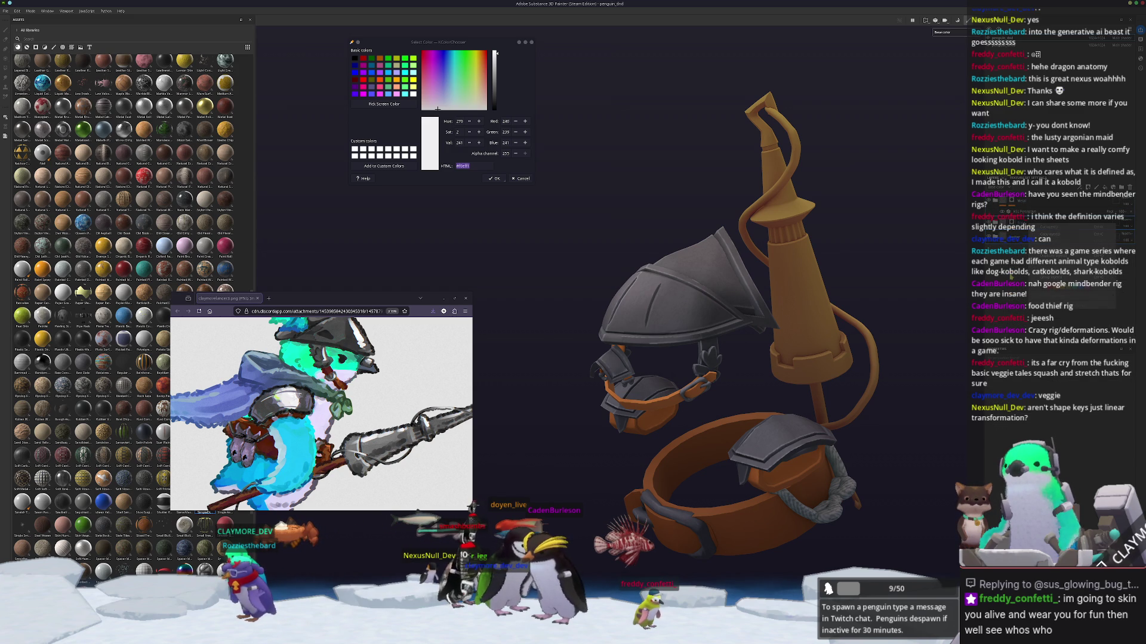
right_click(1018, 285)
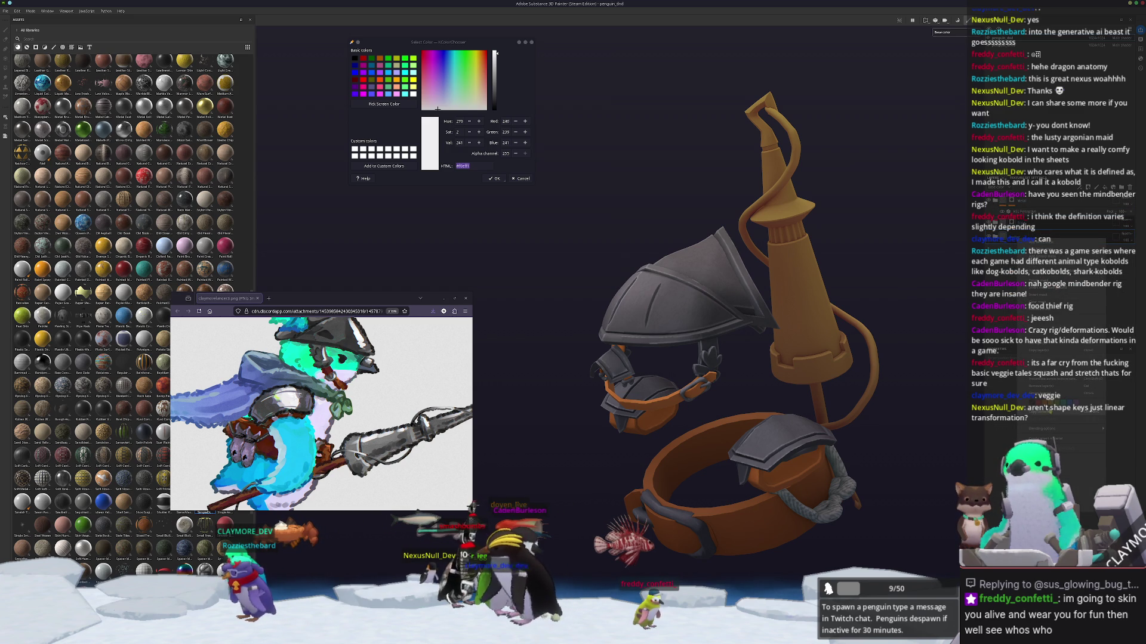
Step: Remove the layer and instantiate the colour layer across texture sets so the model turns orange
left_click(1050, 379)
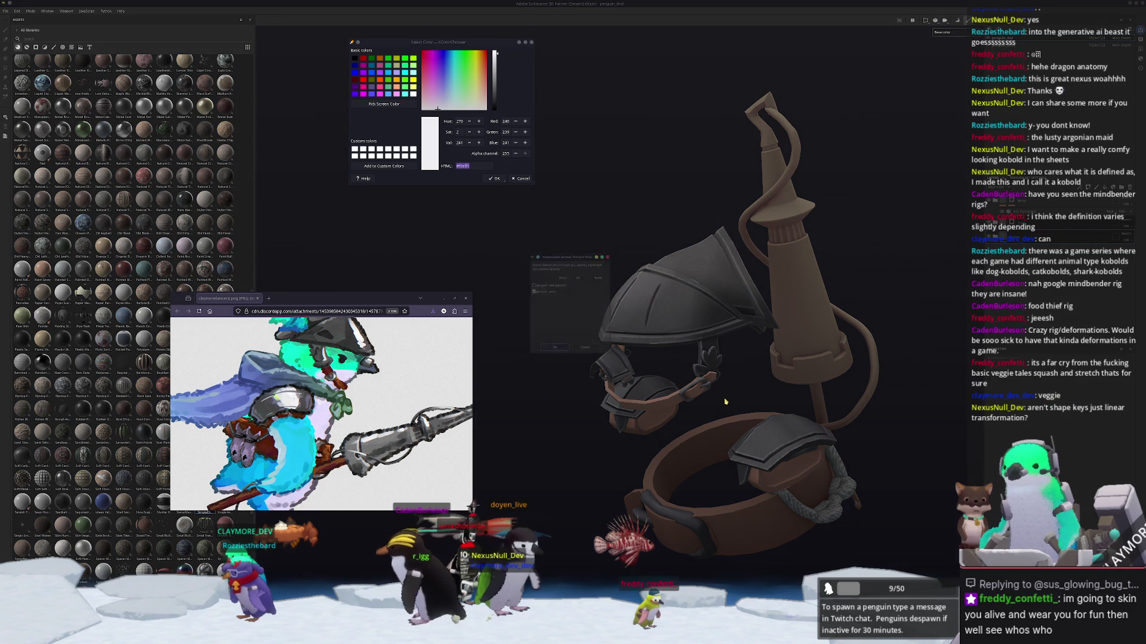
left_click(545, 352)
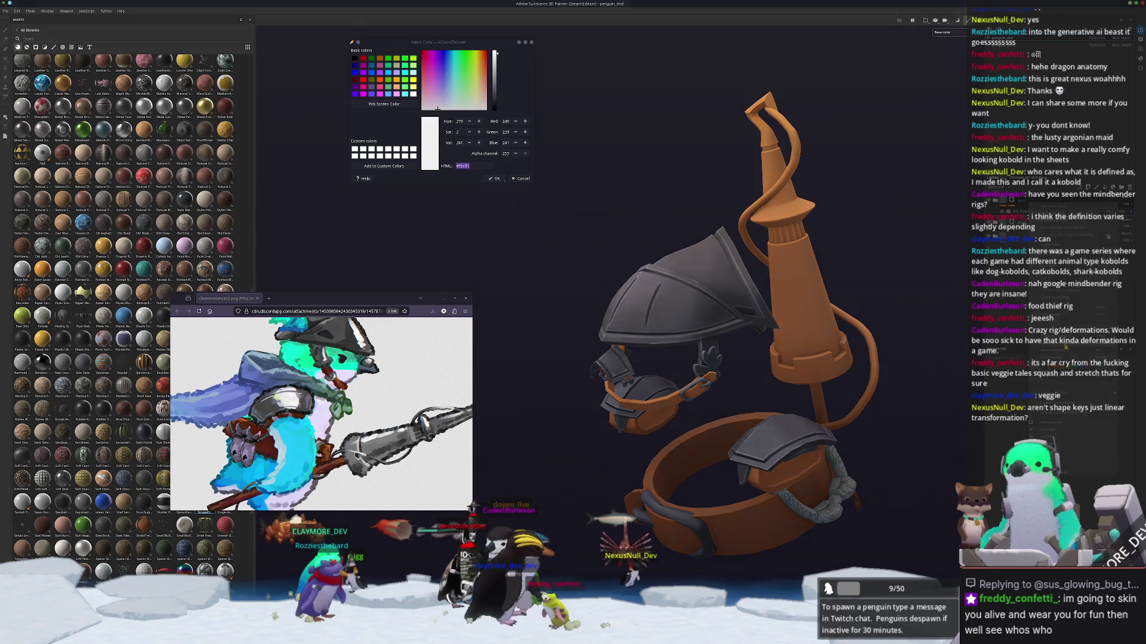
left_click(1064, 353)
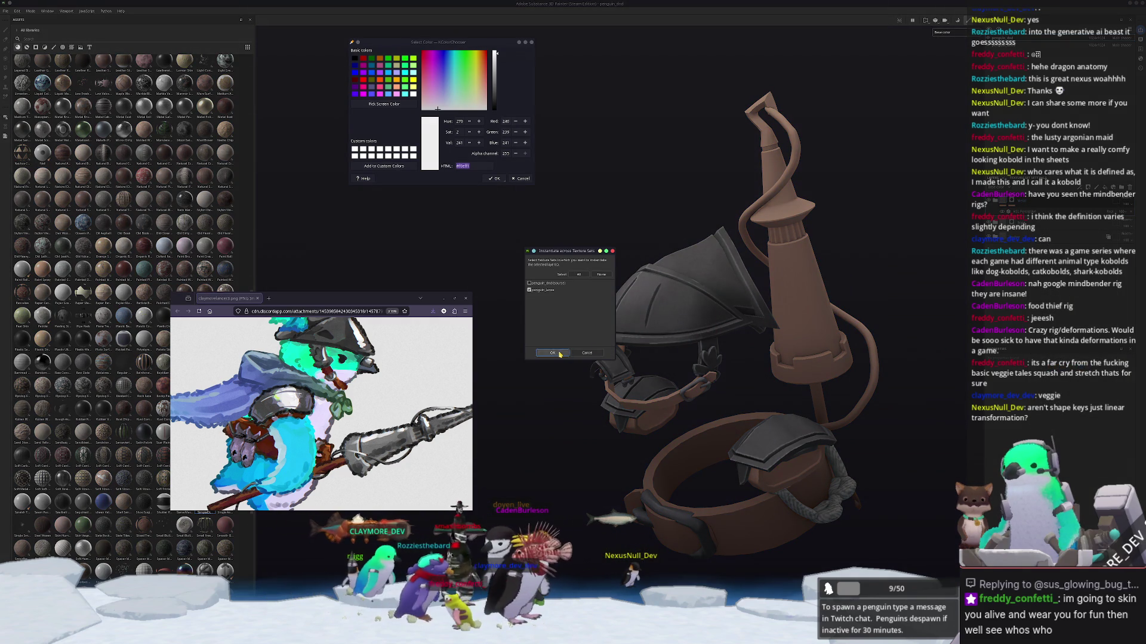
left_click(552, 353)
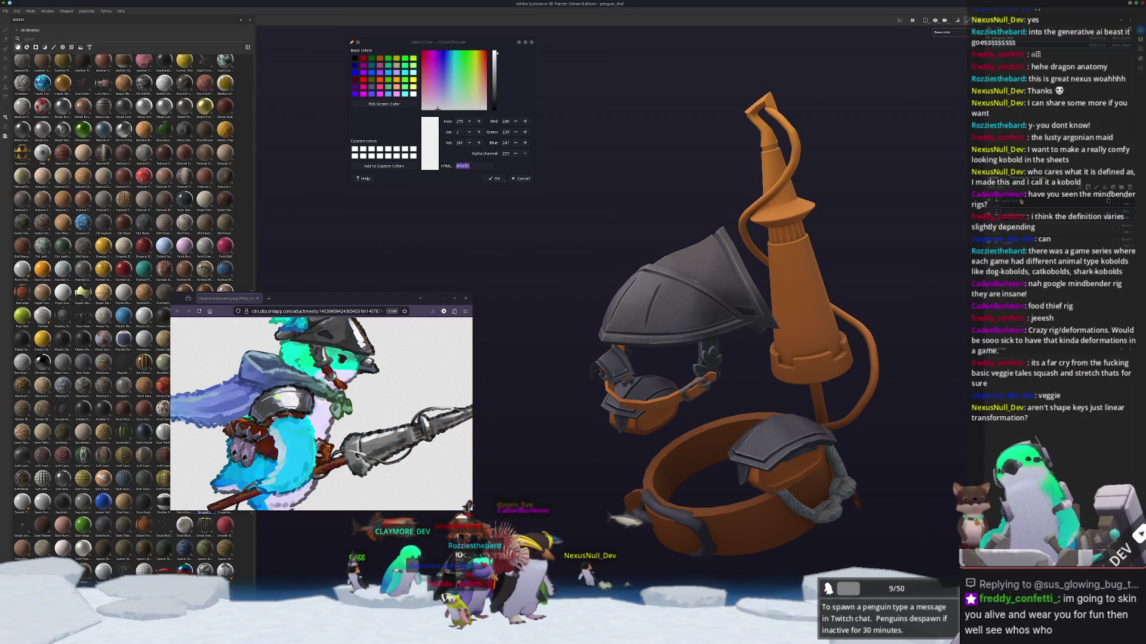
Step: Review the layer's options and keep its blending mode at Normal
right_click(1020, 201)
left_click(1050, 231)
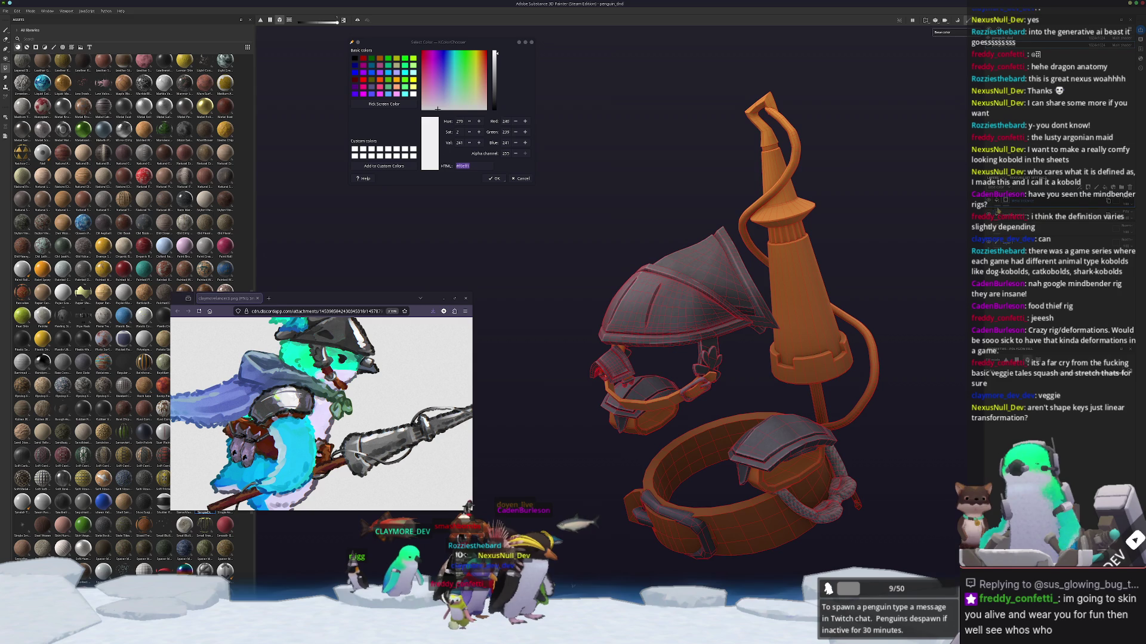
left_click_drag(854, 246, 954, 238, "alt")
right_click(1034, 203)
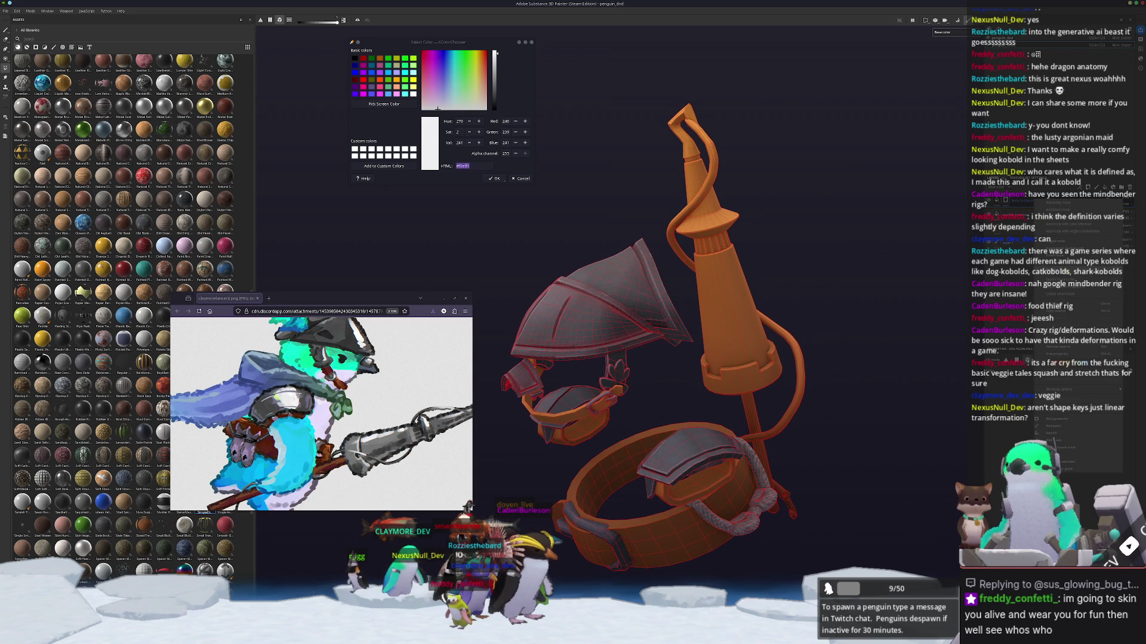
left_click(1045, 426)
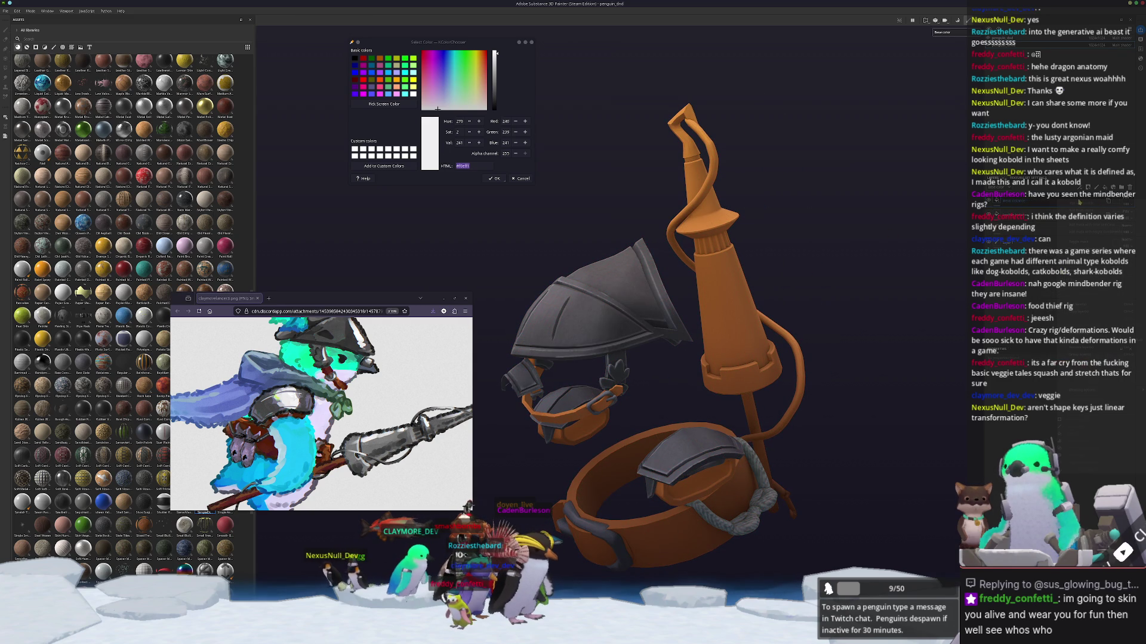
right_click(1057, 203)
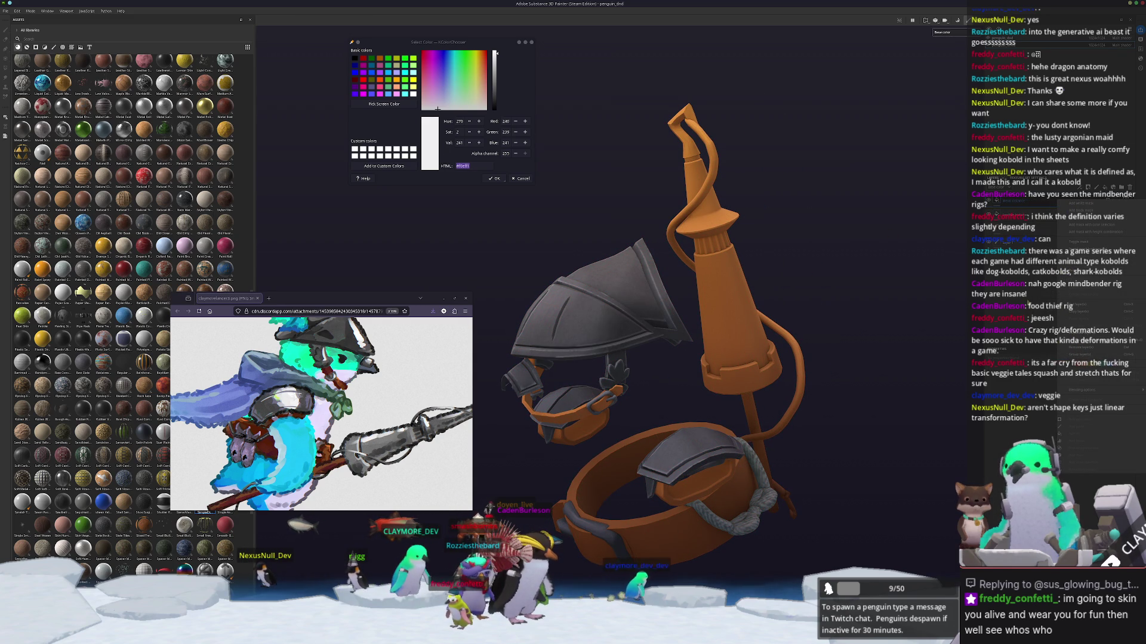
left_click(1026, 294)
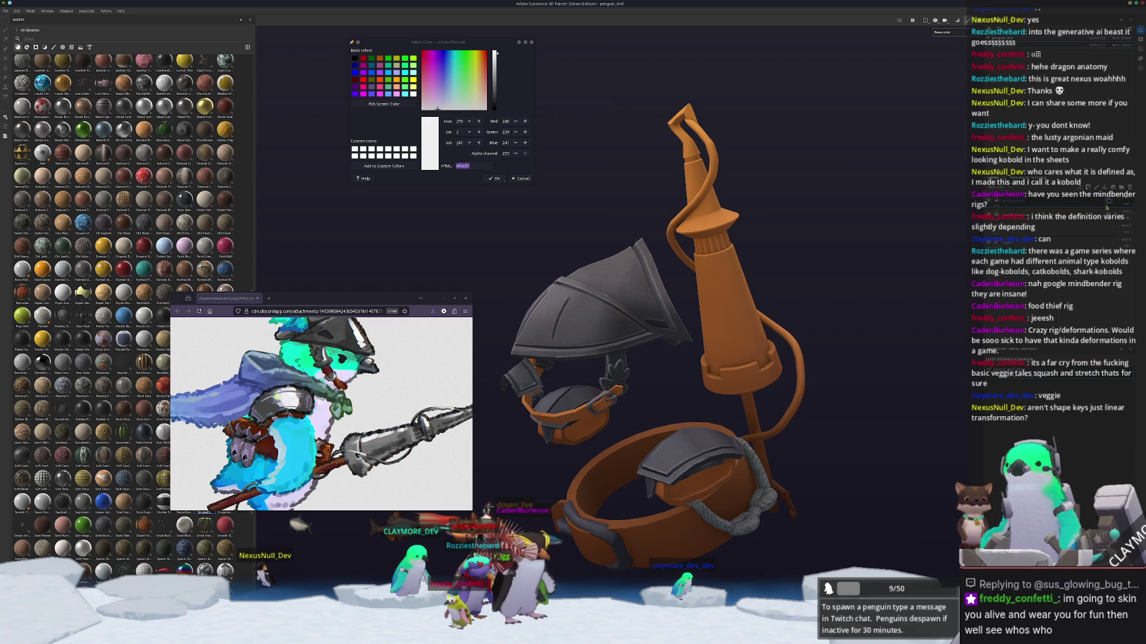
right_click(1081, 204)
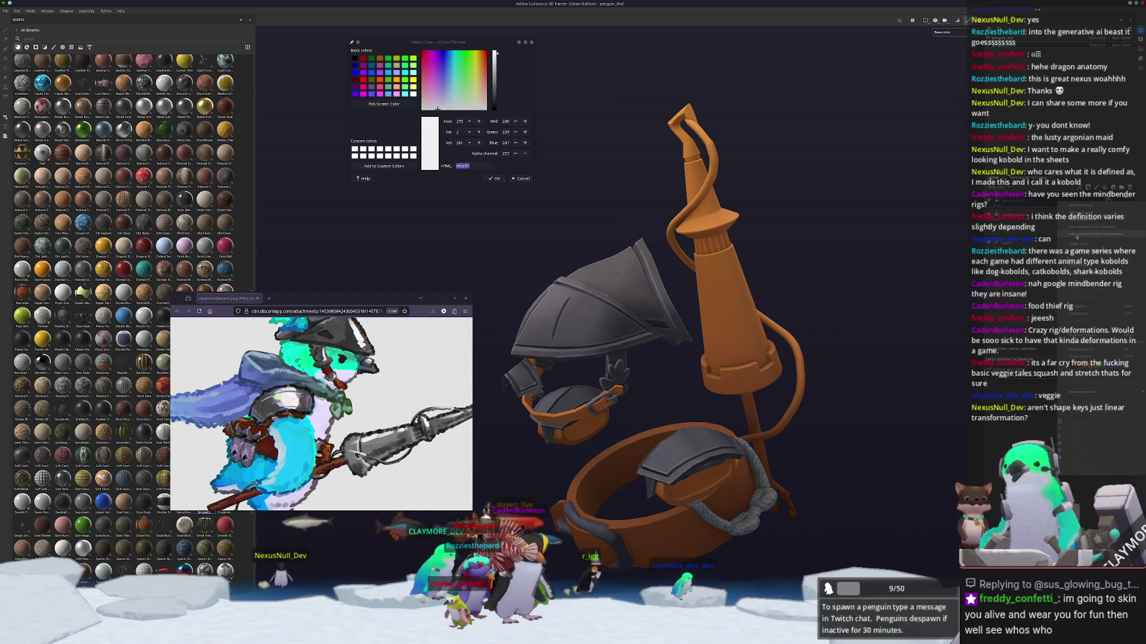
left_click(1098, 243)
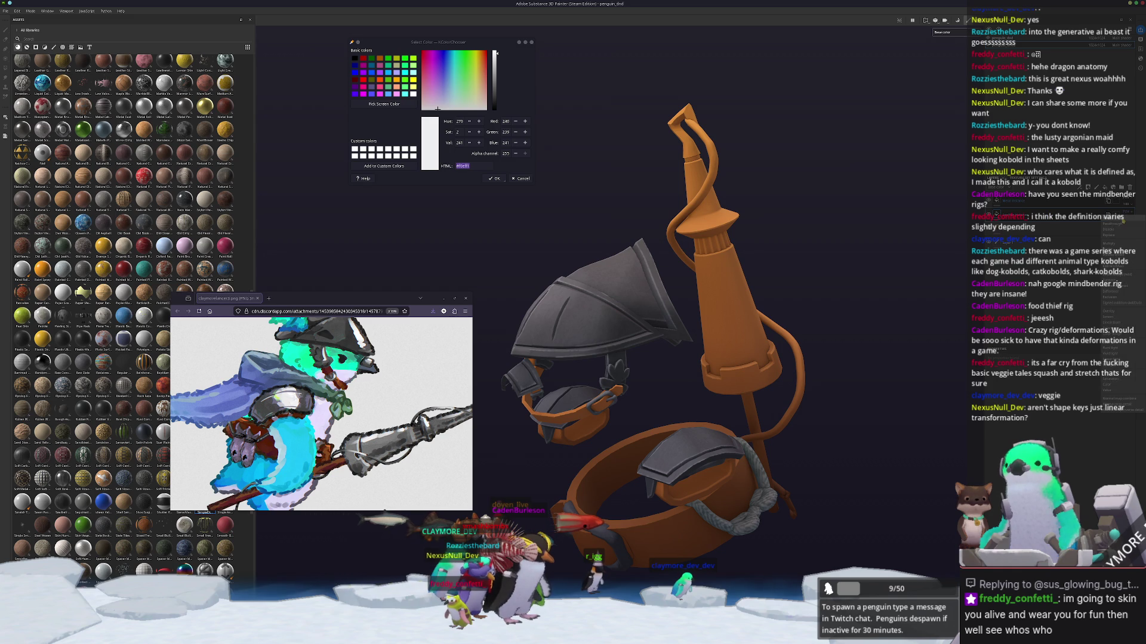
left_click(1125, 200)
left_click(1125, 206)
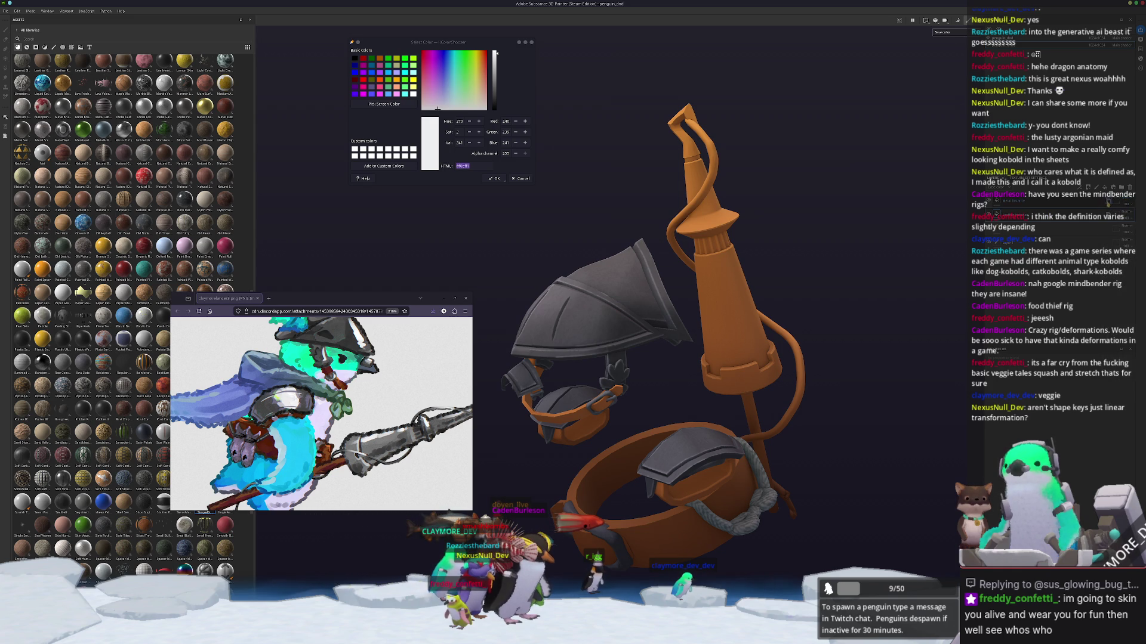
right_click(1108, 202)
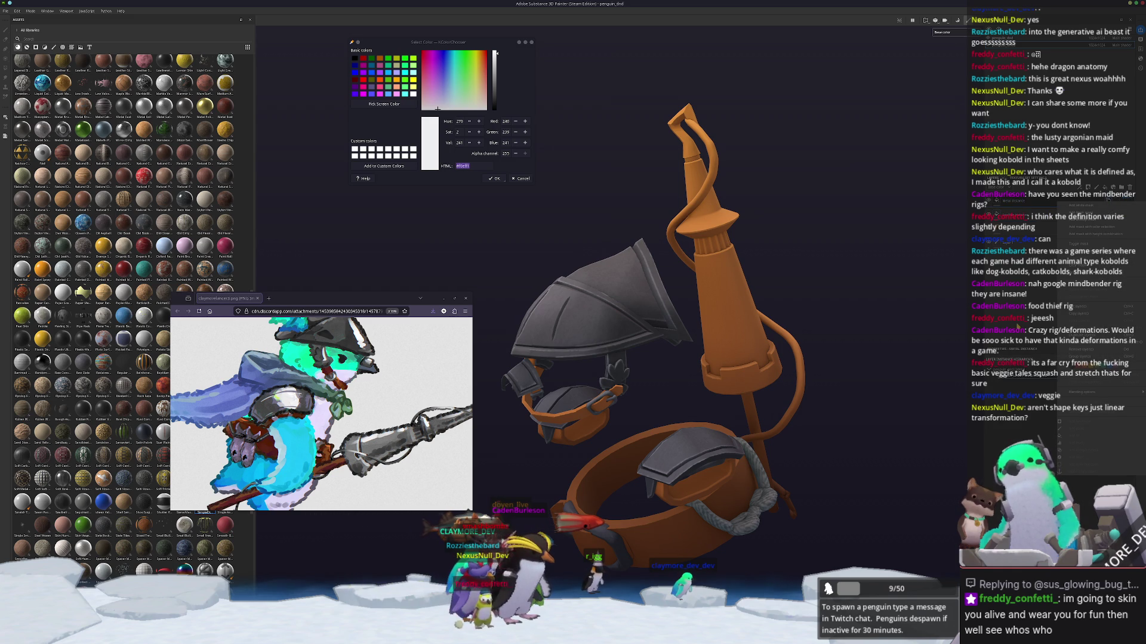
left_click(1017, 324)
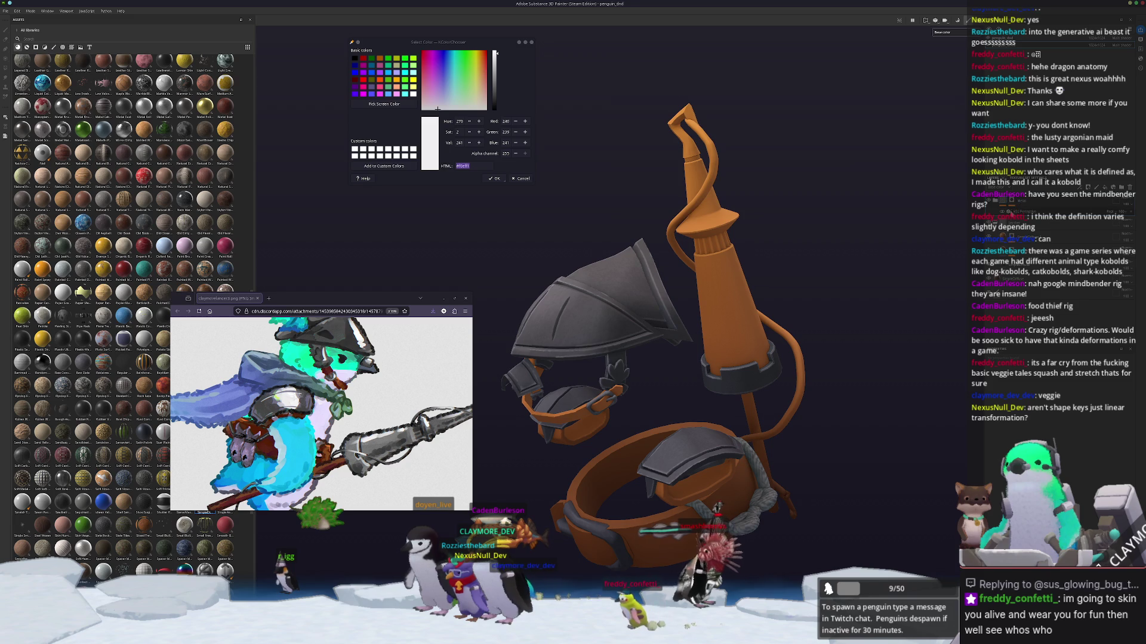
right_click(1009, 201)
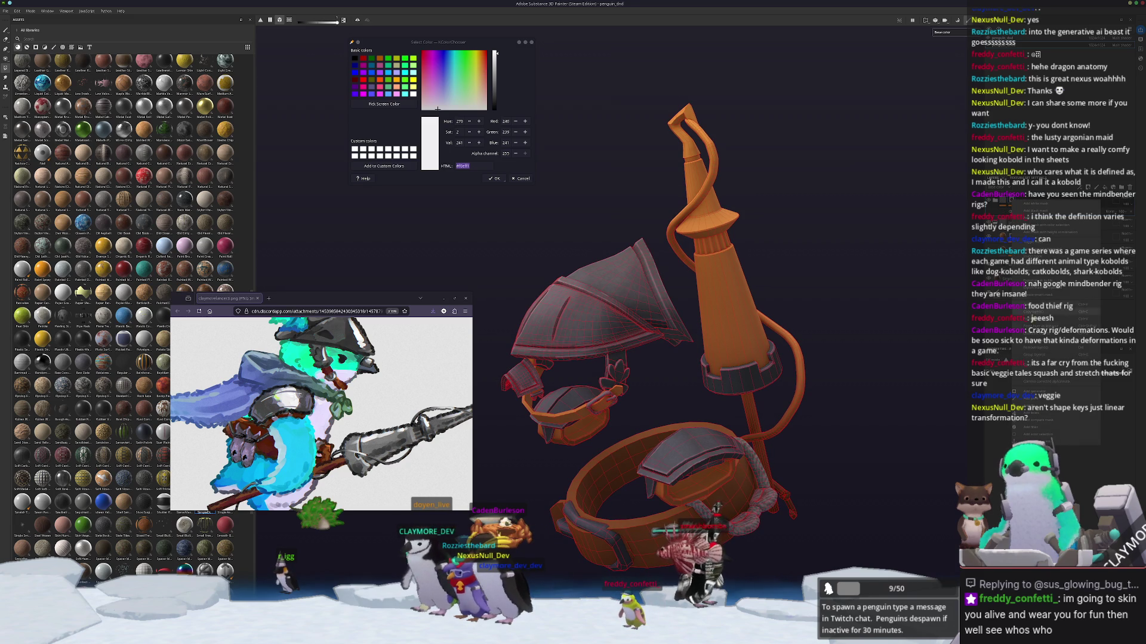
Step: Polygon-fill the tall pole on the mask to strip its orange, then orbit to inspect it
left_click_drag(746, 325, 702, 315, "alt")
left_click(703, 315)
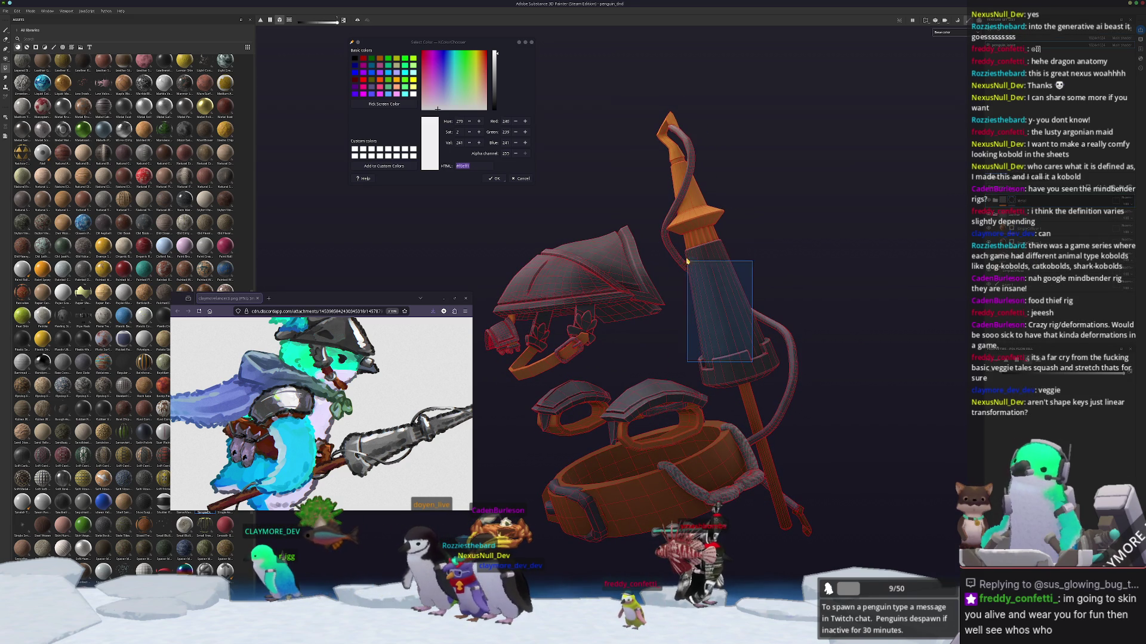
mouse_move(704, 250)
left_mouse_down("alt")
mouse_move(767, 397)
mouse_move(808, 544)
left_mouse_up("alt")
key("1")
left_click_drag(656, 358, 788, 381, "alt")
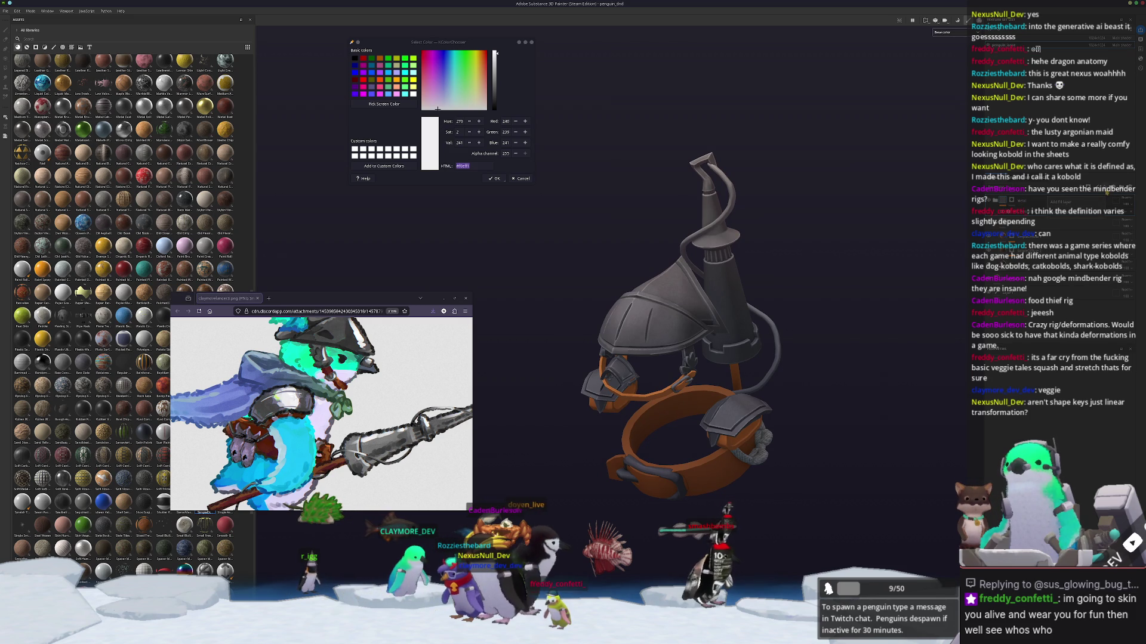
left_click_drag(603, 328, 749, 350, "alt")
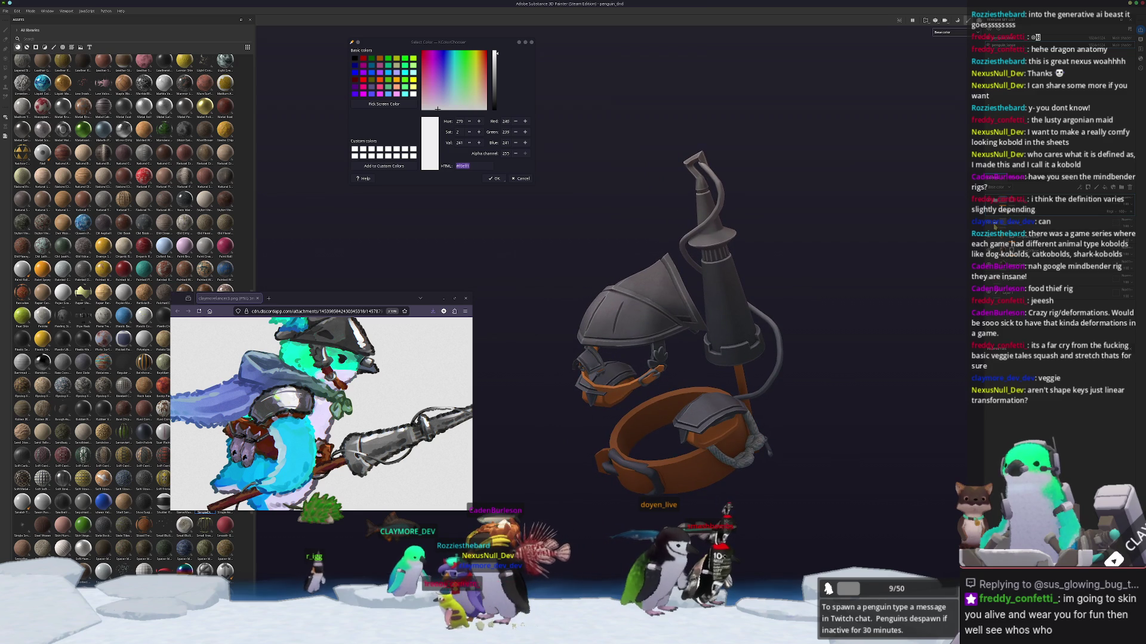
left_click_drag(872, 266, 893, 268, "alt")
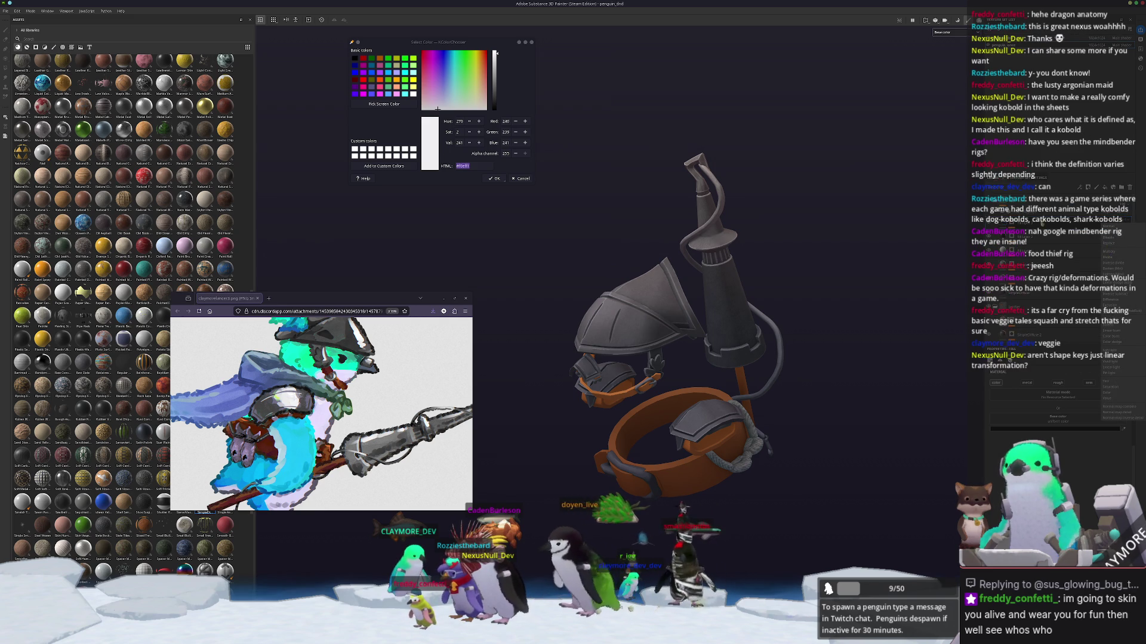
key("4")
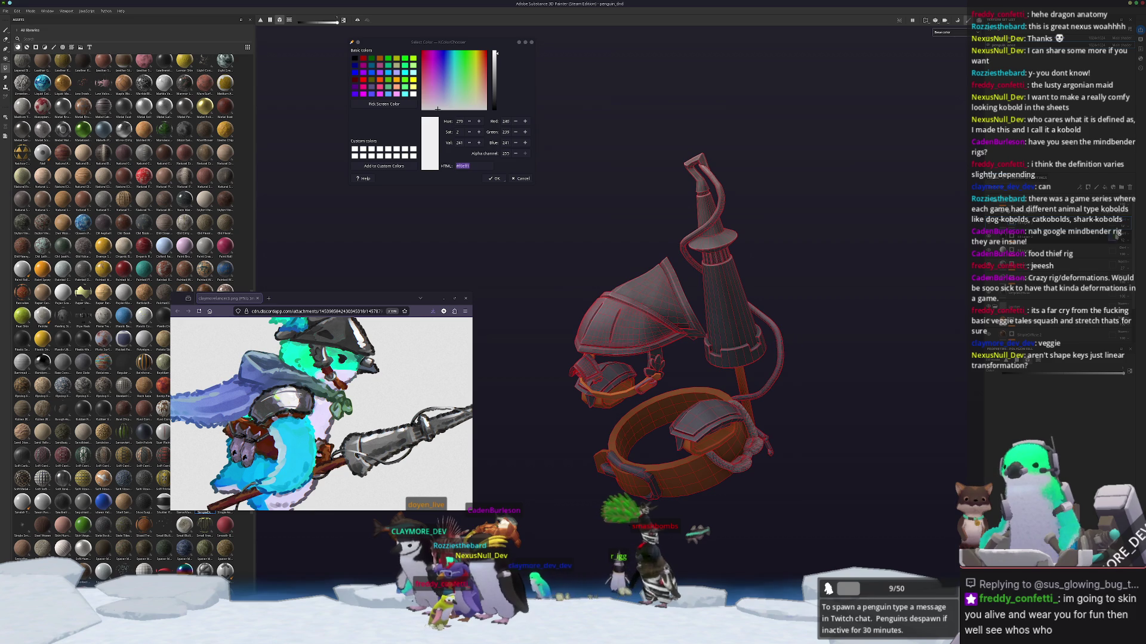
Step: Zoom out to view the whole model and add a filter to the layer
key("1")
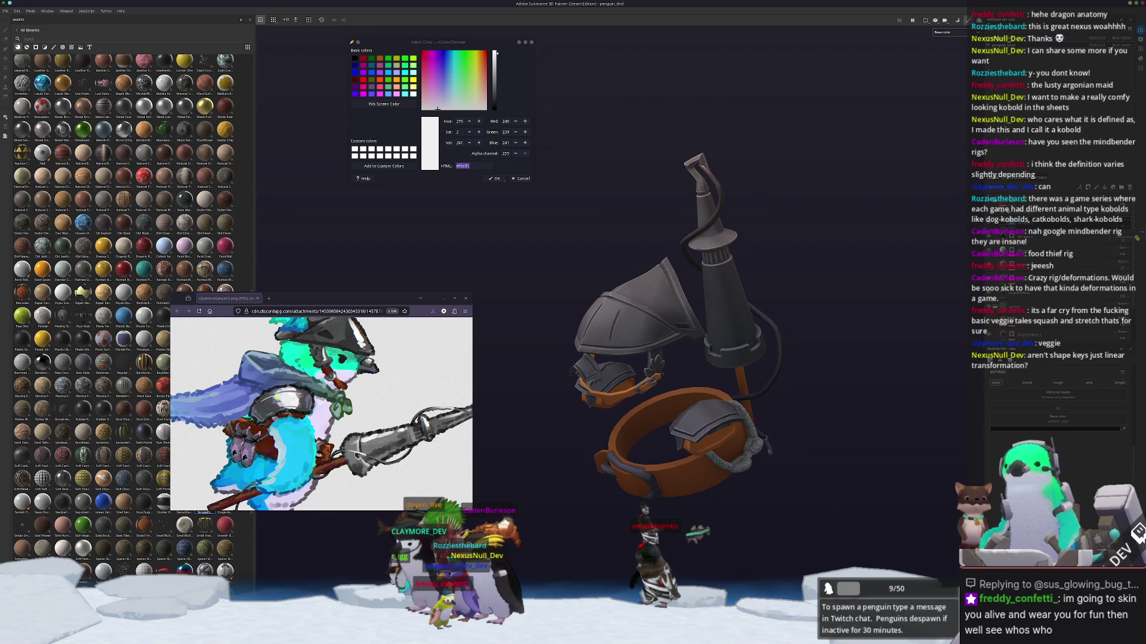
scroll(926, 328, "down", 5)
left_click_drag(788, 391, 745, 362, "alt")
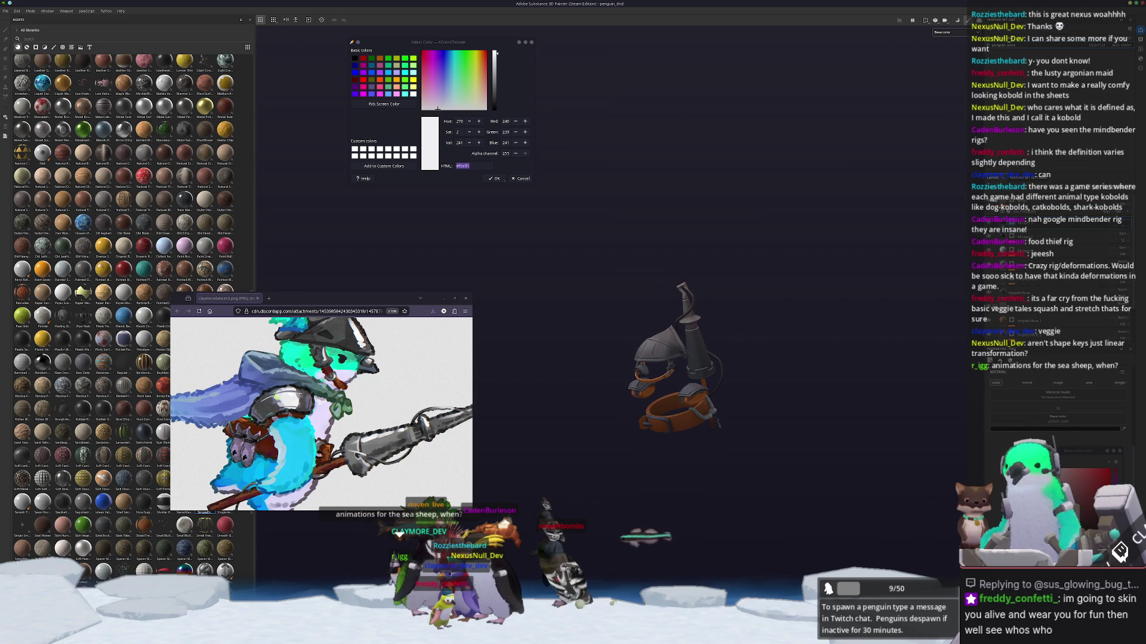
scroll(678, 326, "up", 5)
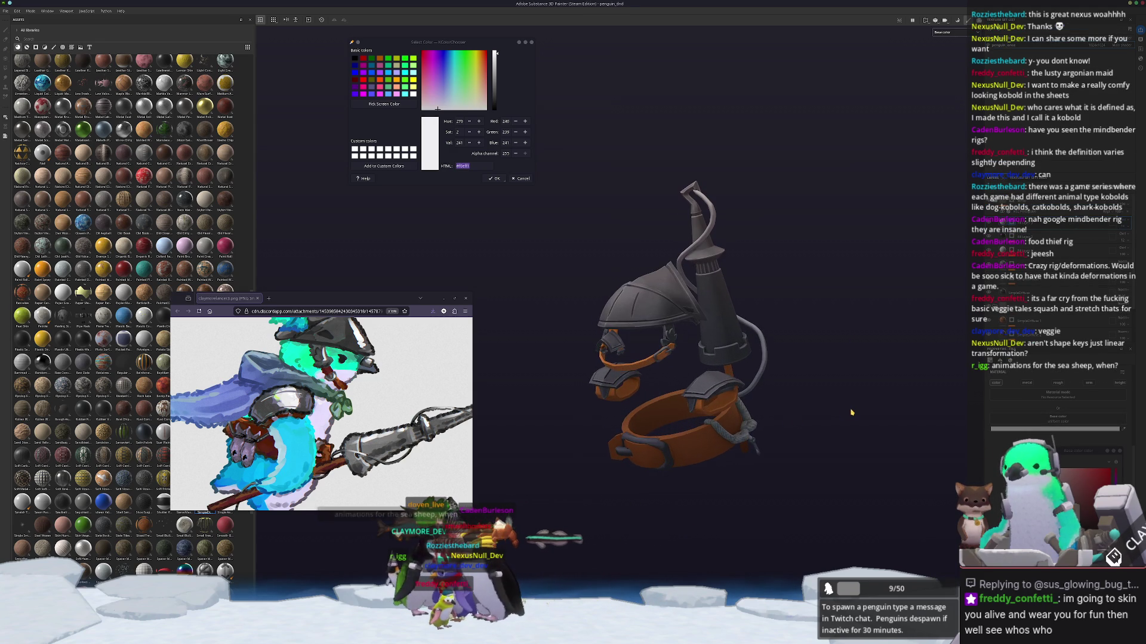
key("4")
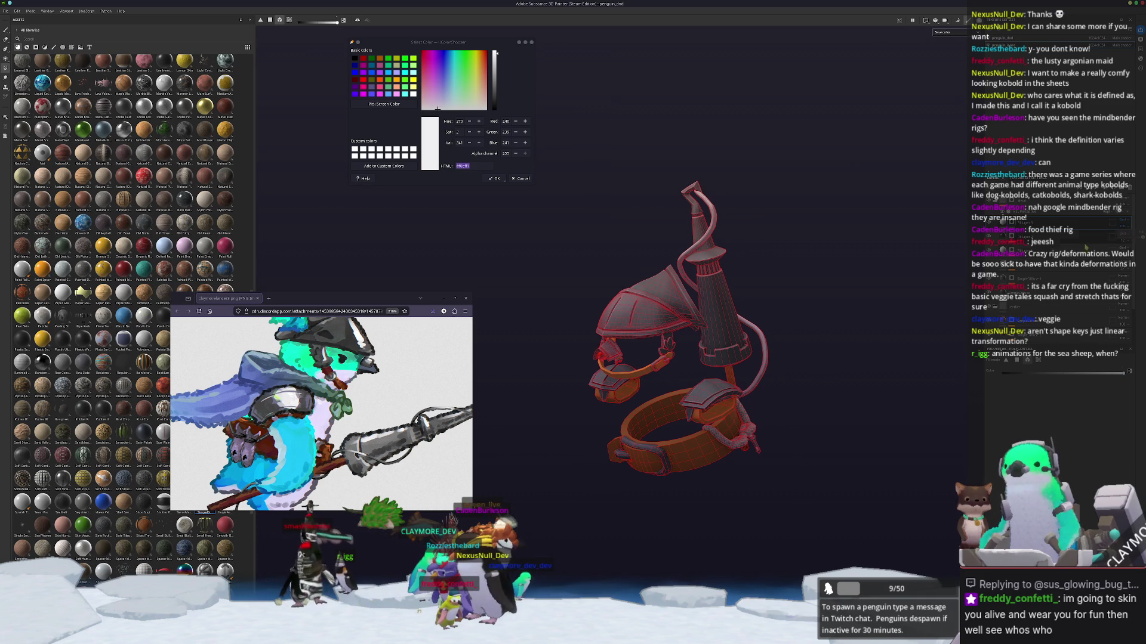
key("1")
mouse_move(776, 334)
left_mouse_down("alt")
mouse_move(818, 338)
mouse_move(848, 286)
left_mouse_up("alt")
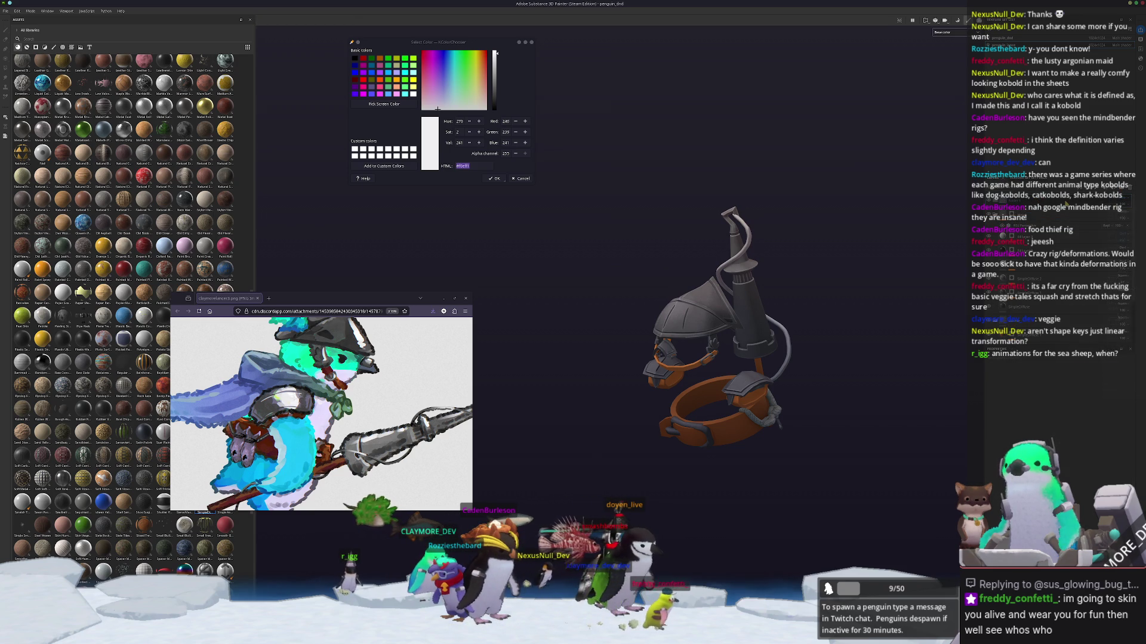
right_click(1125, 200)
left_click(1072, 457)
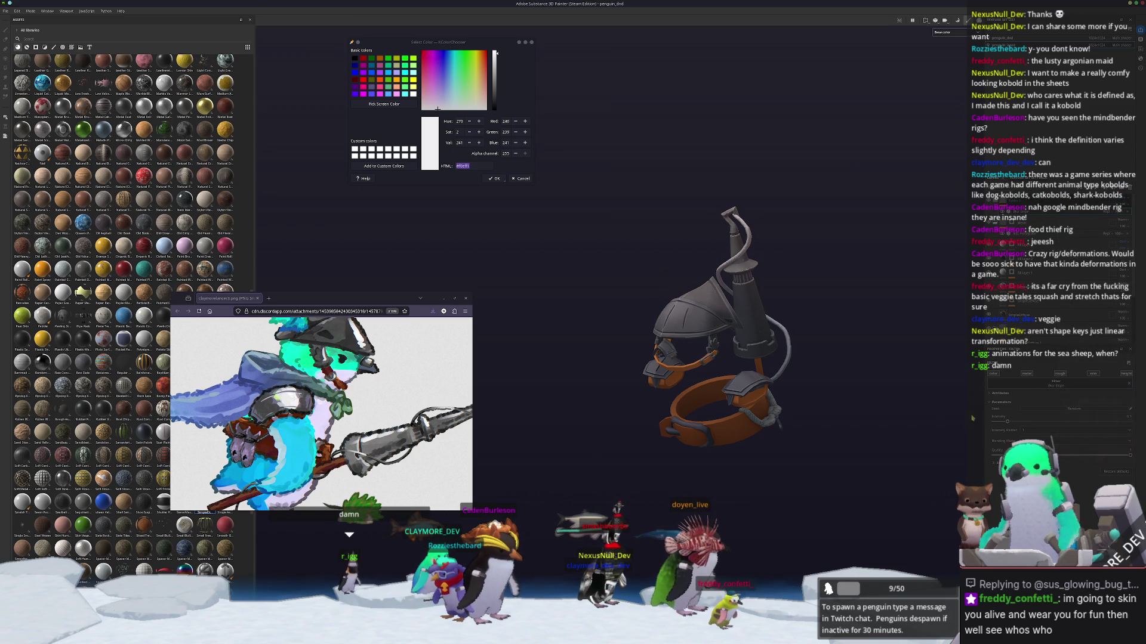
scroll(710, 374, "up", 2)
Step: Instantiate the orange leather layer across texture sets so the belt turns orange
right_click(1124, 202)
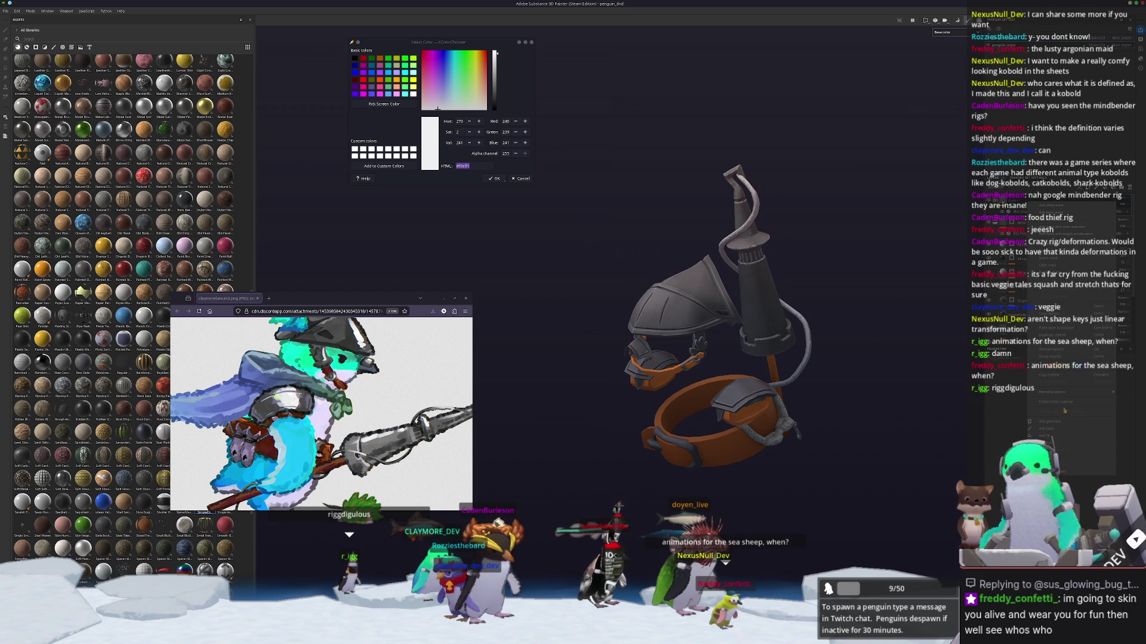
left_click(1068, 332)
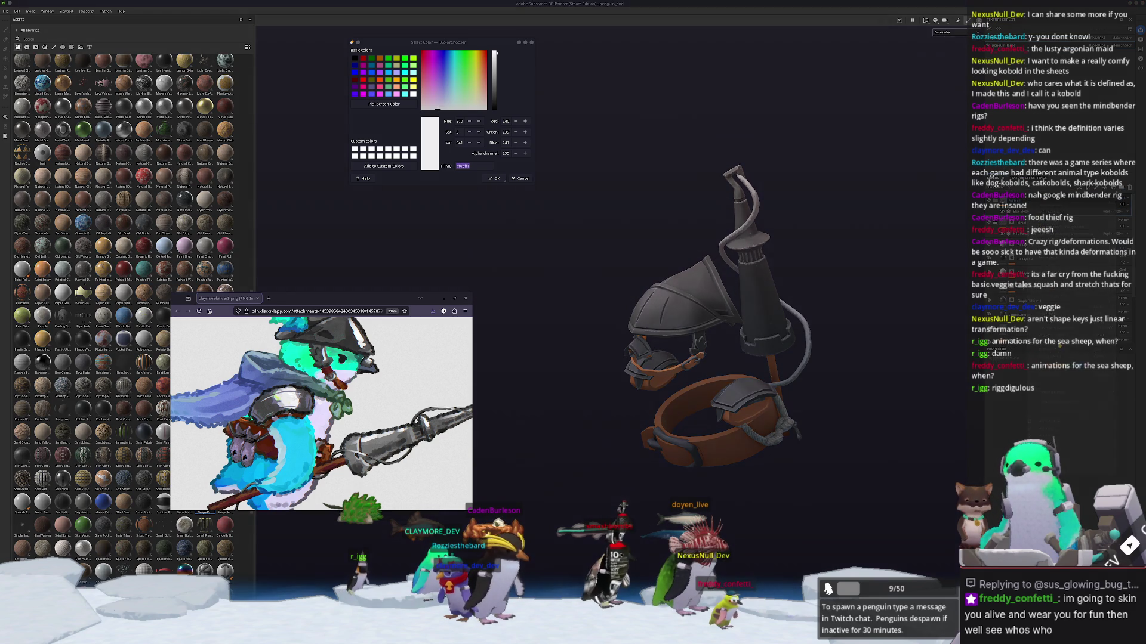
left_click(553, 351)
mouse_move(611, 433)
left_mouse_down("alt")
mouse_move(652, 407)
mouse_move(539, 422)
mouse_move(664, 447)
left_mouse_up("alt")
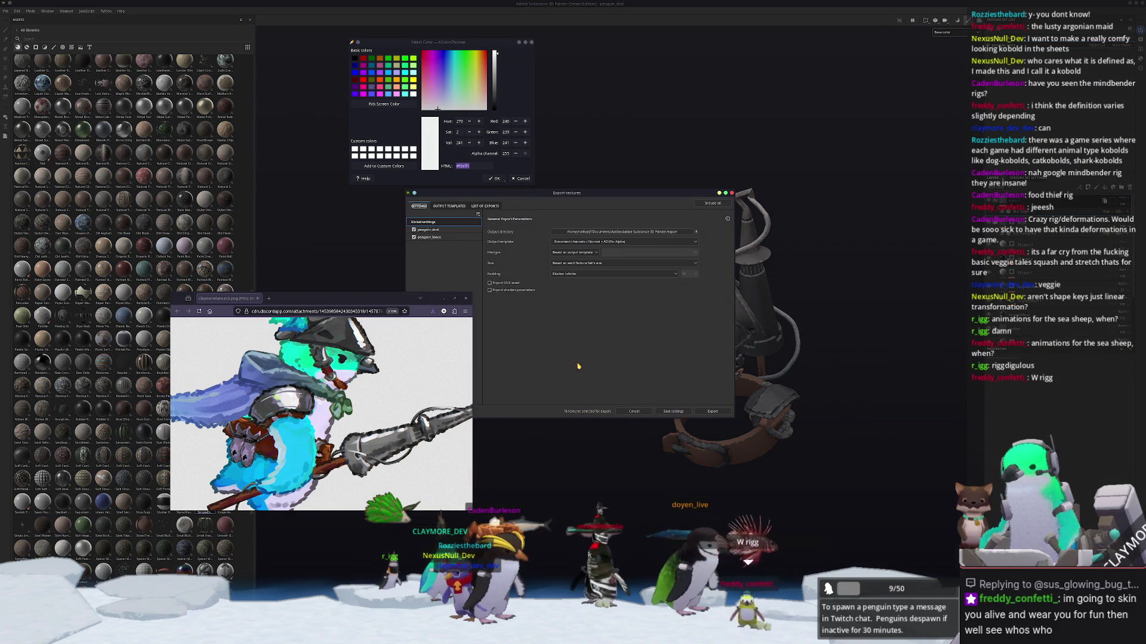
Step: Set the export output directory to the penguin textures/dnd folder
left_click(604, 233)
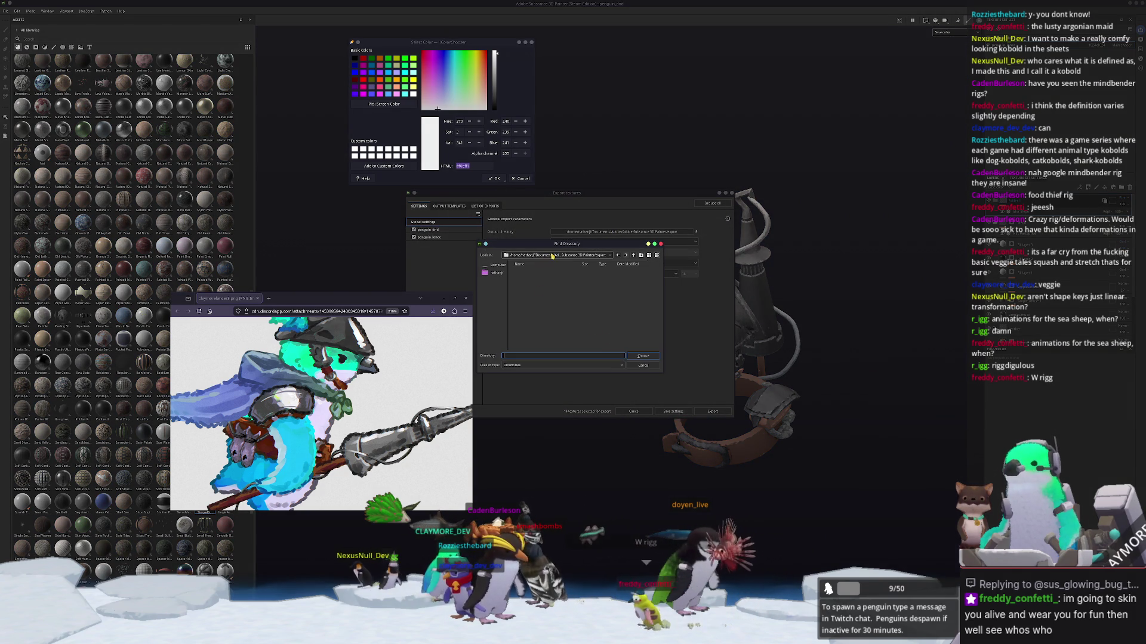
left_click(553, 255)
left_click(555, 297)
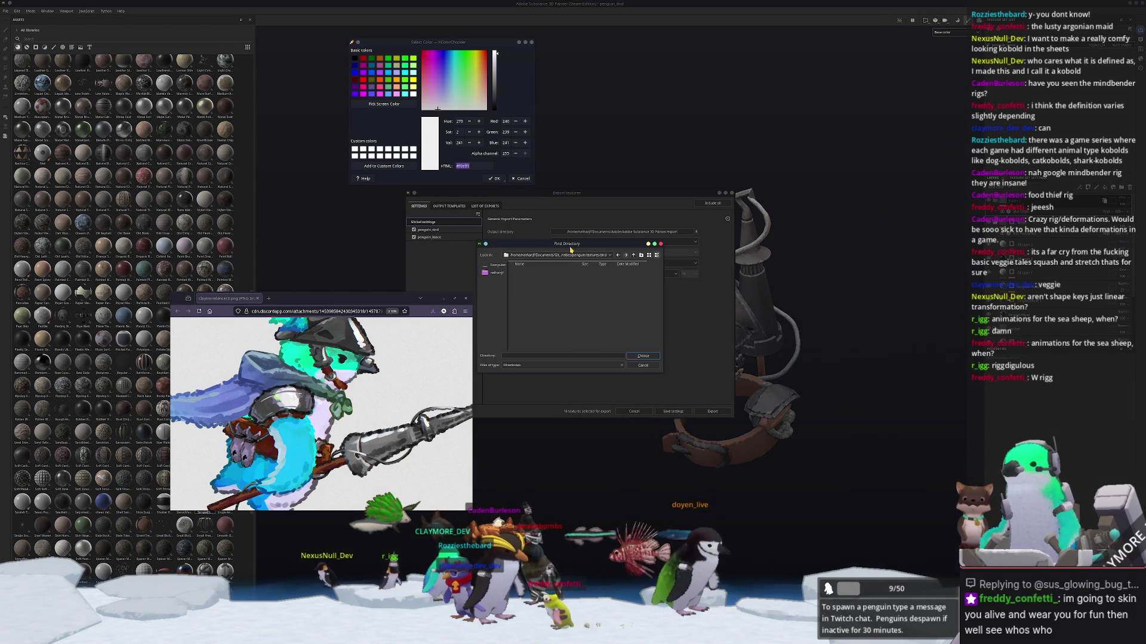
key("Return")
Step: Exclude Roughness and Height maps, plus Normal for penguin_dnd, then export the textures
left_click(442, 237)
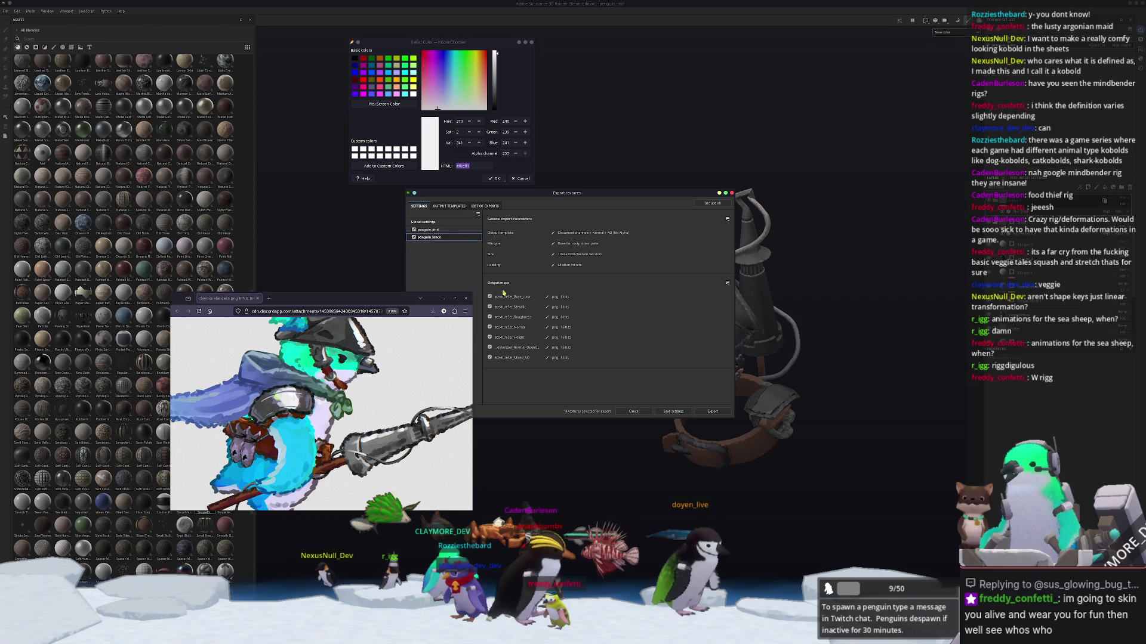
left_click(489, 317)
left_click(489, 338)
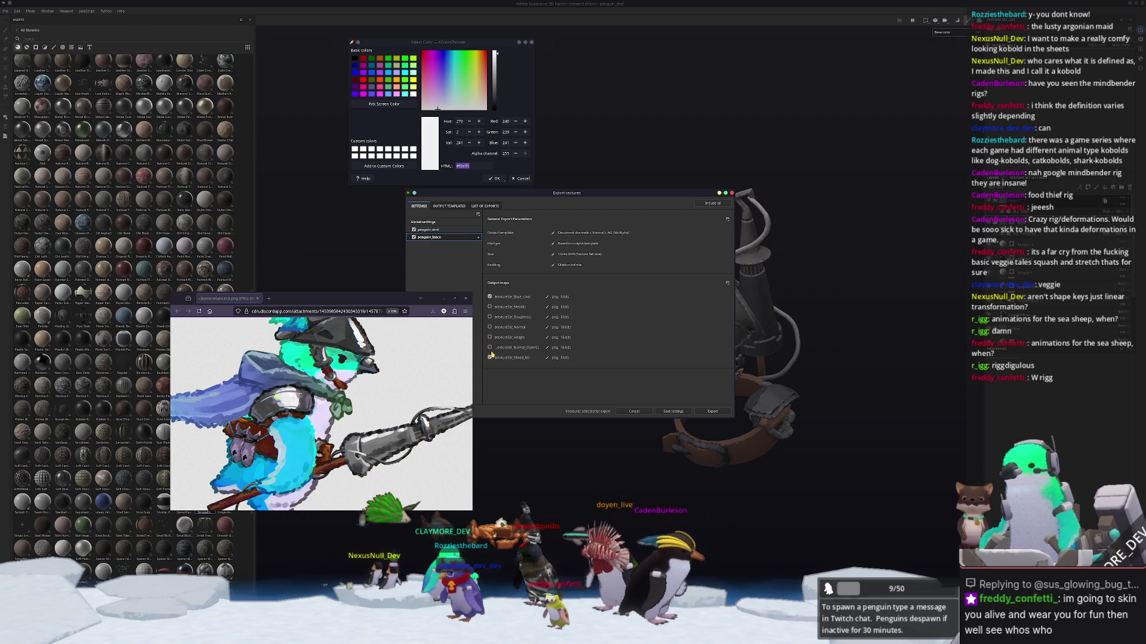
left_click(466, 233)
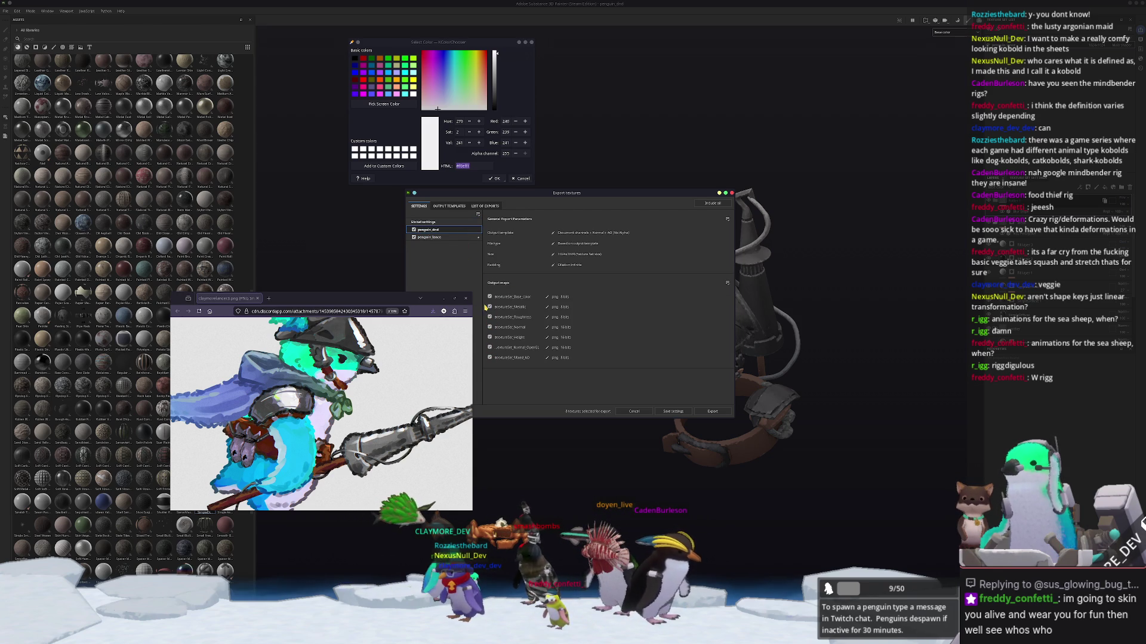
left_click(489, 327)
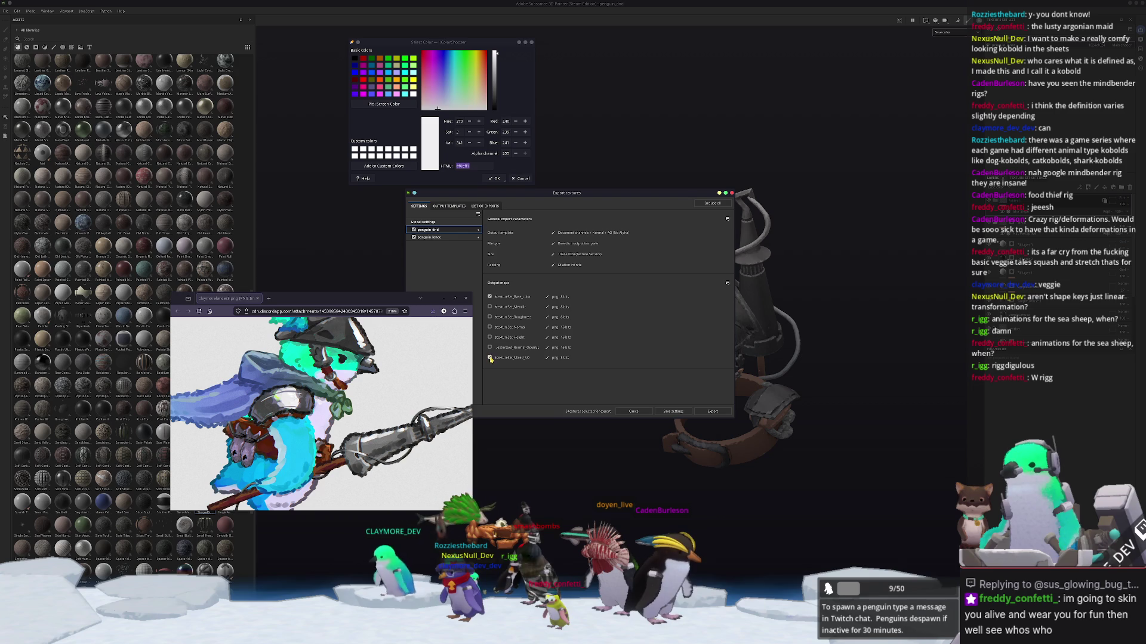
left_click(720, 413)
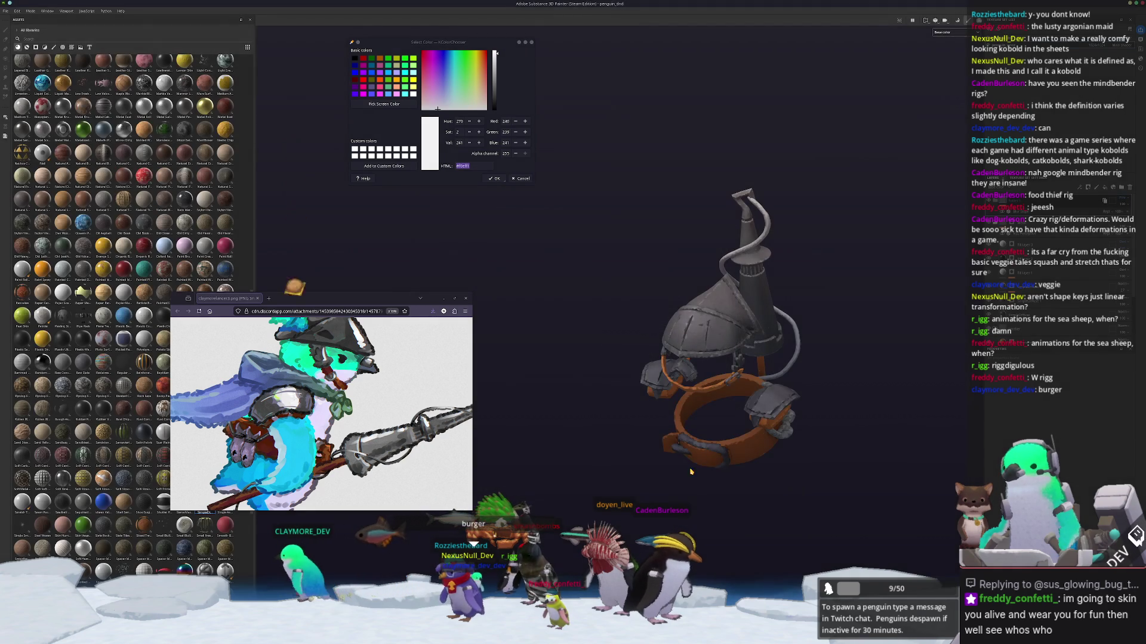
scroll(676, 487, "up", 2)
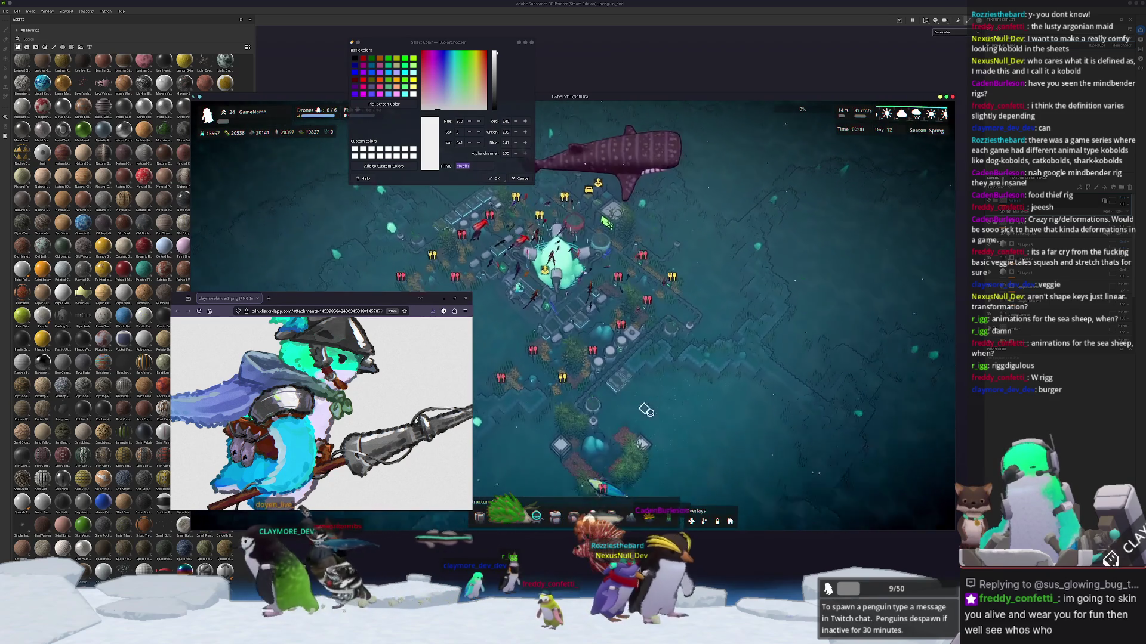
scroll(642, 414, "up", 5)
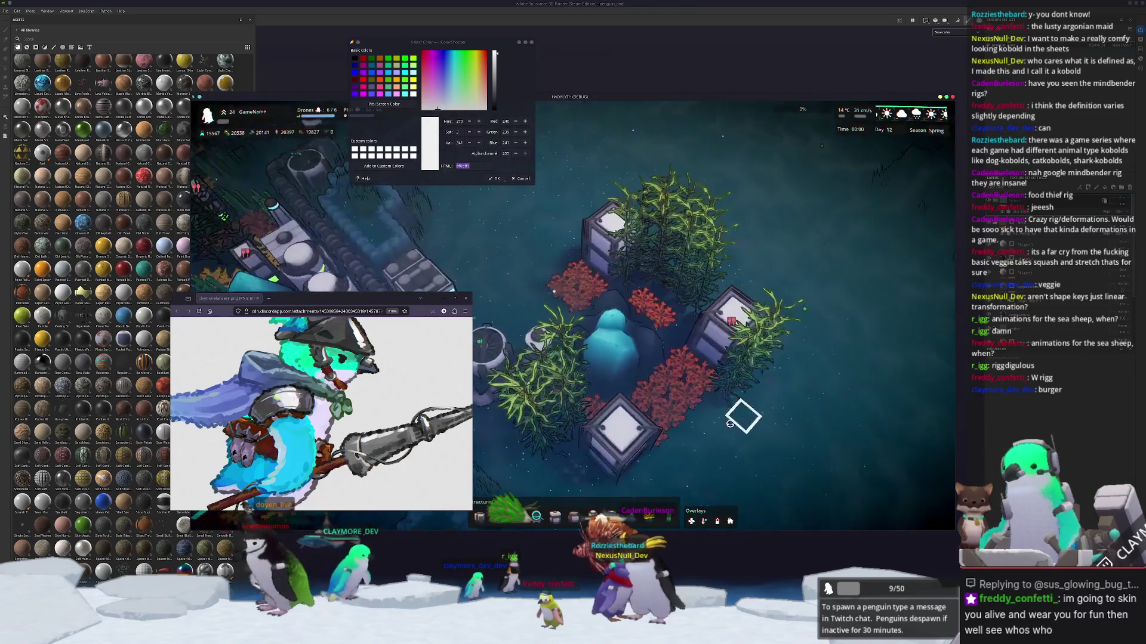
scroll(729, 422, "down", 4)
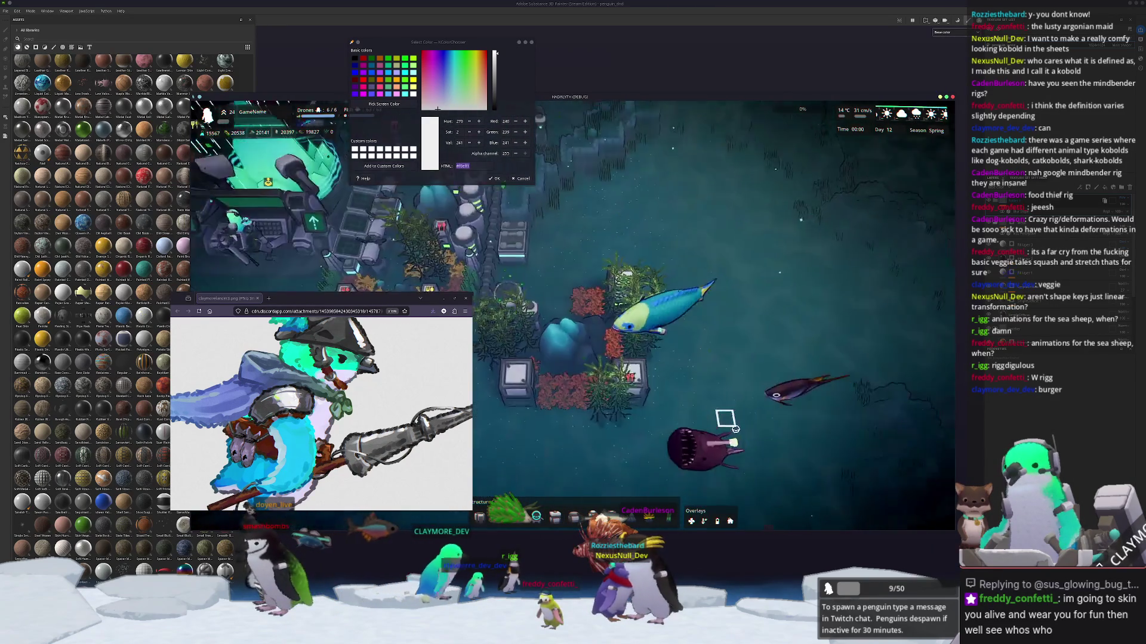
scroll(729, 424, "down", 3)
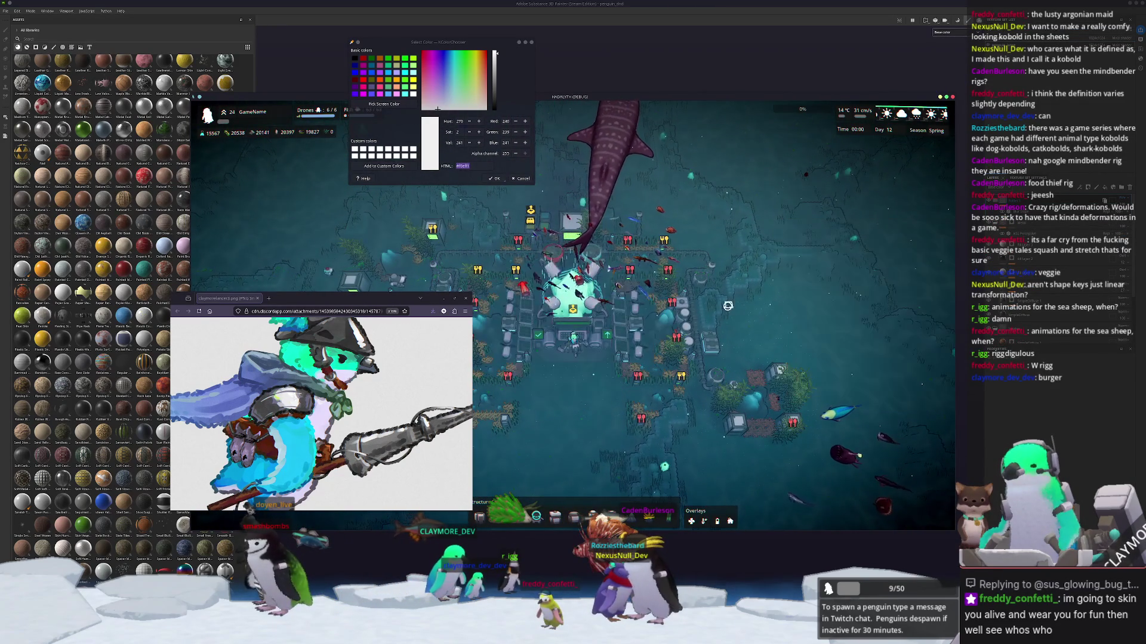
key("w")
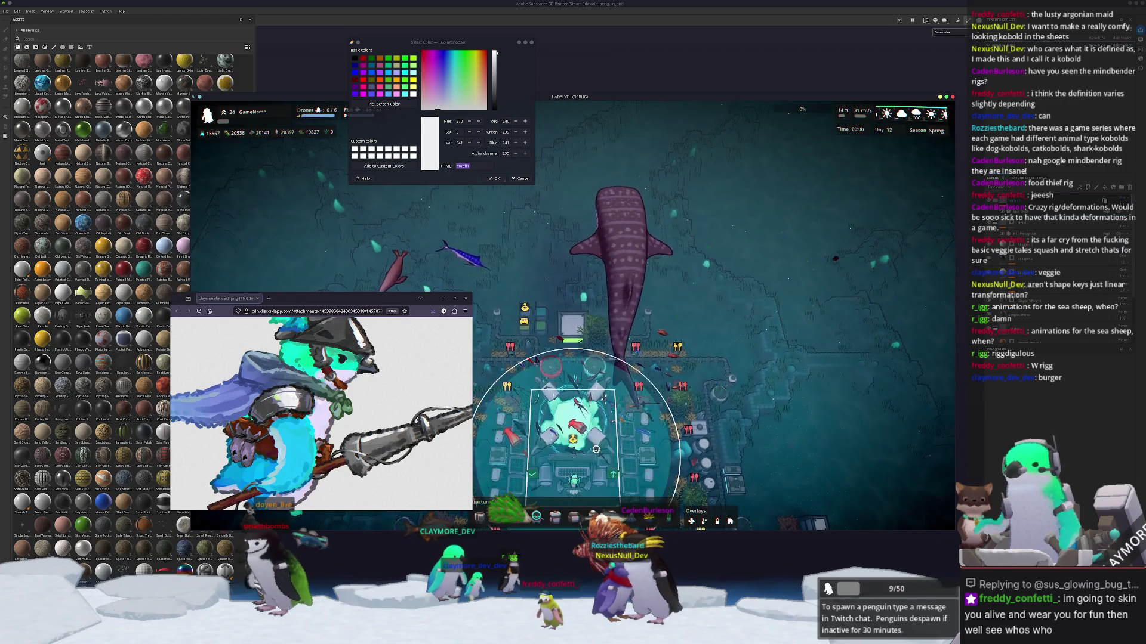
scroll(695, 429, "up", 2)
key("a")
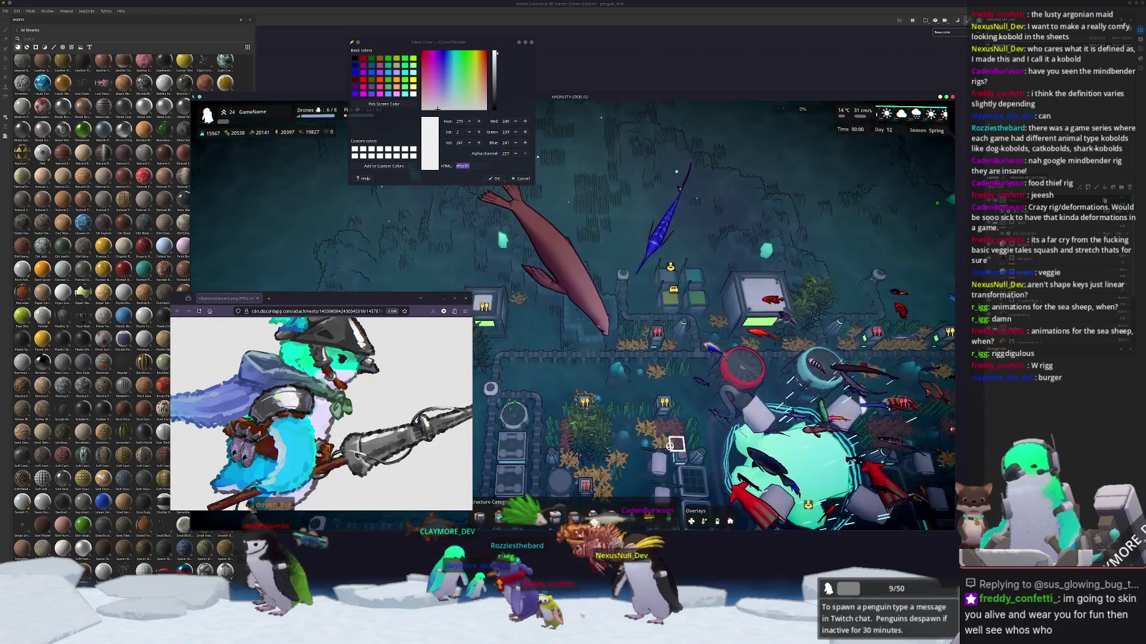
left_click(675, 443)
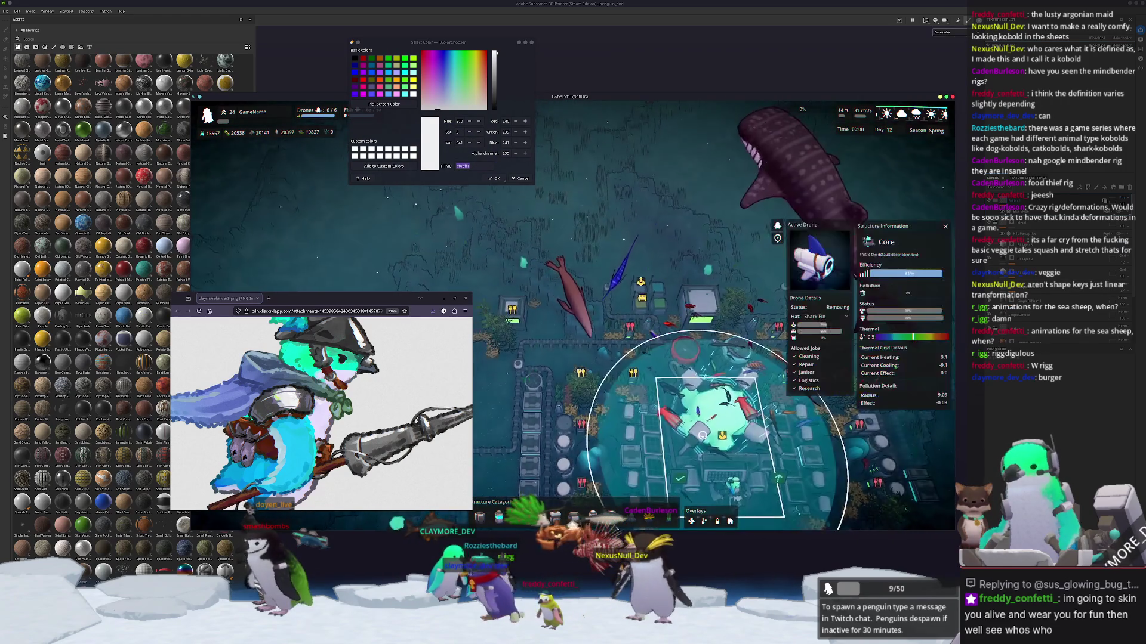
key("alt+Tab")
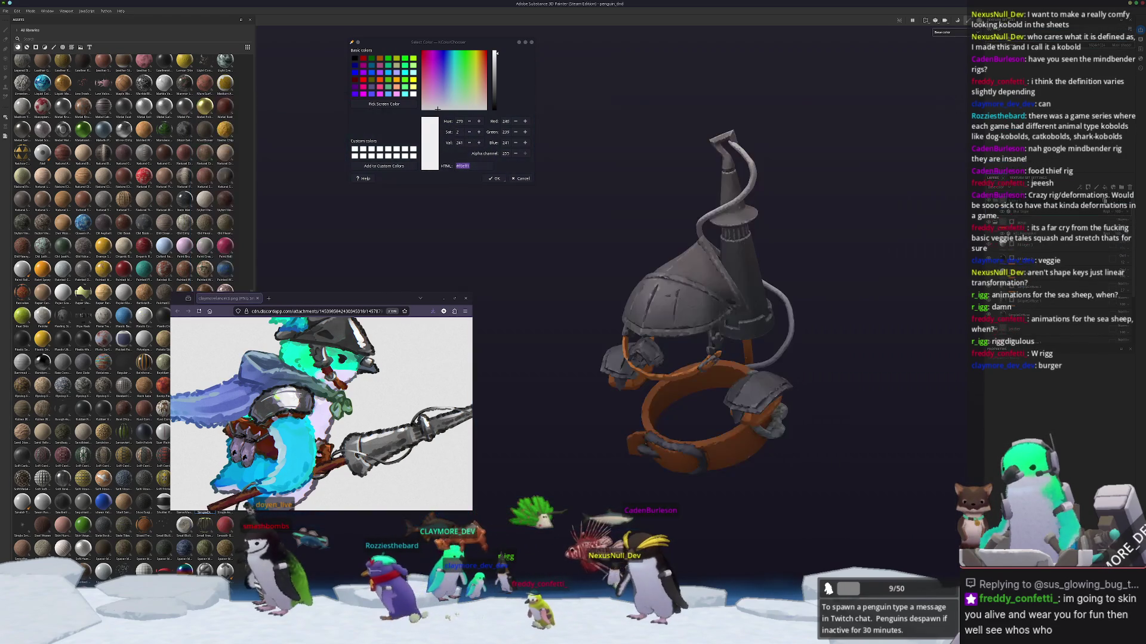
left_click(531, 391)
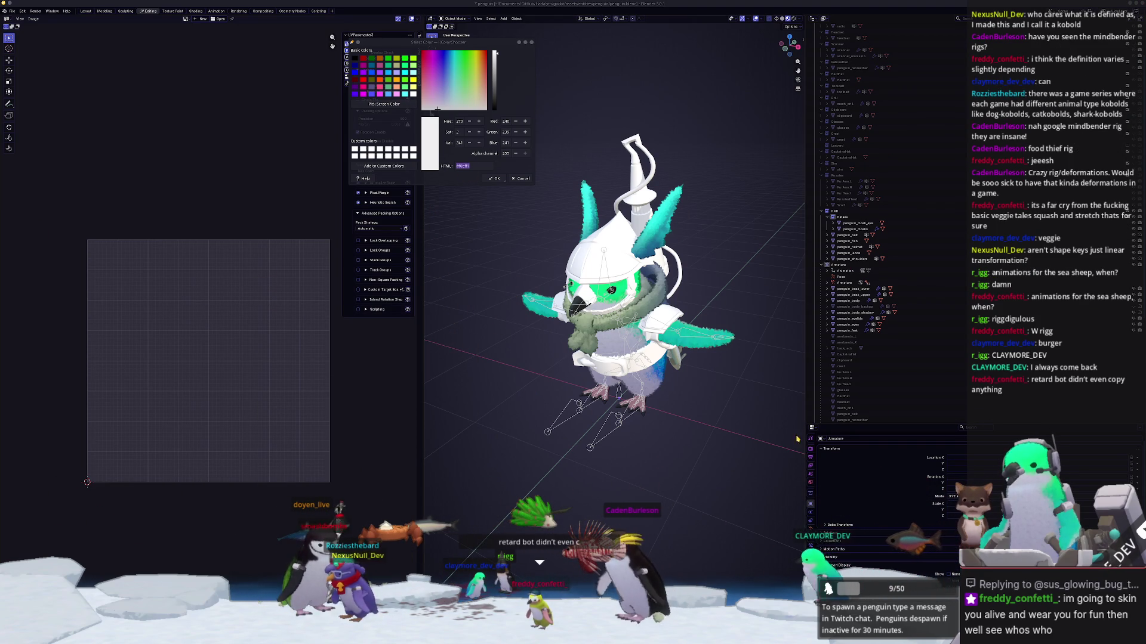
Step: Load penguin_dnd_Base_color.png into the penguin_belt's Image Texture node in the Shading workspace
middle_click_drag(680, 435, 646, 438)
scroll(646, 438, "up", 3)
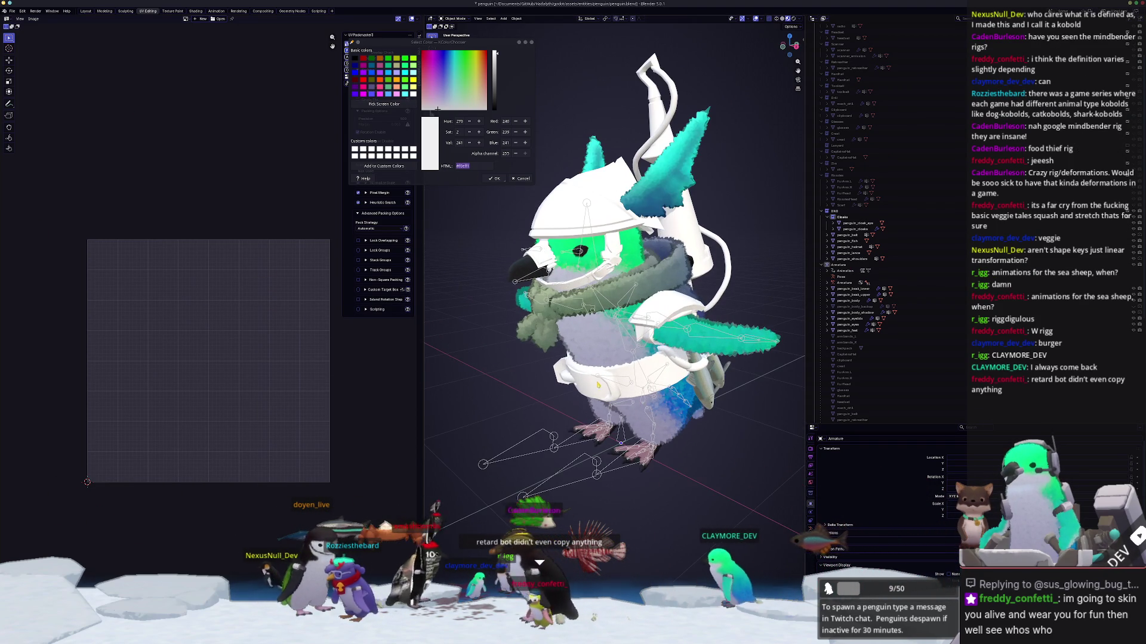
left_click(596, 382)
left_click(196, 10)
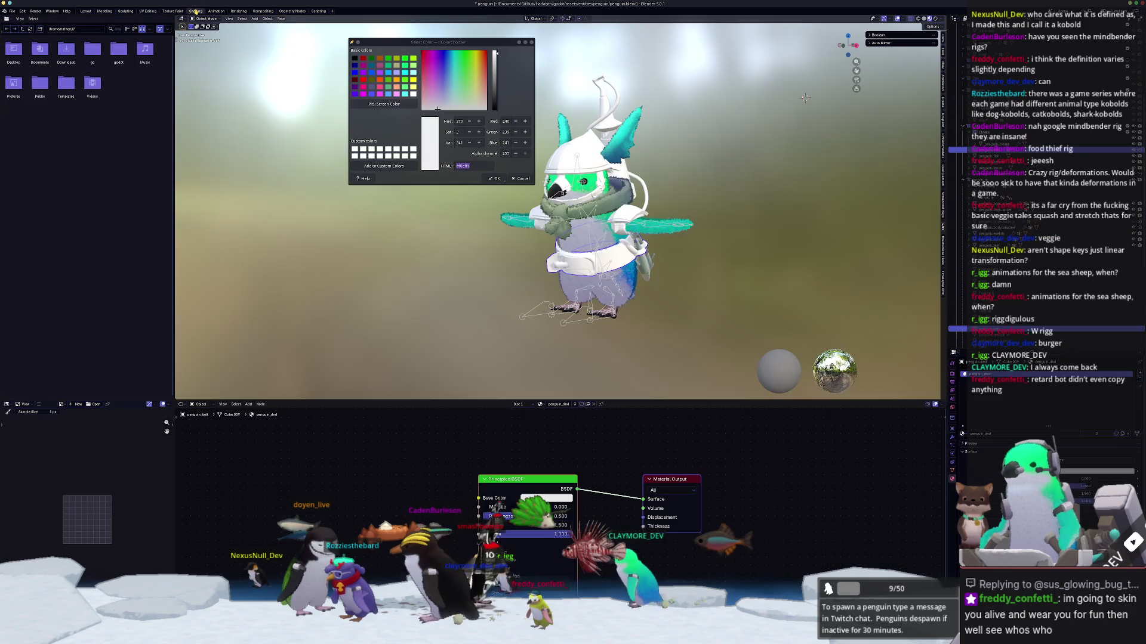
left_click_drag(649, 500, 634, 477)
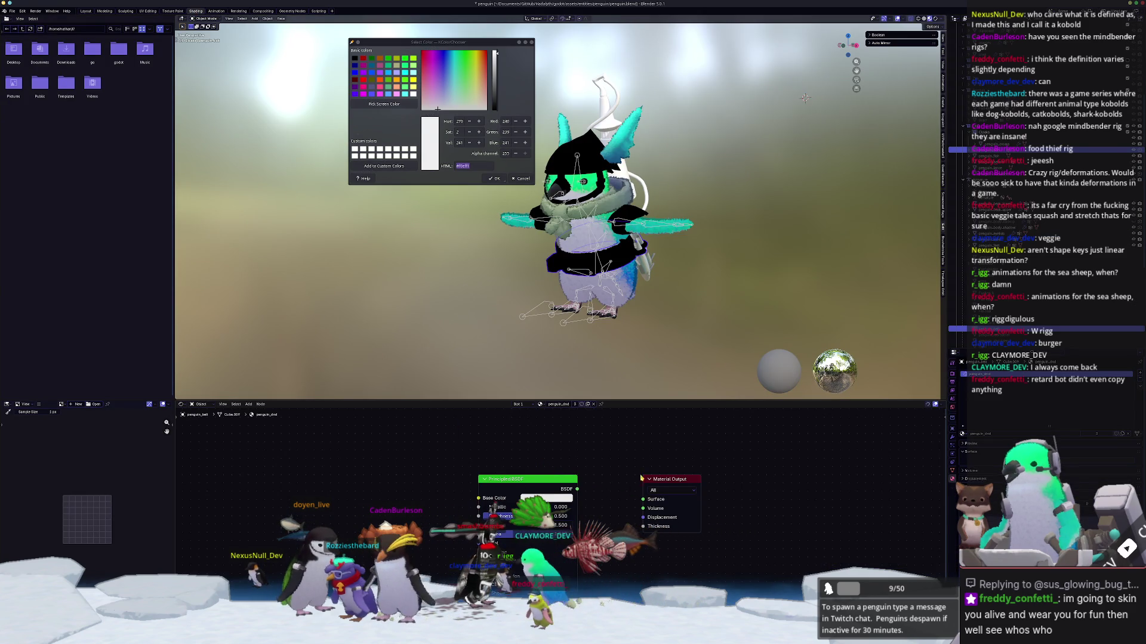
left_click(605, 525)
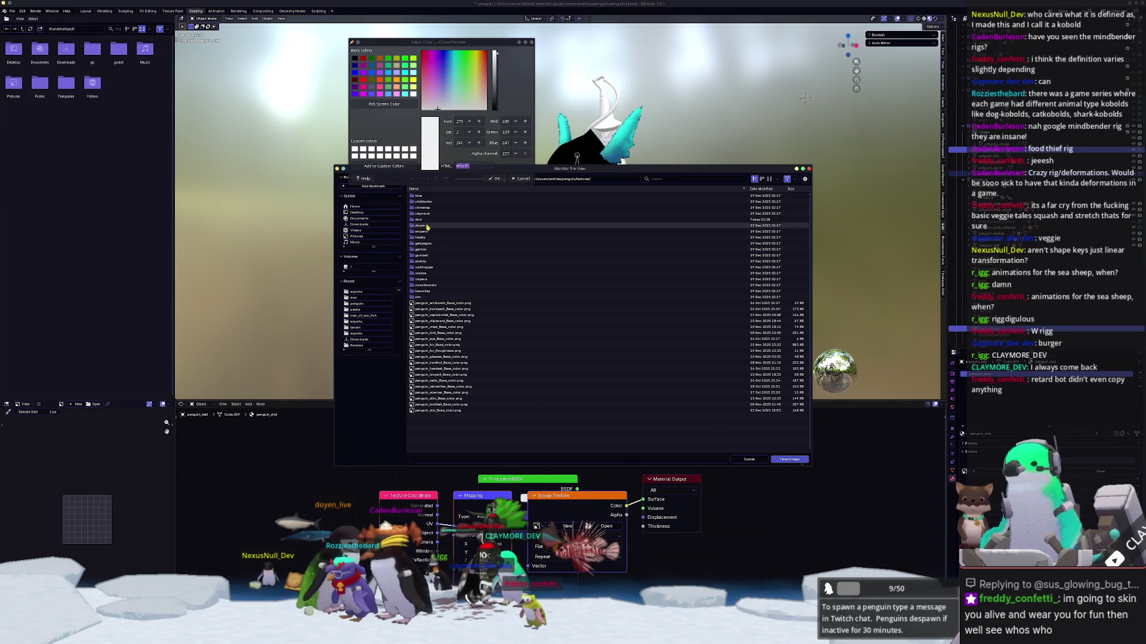
double_click(420, 225)
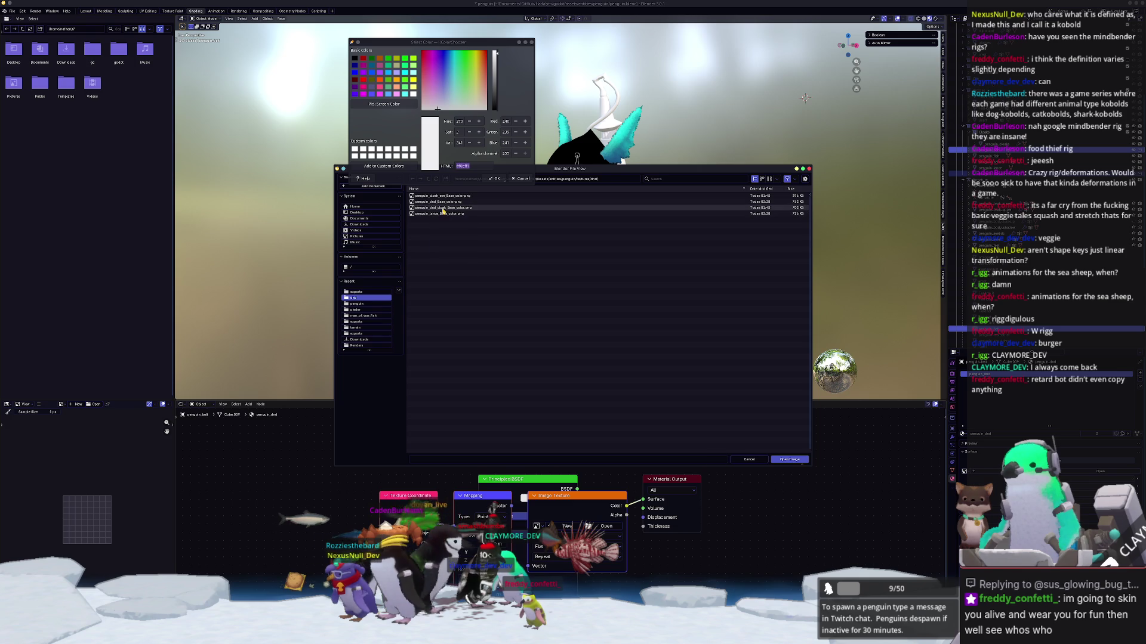
double_click(444, 202)
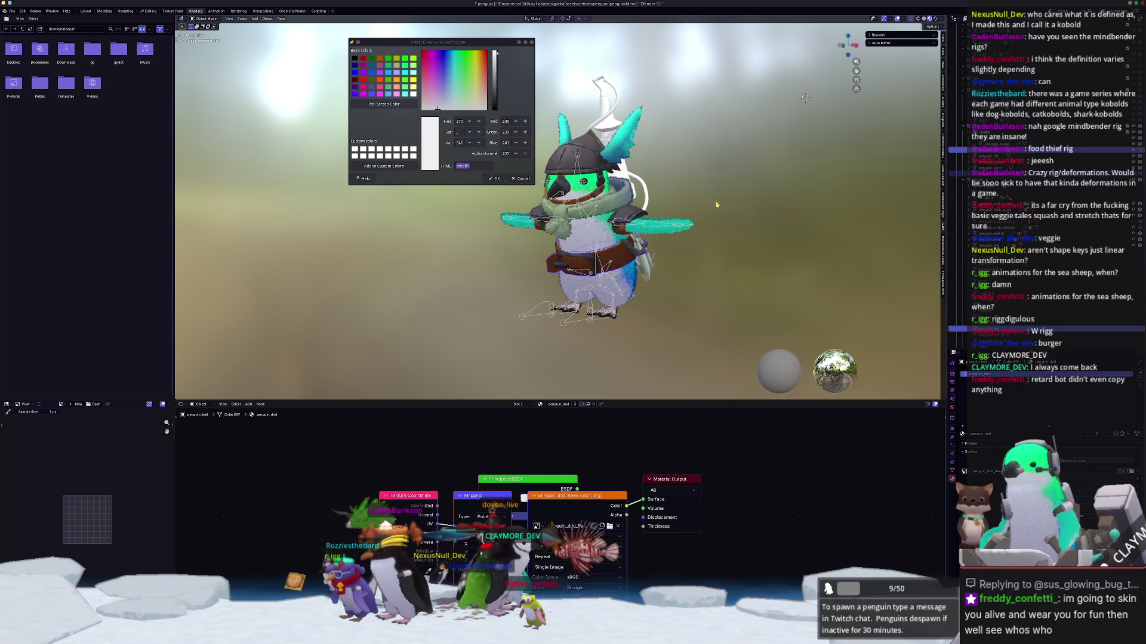
Step: Load penguin_lance_Base_color.png onto the lance, then return to Substance Painter
middle_click_drag(687, 227, 734, 239)
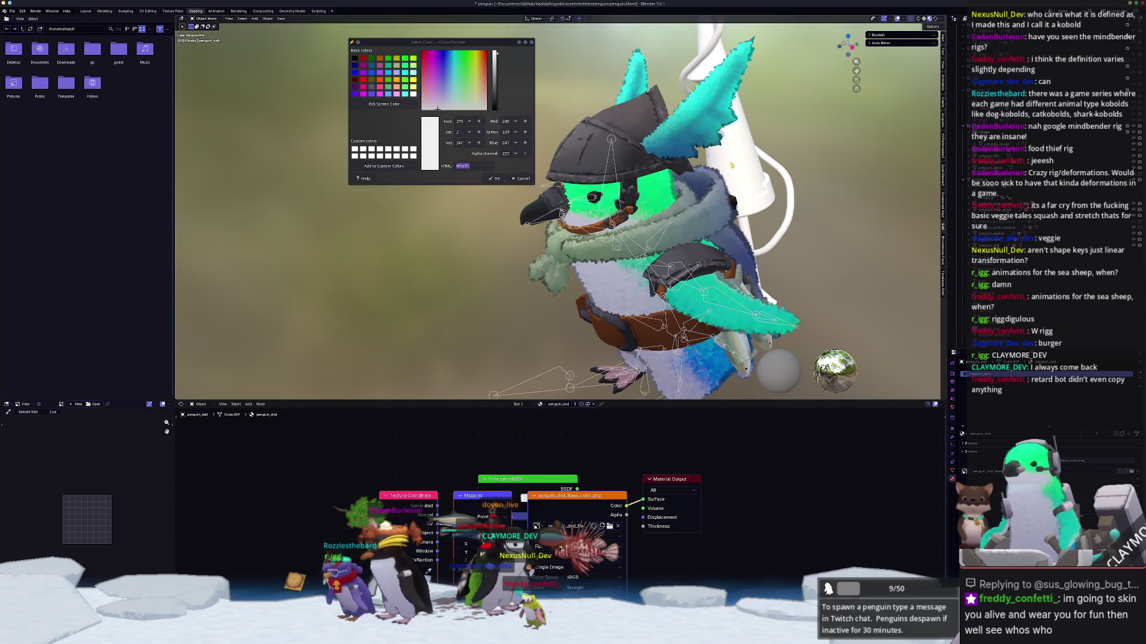
left_click(674, 150)
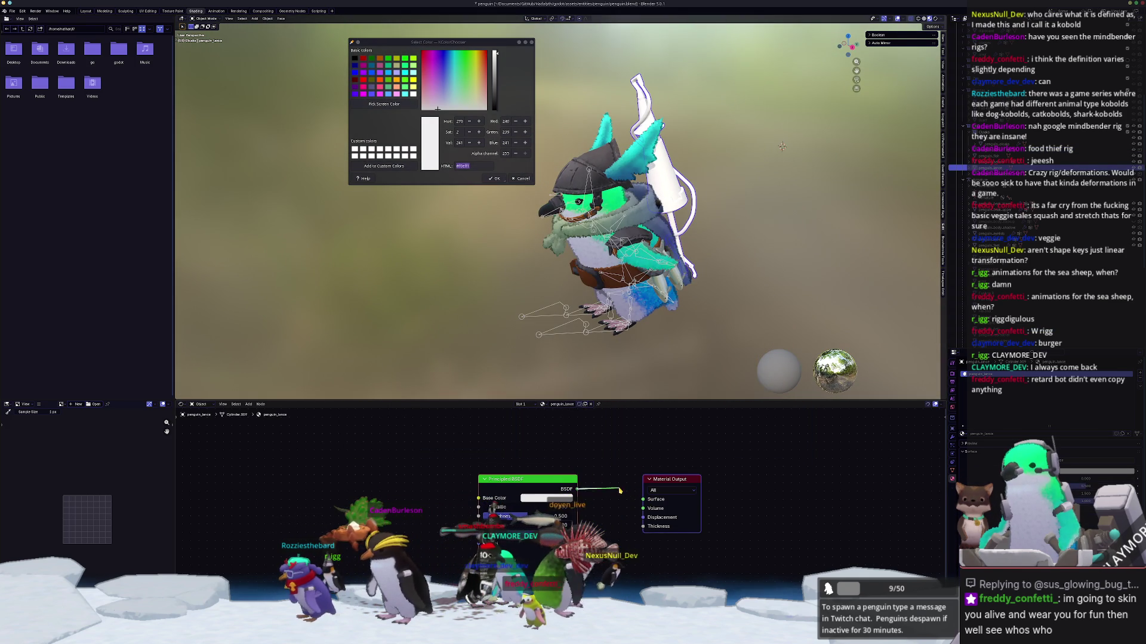
left_click_drag(623, 492, 669, 481)
left_click(607, 526)
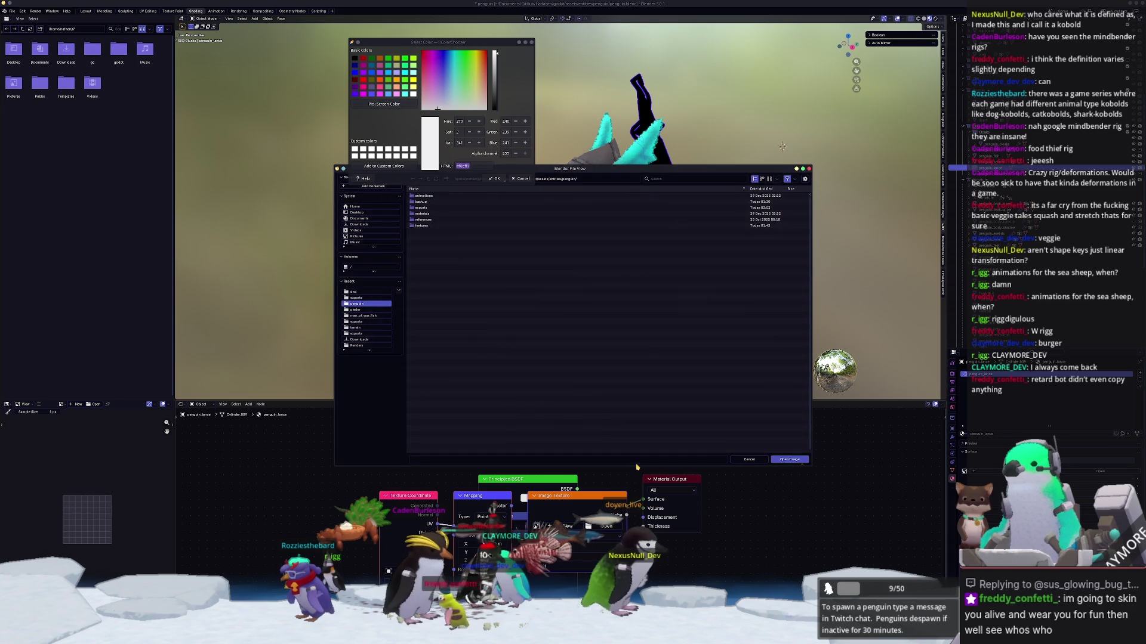
double_click(422, 225)
double_click(422, 226)
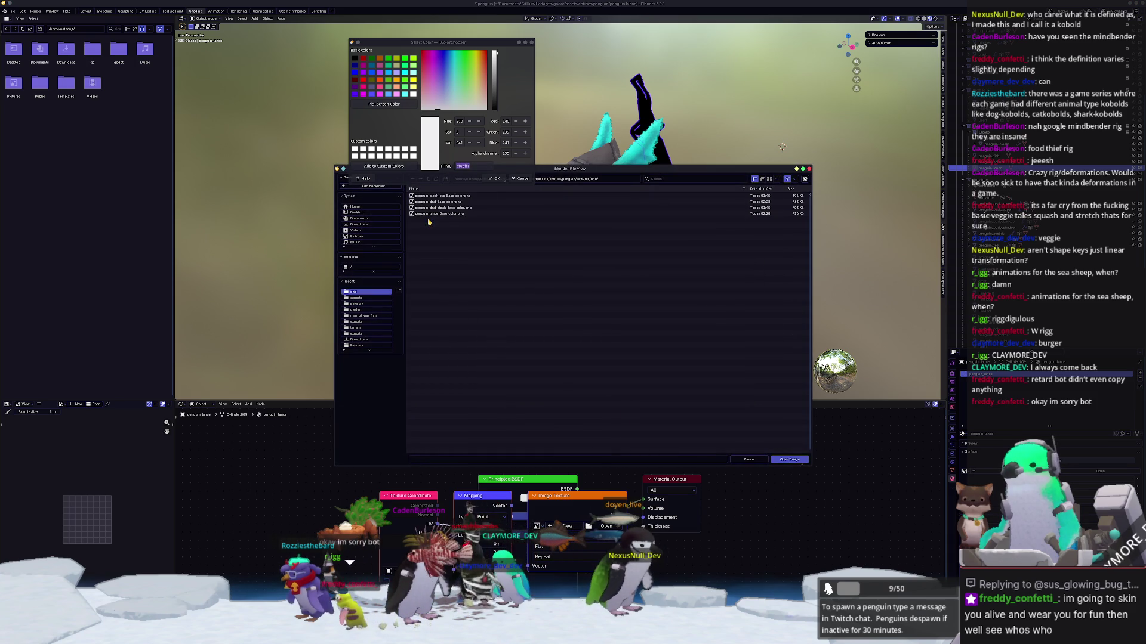
double_click(429, 213)
mouse_move(751, 245)
middle_mouse_down()
mouse_move(686, 248)
mouse_move(740, 249)
mouse_move(721, 251)
middle_mouse_up()
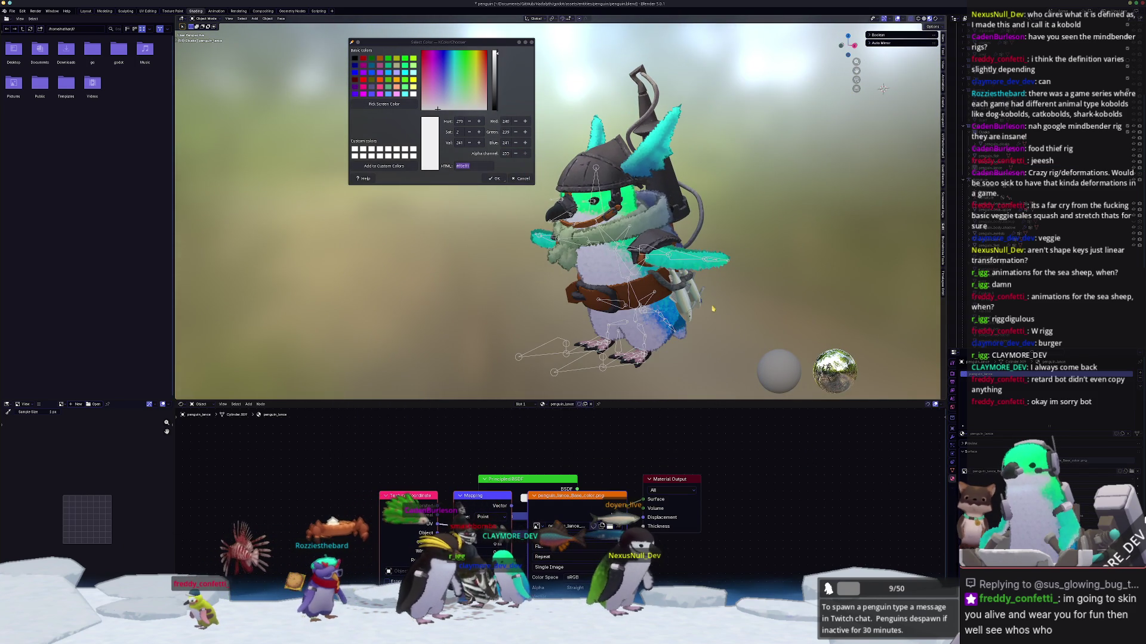
key("alt+Tab")
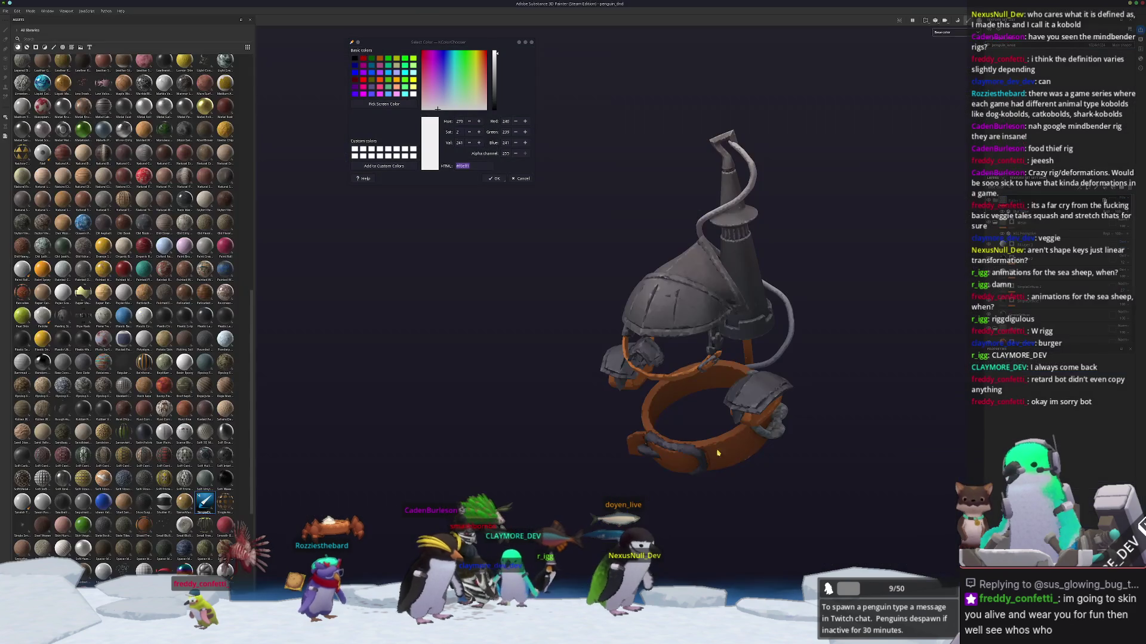
Step: Lighten the helmet model's display with the lightness slider and open Export Textures (Ctrl+Shift+E)
right_click(1015, 203)
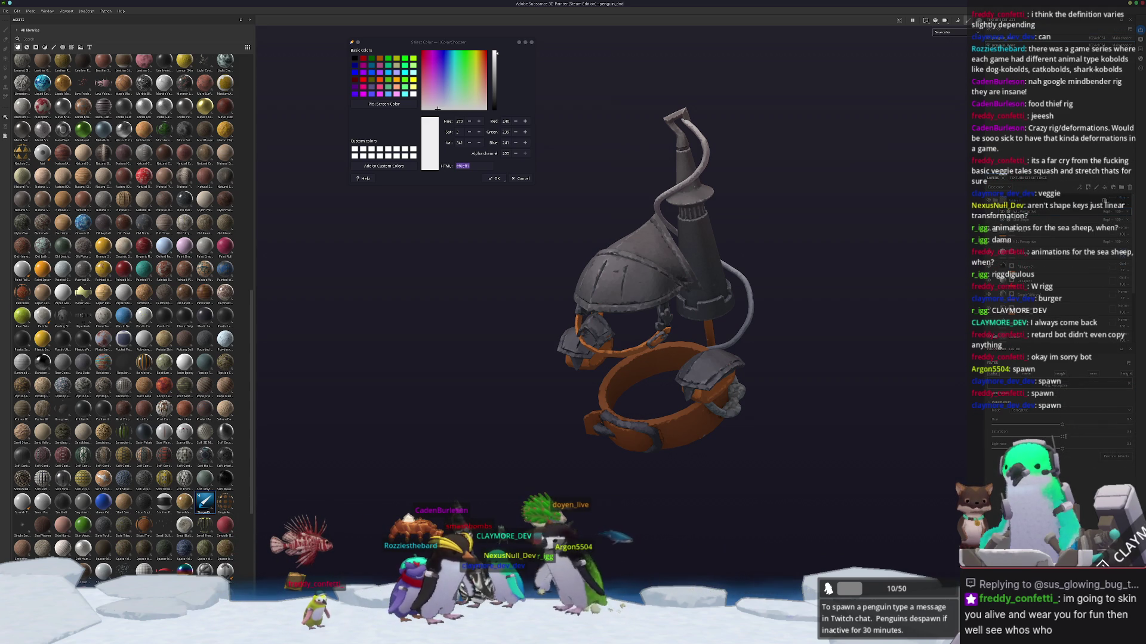
left_click_drag(1061, 447, 1074, 436)
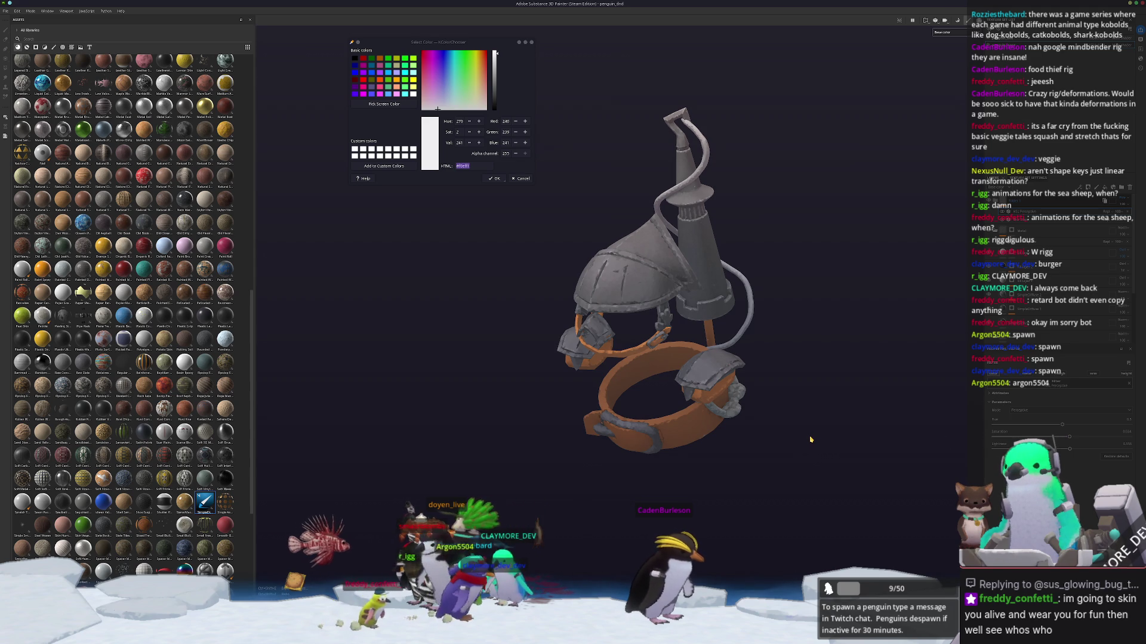
key("ctrl+shift+e")
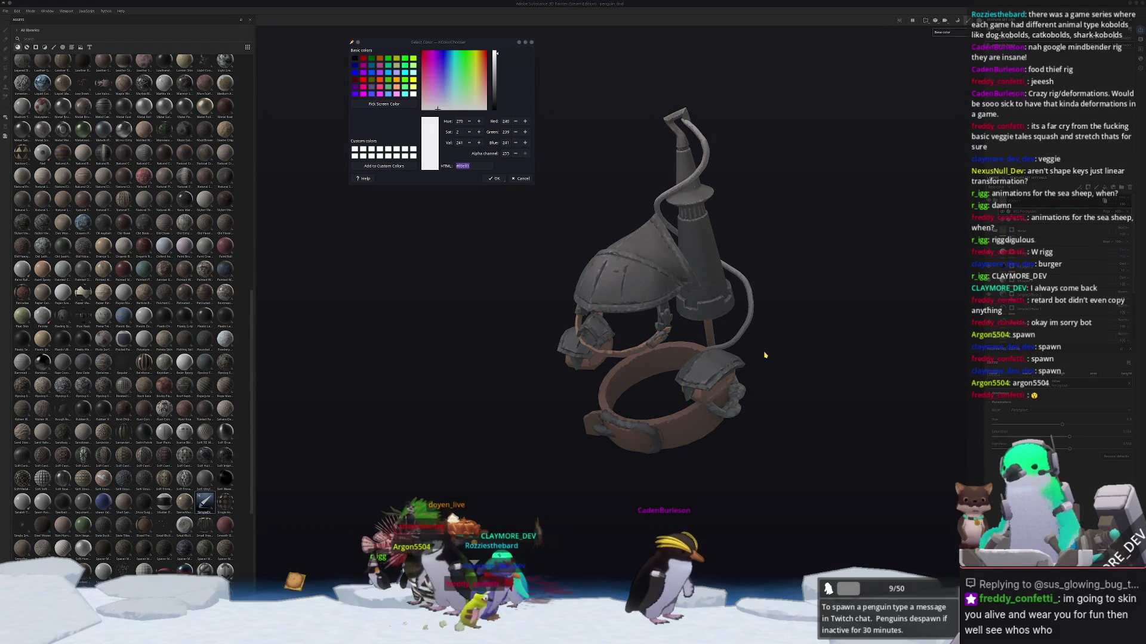
Step: Export the penguin_dnd and penguin_lance base colour textures, then reopen Export Textures and export again
left_click(714, 412)
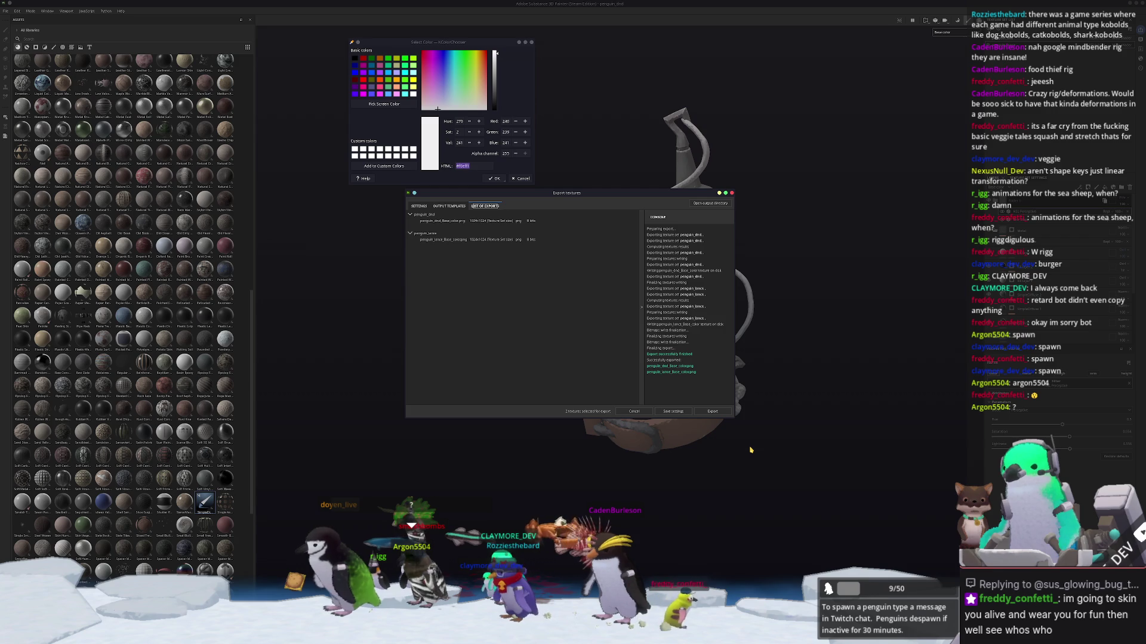
key("Escape")
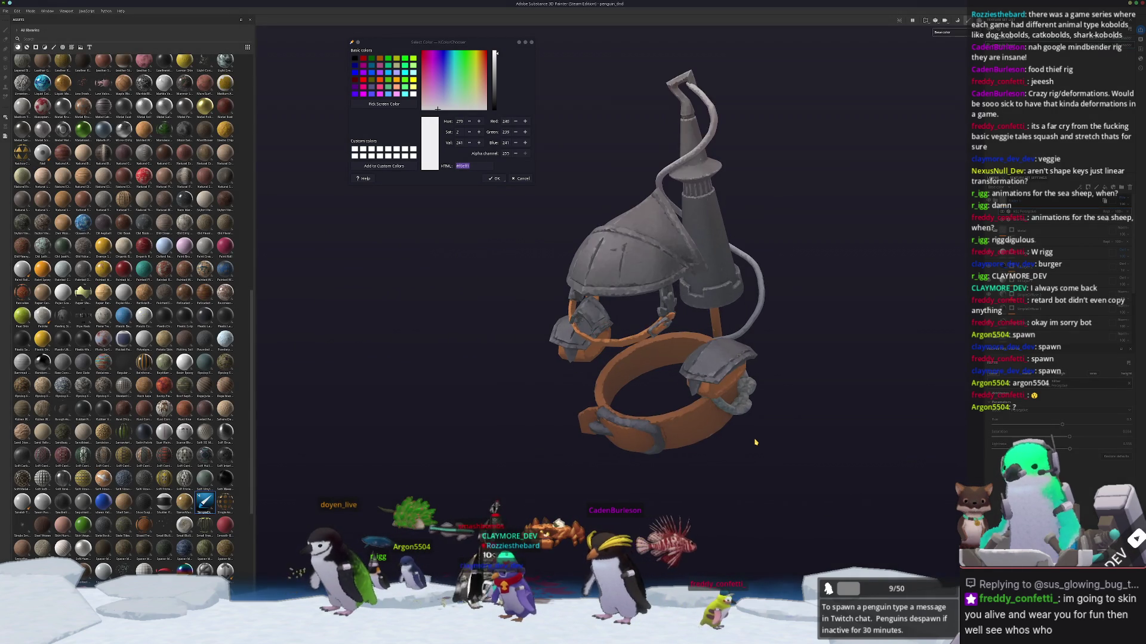
left_click_drag(747, 435, 731, 443, "alt")
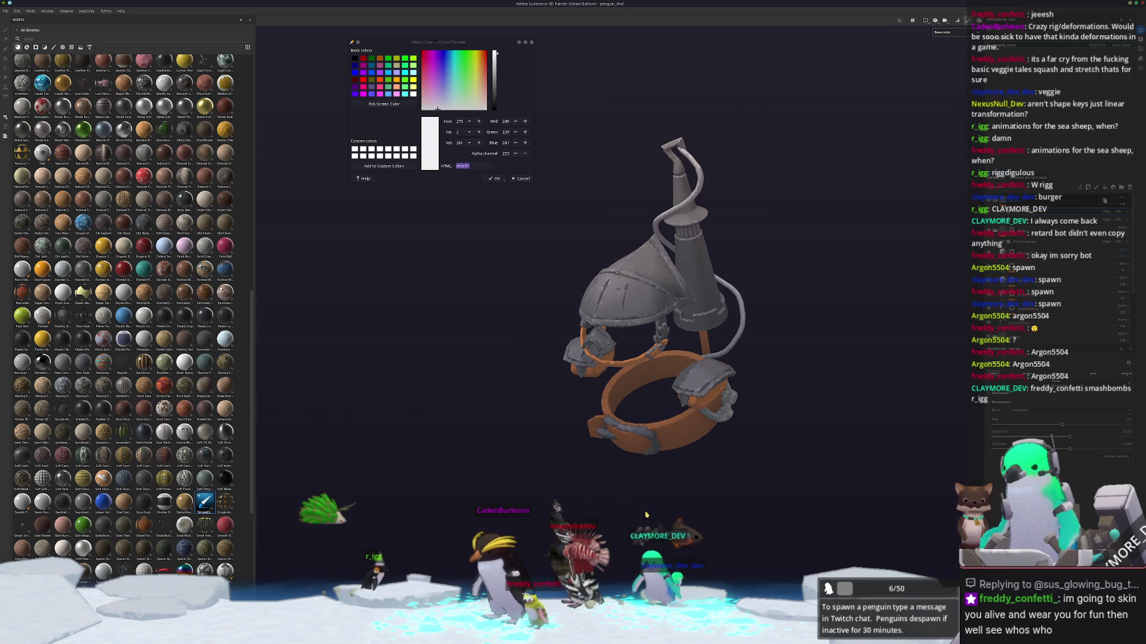
key("ctrl+shift+e")
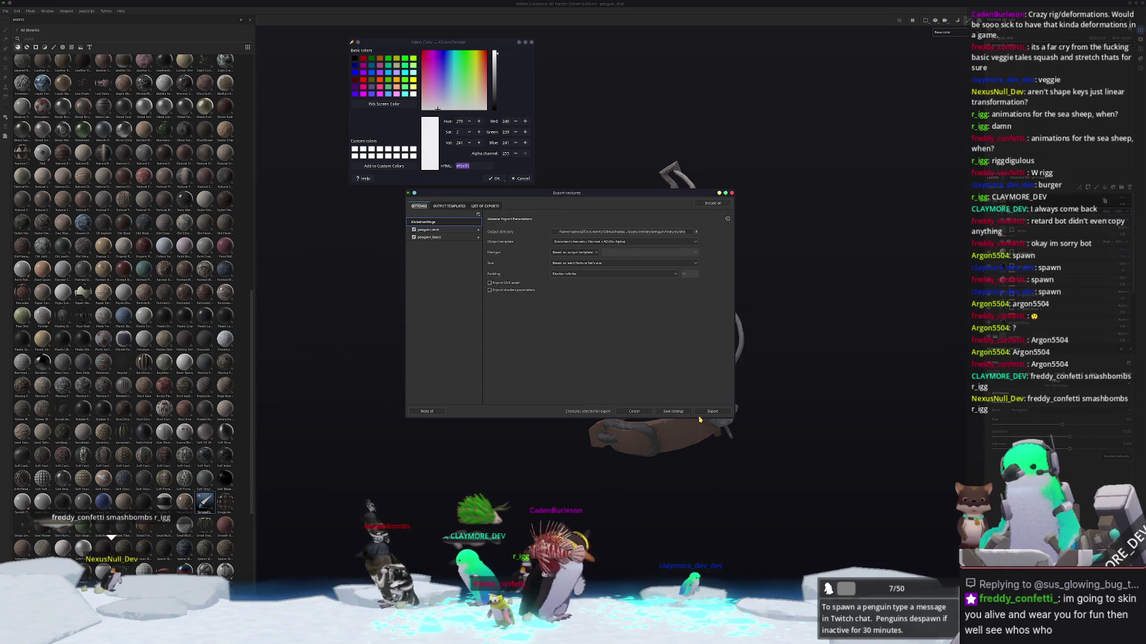
left_click(712, 412)
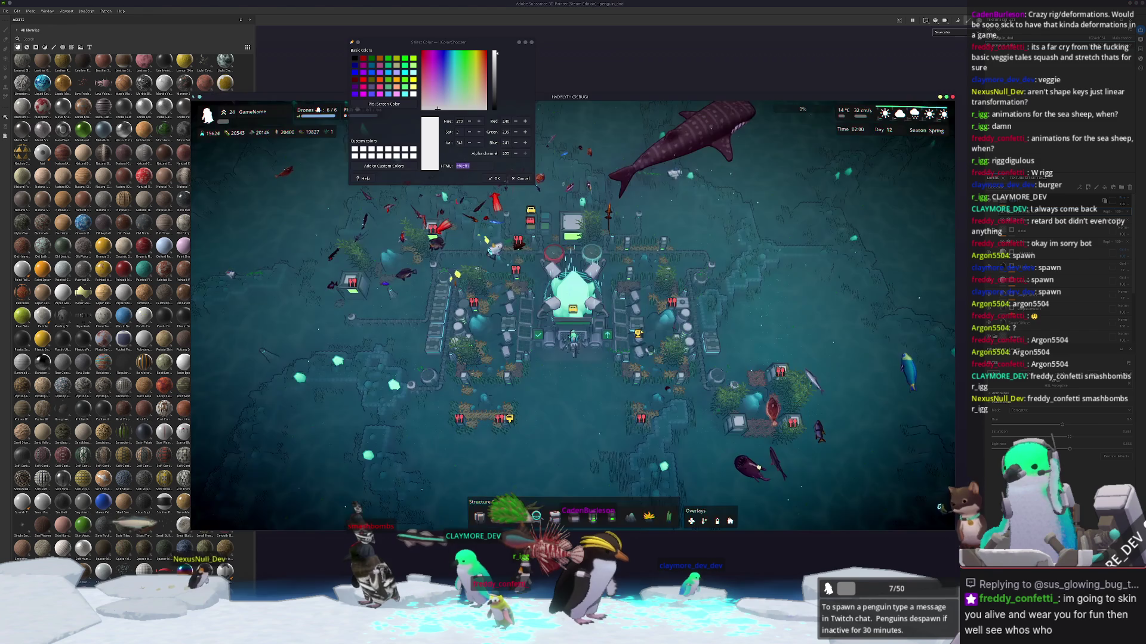
Step: In Blender, replace the helmet's image texture with the newly exported PNG from textures/dnd
key("alt+Tab")
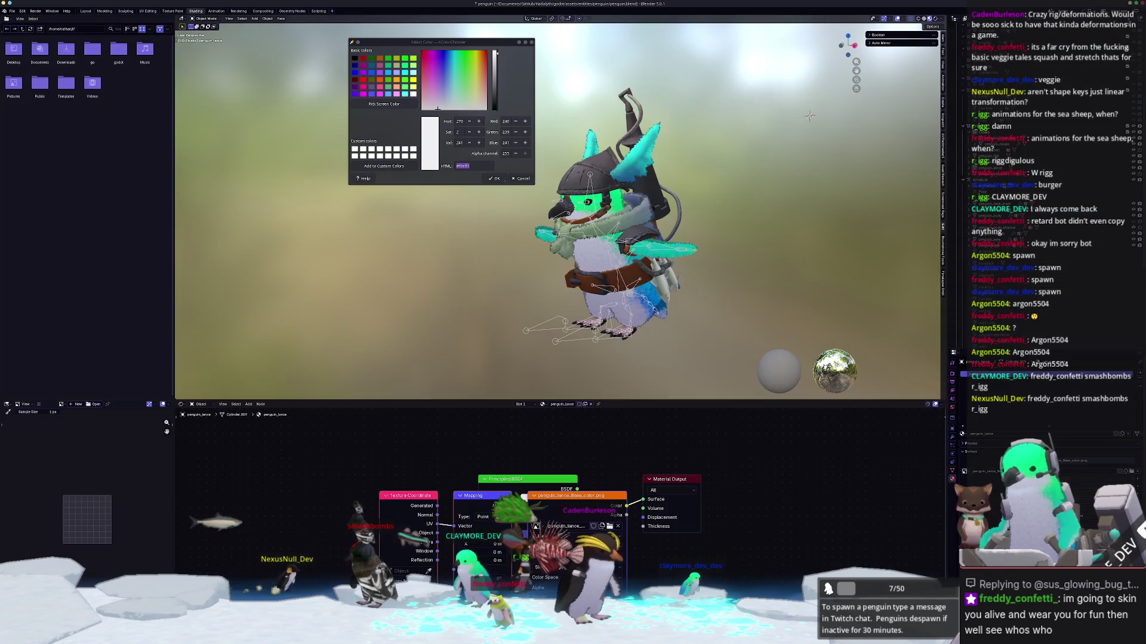
left_click(589, 177)
scroll(589, 176, "up", 3)
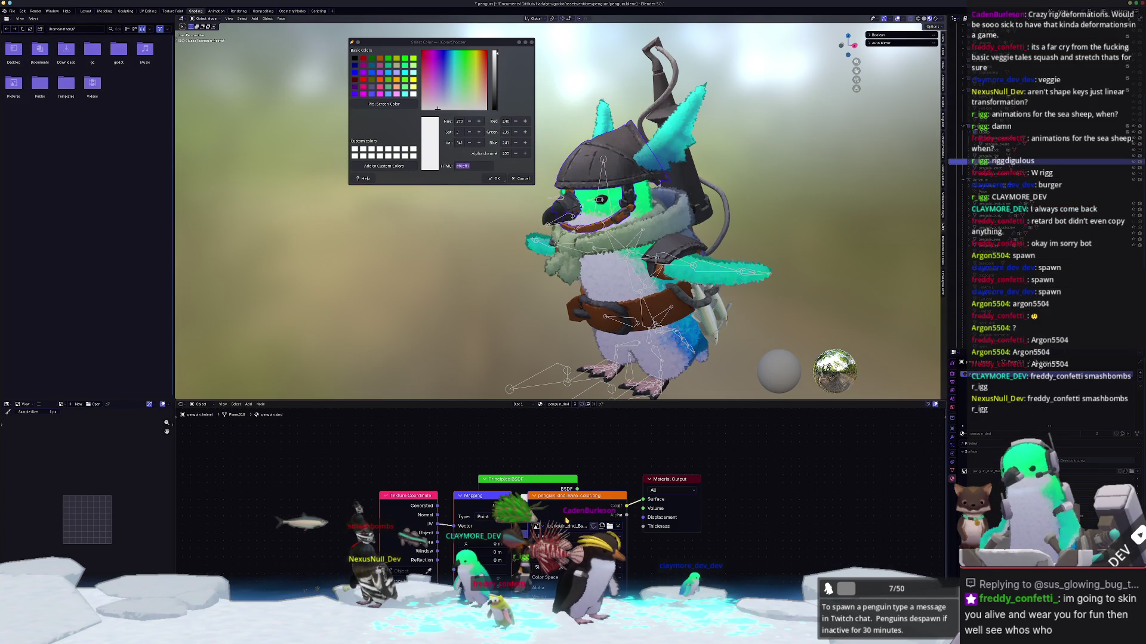
left_click(618, 525)
left_click(606, 526)
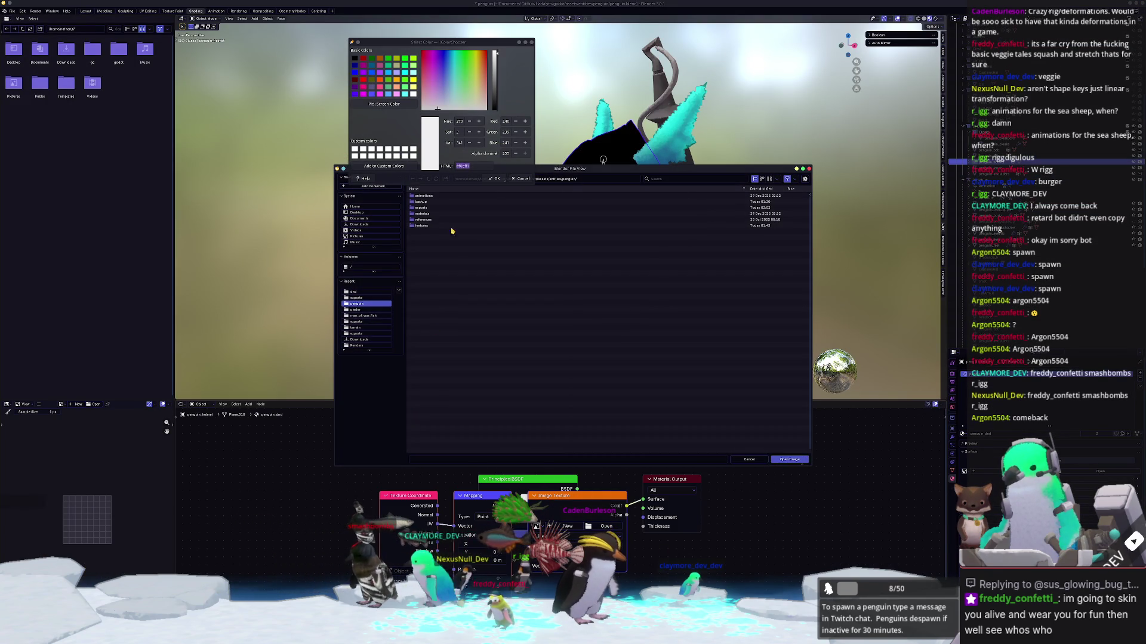
double_click(421, 226)
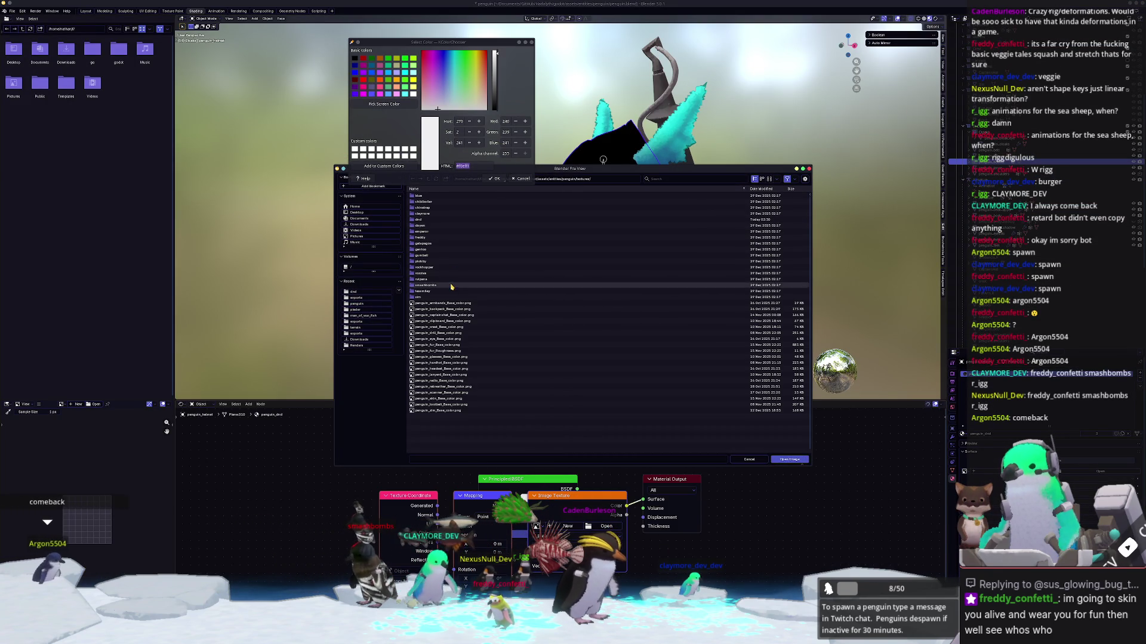
double_click(439, 219)
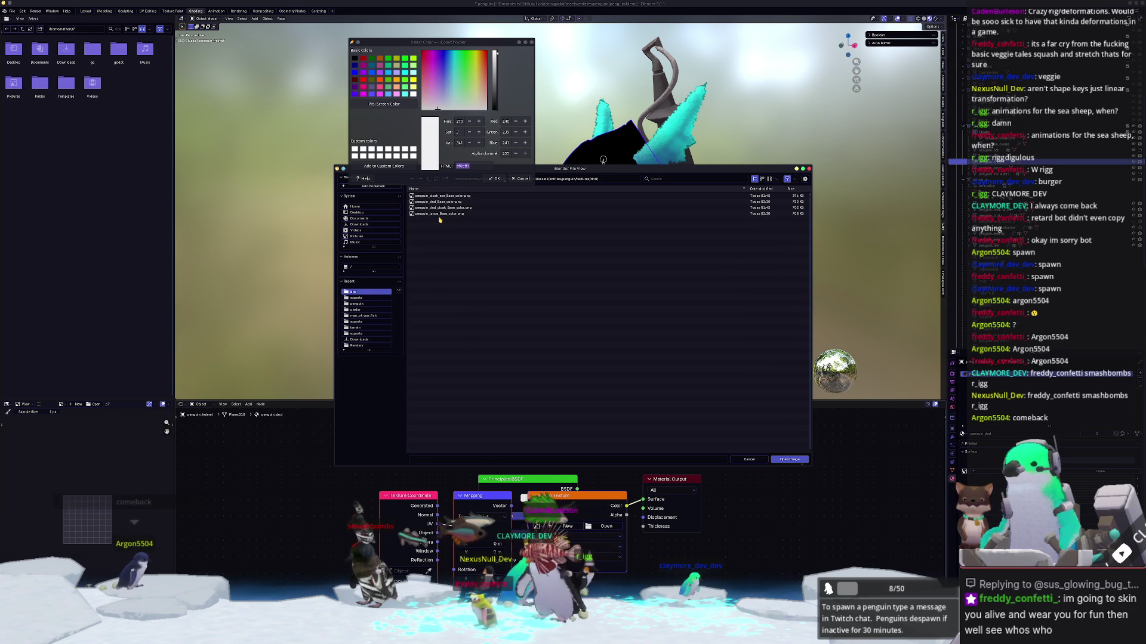
double_click(473, 204)
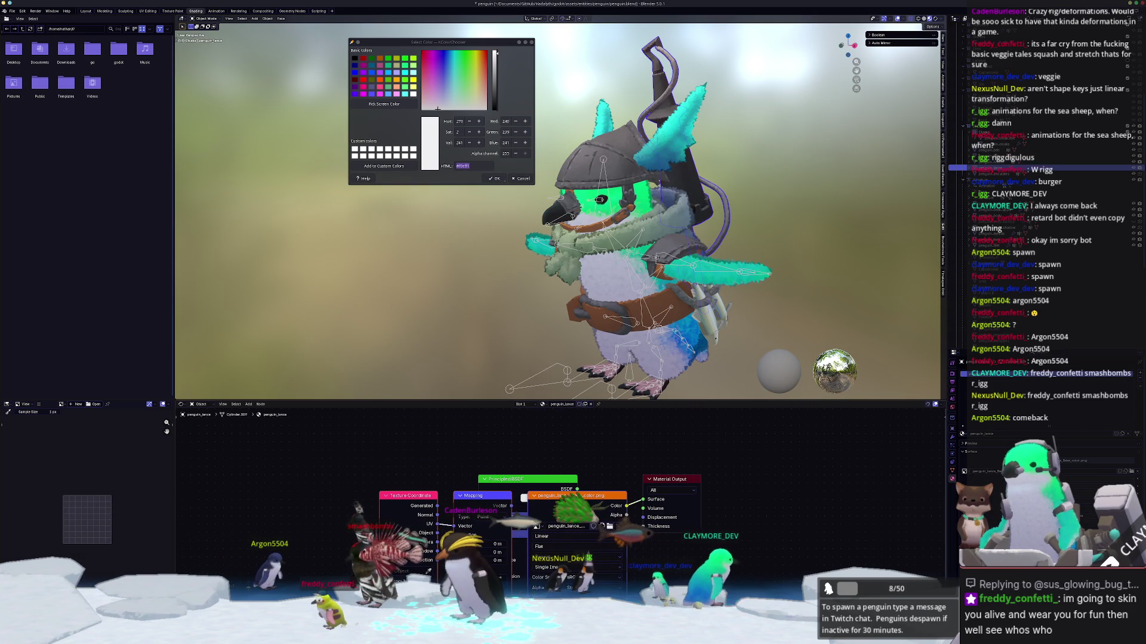
Step: Replace the lance's image texture with penguin_lance_Base_color.png from textures/dnd
left_click(617, 526)
left_click(605, 526)
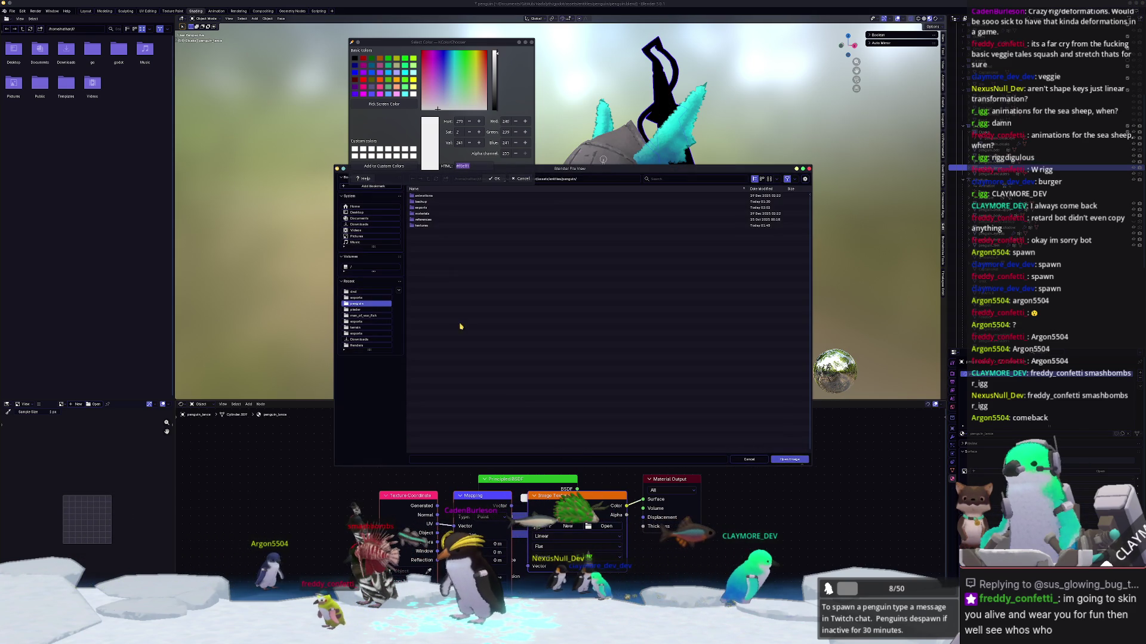
double_click(430, 225)
double_click(438, 215)
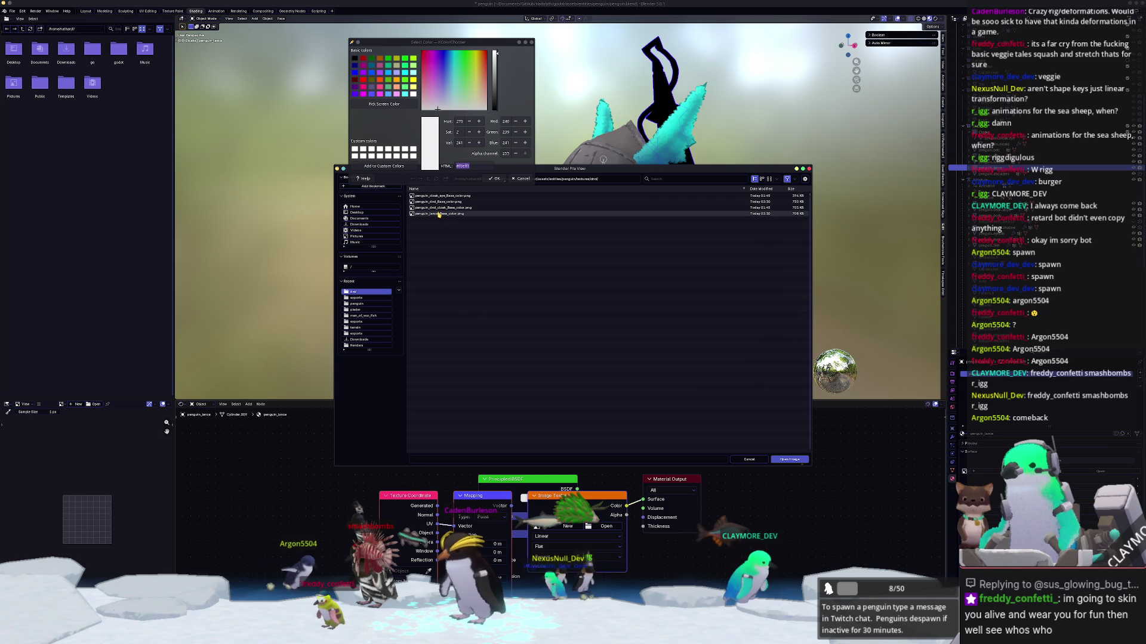
double_click(439, 215)
scroll(749, 256, "down", 5)
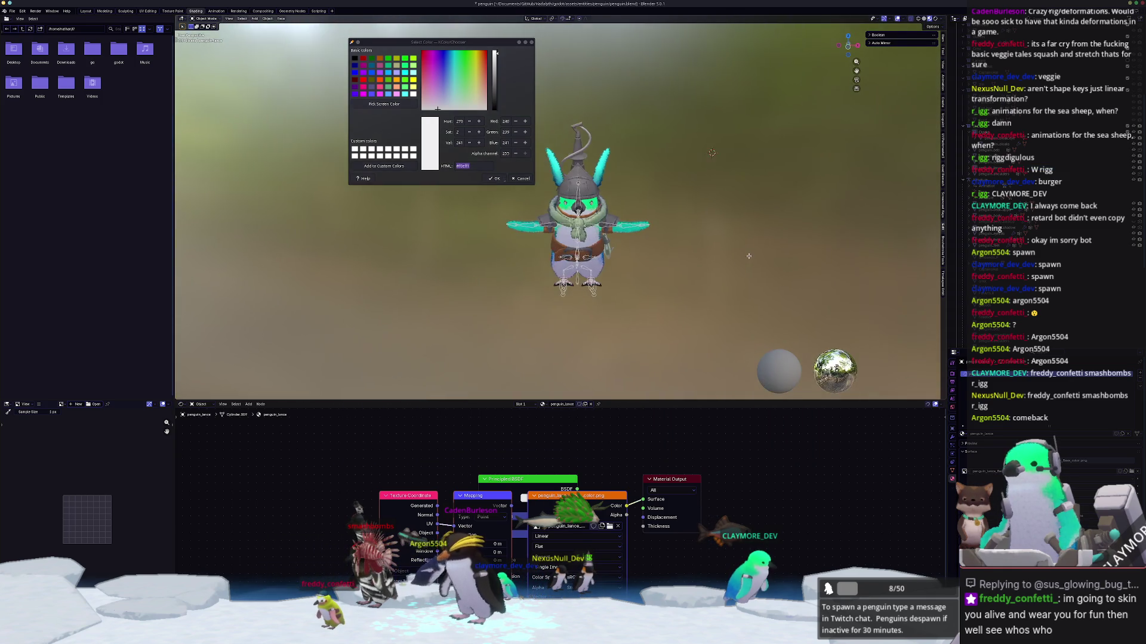
Step: Close the leftover KColorChooser window and switch the viewport shading to Rendered
middle_click_drag(749, 256, 705, 268)
key("KP_1")
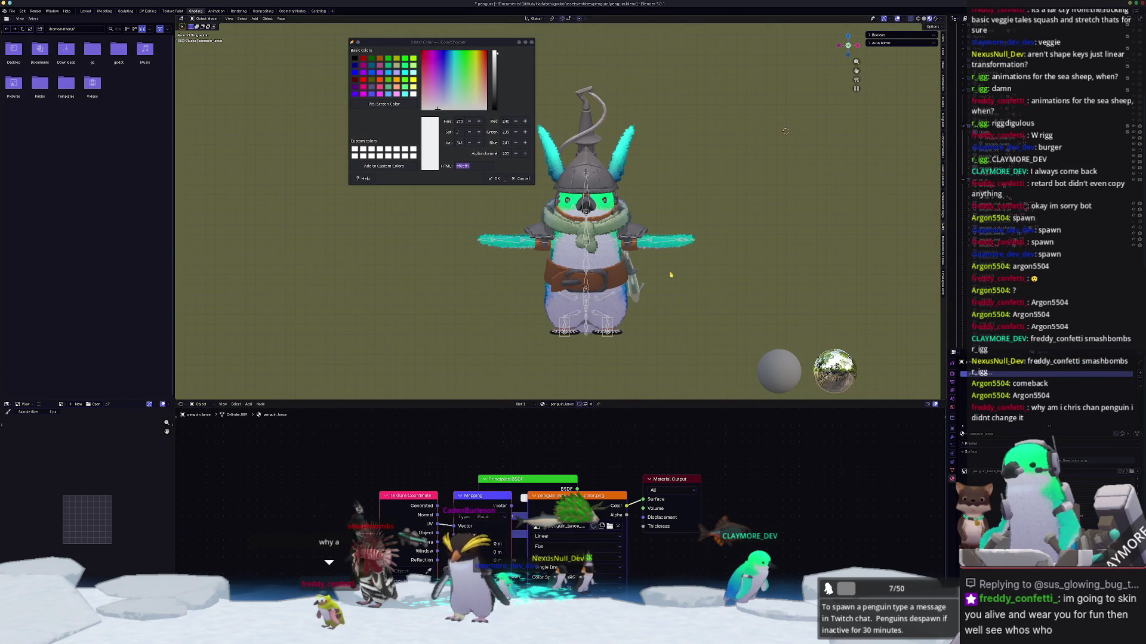
middle_click_drag(679, 261, 495, 314)
left_click(531, 182)
middle_click_drag(530, 181, 525, 205)
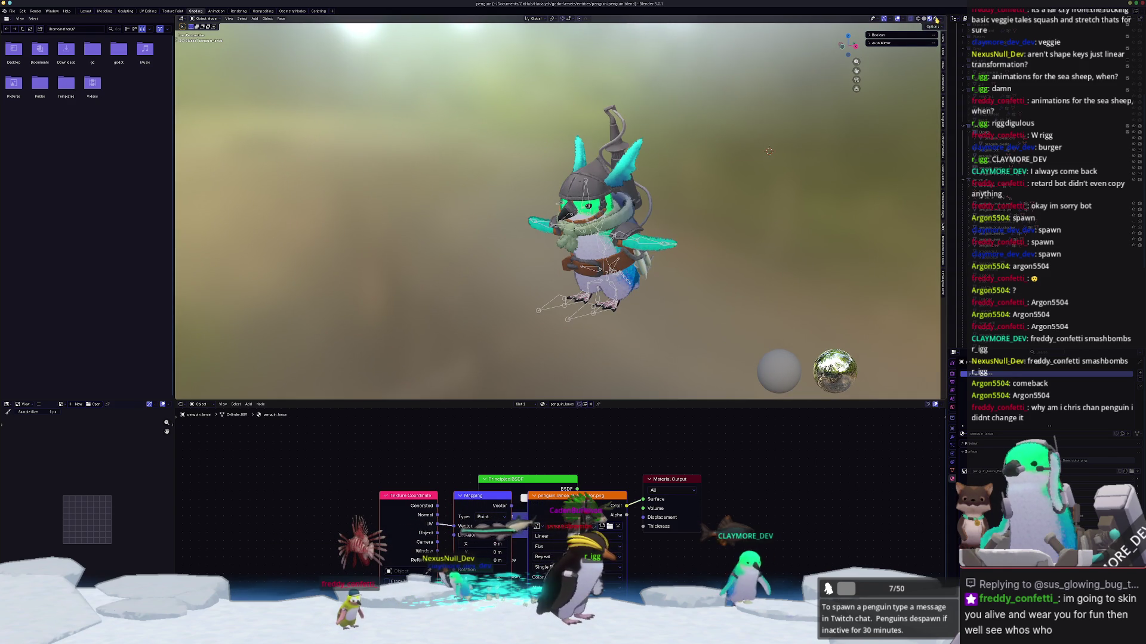
left_click(935, 19)
scroll(724, 212, "up", 3)
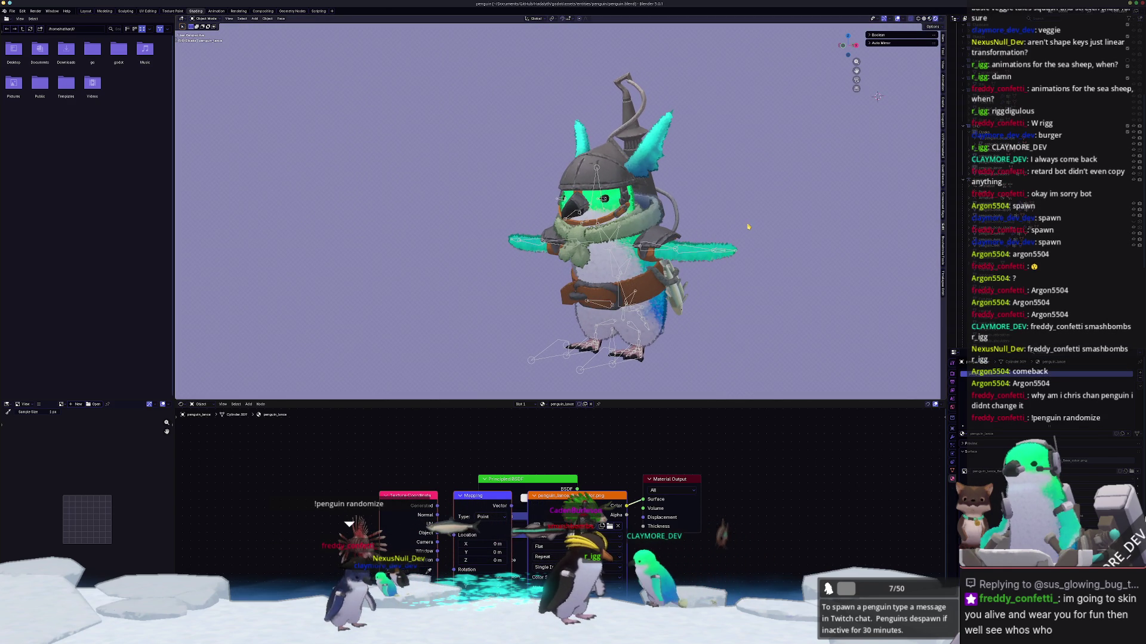
Step: Zoom in on the penguin's side and select the belt
middle_click_drag(724, 213, 737, 217)
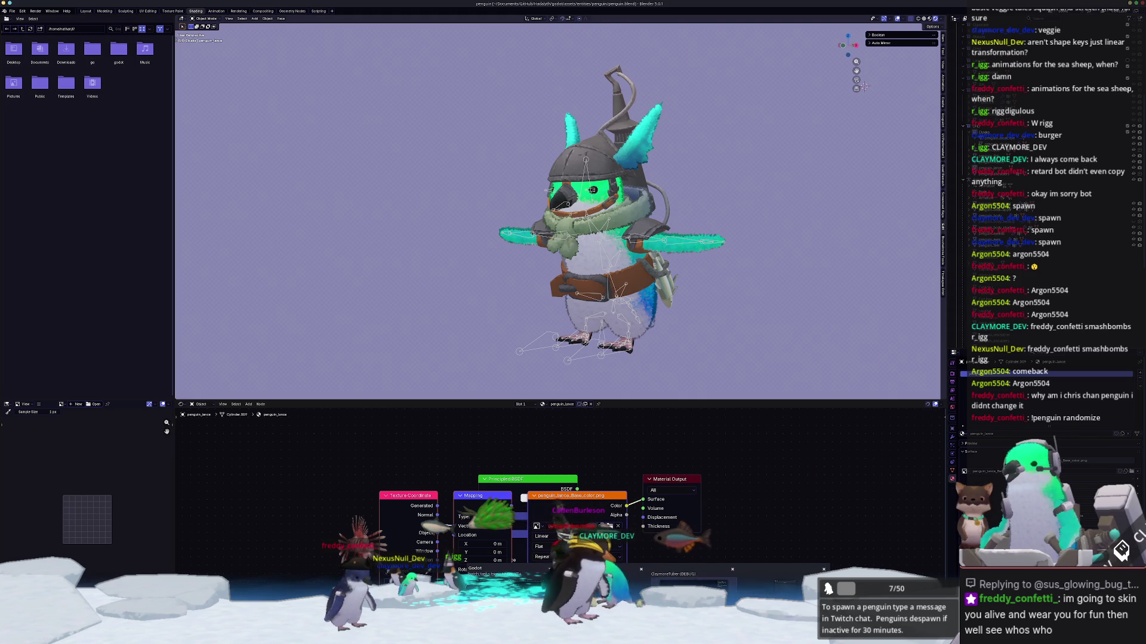
left_click(692, 574)
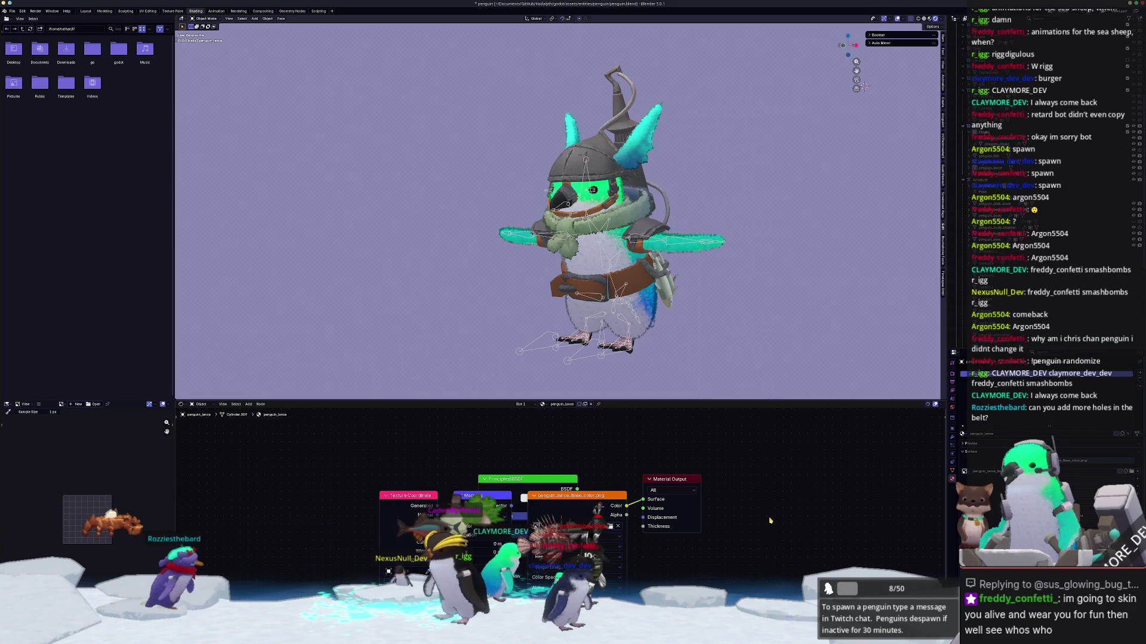
scroll(637, 267, "up", 3)
mouse_move(638, 267)
middle_mouse_down()
mouse_move(706, 348)
mouse_move(661, 288)
middle_mouse_up()
left_click(661, 287)
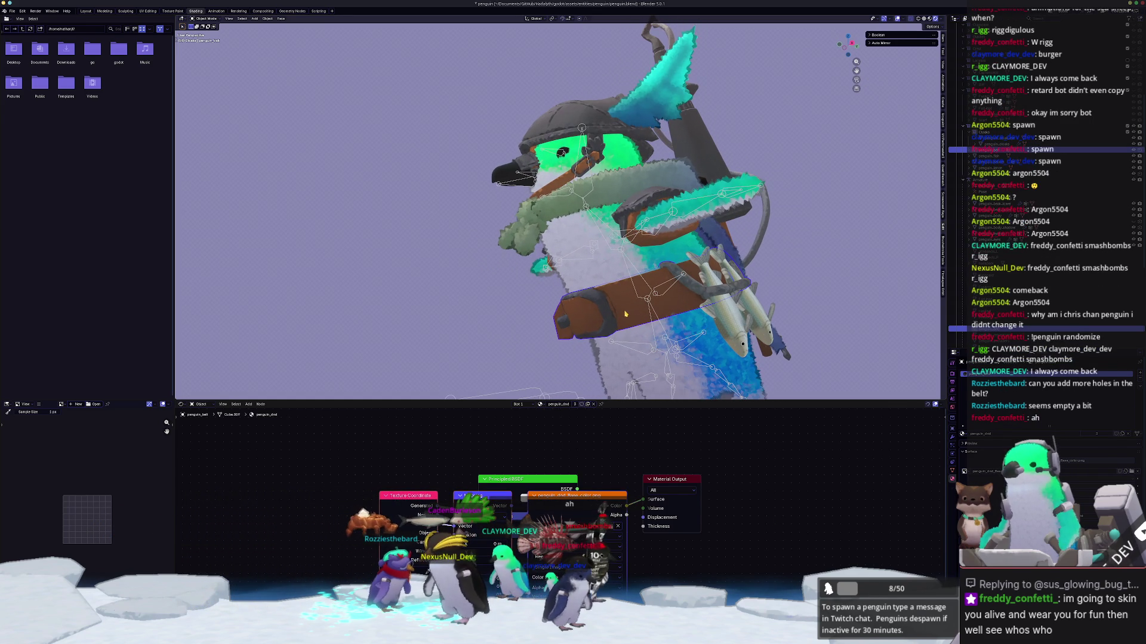
key("shift+a")
Step: Add a cylinder, shrink it, and move it down and toward the penguin along Y
mouse_move(628, 319)
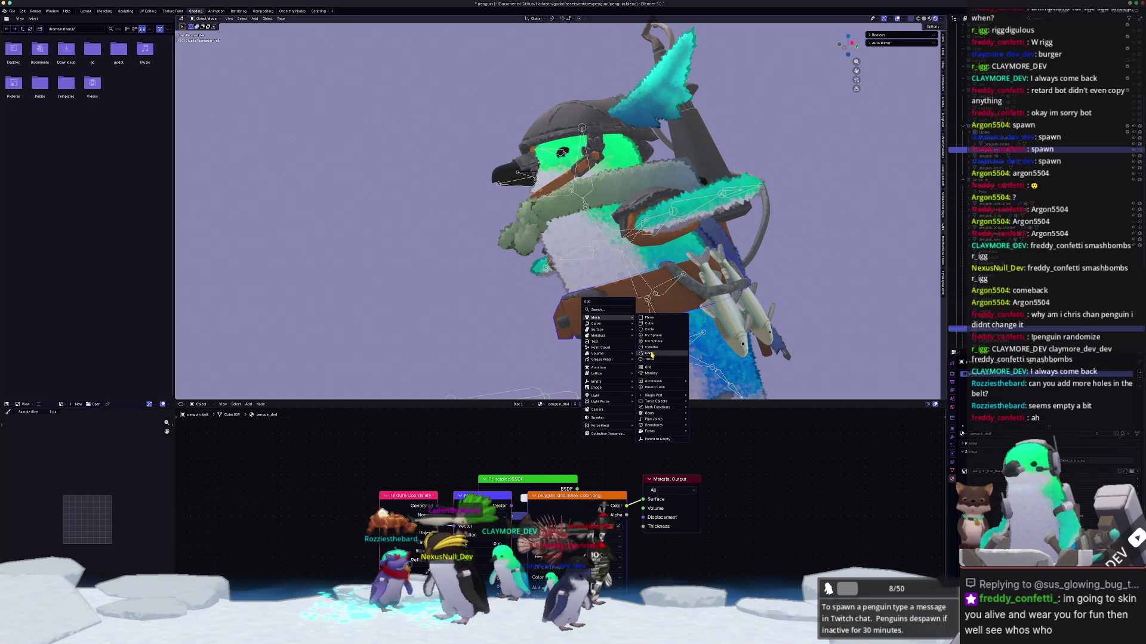
left_click(652, 348)
scroll(653, 351, "down", 3)
key("s")
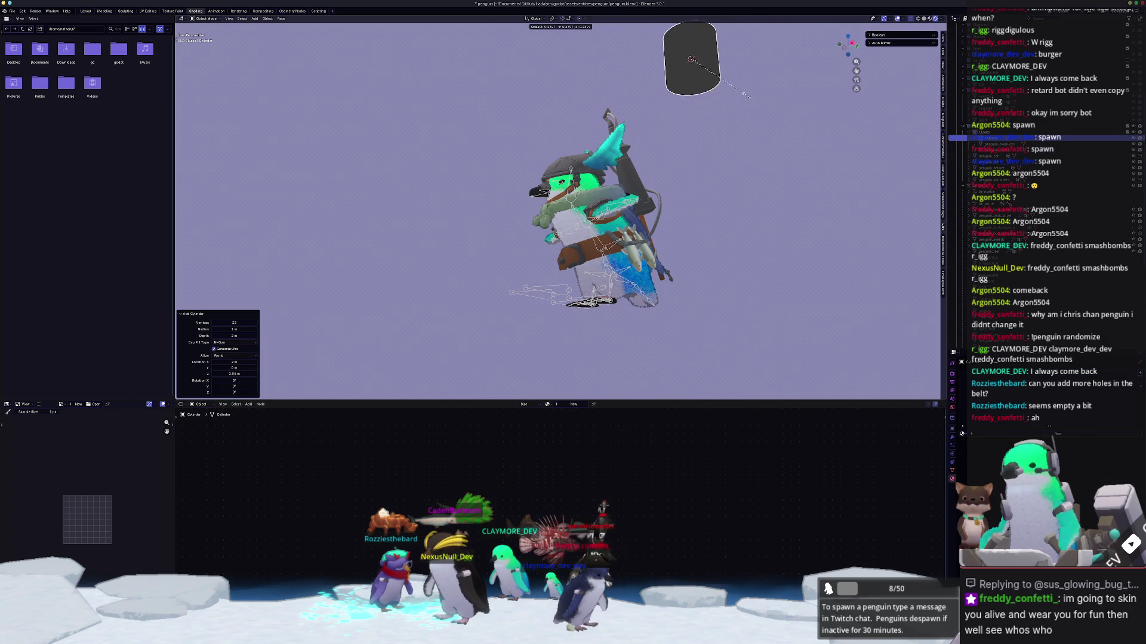
left_click(220, 52)
left_click(85, 11)
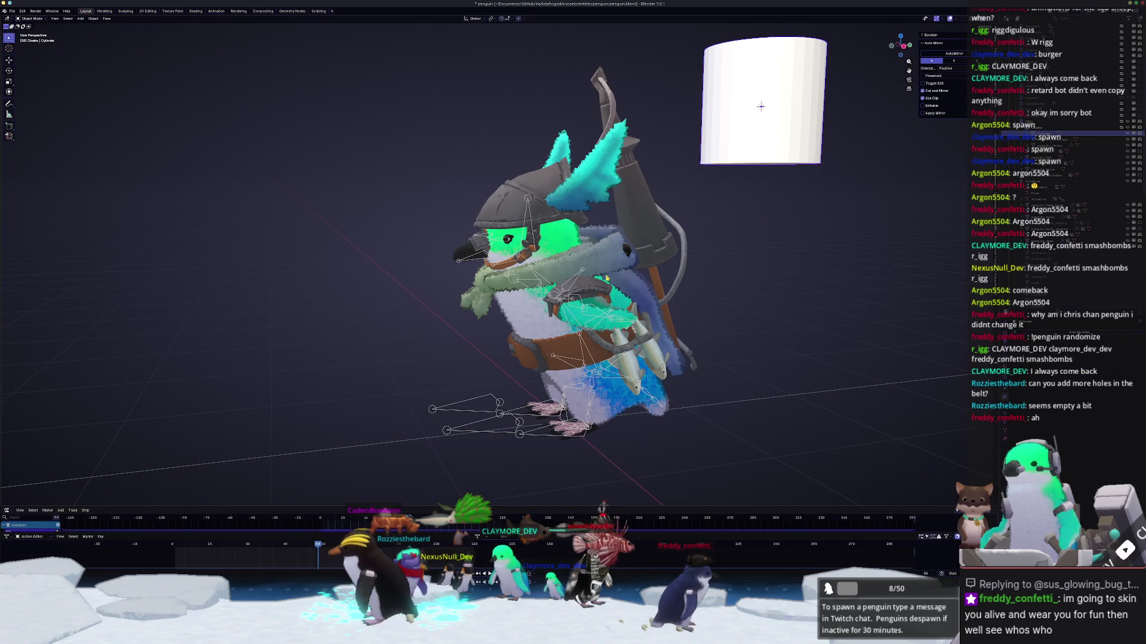
key("s")
left_click(884, 99)
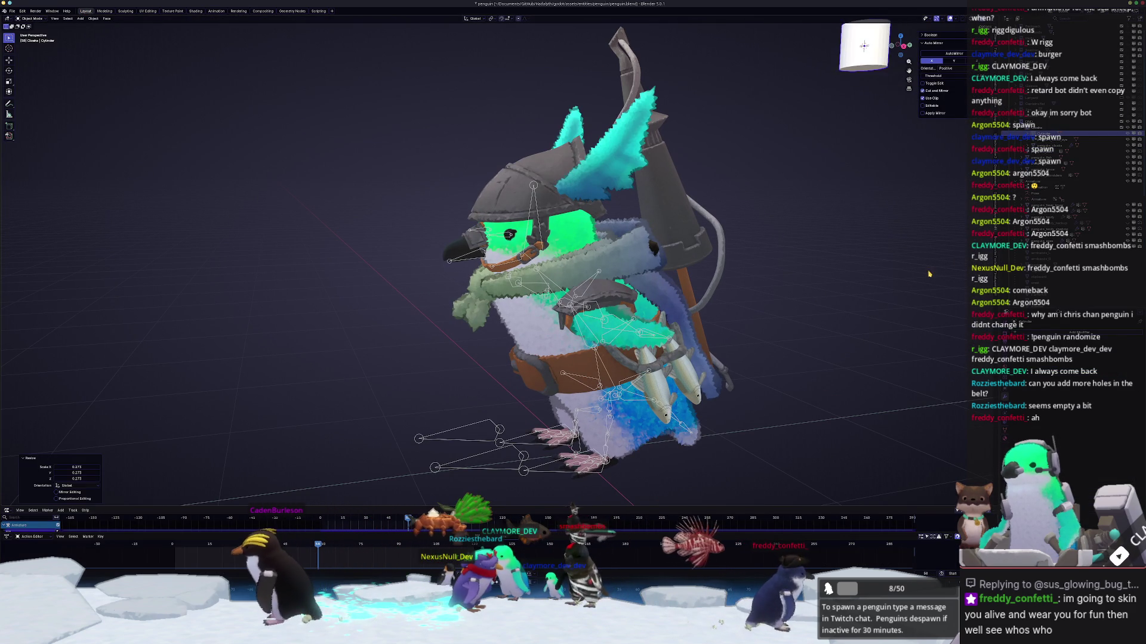
key("g")
key("z")
left_click(882, 113)
key("g")
key("y")
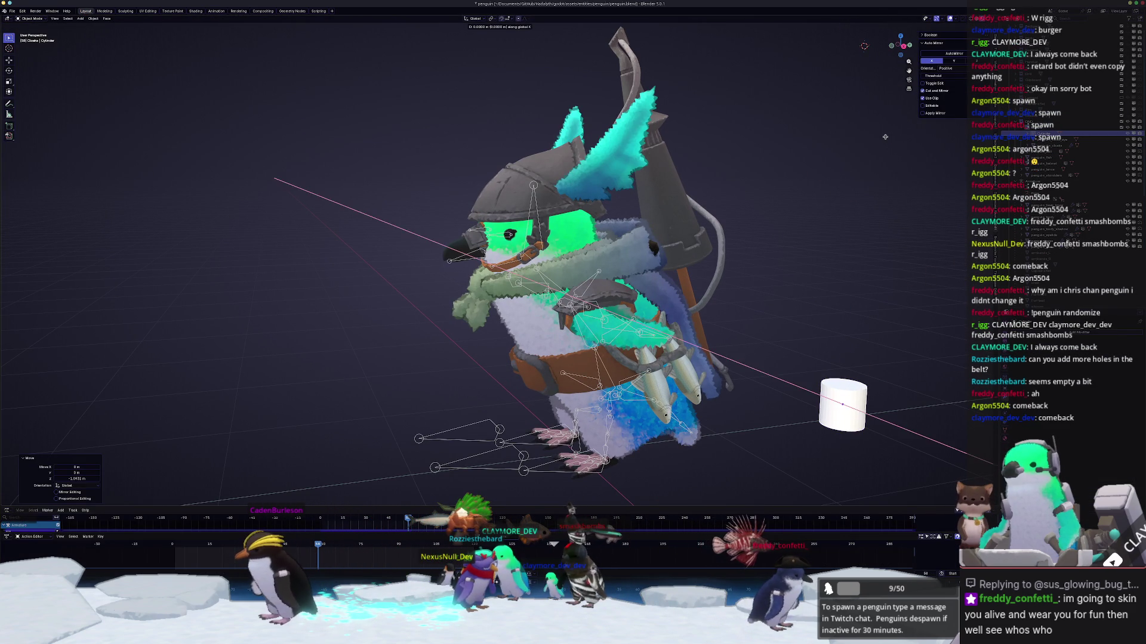
left_click(633, 194)
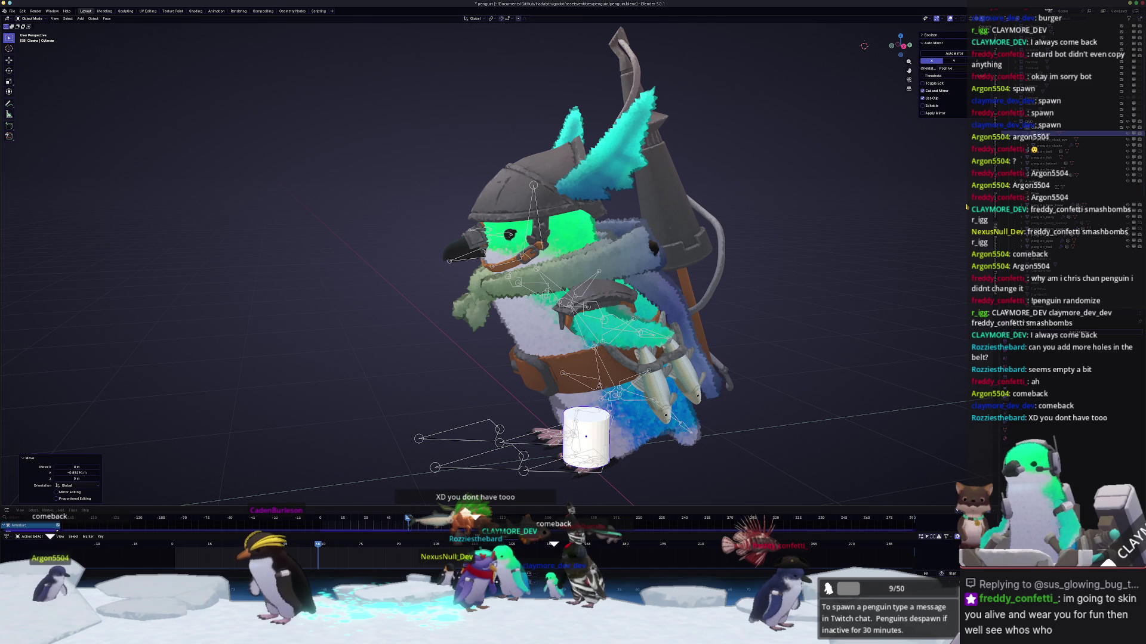
Step: Rotate the cylinder 90° then -50° and position it on the belt from front and side views
key("KP_1")
type("r90")
key("Return")
key("g")
left_click(488, 351)
middle_click_drag(489, 351, 646, 347)
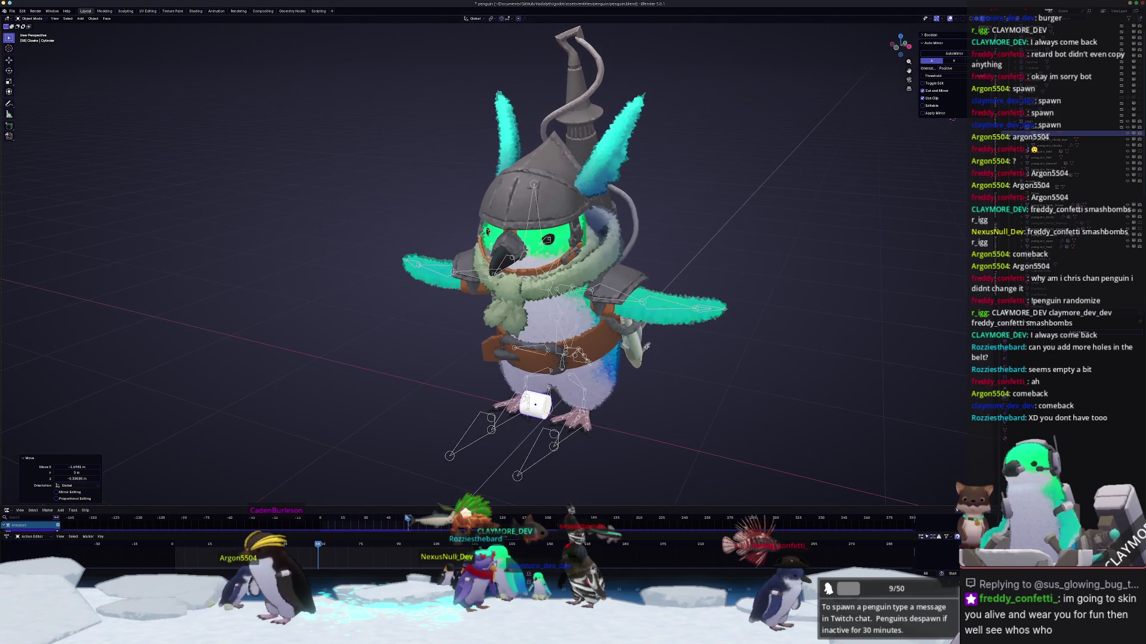
type("-50")
key("Return")
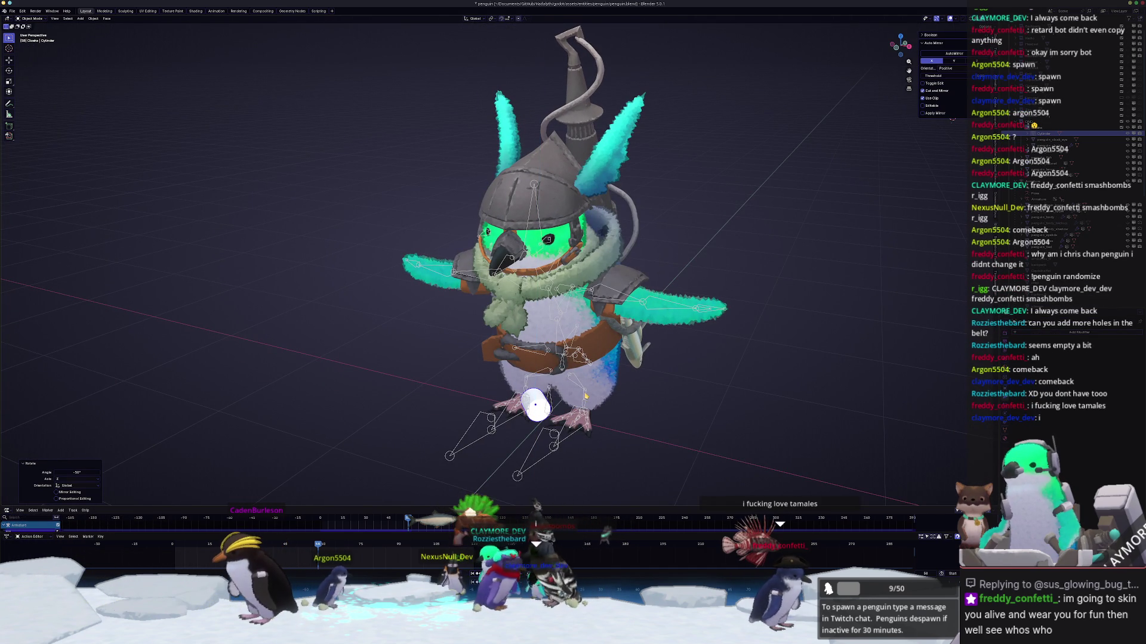
key("KP_3")
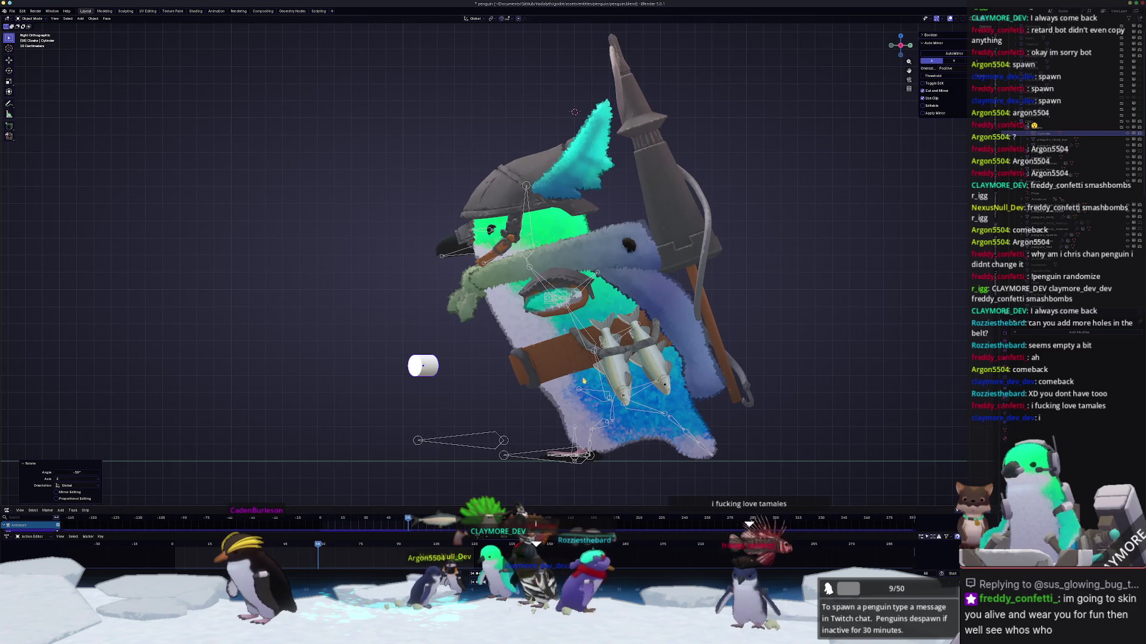
key("g")
left_click(669, 382)
middle_click_drag(669, 382, 676, 364)
key("r")
key("z")
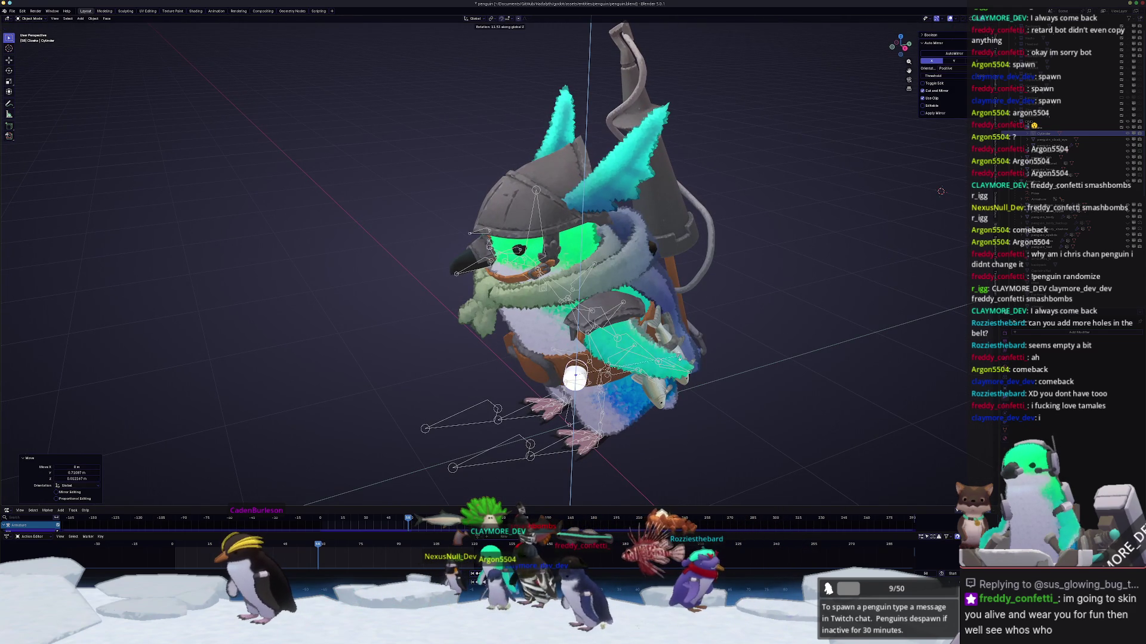
left_click(673, 351)
Step: Resize the cylinder and stretch it along its local Z axis into the belt
key("KP_1")
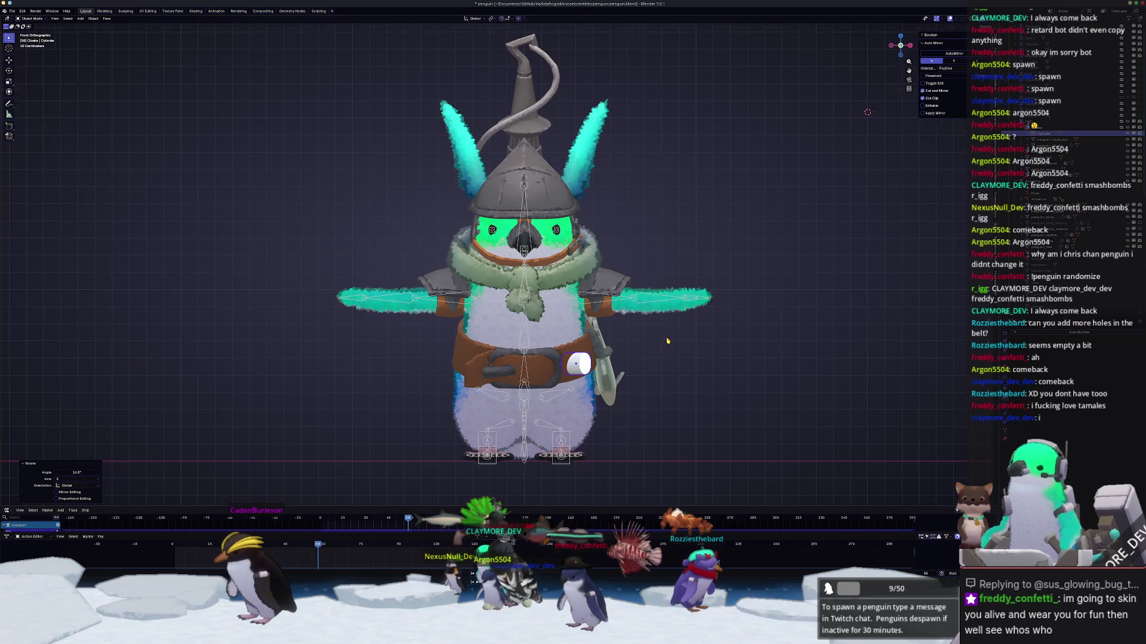
scroll(664, 345, "up", 3)
key("r")
mouse_move(701, 410)
middle_mouse_down()
mouse_move(762, 348)
mouse_move(811, 374)
middle_mouse_up()
key("s")
left_click(746, 350)
key("g")
key("z")
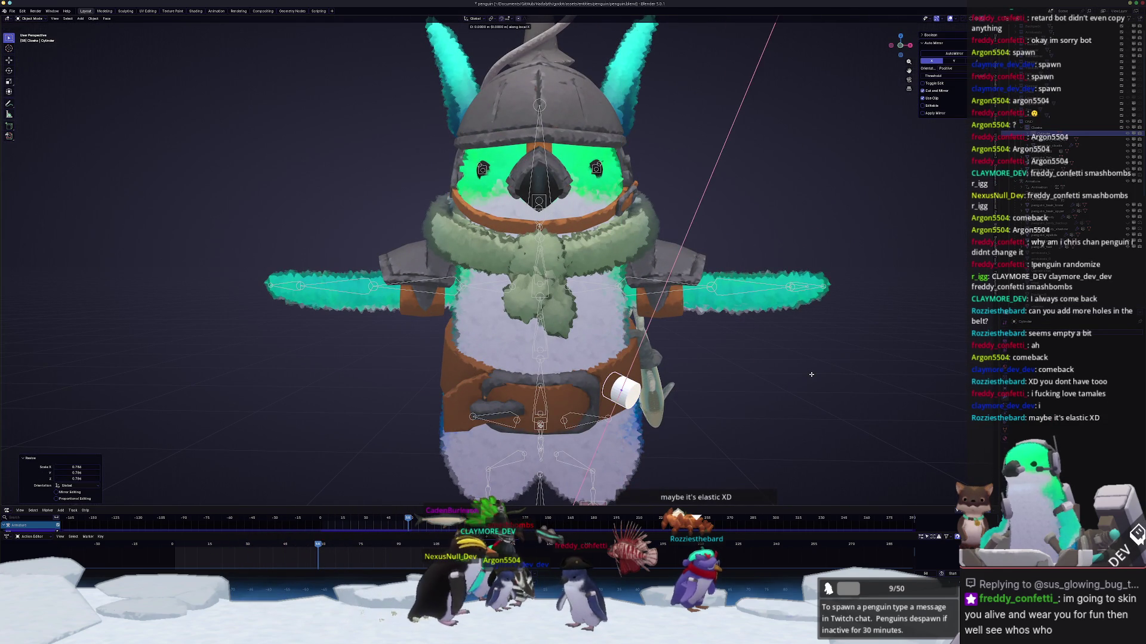
key("z")
key("z")
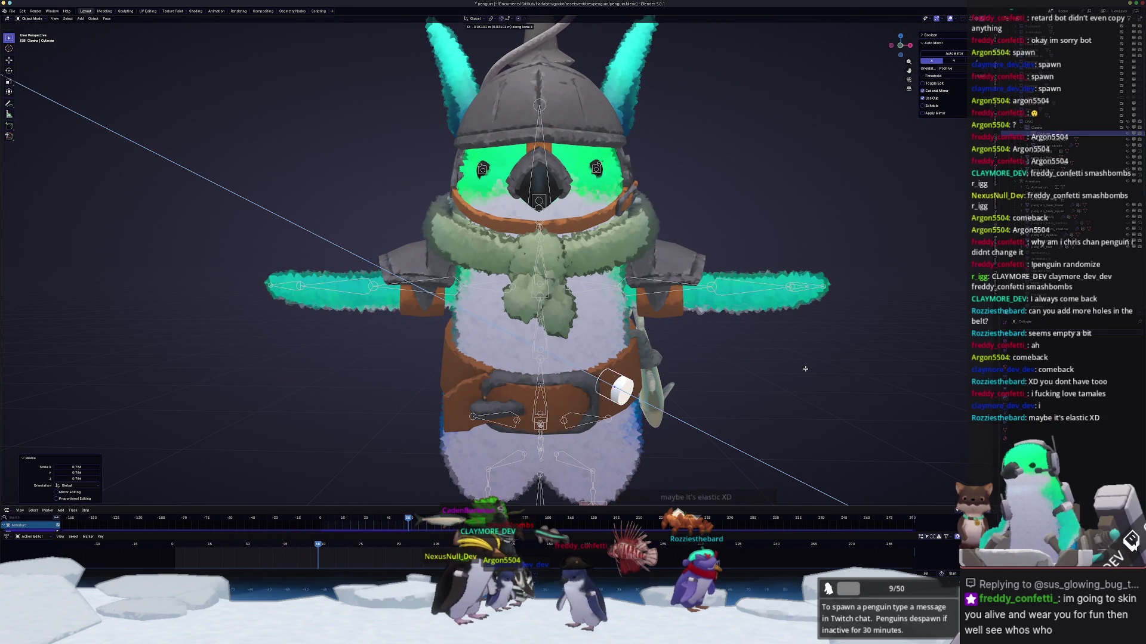
mouse_move(796, 372)
middle_mouse_down()
mouse_move(771, 372)
mouse_move(810, 392)
mouse_move(794, 375)
mouse_move(812, 345)
middle_mouse_up()
Step: Duplicate the cylinder and rotate the copy around the belt as a second peg
key("z")
left_click(787, 379)
scroll(788, 370, "up", 2)
key("shift+d")
key("r")
key("z")
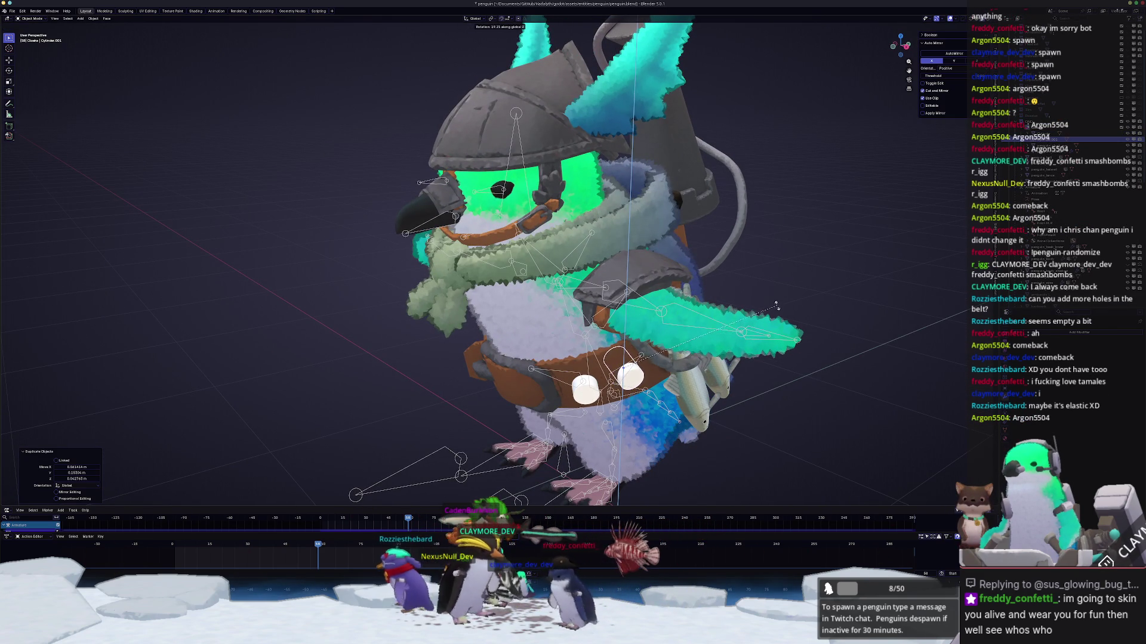
left_click(779, 306)
mouse_move(779, 306)
middle_mouse_down()
mouse_move(690, 357)
mouse_move(677, 325)
mouse_move(653, 310)
middle_mouse_up()
key("r")
left_click(686, 331)
Step: Readjust the first cylinder's rotation and nudge it slightly along Z
left_click(644, 385)
mouse_move(645, 385)
middle_mouse_down()
mouse_move(597, 388)
mouse_move(573, 370)
mouse_move(579, 388)
mouse_move(600, 378)
mouse_move(590, 398)
mouse_move(546, 406)
middle_mouse_up()
left_click(620, 389)
key("g")
key("z")
left_click(618, 387)
Step: Create a third peg and rotate it around the belt on Z into position
left_click(567, 357)
key("g")
left_click(552, 399)
key("r")
key("z")
left_click(587, 403)
Step: Push the third cylinder into the belt along its own Z axis
key("g")
key("z")
key("z")
left_click(595, 400)
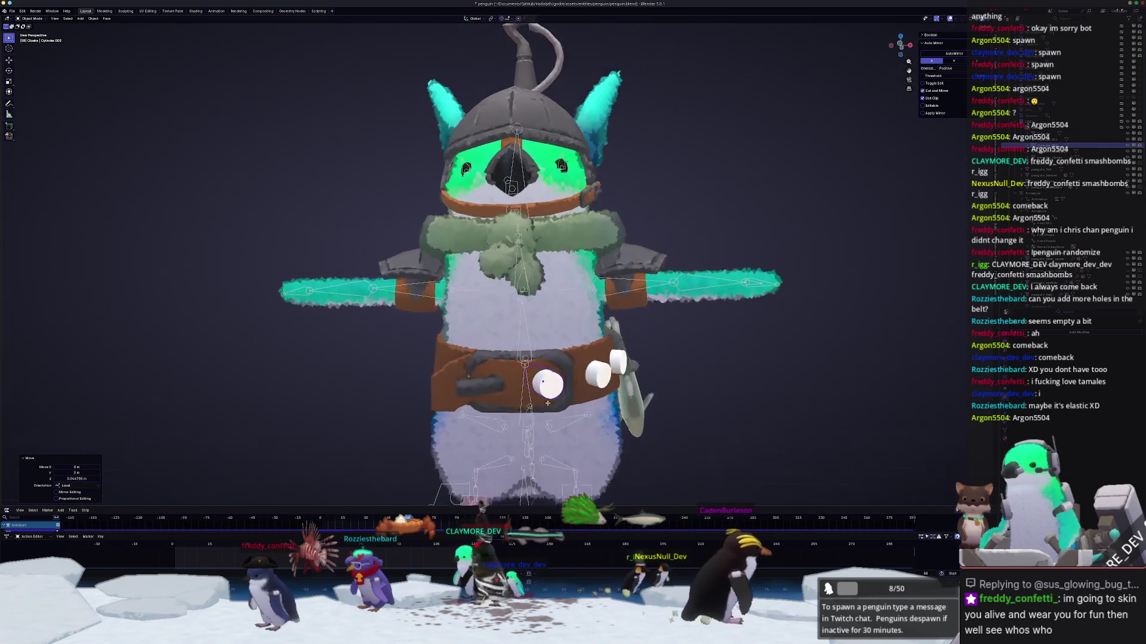
Step: Separate the belt's inner loop into its own object in Edit Mode
left_click(546, 406)
scroll(547, 406, "up", 5)
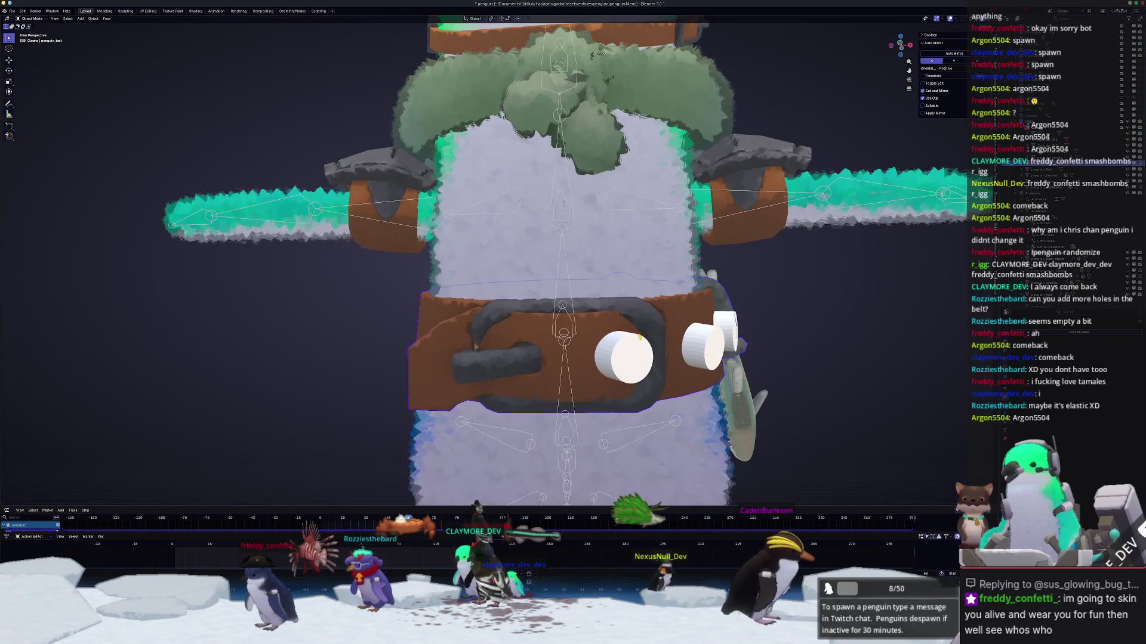
key("Tab")
middle_click_drag(635, 337, 684, 333)
key("alt+a")
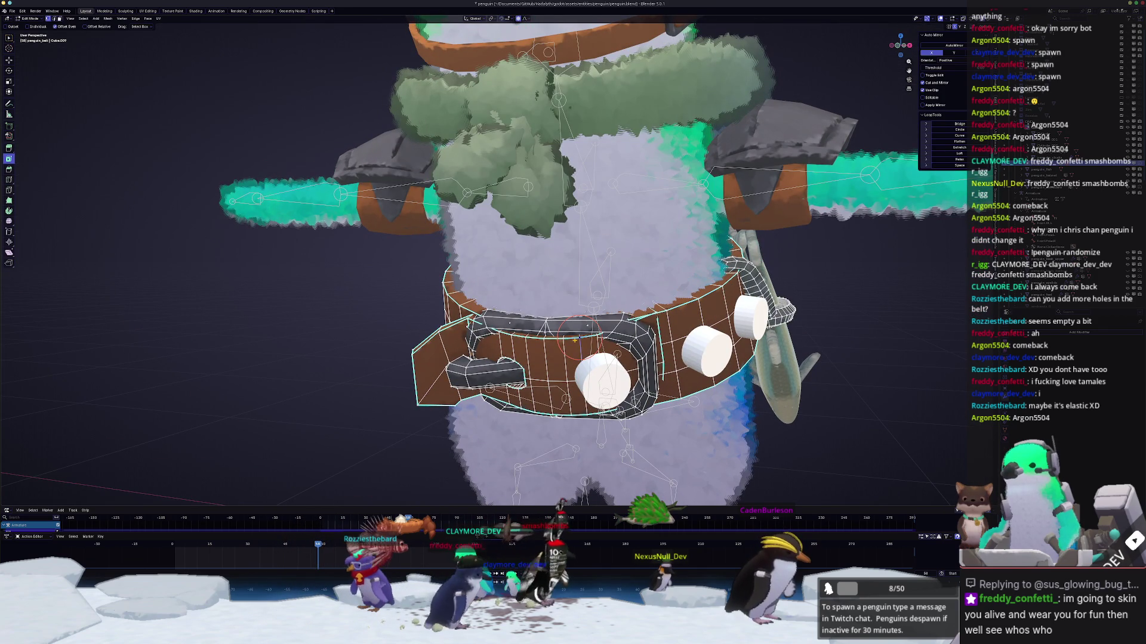
left_click(523, 370)
key("ctrl+l")
right_click(571, 341)
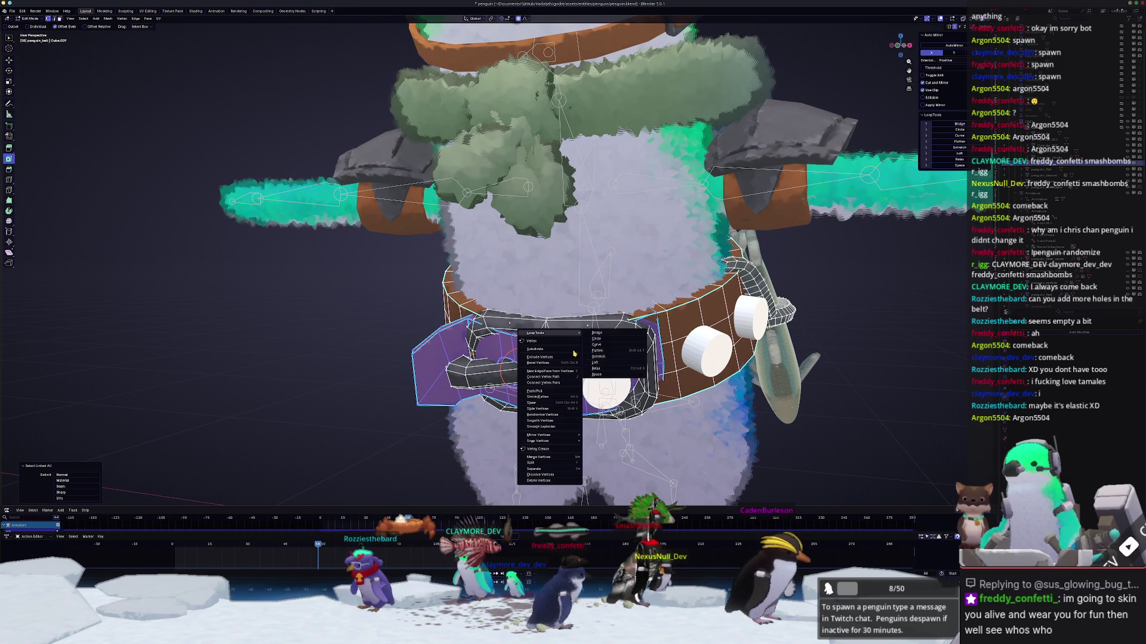
left_click(594, 468)
left_click(297, 440)
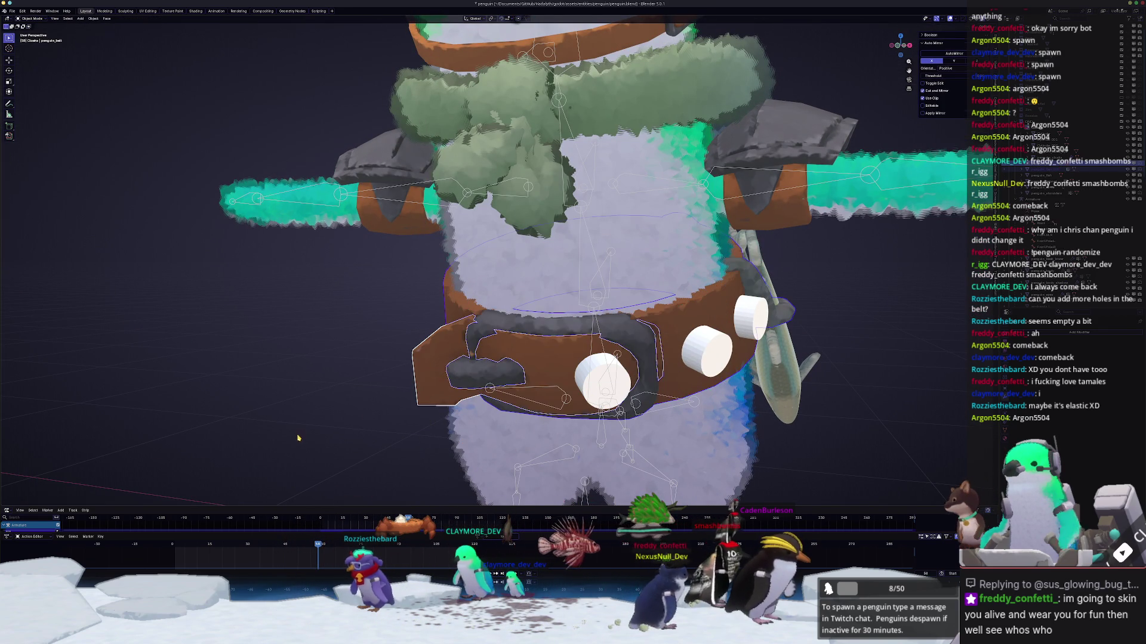
Step: Shrink one belt cylinder and tilt the middle cylinder on X to follow the belt
left_click(707, 352)
middle_click_drag(707, 352, 672, 338)
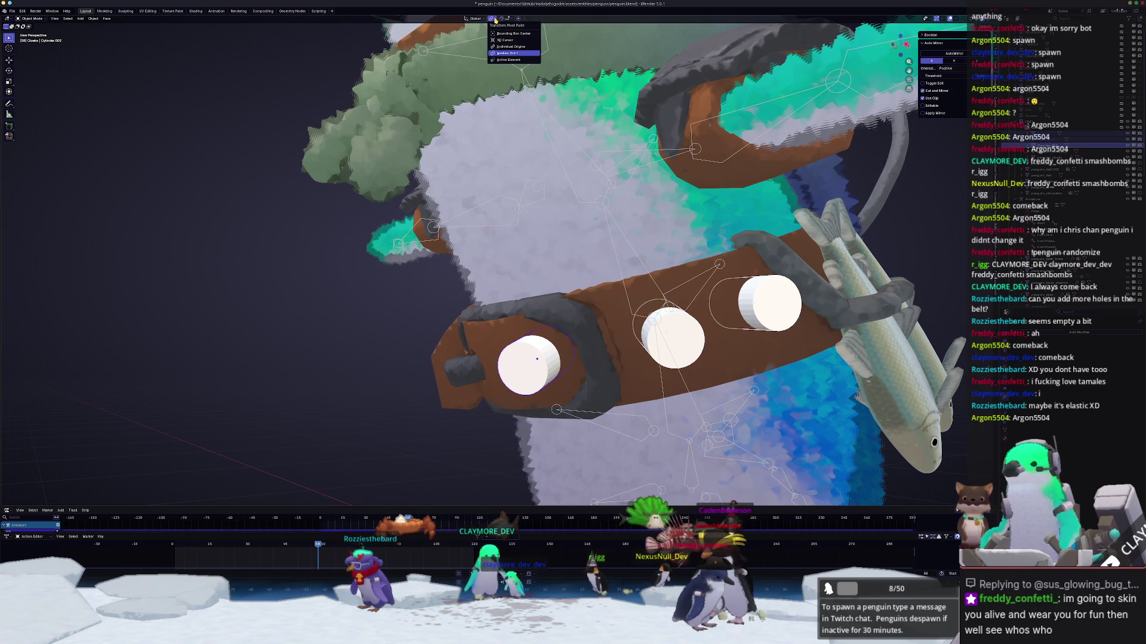
key("s")
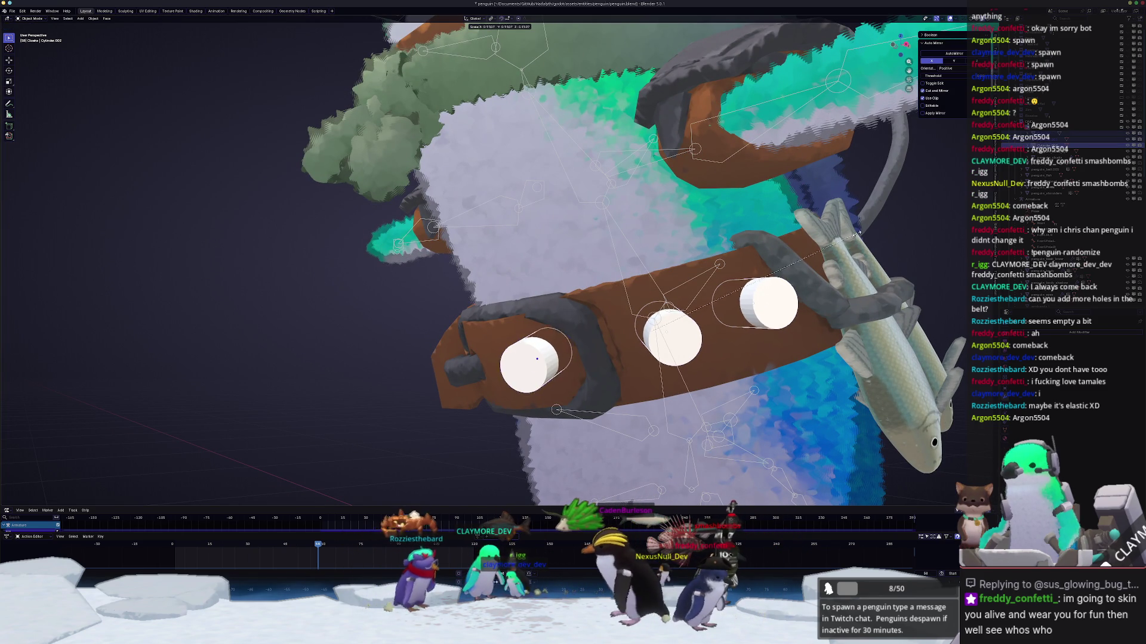
left_click(540, 144)
mouse_move(540, 143)
middle_mouse_down()
mouse_move(655, 314)
mouse_move(710, 336)
mouse_move(641, 330)
mouse_move(673, 325)
middle_mouse_up()
left_click(656, 314)
left_click(636, 331)
key("r")
key("x")
left_click(662, 332)
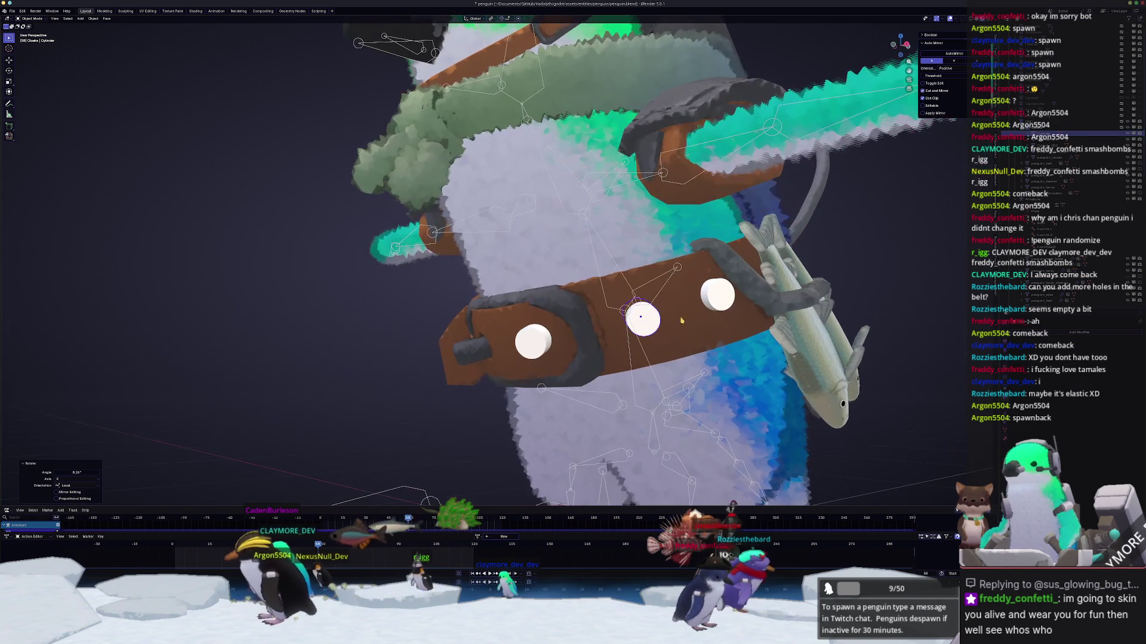
Step: Hide the penguin's fluffy outer body and arms to expose the belt
left_click(706, 307)
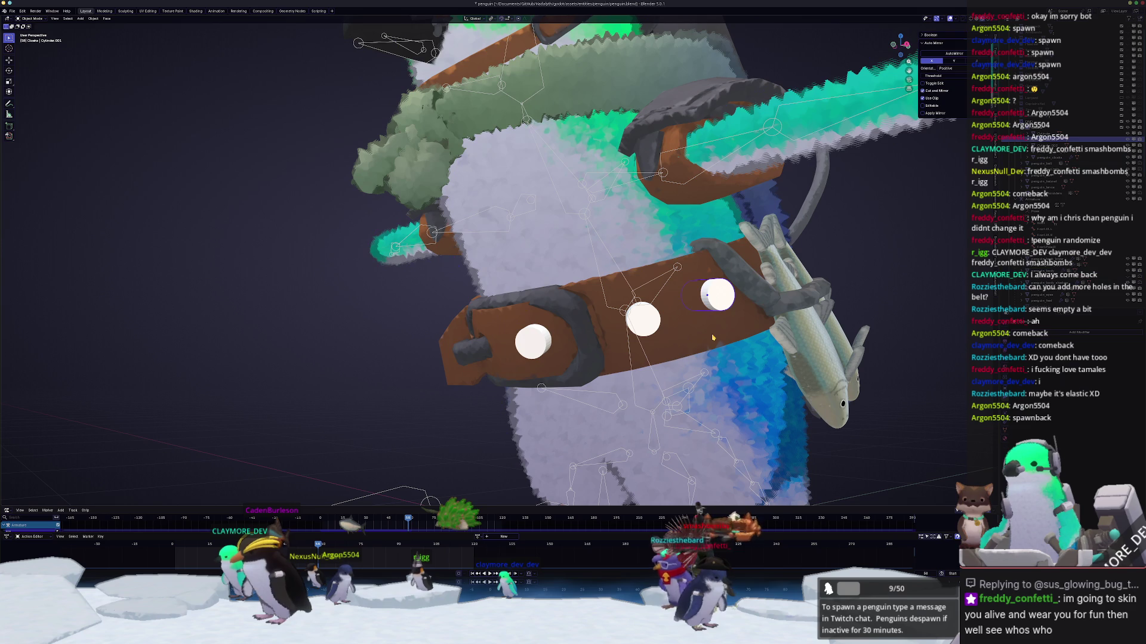
left_click(707, 294)
key("a")
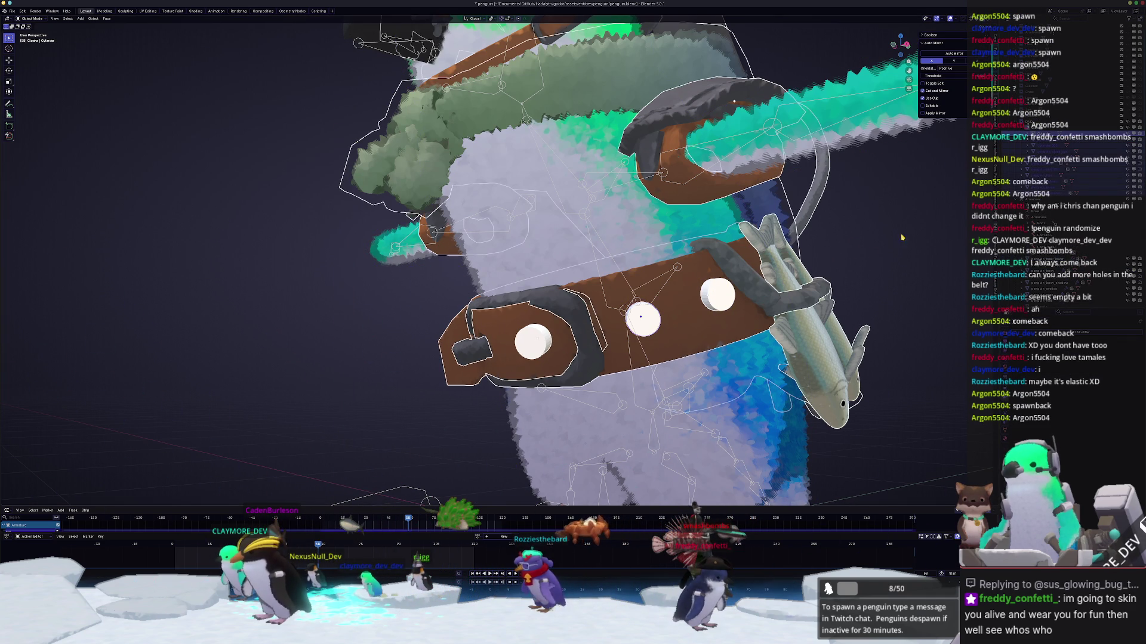
key("ctrl+i")
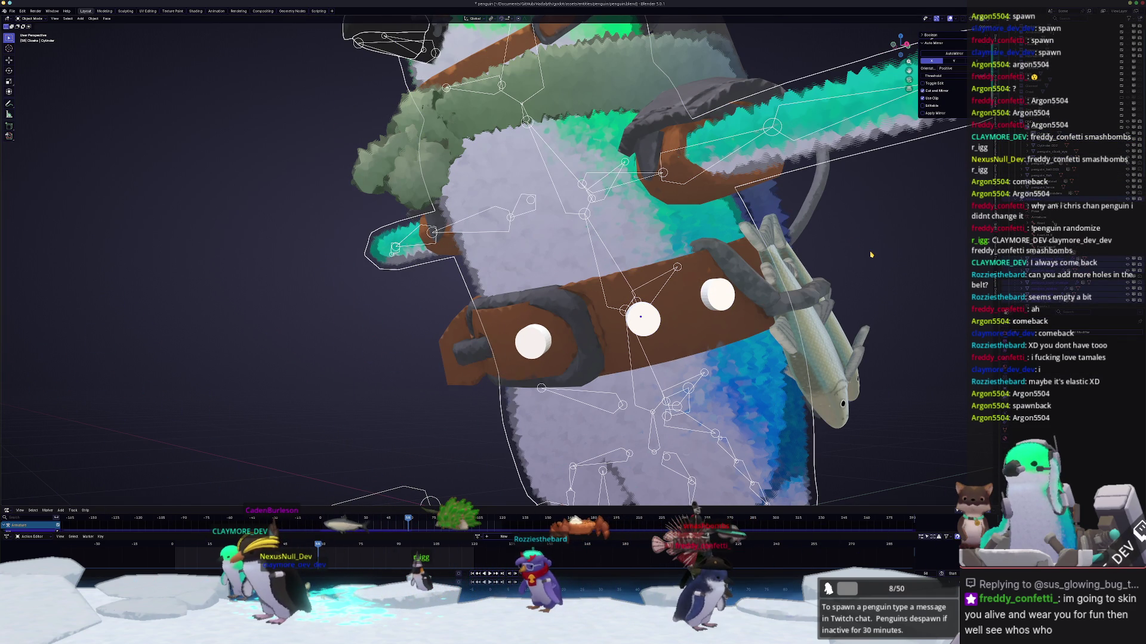
key("alt+a")
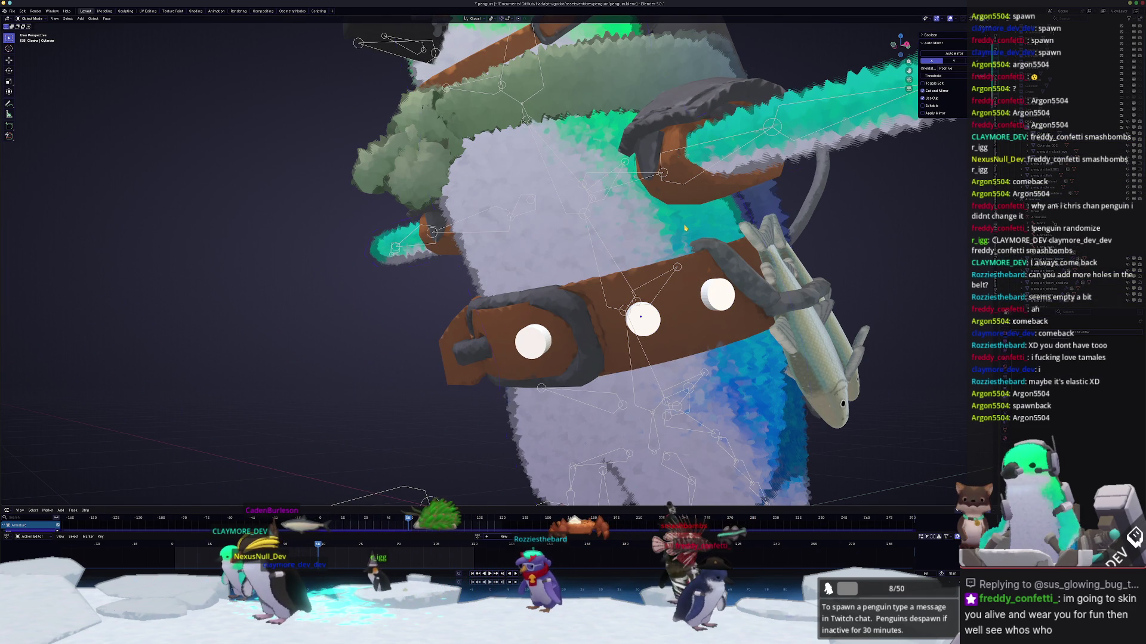
left_click(685, 228)
key("h")
left_click(688, 262)
key("h")
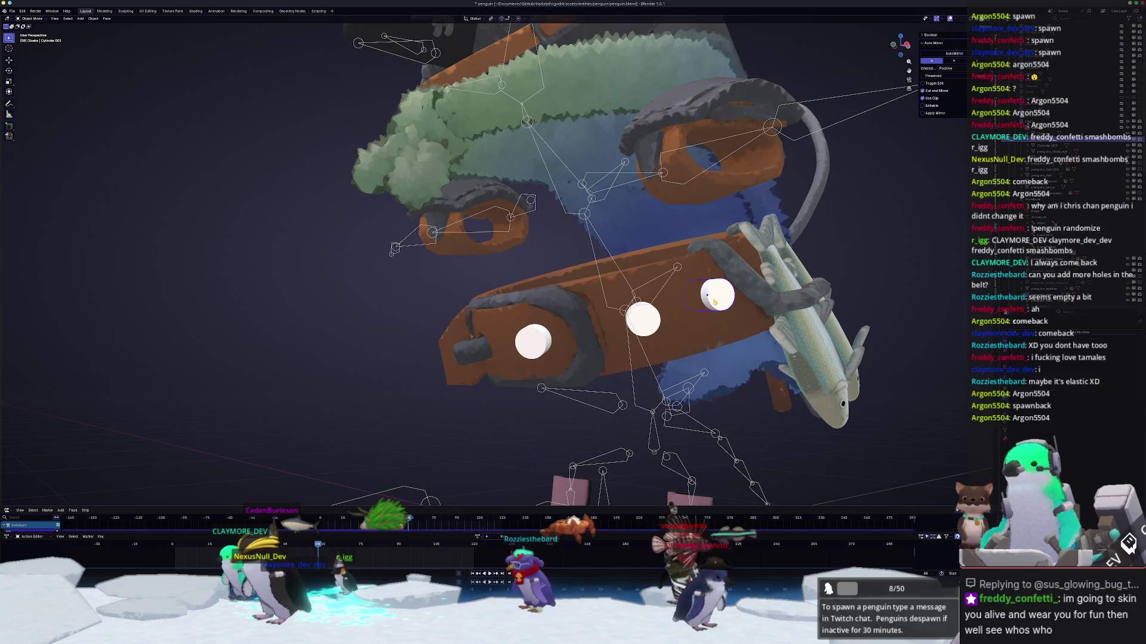
Step: Cut the first belt hole with a Boolean Difference using the right cylinder
left_click(714, 303)
scroll(707, 332, "up", 1)
key("ctrl+KP_Subtract")
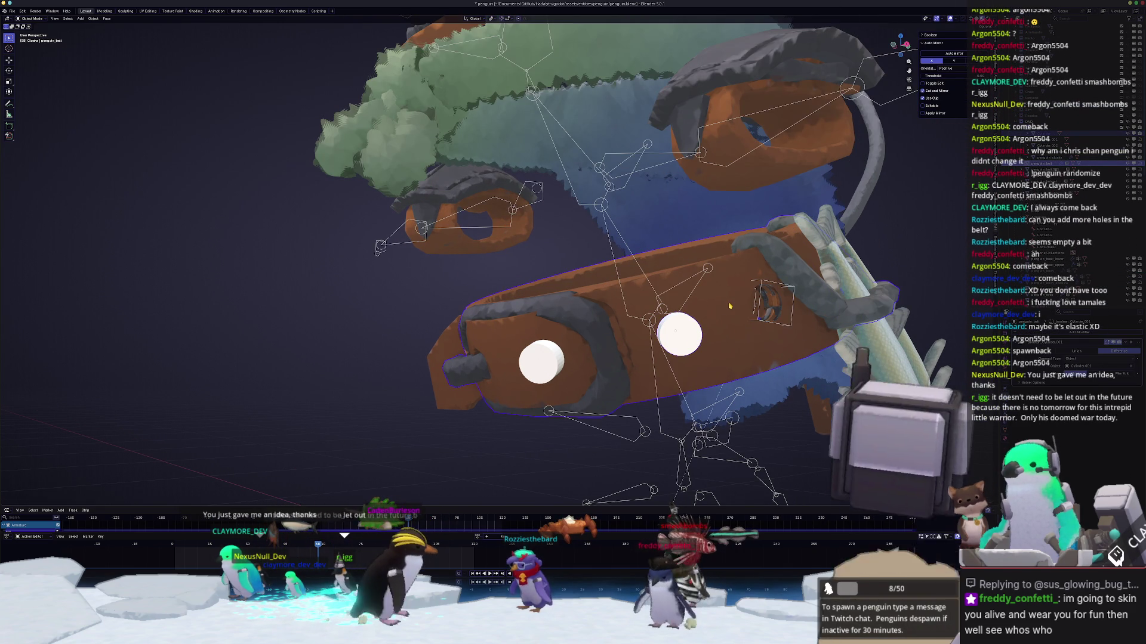
Step: Boolean-subtract the next cylinder from the belt and from the separated inner belt piece
key("ctrl+KP_Subtract")
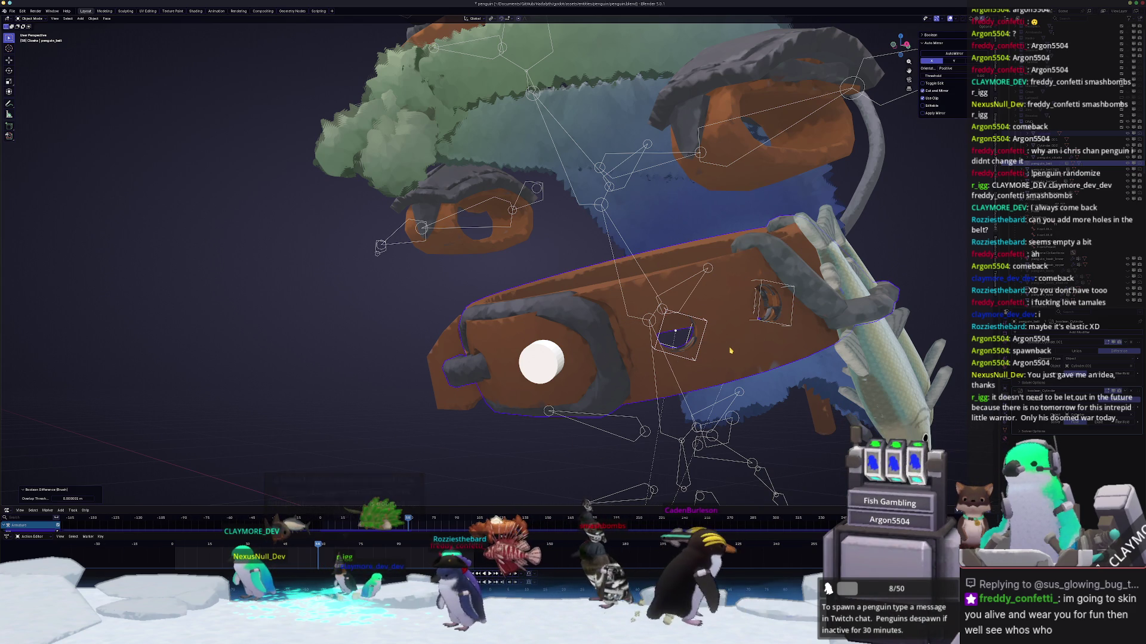
middle_click_drag(658, 349, 585, 349)
left_click(585, 350)
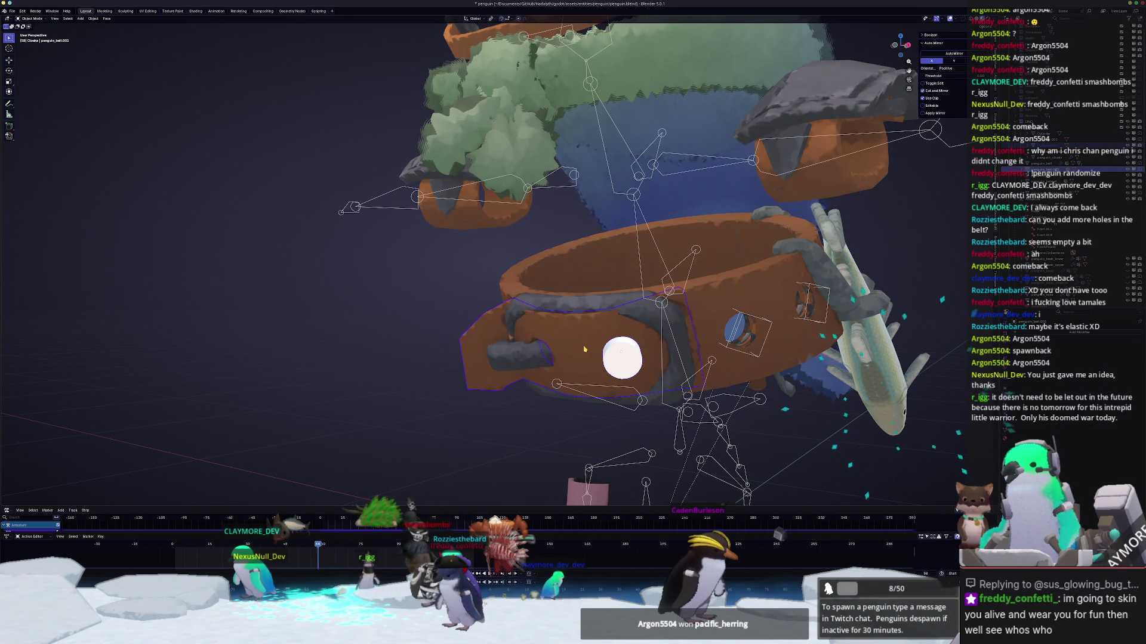
key("ctrl+KP_Subtract")
mouse_move(507, 340)
middle_mouse_down()
mouse_move(575, 352)
mouse_move(633, 316)
middle_mouse_up()
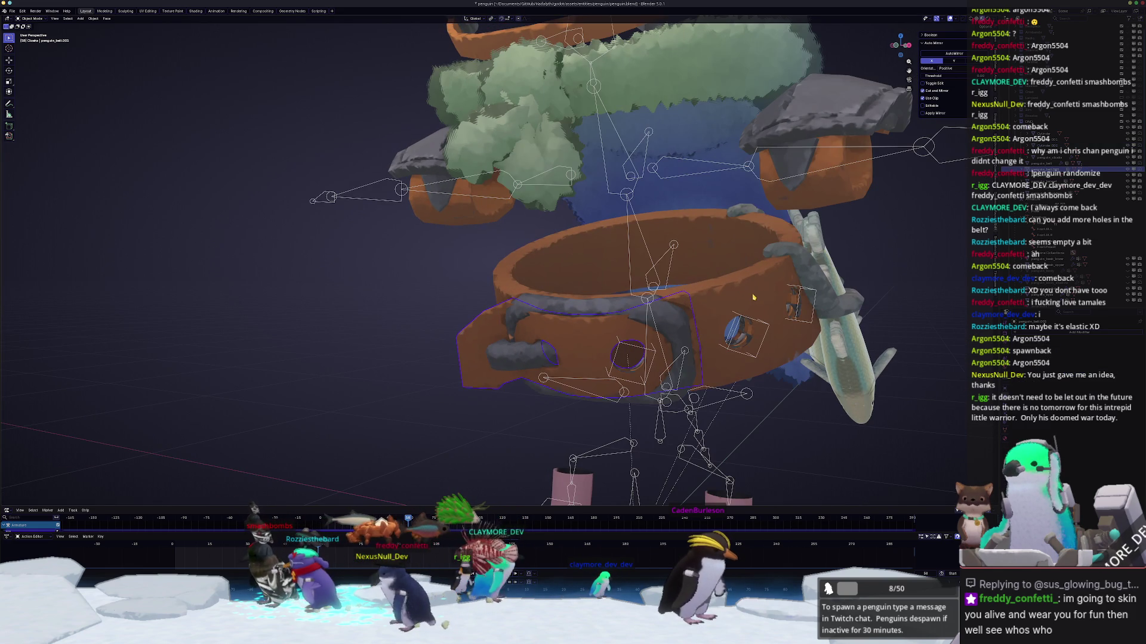
Step: Delete the leftover white cylinder and zoom out on the belt
left_click(1041, 163)
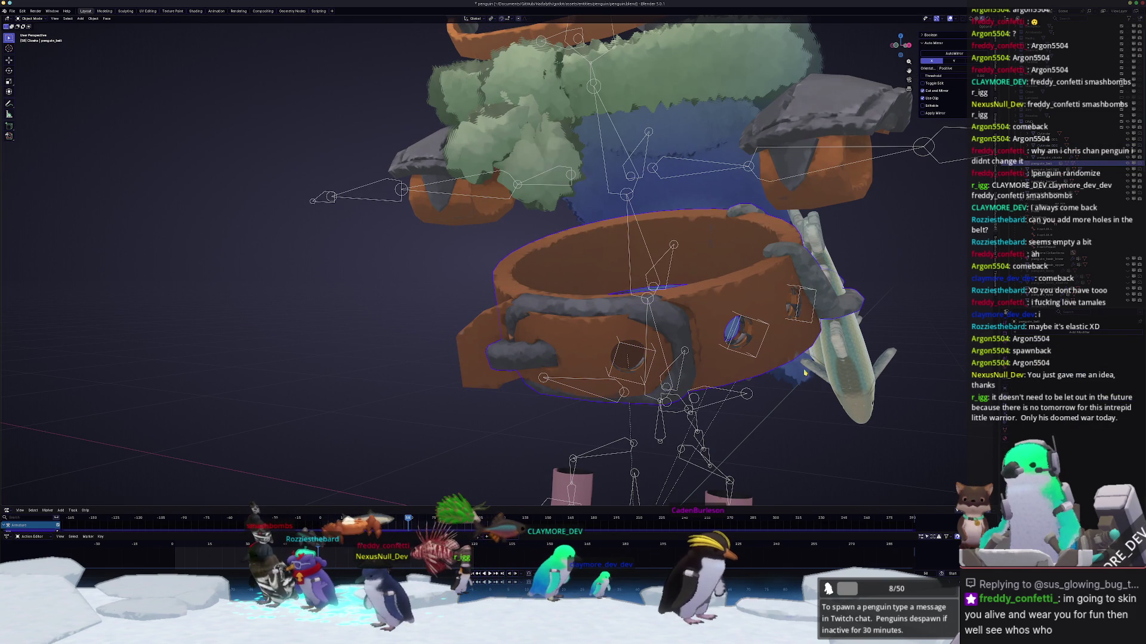
key("alt+a")
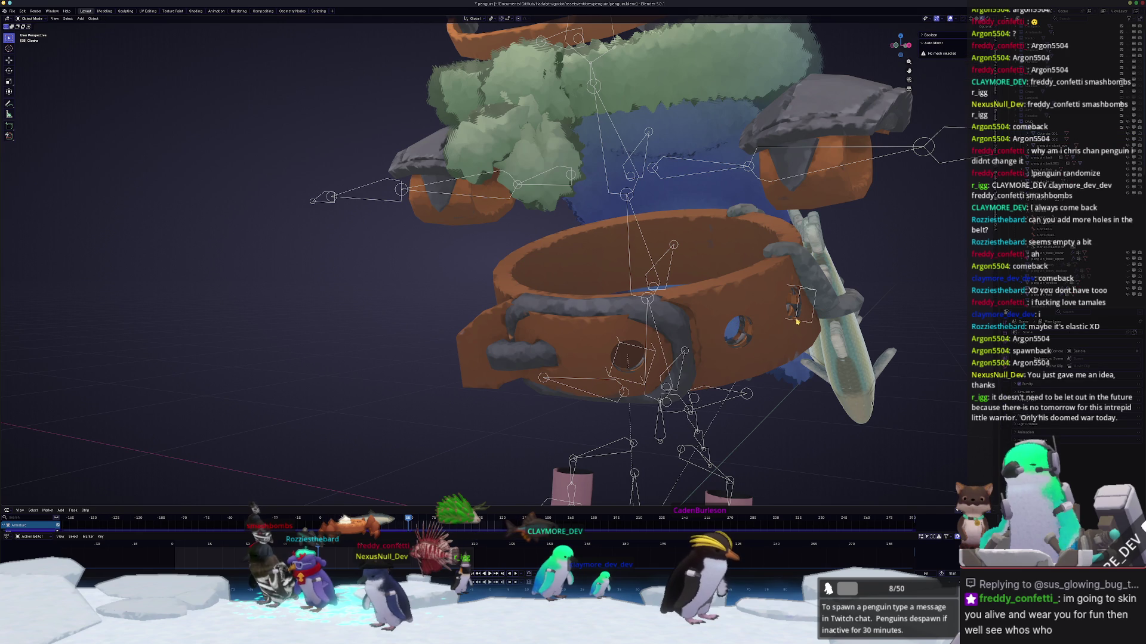
left_click(619, 349)
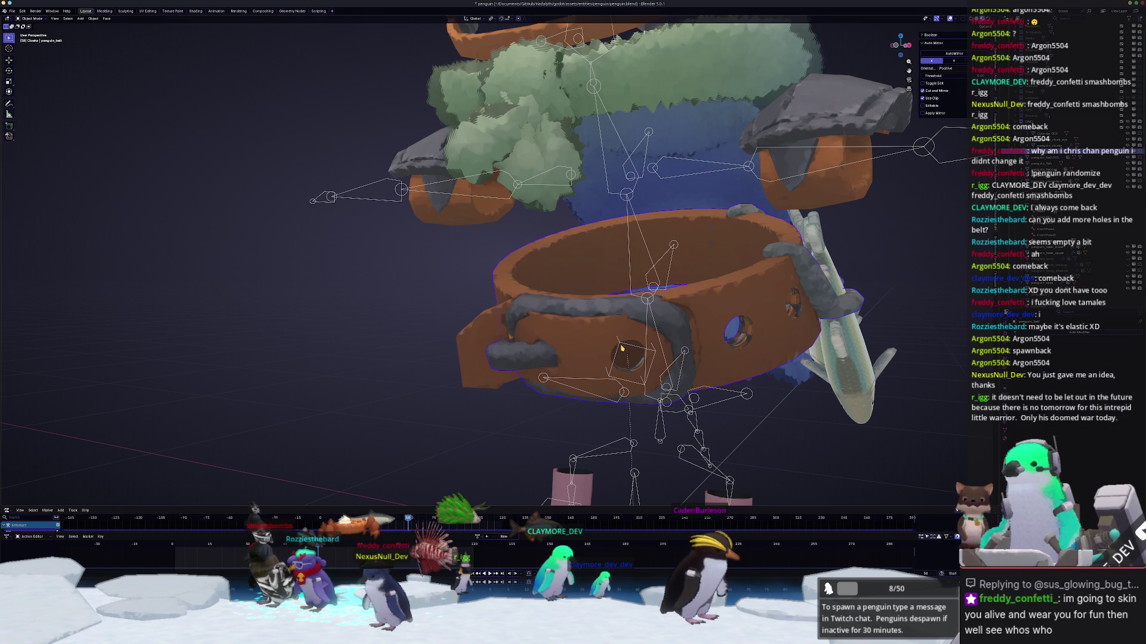
left_click(623, 344)
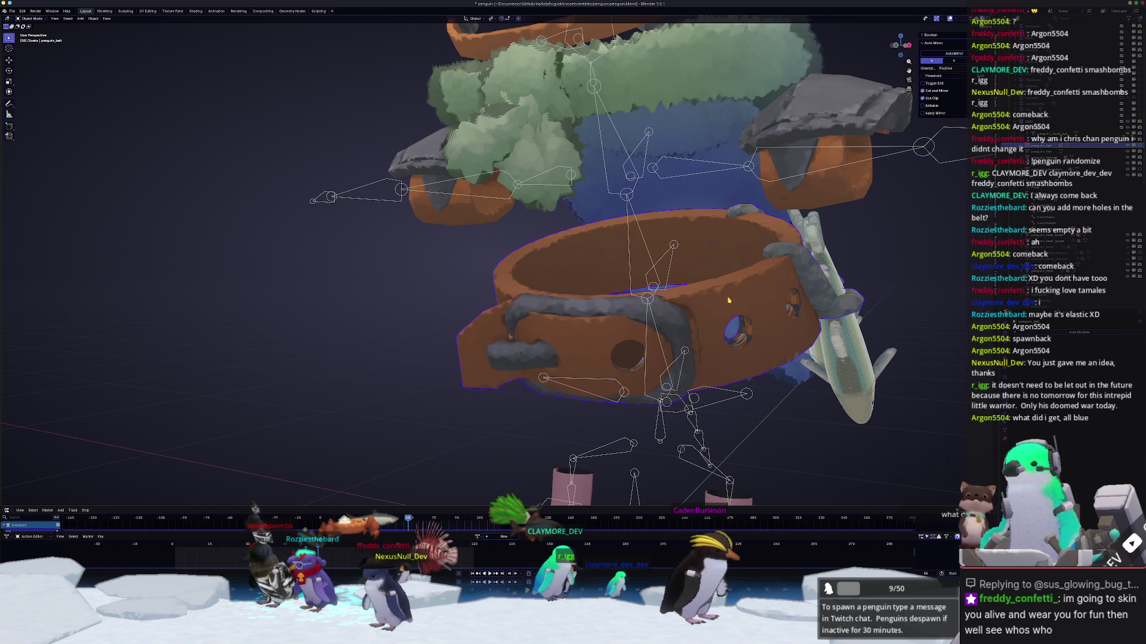
scroll(728, 300, "down", 5)
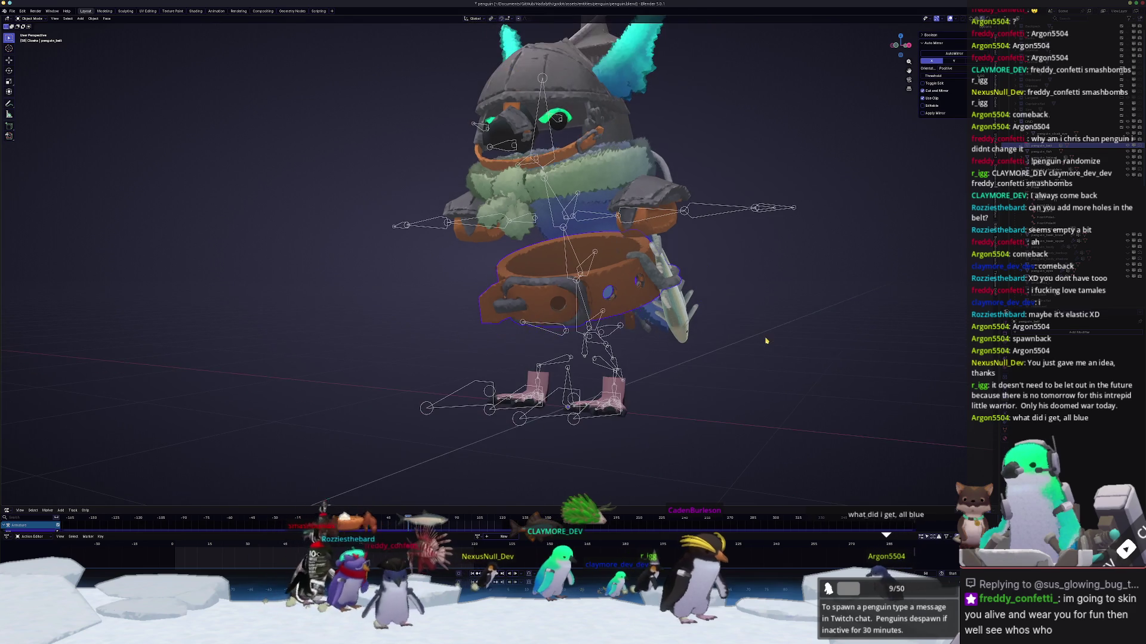
Step: Select the lance and enter Edit Mode on its mesh
mouse_move(788, 346)
middle_mouse_down()
mouse_move(637, 291)
mouse_move(599, 194)
mouse_move(642, 171)
middle_mouse_up()
left_click(599, 194)
left_click(598, 193)
left_click(643, 170)
scroll(590, 304, "up", 4)
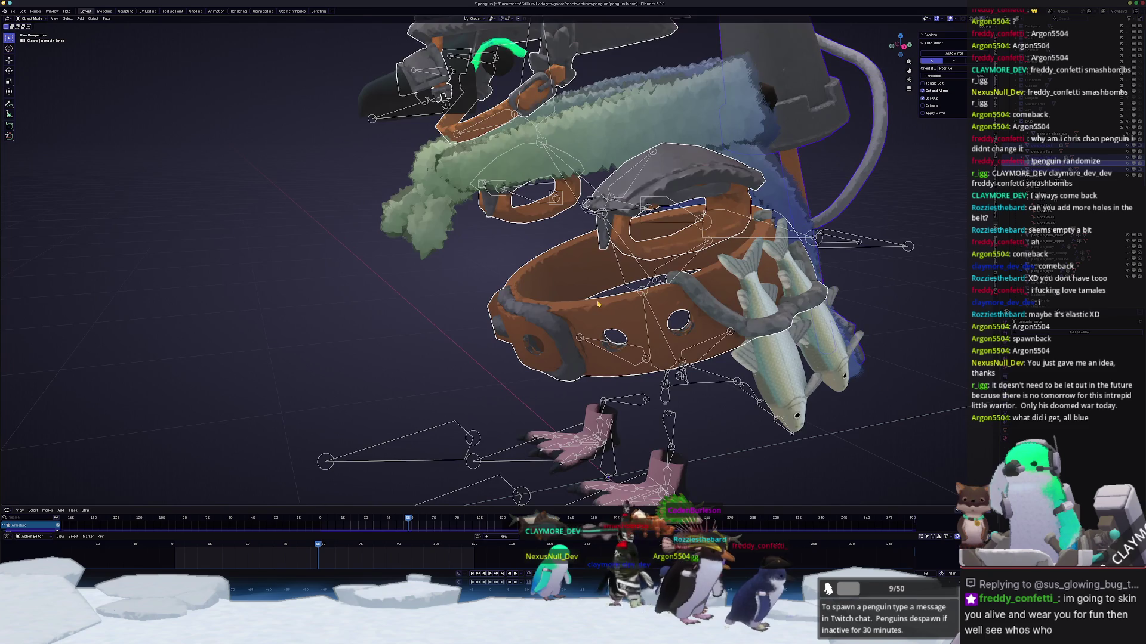
key("Tab")
Step: Export the penguin model, holed belt included, as FBX and switch to Substance Painter
scroll(490, 296, "down", 3)
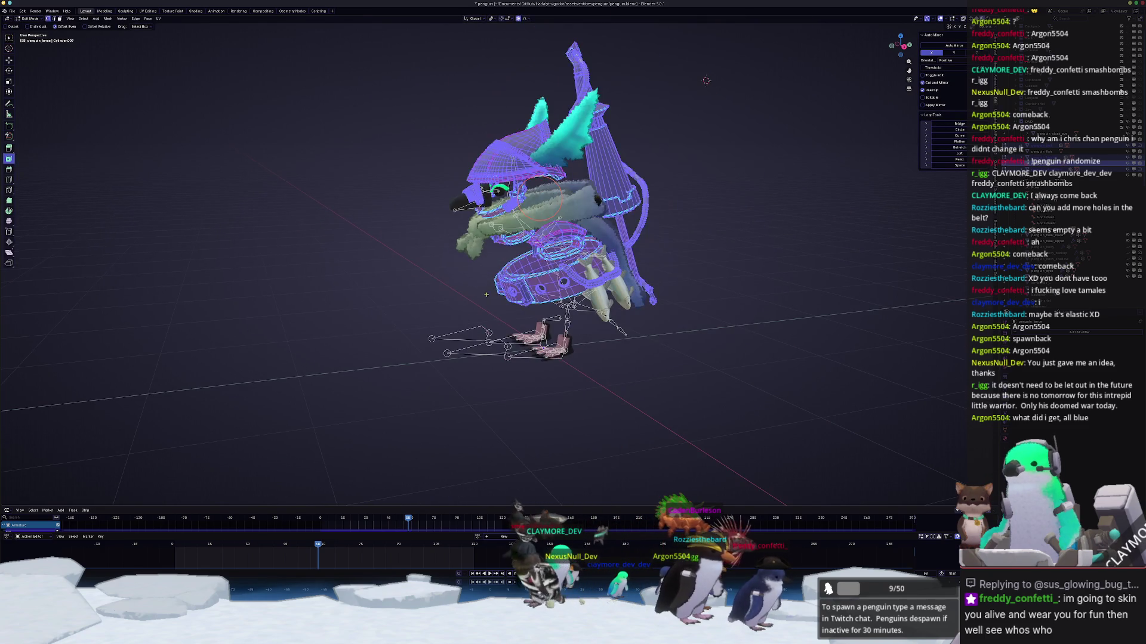
scroll(455, 304, "up", 3)
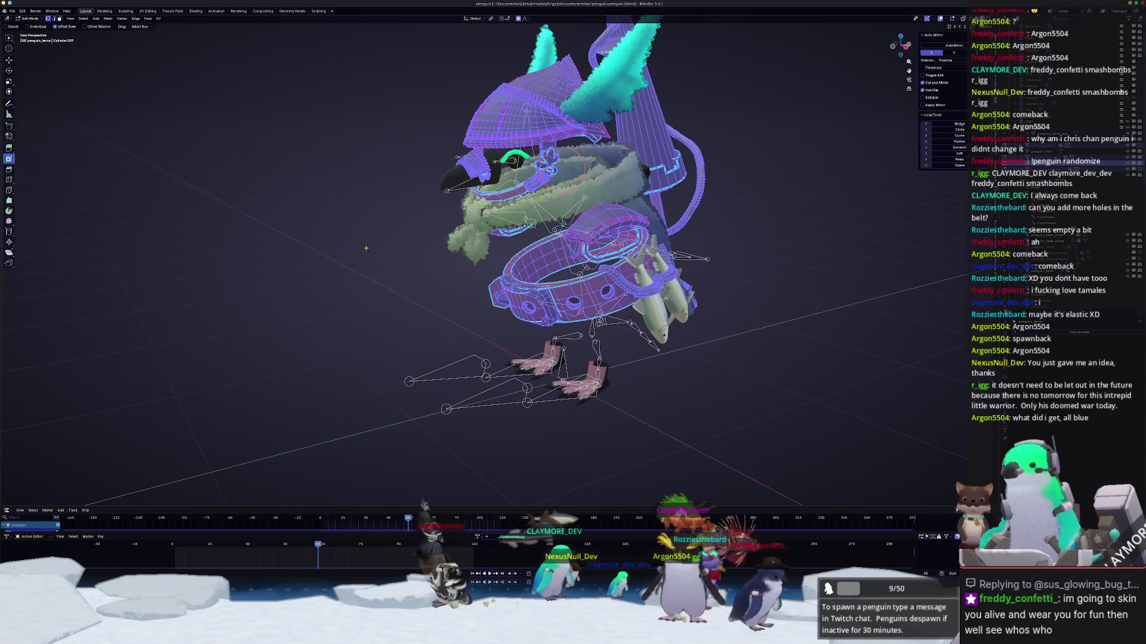
left_click(16, 13)
mouse_move(24, 107)
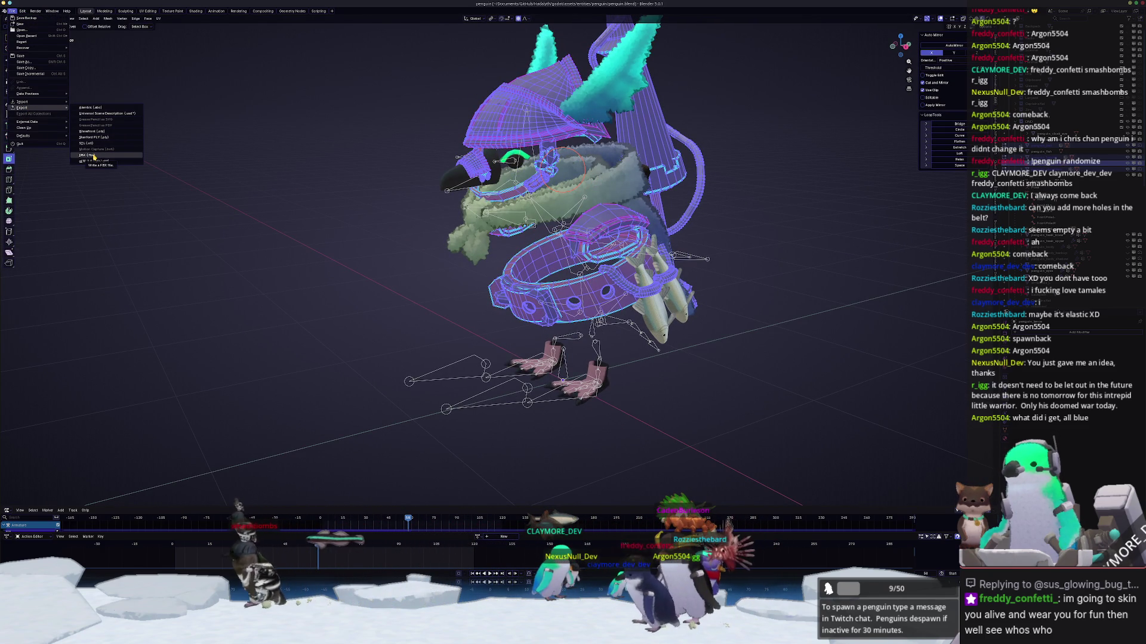
left_click(94, 156)
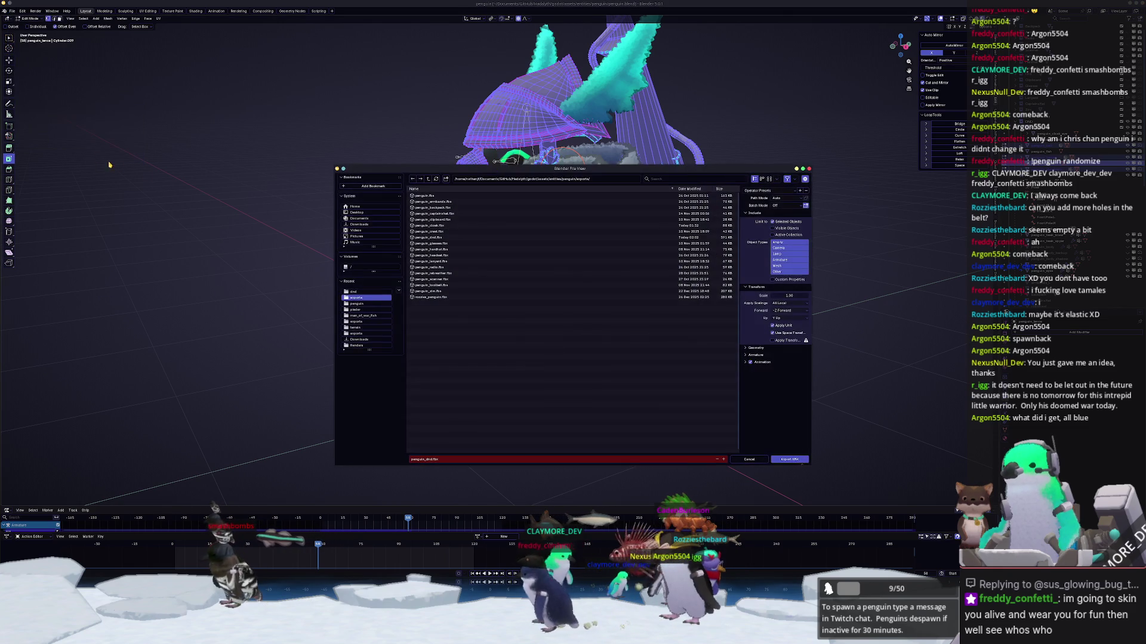
left_click(798, 460)
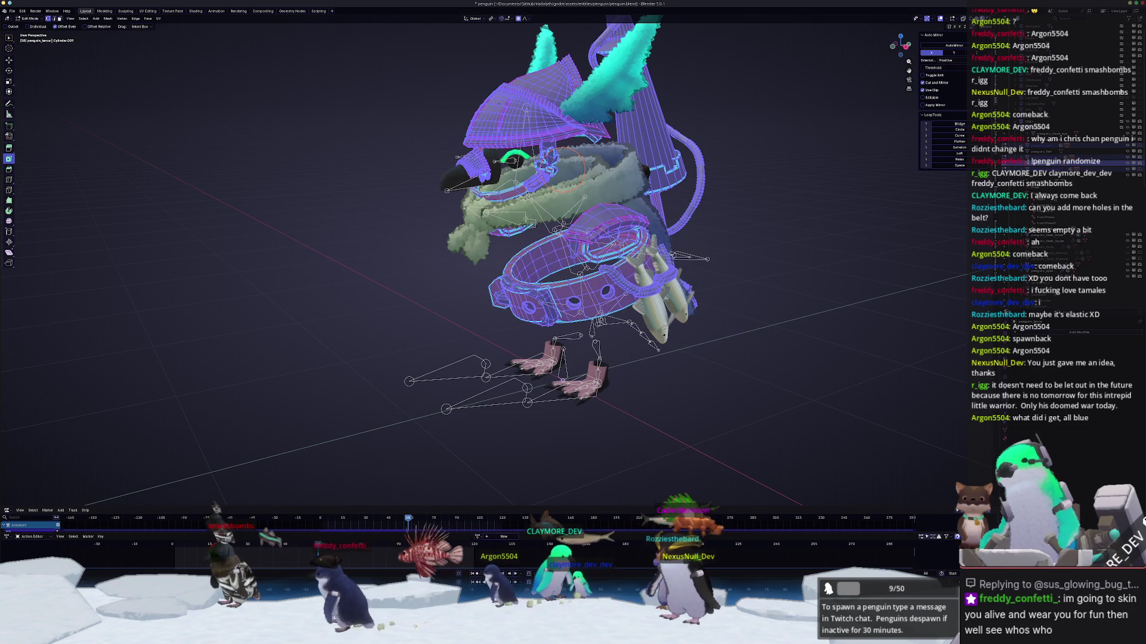
key("alt+Tab")
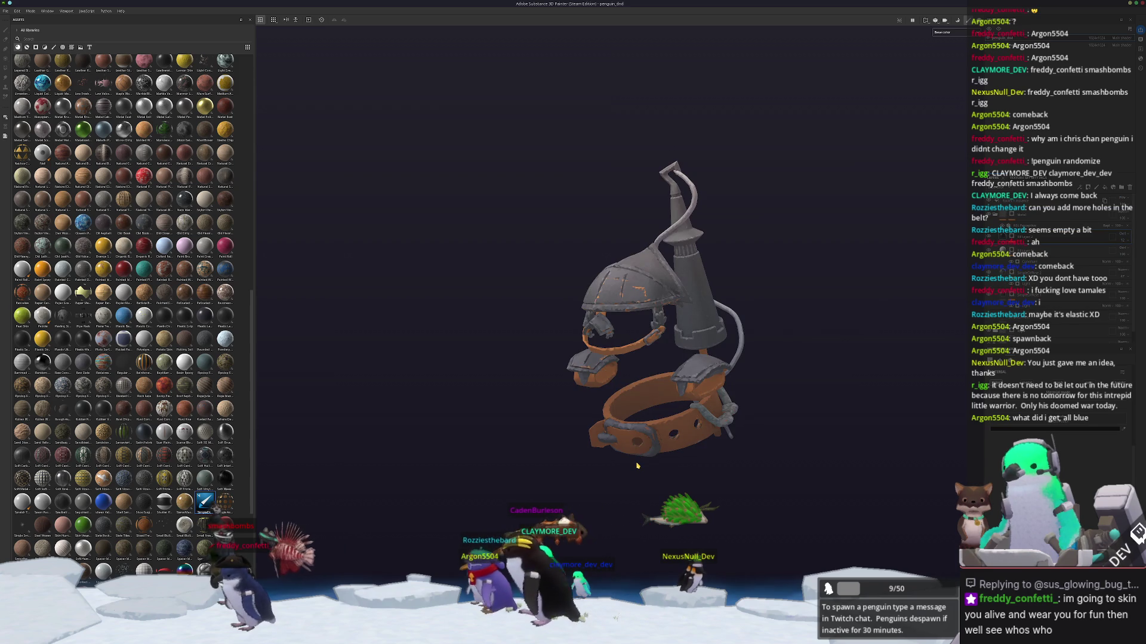
Step: Bake the selected mesh maps, return to painting mode, and switch back to Blender
key("ctrl+shift+b")
left_click(65, 567)
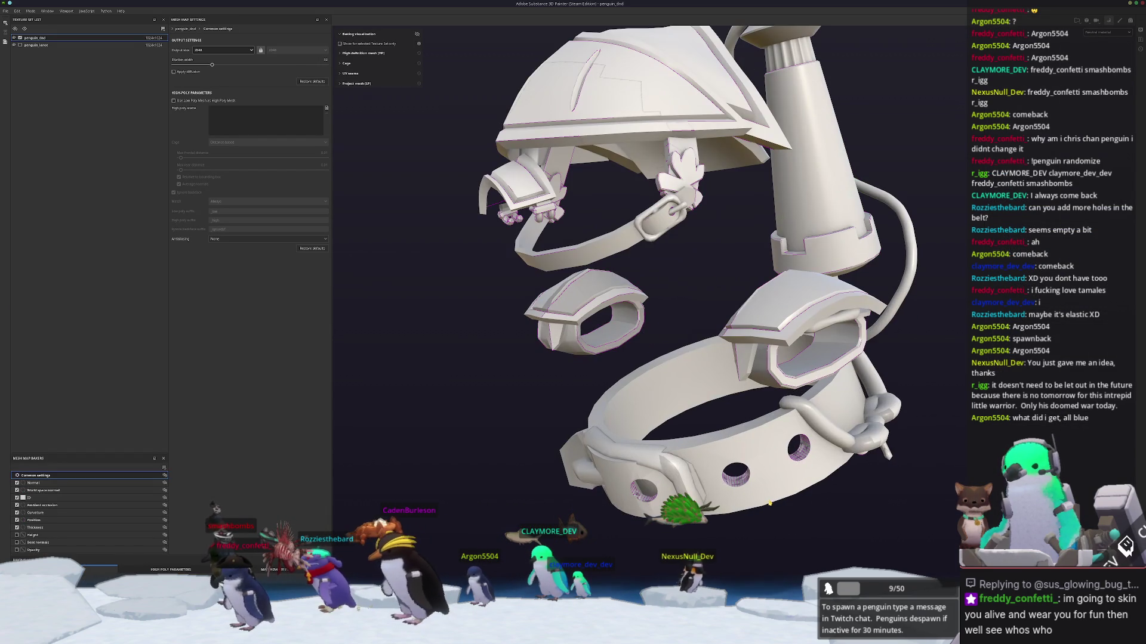
key("ctrl+shift+b")
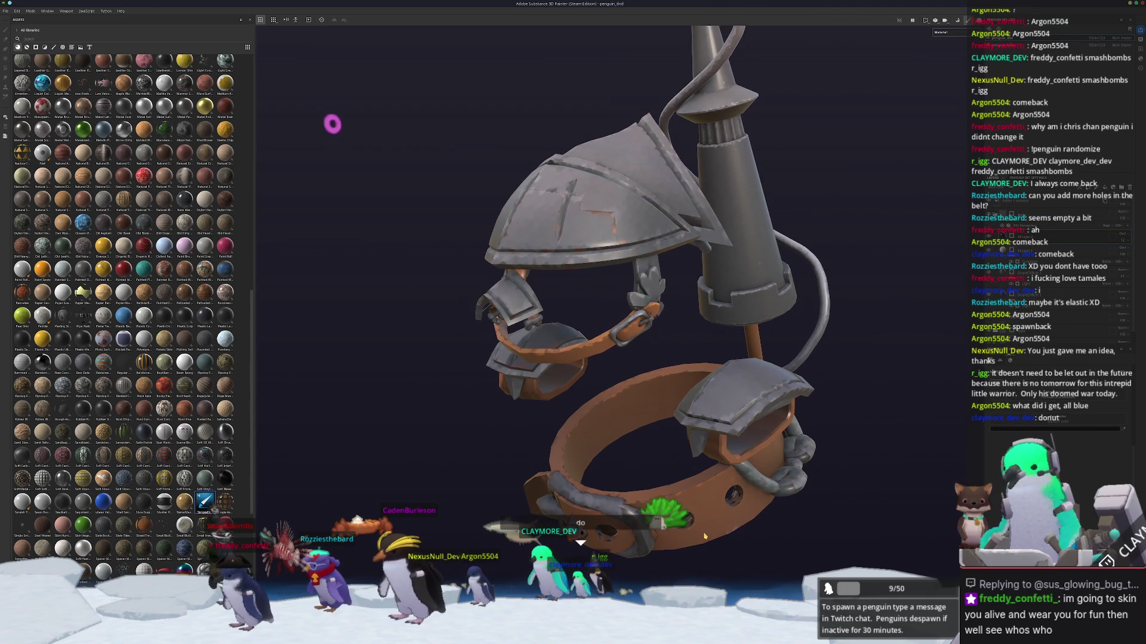
key("alt+Tab")
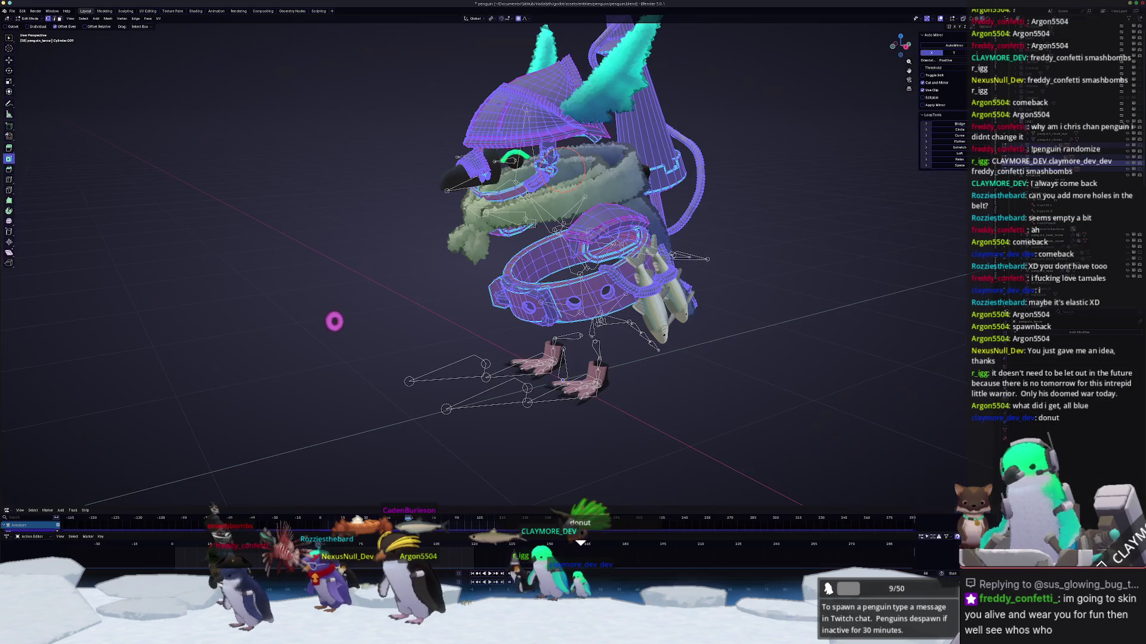
Step: In the UV Editing workspace, select penguin_shoulders, penguin_helmet and penguin_belt in Edit Mode
left_click(147, 11)
key("Home")
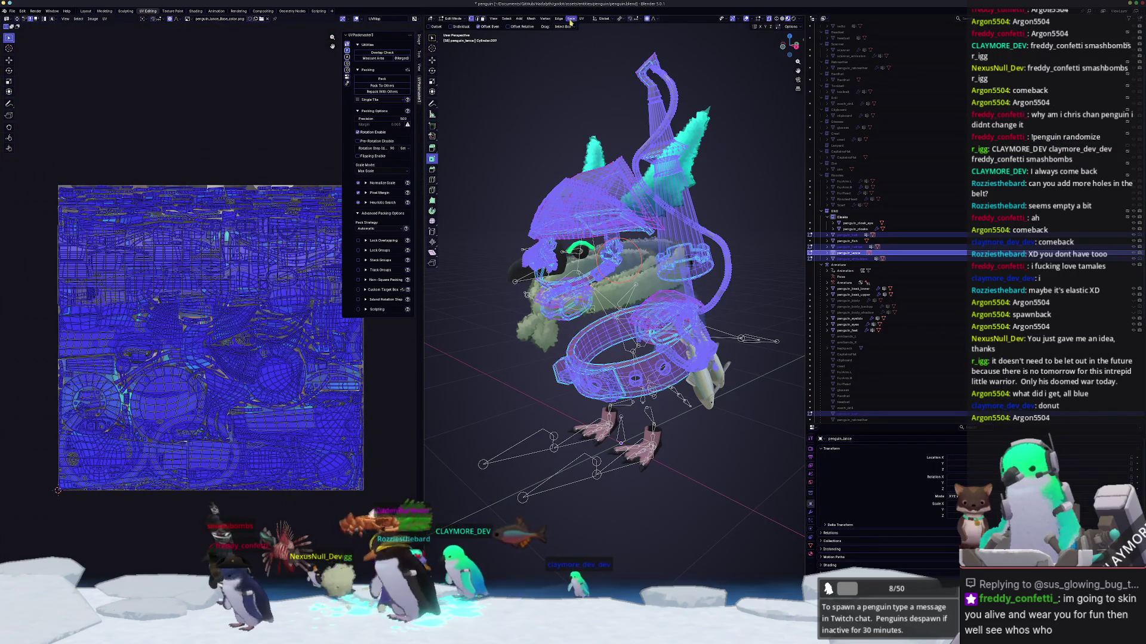
key("Tab")
middle_click_drag(584, 346, 611, 365)
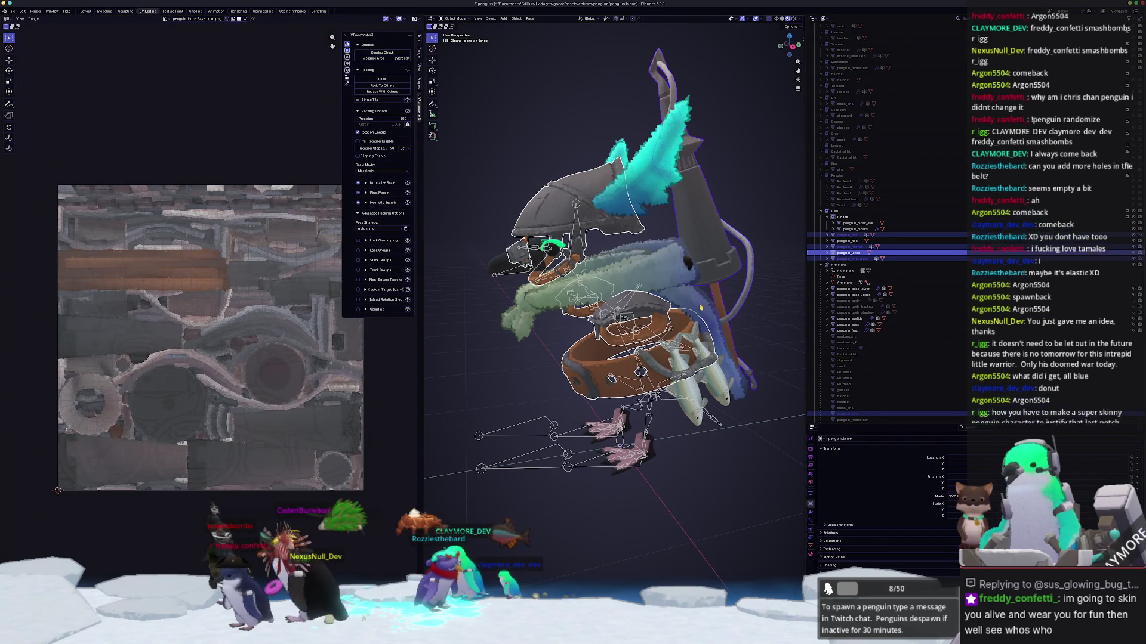
left_click(848, 259)
left_click(851, 247, "ctrl")
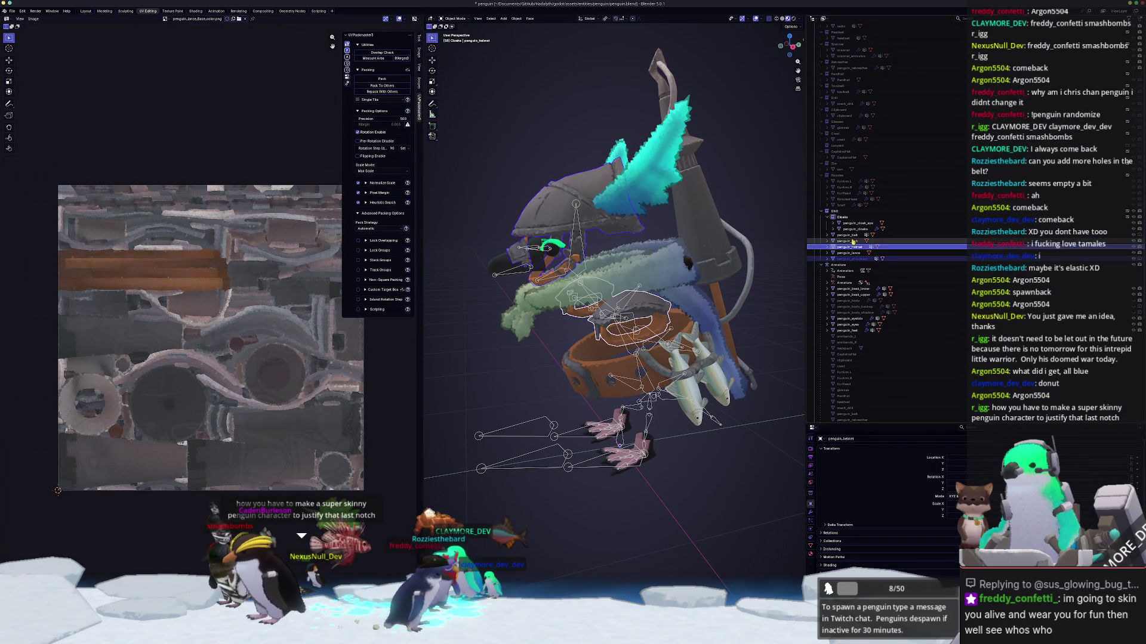
left_click(848, 235, "ctrl")
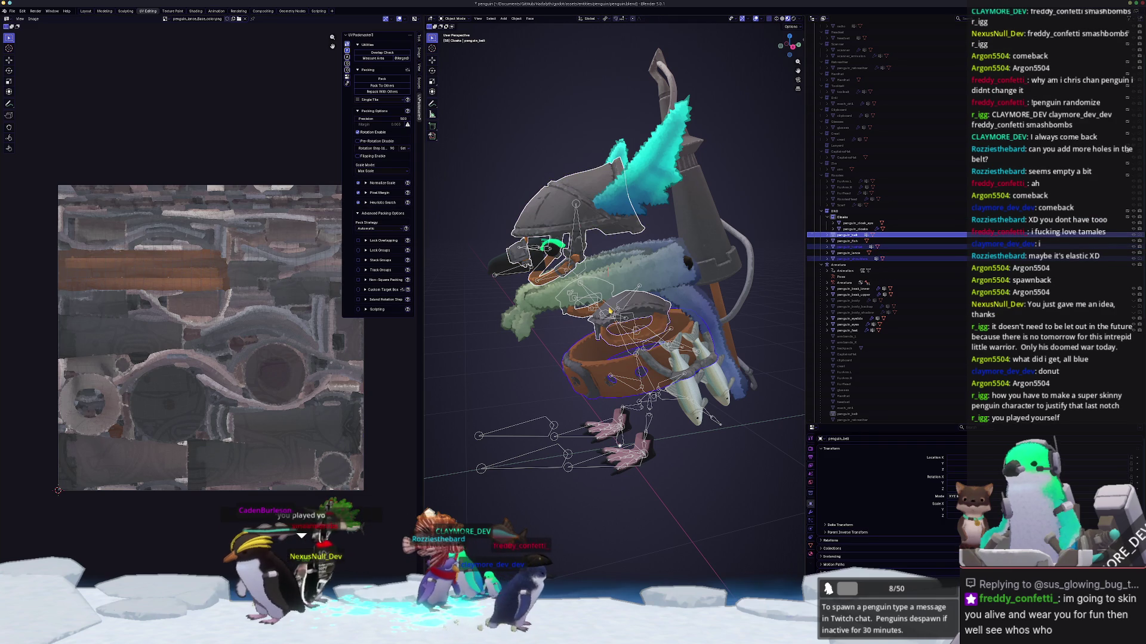
key("Tab")
Step: Smart UV Project the selected meshes and pack the islands into the UV square
mouse_move(609, 308)
middle_mouse_down()
mouse_move(637, 292)
mouse_move(606, 310)
middle_mouse_up()
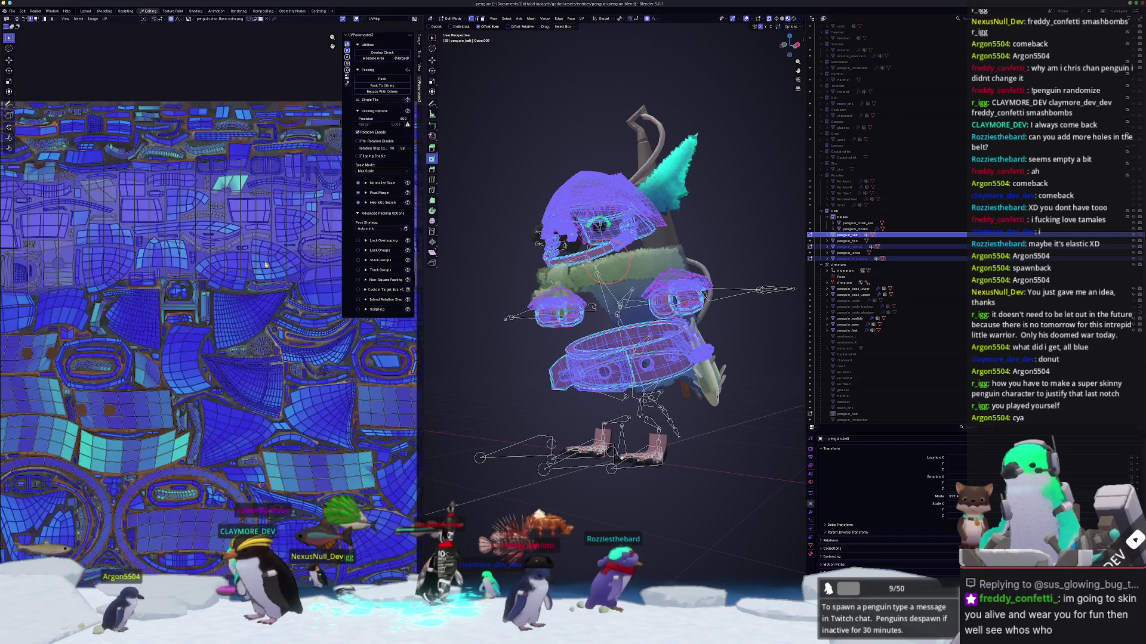
left_click(581, 19)
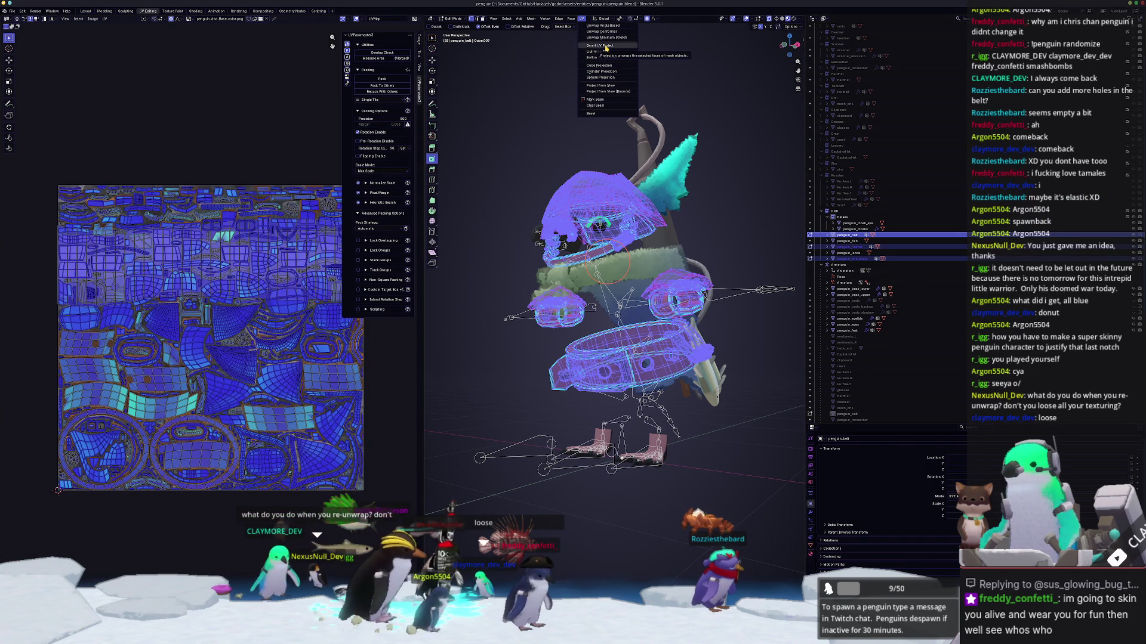
left_click(605, 46)
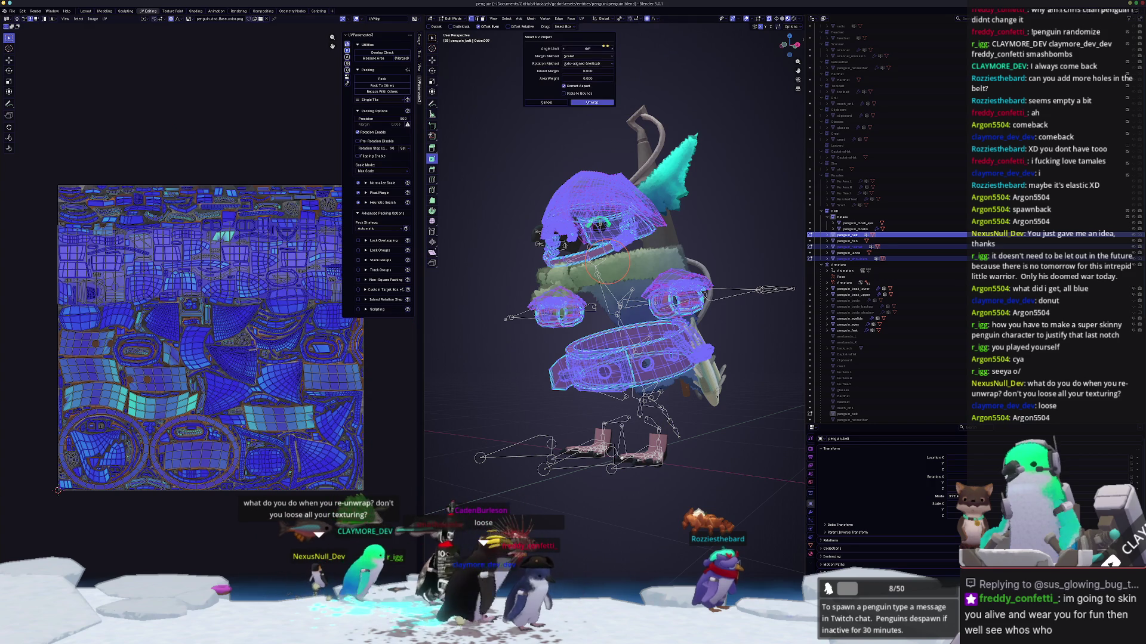
left_click(592, 102)
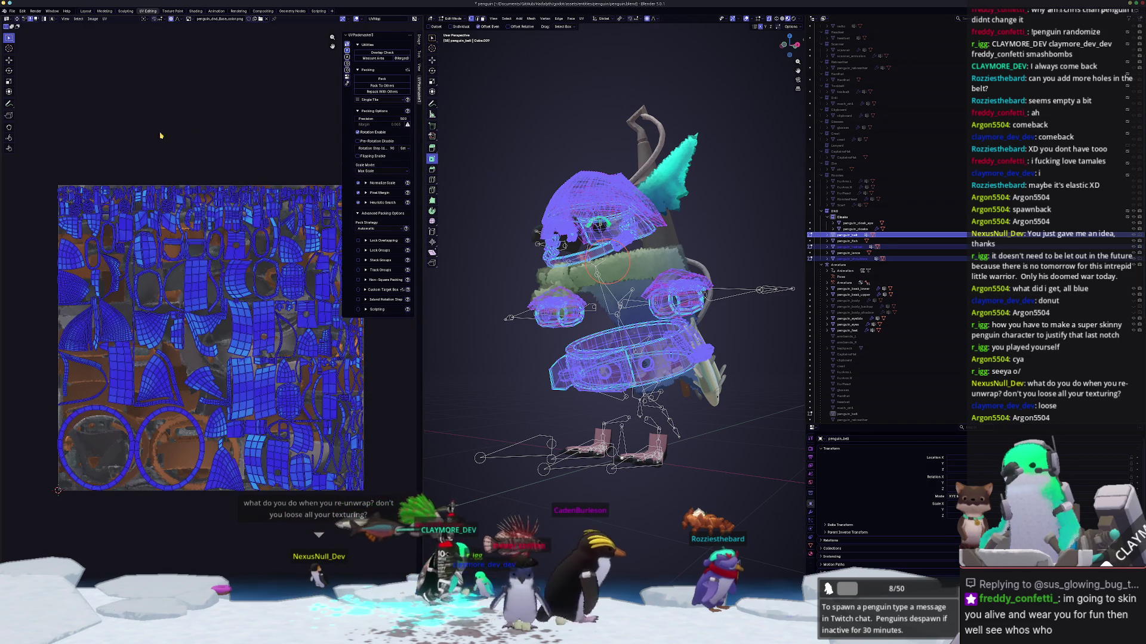
left_click(381, 80)
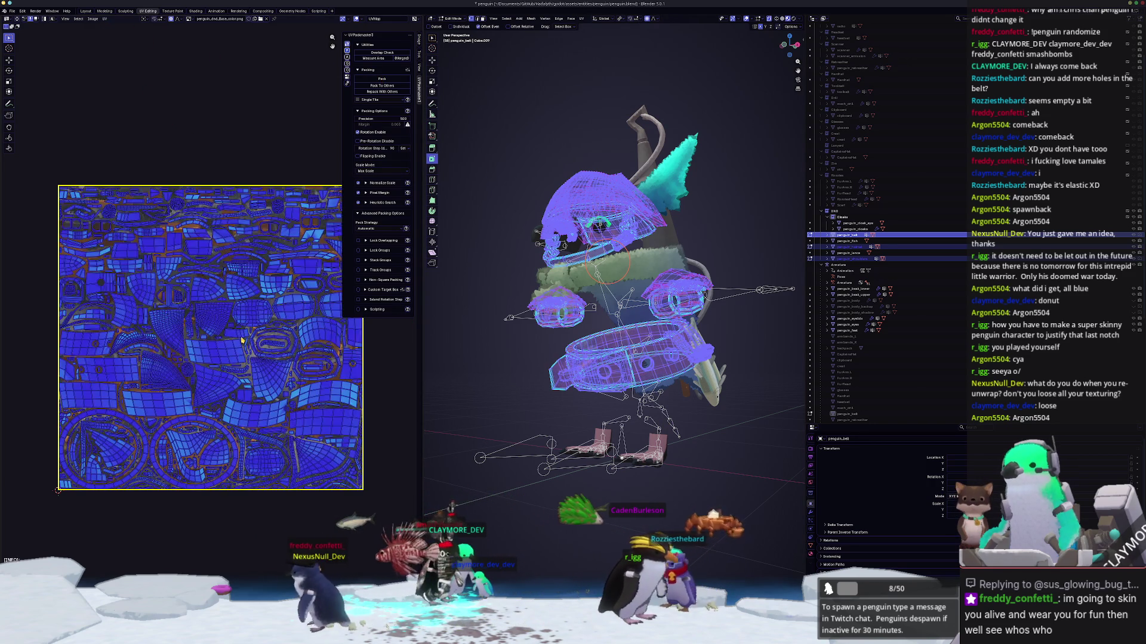
Step: Select penguin_lance in Object Mode, export the model as penguin_dnd.fbx, then switch to Substance Painter
key("Tab")
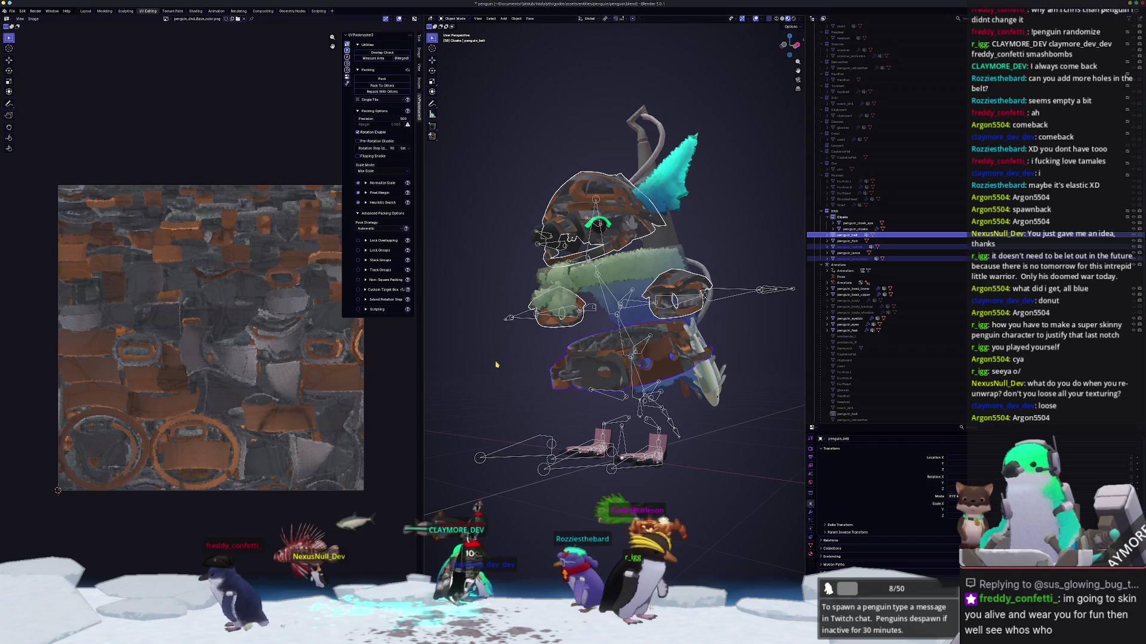
middle_click_drag(500, 345, 495, 346)
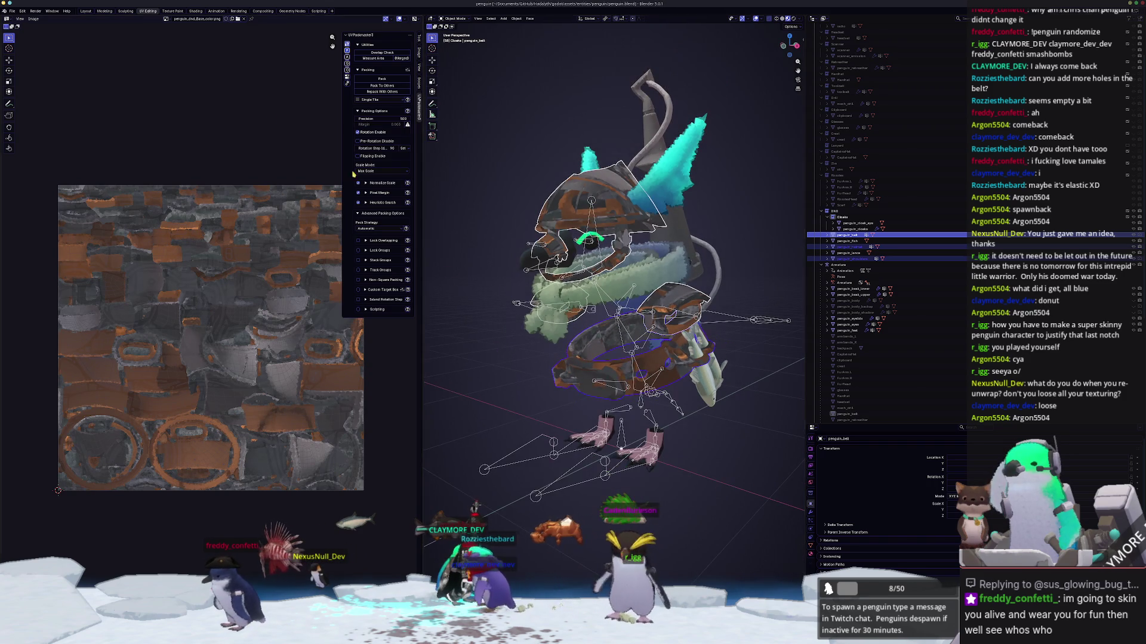
left_click(648, 132)
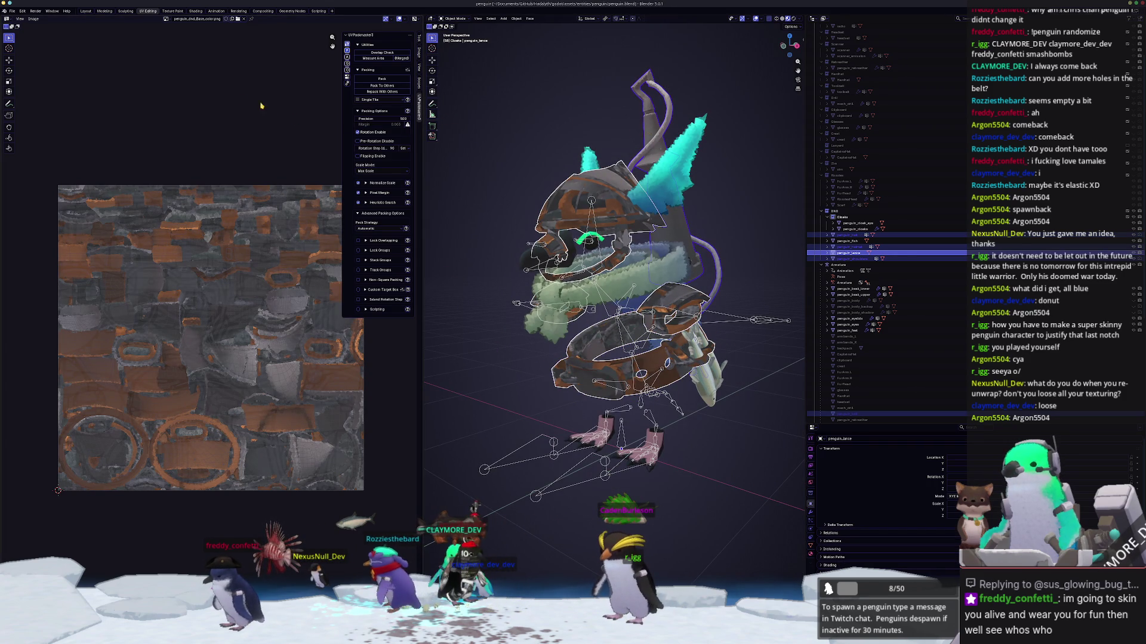
left_click(12, 10)
mouse_move(26, 108)
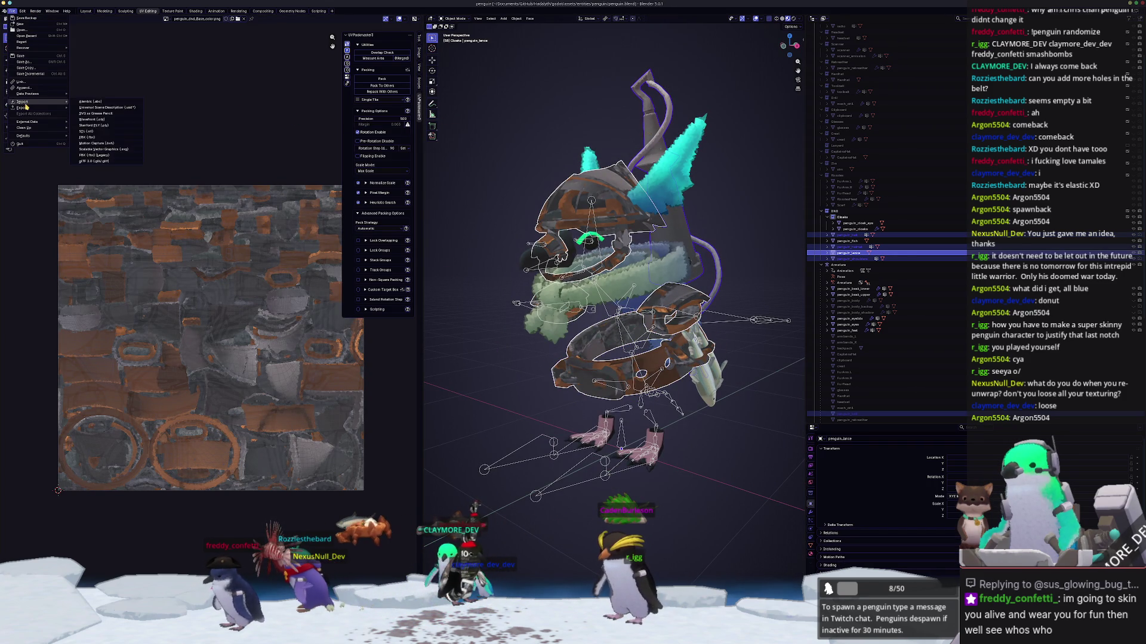
left_click(95, 156)
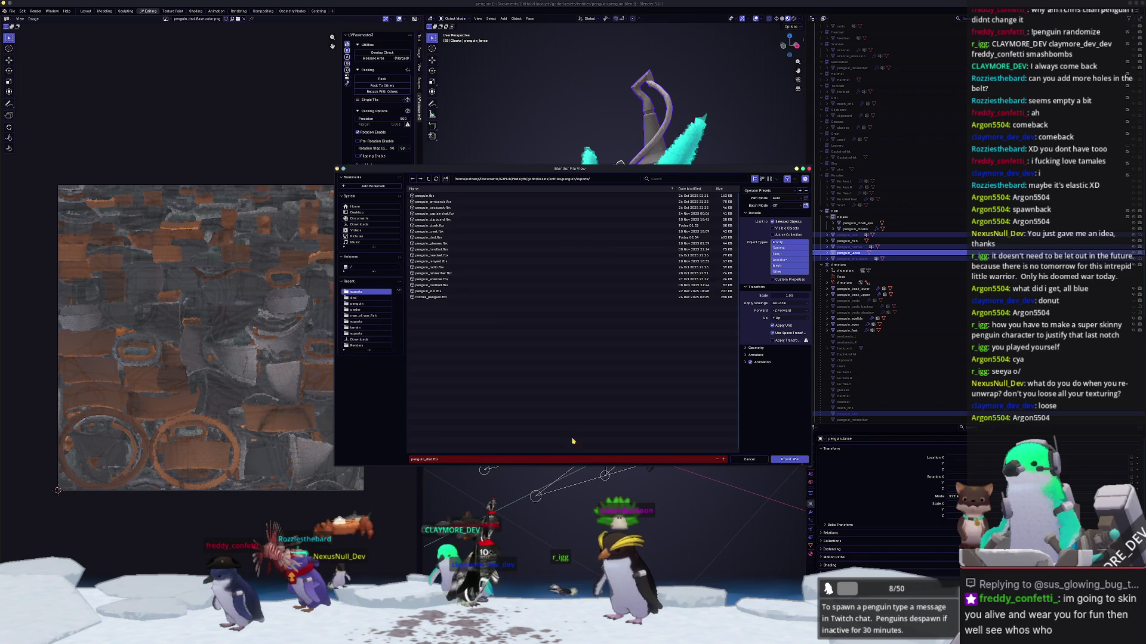
left_click(802, 460)
key("alt+Tab")
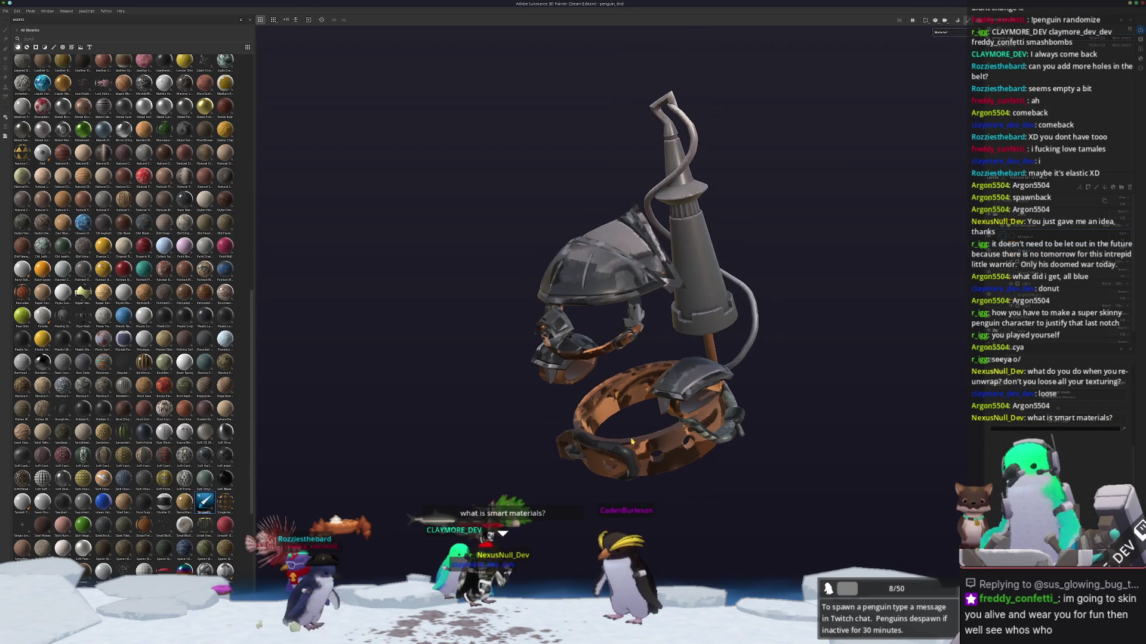
Step: Export the updated textures, view only the Base color channel, then switch back to Blender
key("ctrl+shift+b")
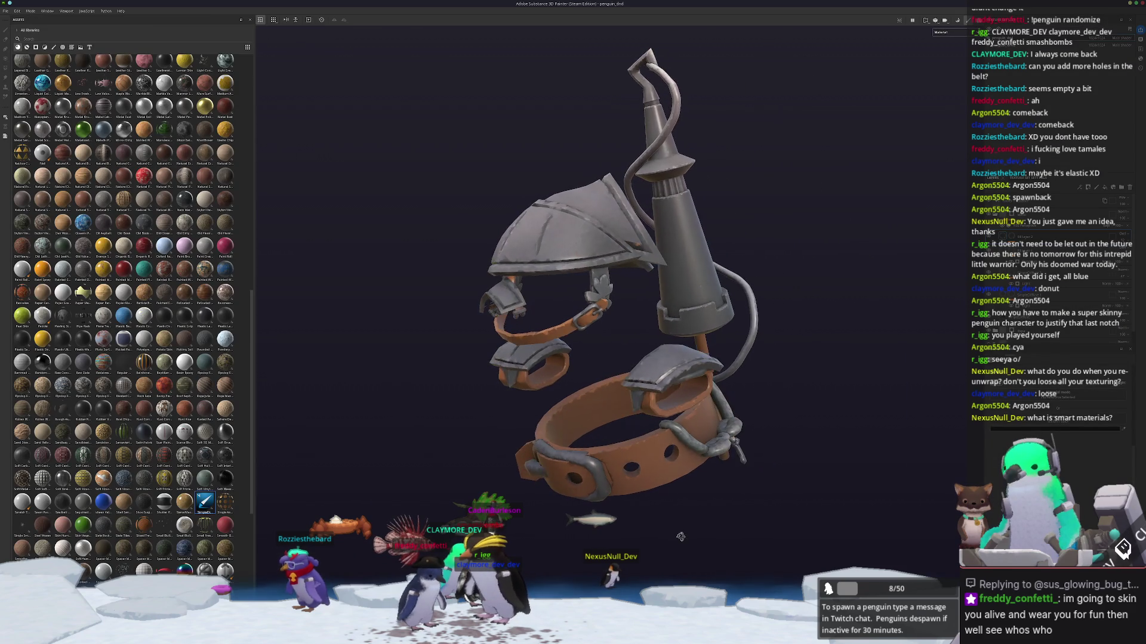
left_click_drag(537, 310, 740, 317, "alt")
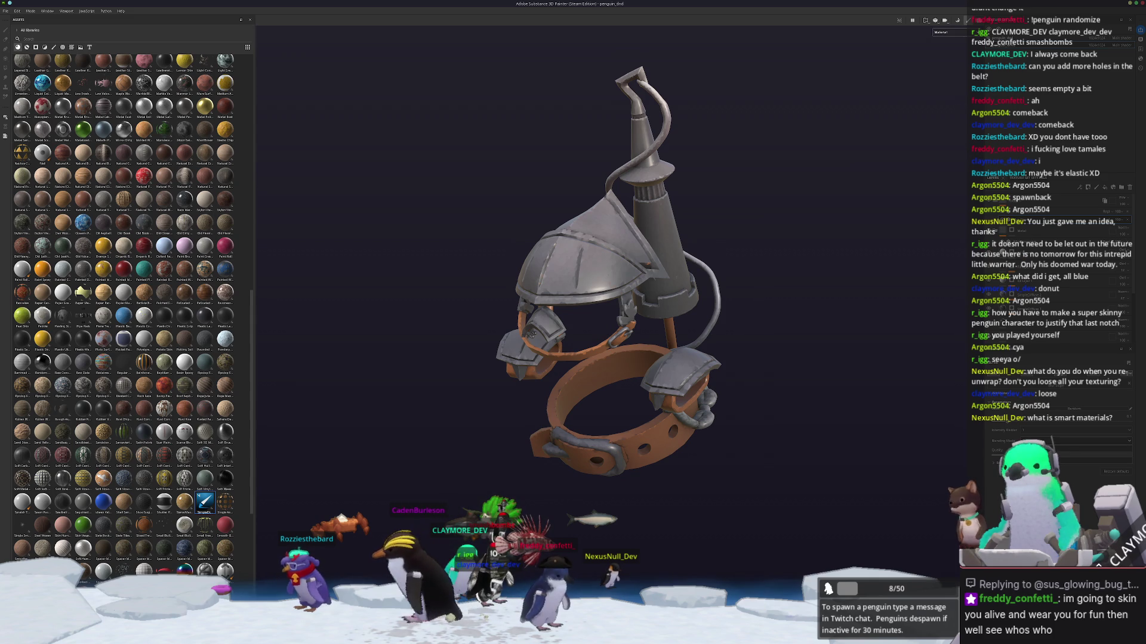
left_click_drag(776, 387, 809, 385, "alt")
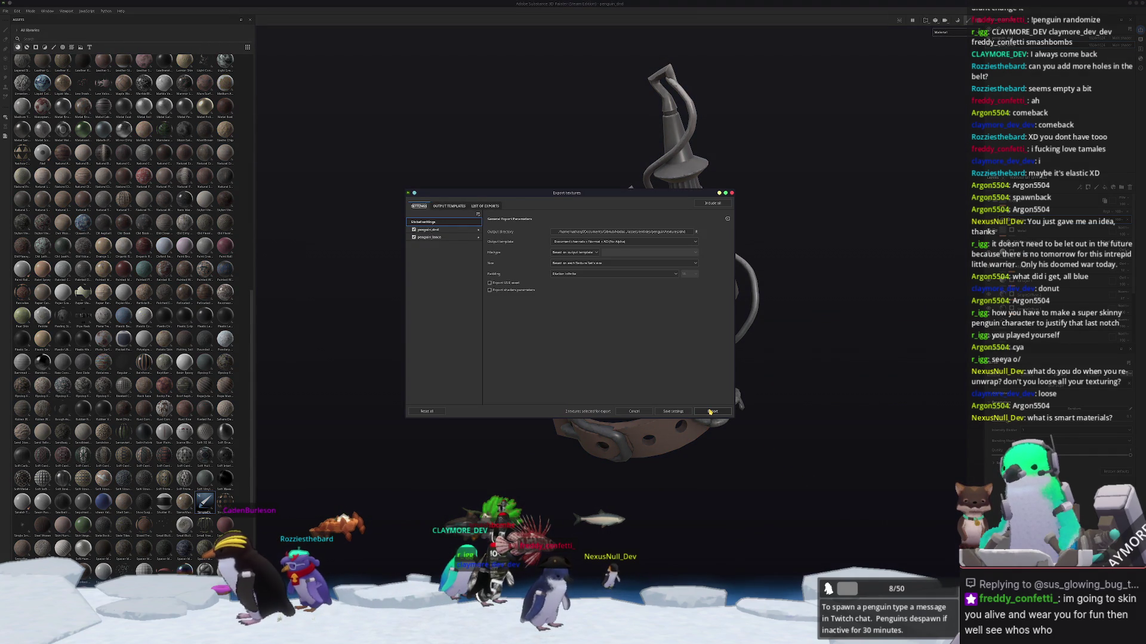
left_click(711, 411)
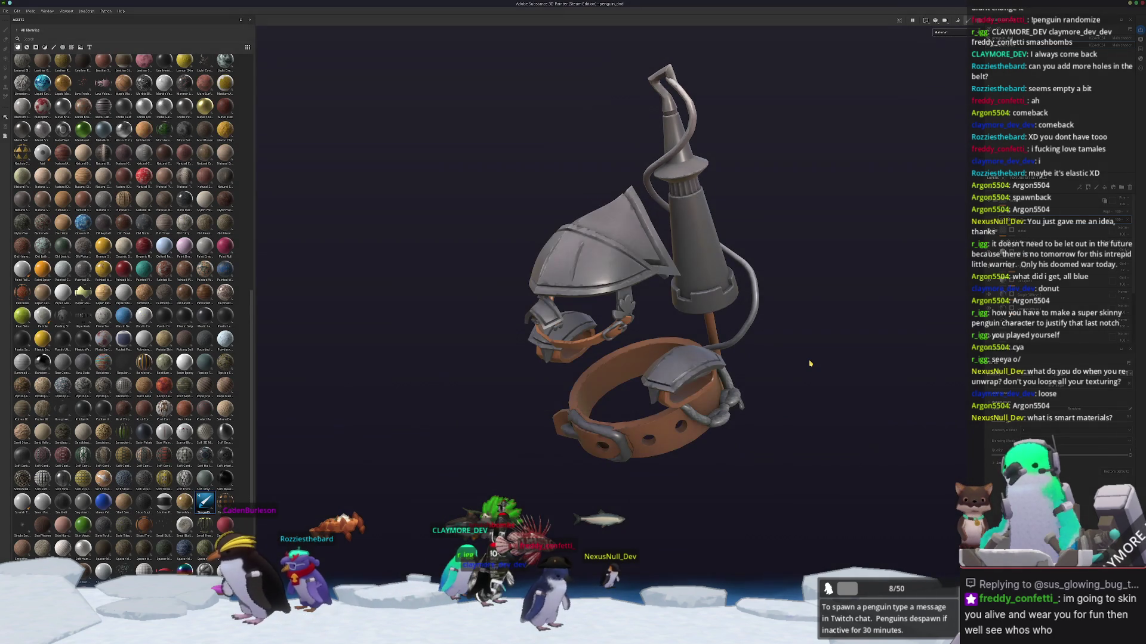
left_click(944, 57)
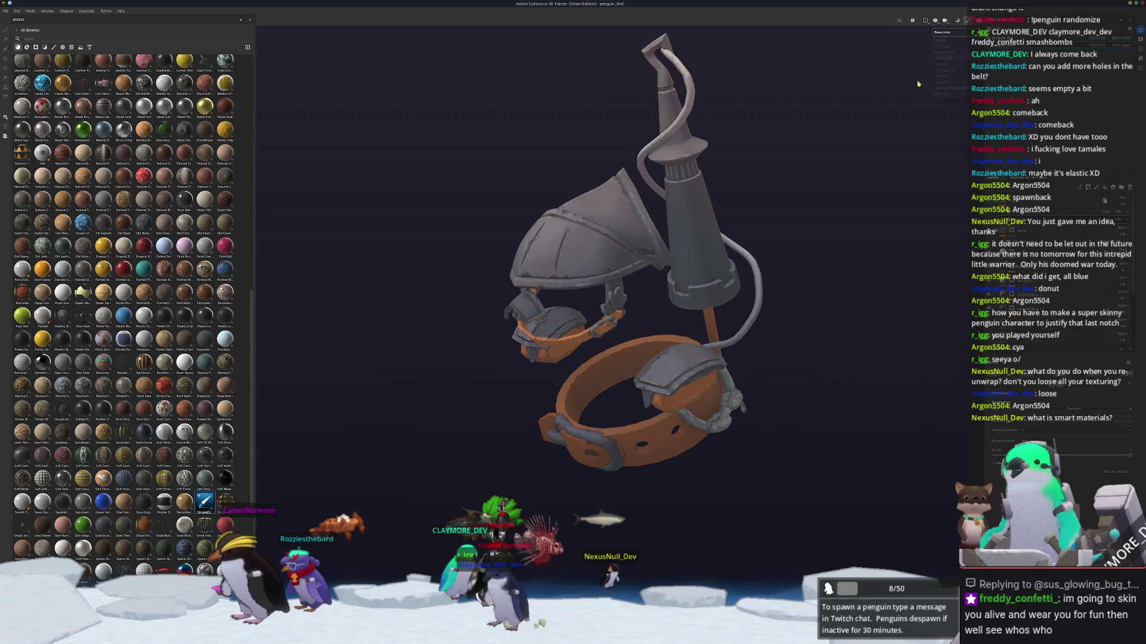
mouse_move(812, 244)
left_mouse_down("alt")
mouse_move(542, 309)
mouse_move(761, 281)
left_mouse_up("alt")
mouse_move(527, 316)
left_mouse_down("alt")
mouse_move(653, 481)
mouse_move(747, 420)
mouse_move(730, 489)
left_mouse_up("alt")
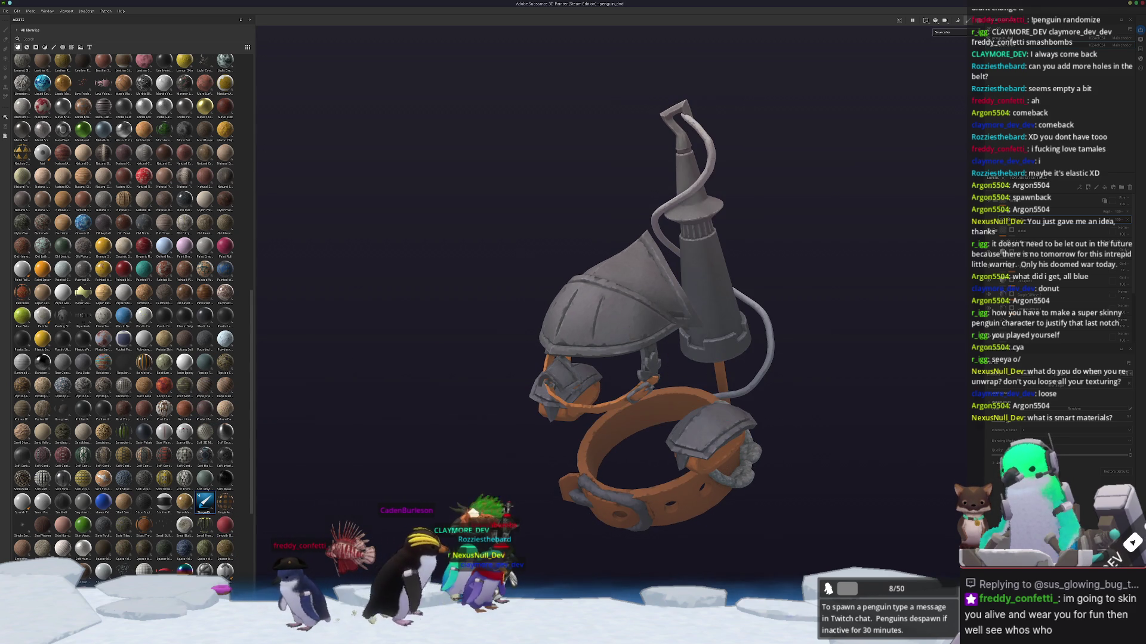
key("alt+Tab")
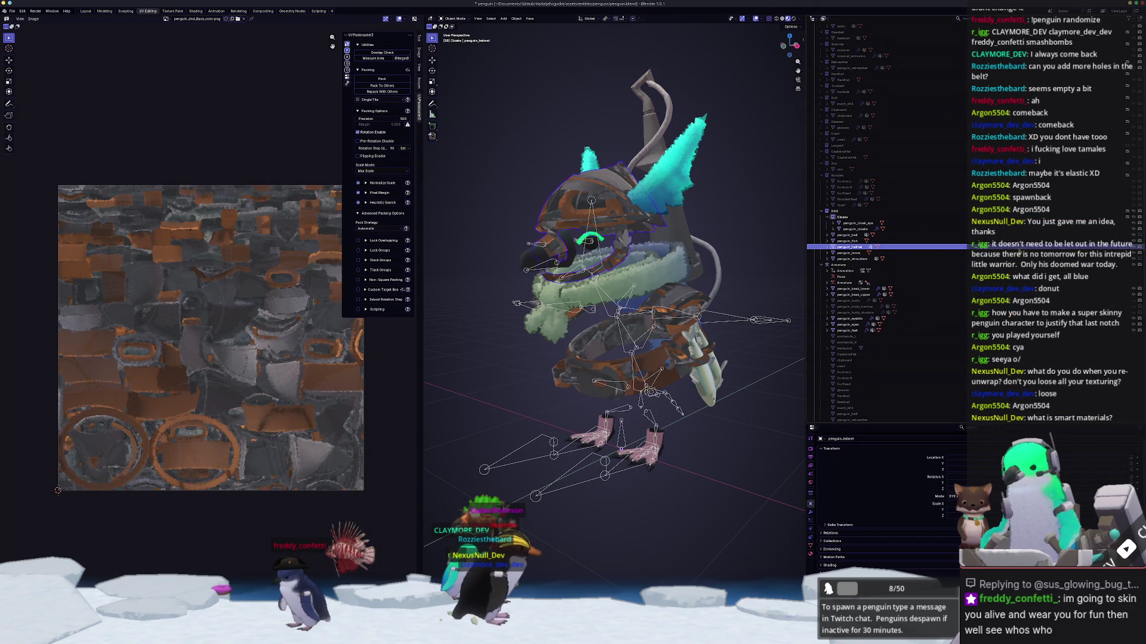
Step: Unhide penguin_body, select the helmet, and open the File > Export format list
scroll(1054, 256, "down", 4)
left_click(1054, 256)
left_click(1133, 253)
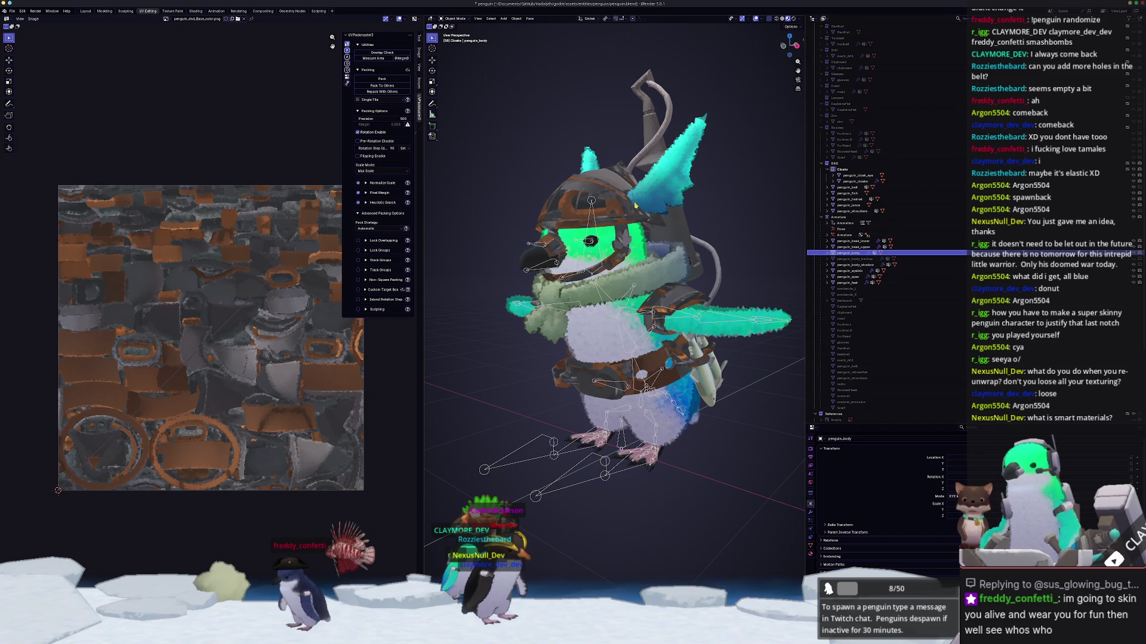
left_click(603, 198)
scroll(603, 198, "down", 3)
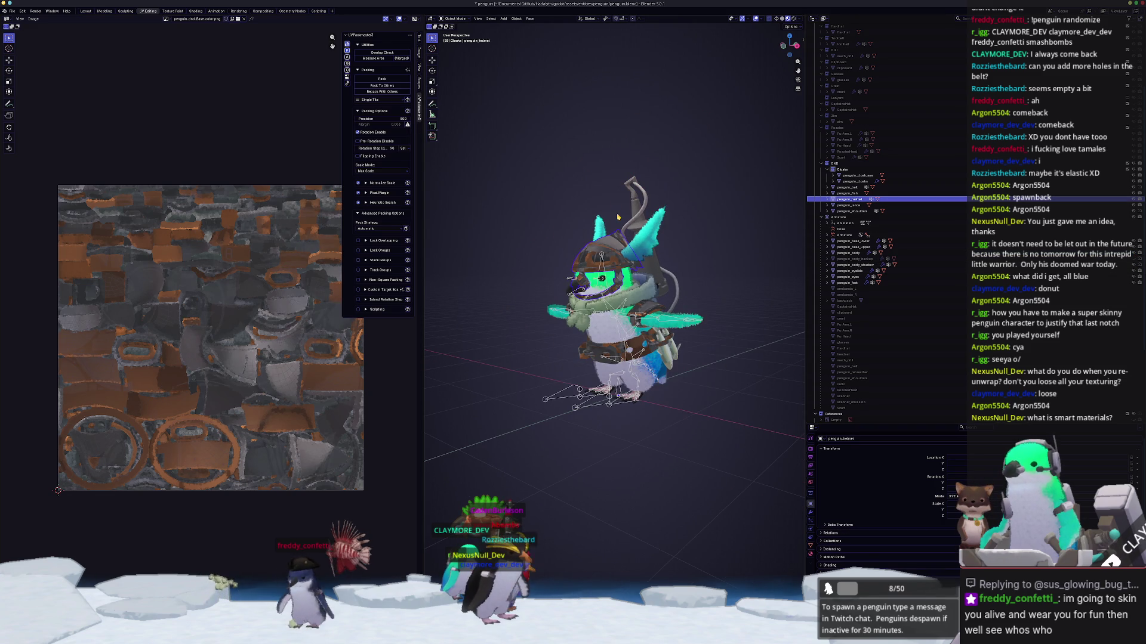
left_click(13, 12)
mouse_move(23, 108)
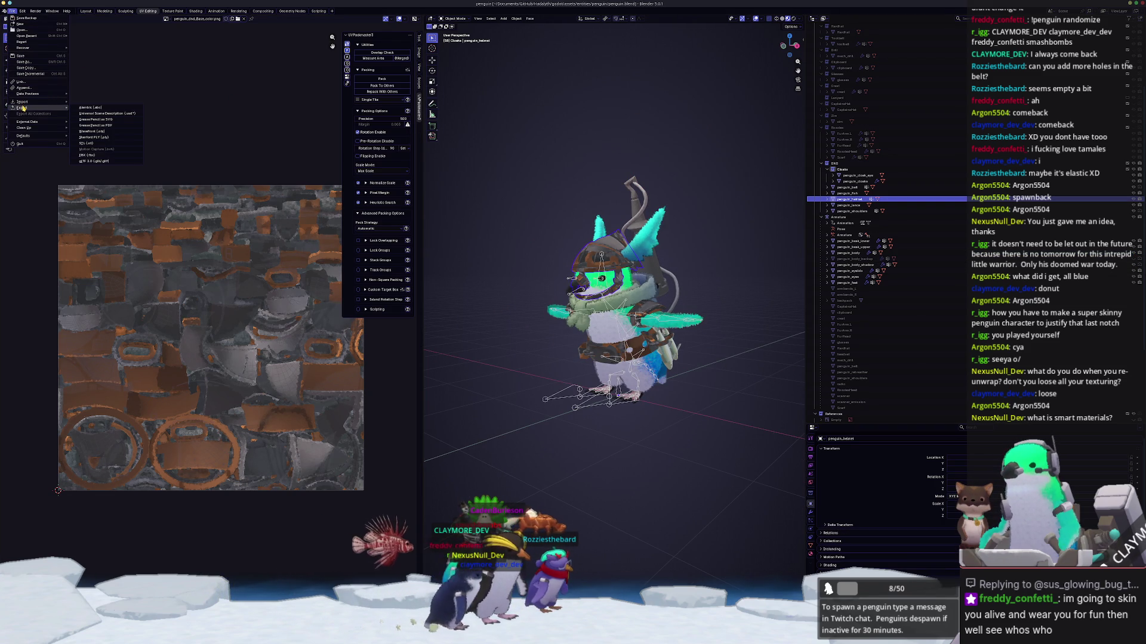
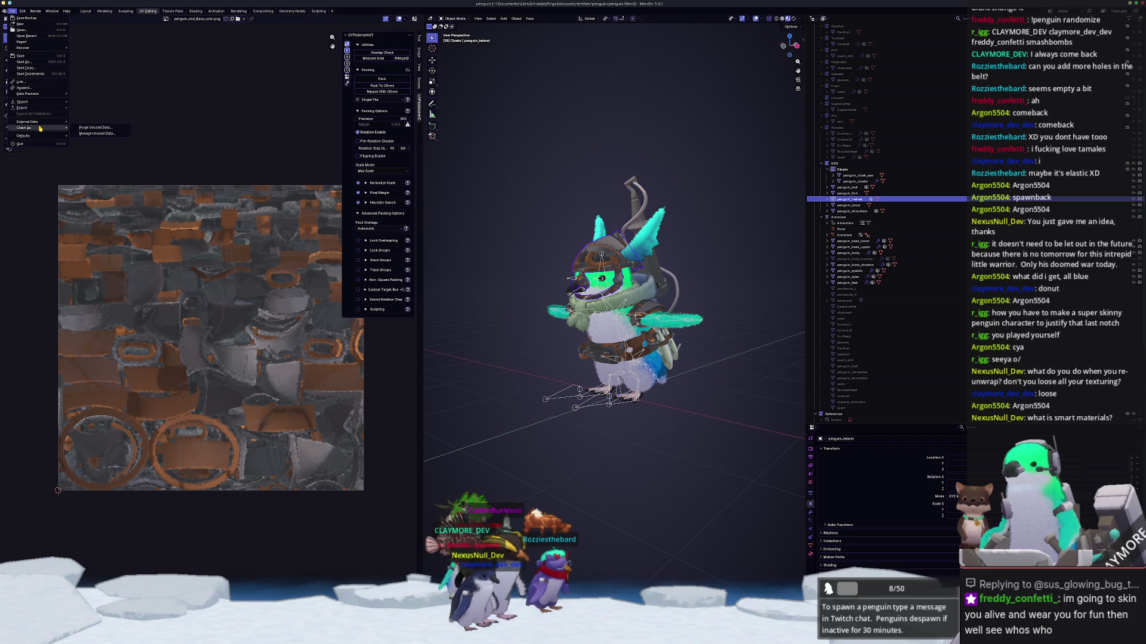
Step: Dismiss the File menu and switch to the Shading workspace showing the penguin material's node tree
left_click(185, 120)
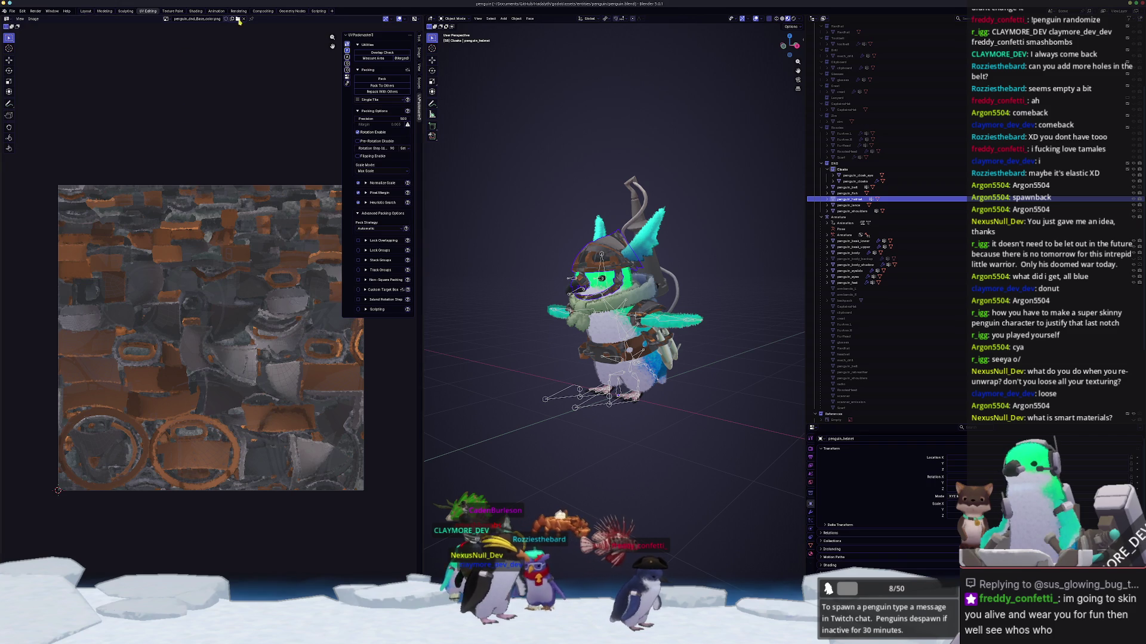
left_click(195, 11)
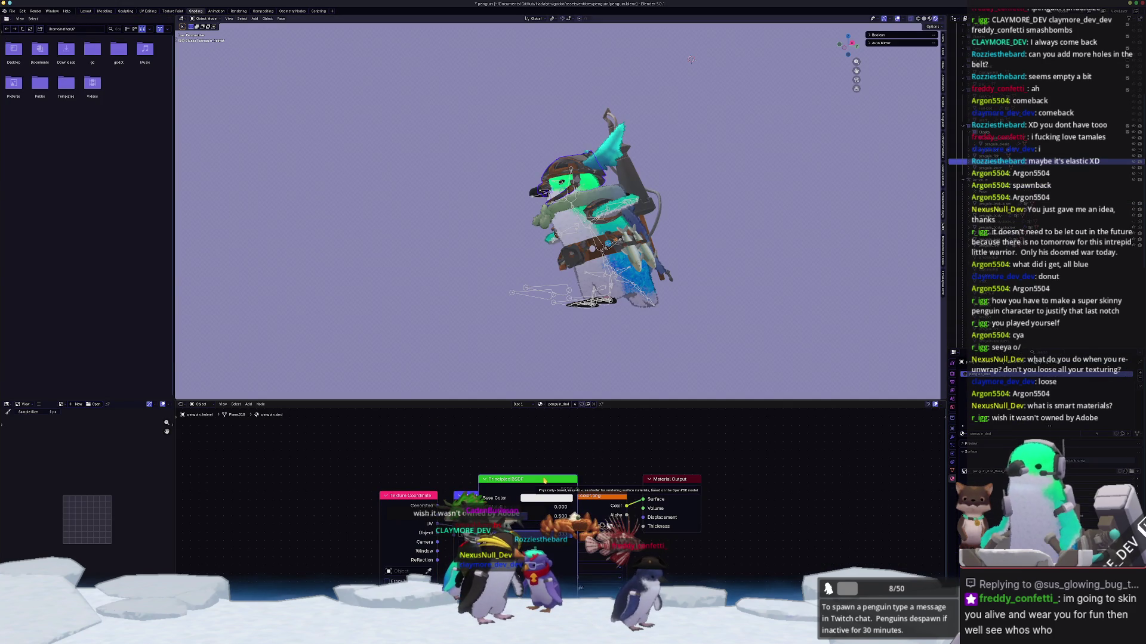
Step: Replace the Image Texture with penguin_dnd_Base_color.png from the dnd folder
left_click(608, 526)
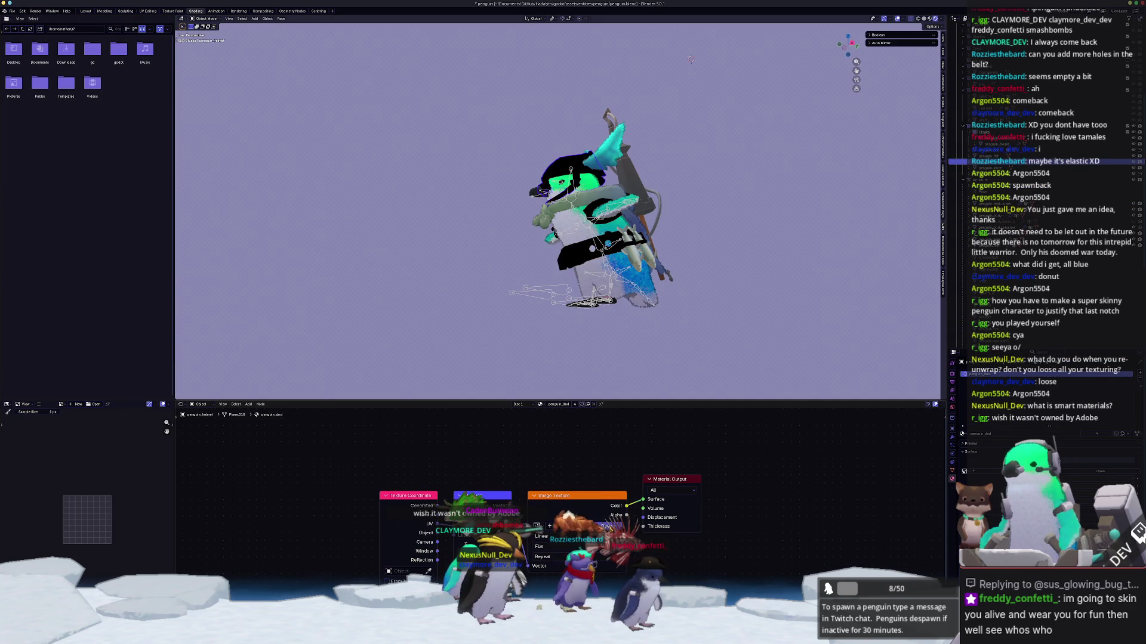
left_click(606, 527)
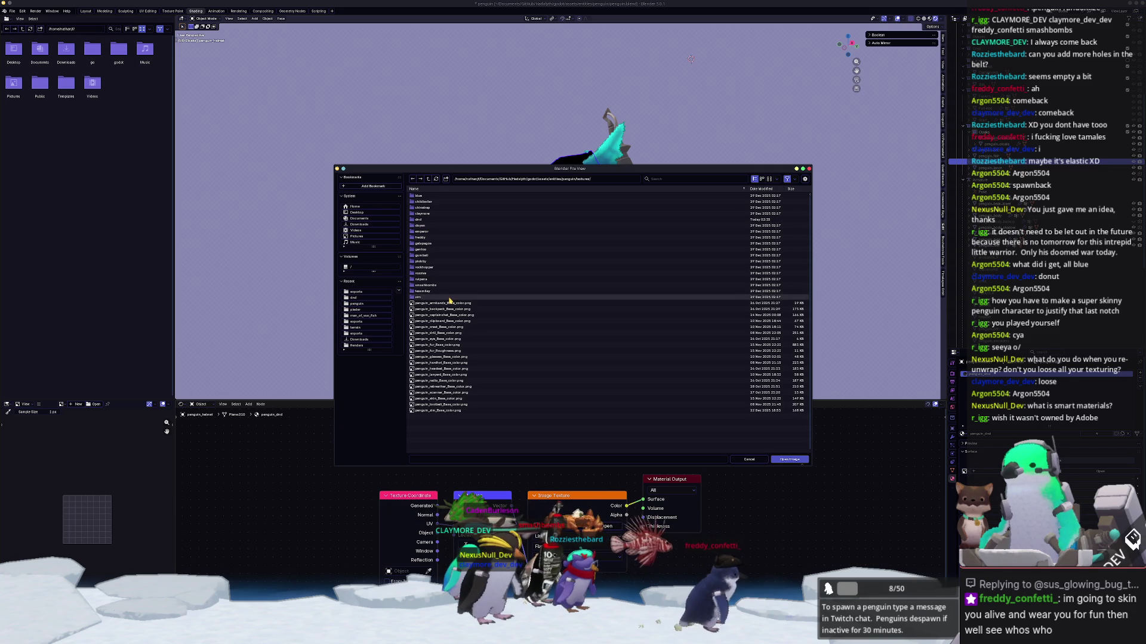
left_click(419, 220)
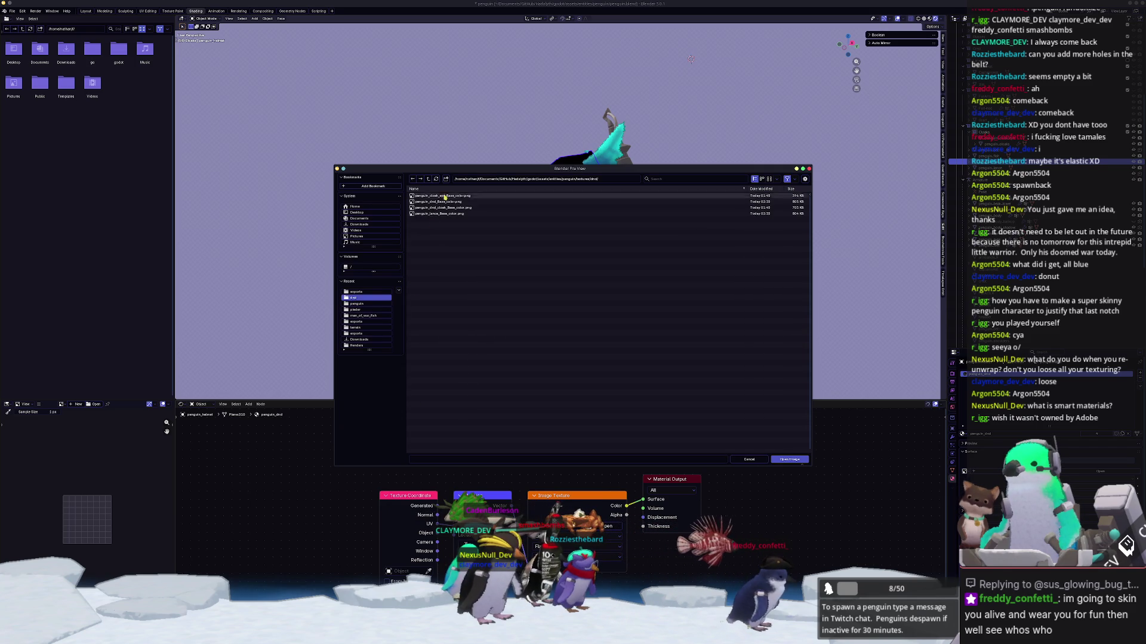
mouse_move(460, 168)
left_mouse_down()
mouse_move(573, 251)
mouse_move(550, 286)
left_mouse_up()
left_click(537, 331)
double_click(539, 320)
Step: Orbit around the textured penguin, selecting the armature and the penguin_shoulders armor
mouse_move(519, 299)
middle_mouse_down()
mouse_move(487, 258)
mouse_move(486, 282)
middle_mouse_up()
scroll(486, 258, "up", 2)
left_click(580, 341)
middle_click_drag(580, 342, 737, 318)
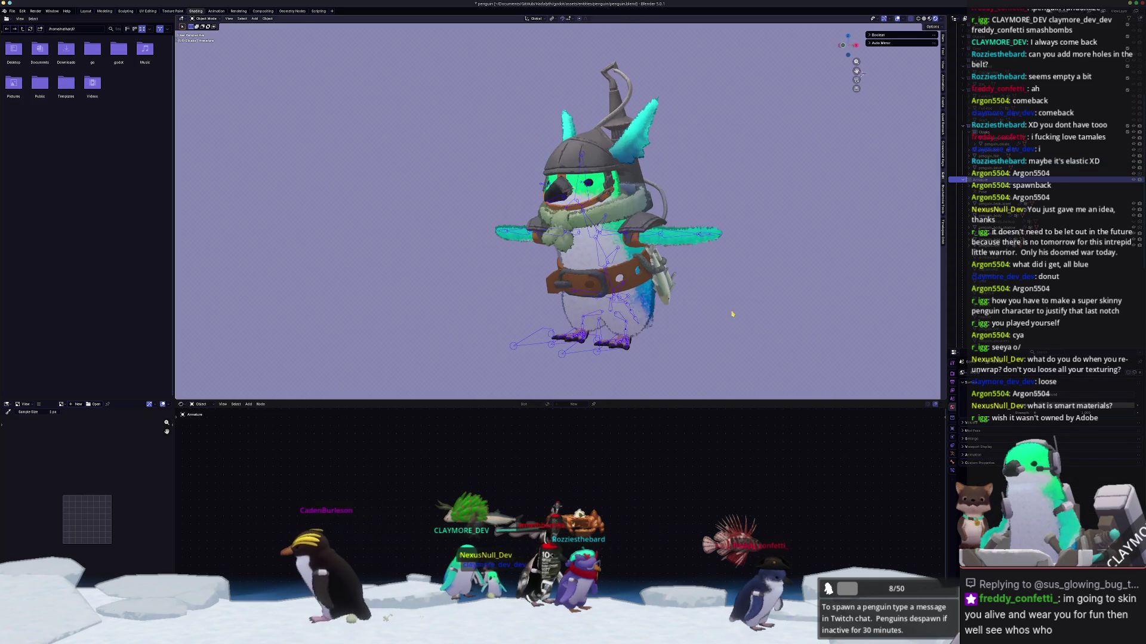
scroll(737, 319, "up", 3)
left_click(656, 298)
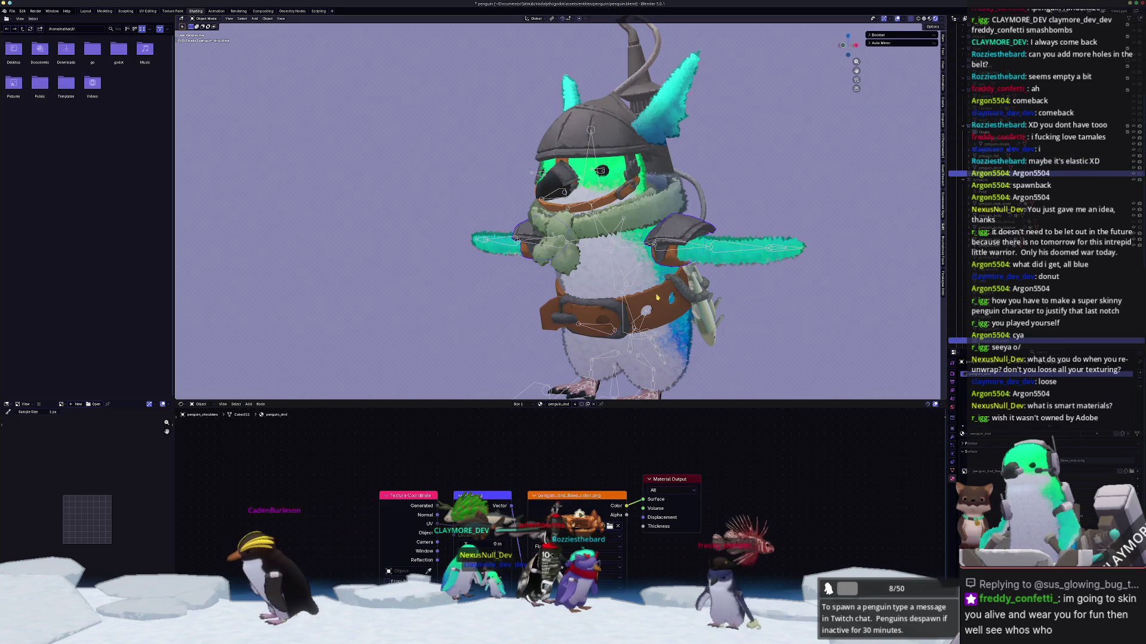
mouse_move(656, 297)
middle_mouse_down()
mouse_move(603, 179)
mouse_move(602, 270)
mouse_move(644, 238)
mouse_move(621, 227)
mouse_move(656, 221)
mouse_move(633, 215)
middle_mouse_up()
scroll(602, 179, "down", 2)
Step: Inspect the penguin_helmet, penguin_lance and penguin_body's fur material
left_click(598, 161)
left_click(603, 270)
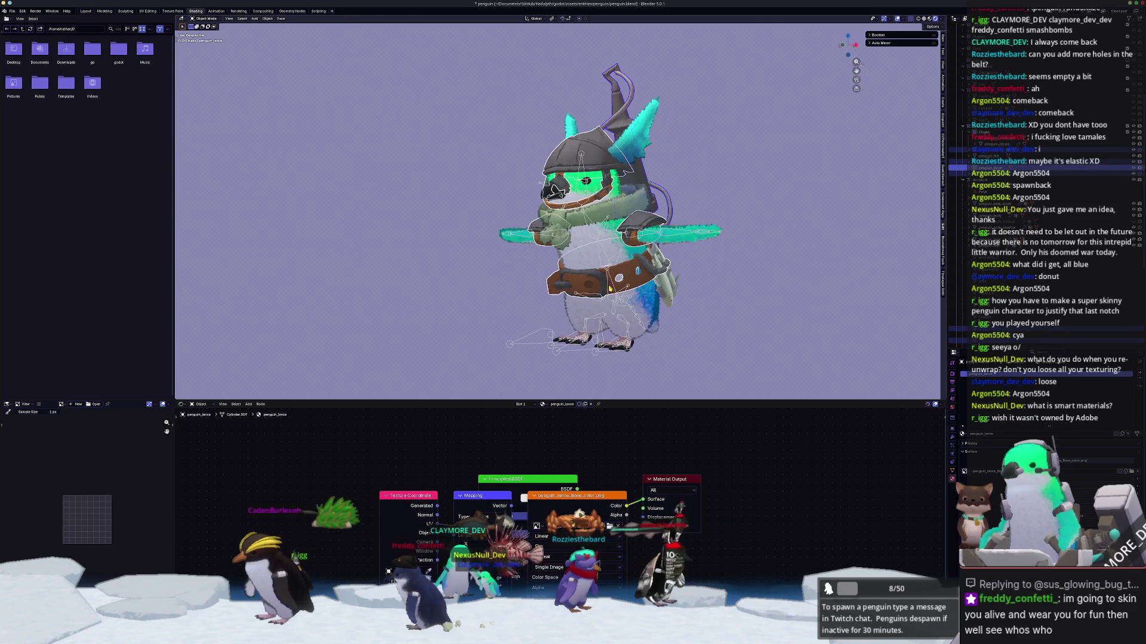
scroll(610, 161, "up", 2)
left_click(610, 161)
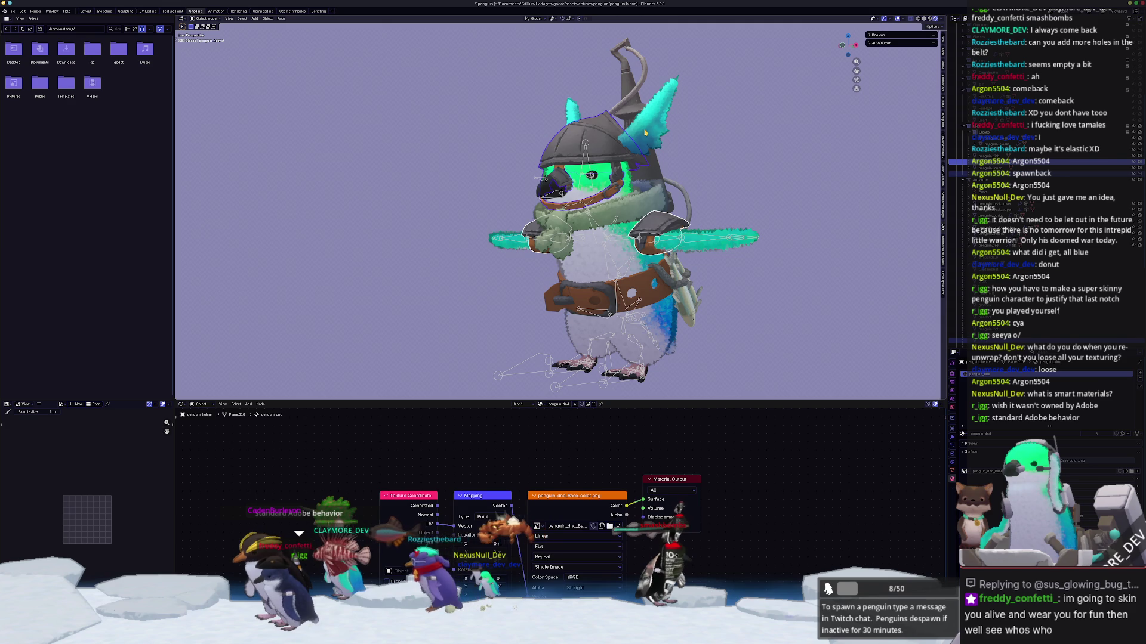
left_click(594, 277)
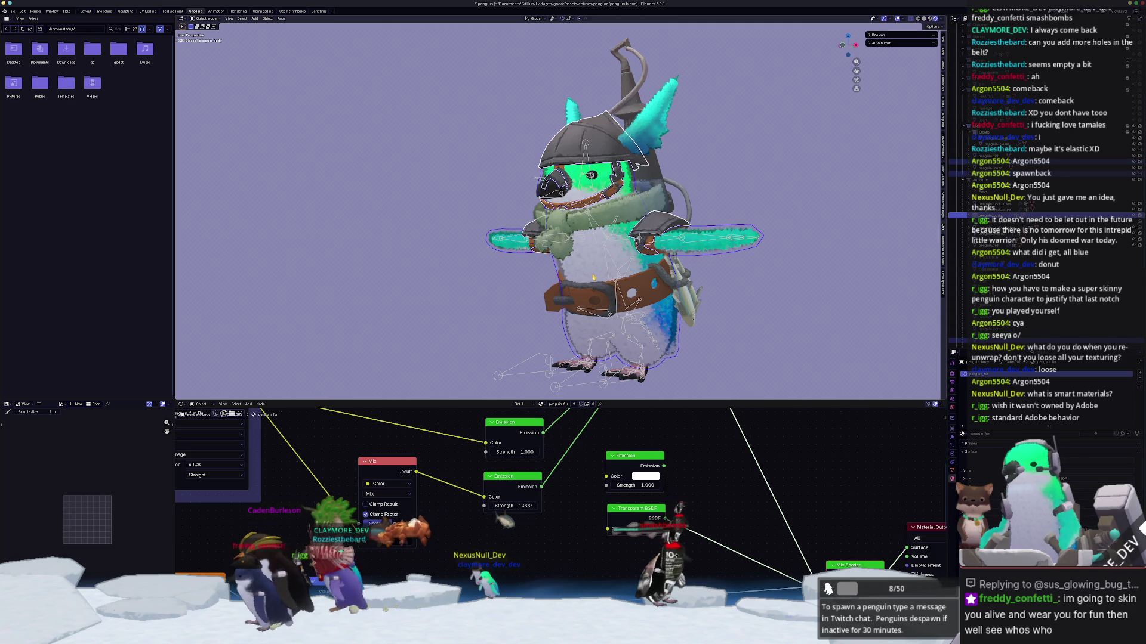
Step: Parent the helmet to the penguin's armature using With Empty Groups
key("ctrl+p")
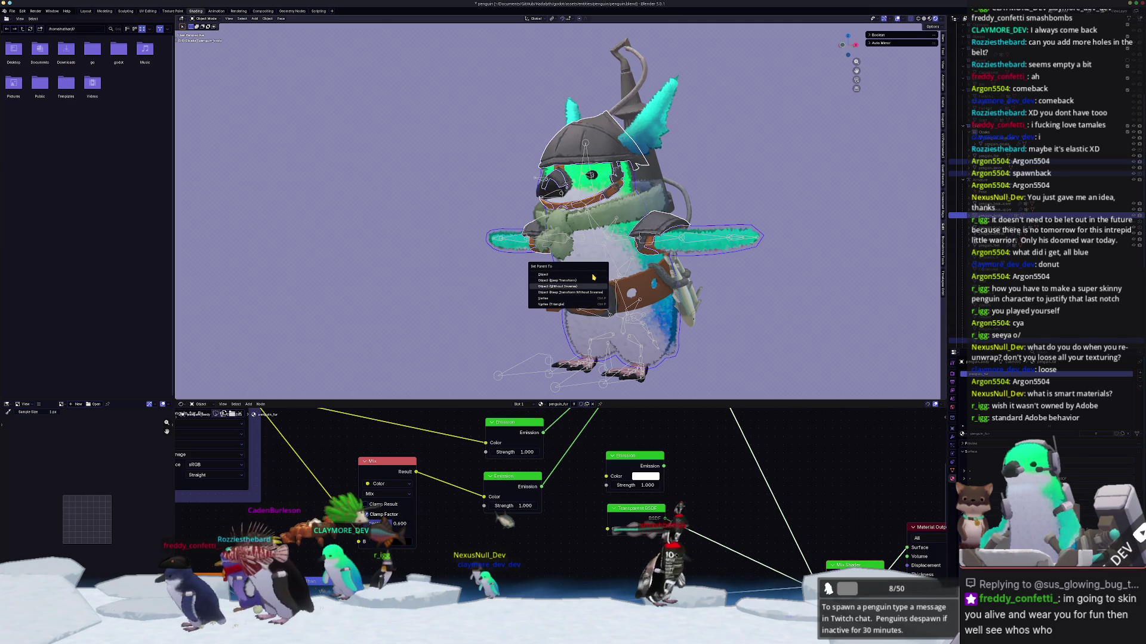
key("ctrl+z")
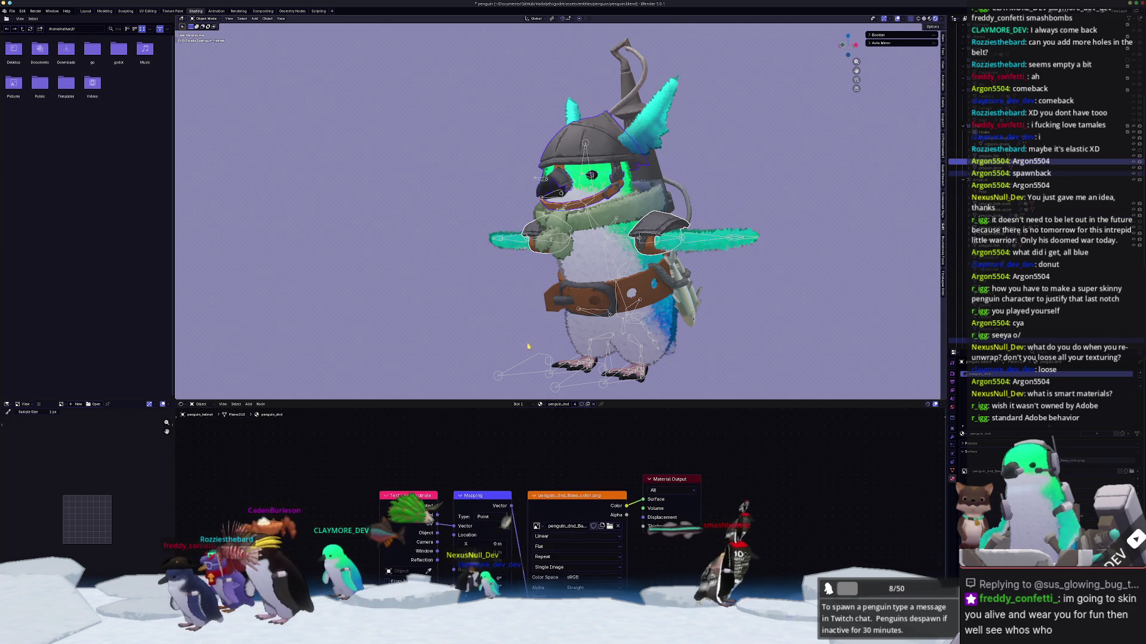
left_click(525, 366, "shift")
key("ctrl+p")
key("Down")
key("Down")
key("Down")
key("Return")
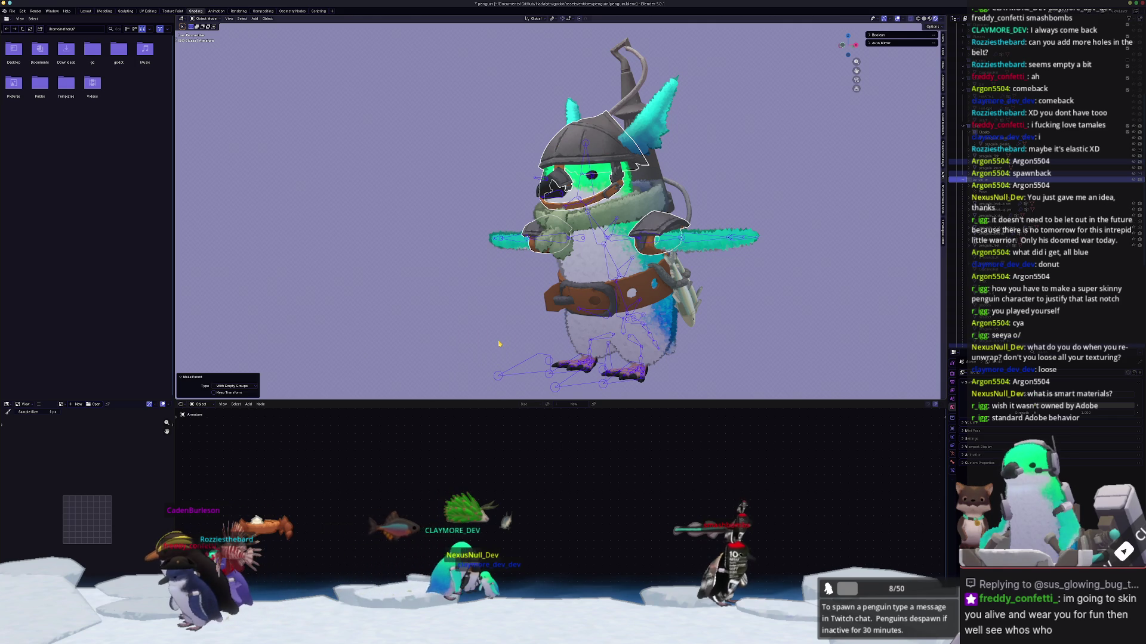
Step: Check the helmet's vertex groups and play the animation to test the rig
left_click(593, 144)
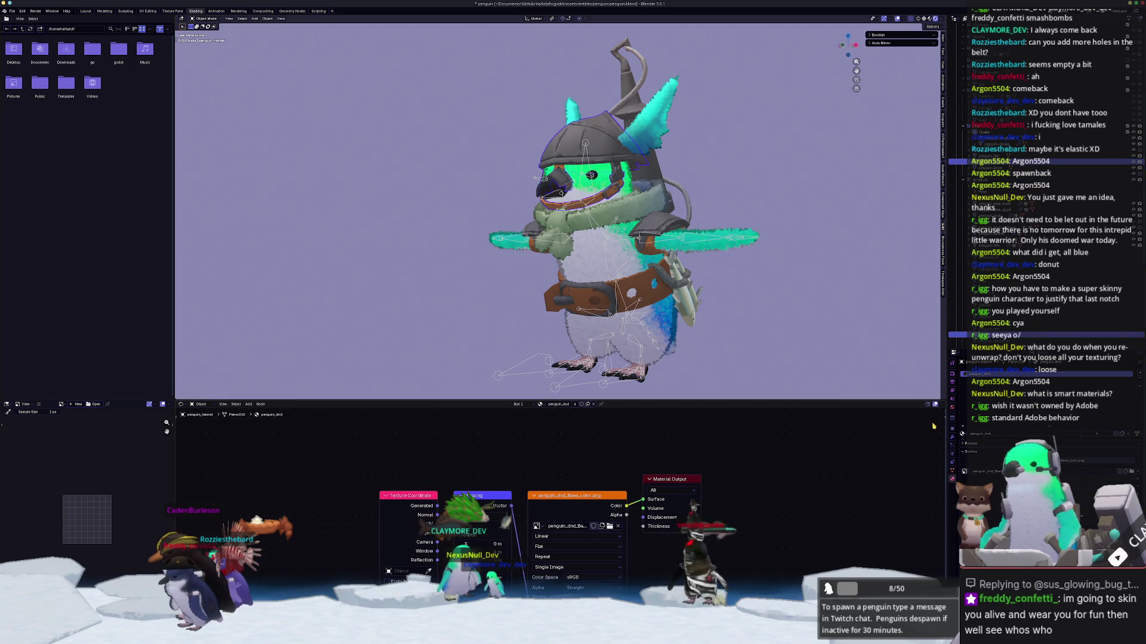
left_click(953, 471)
left_click(1135, 408)
key("Escape")
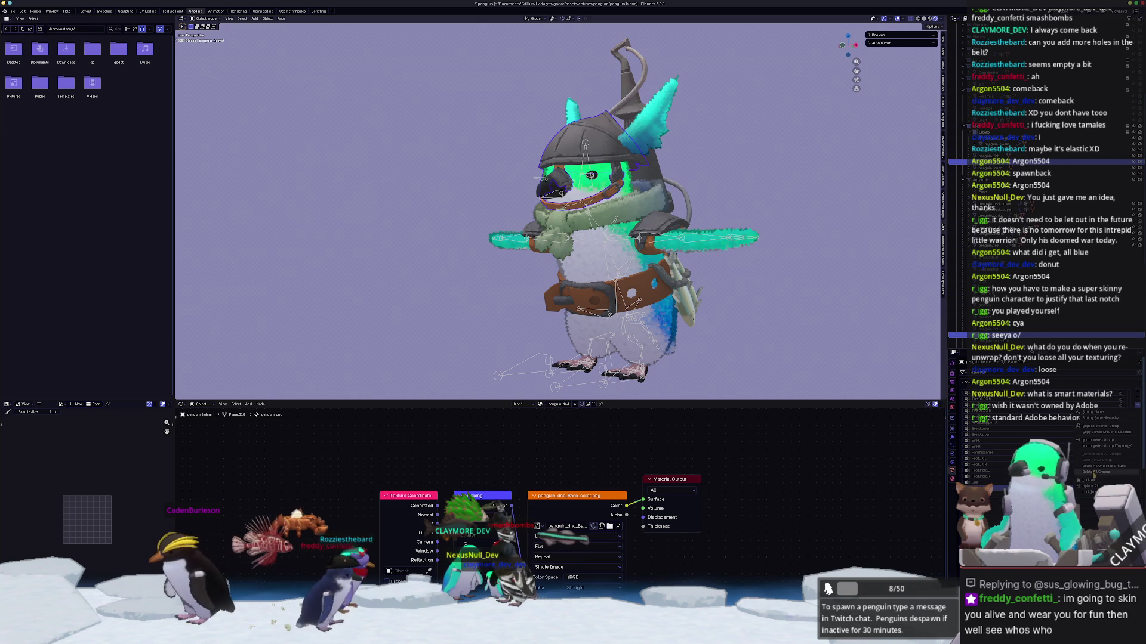
key("space")
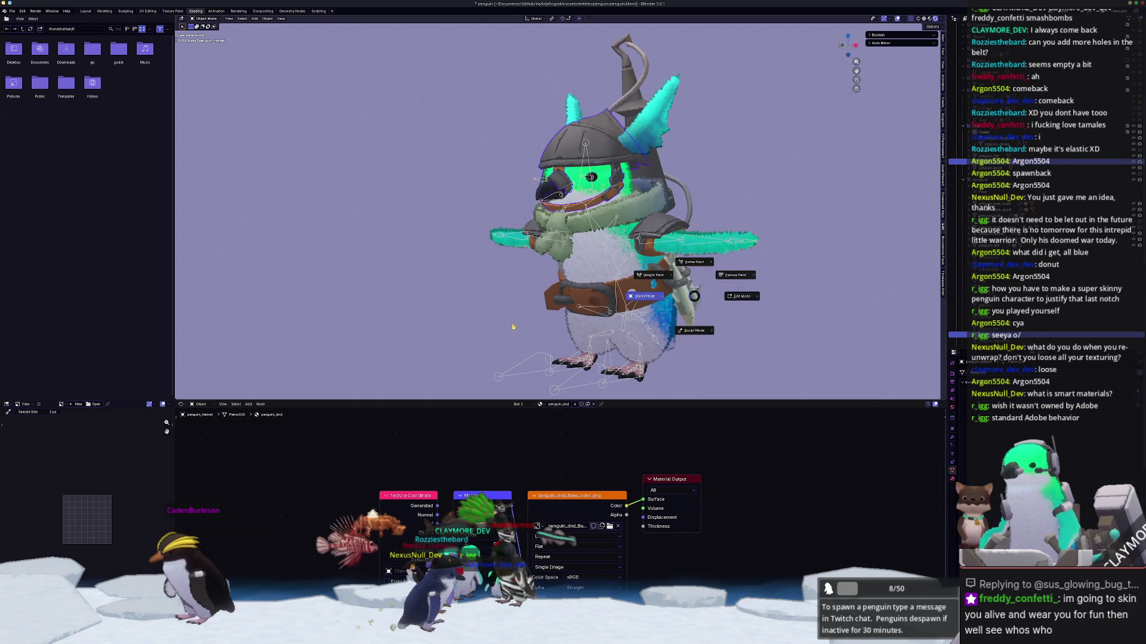
Step: Re-parent the helmet to the armature with empty groups, then move to the Layout workspace
left_click(529, 368)
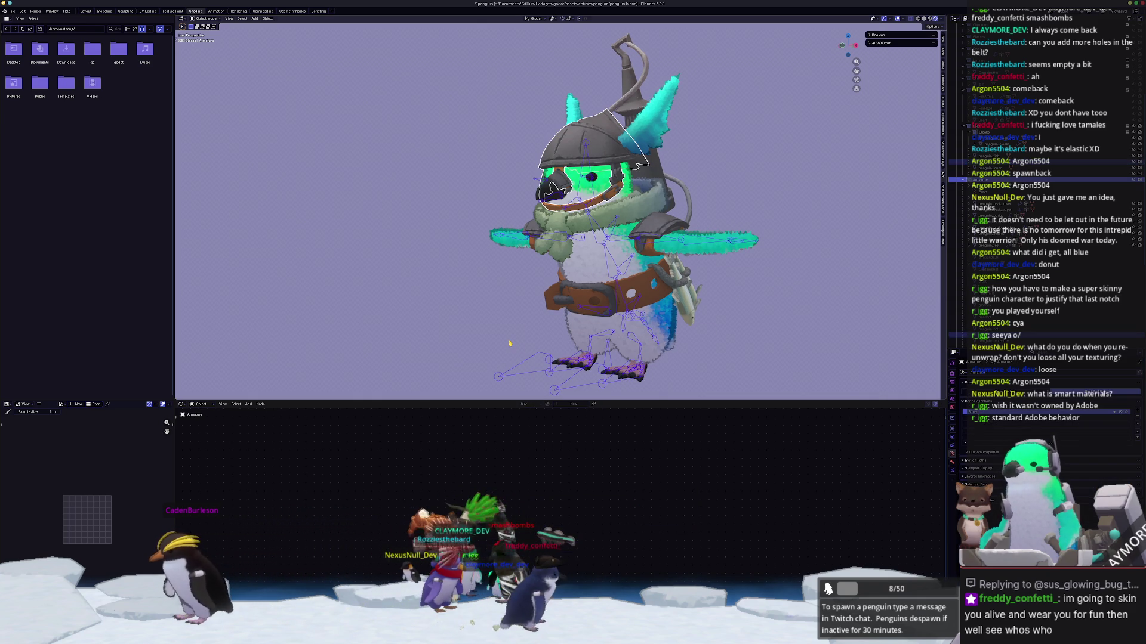
key("ctrl+p")
left_click(508, 351)
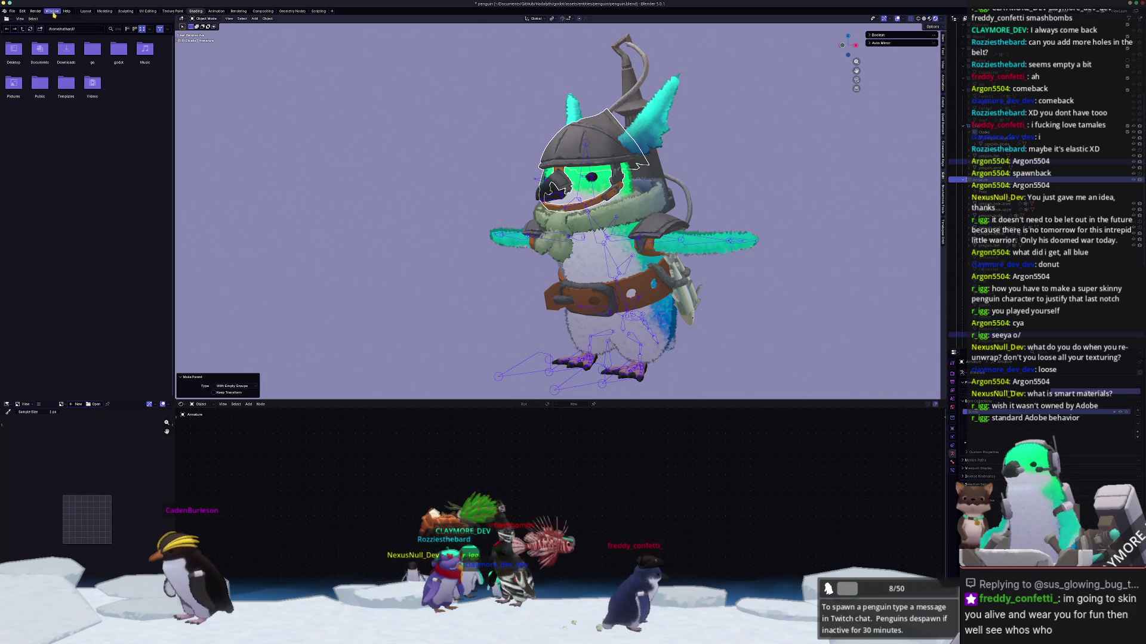
left_click(85, 11)
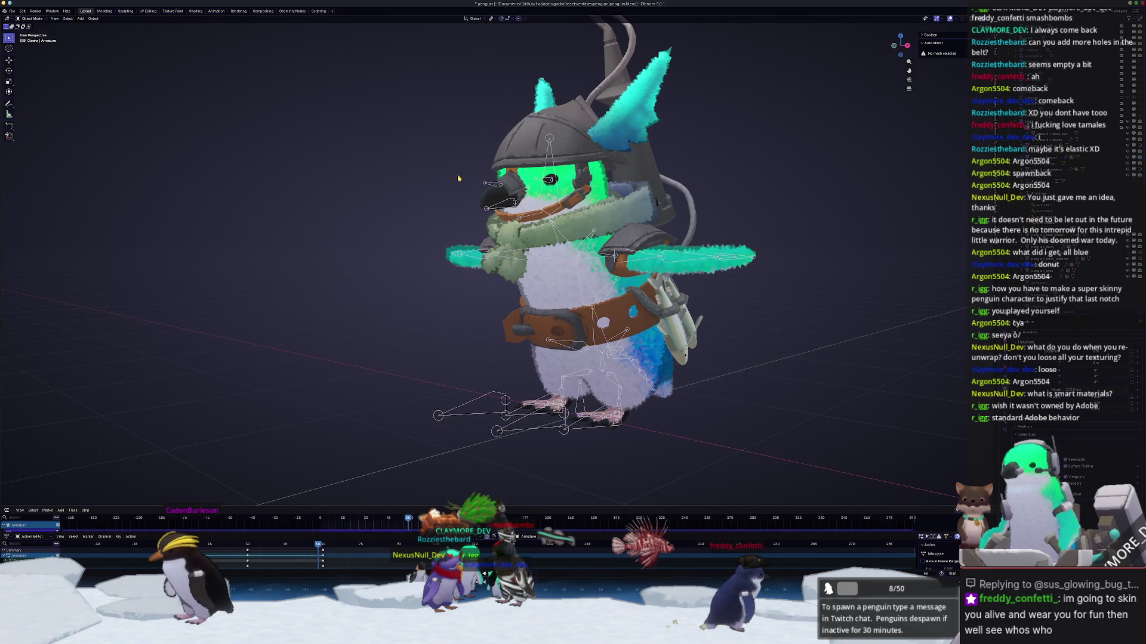
left_click(519, 140)
mouse_move(519, 140)
middle_mouse_down()
mouse_move(662, 267)
mouse_move(633, 262)
middle_mouse_up()
key("Tab")
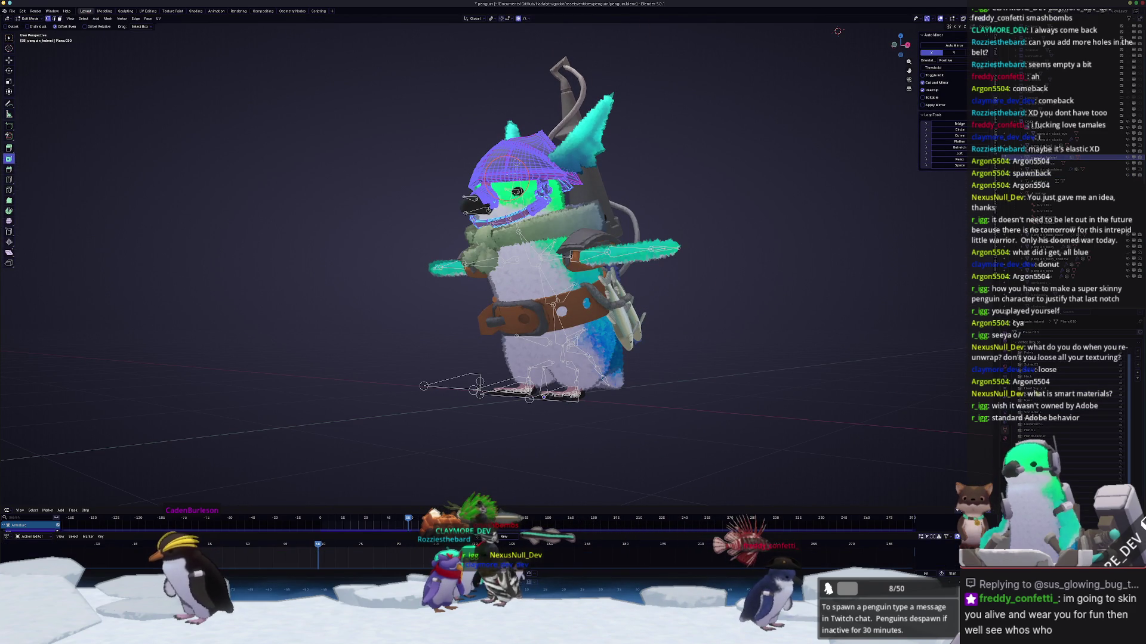
scroll(1078, 329, "down", 2)
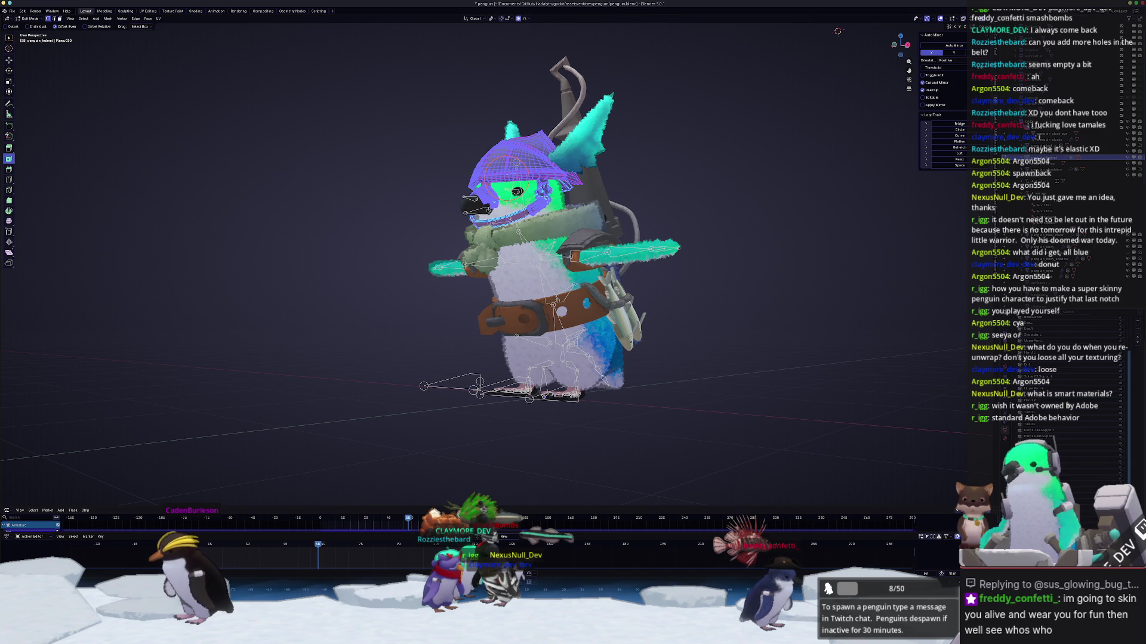
key("Tab")
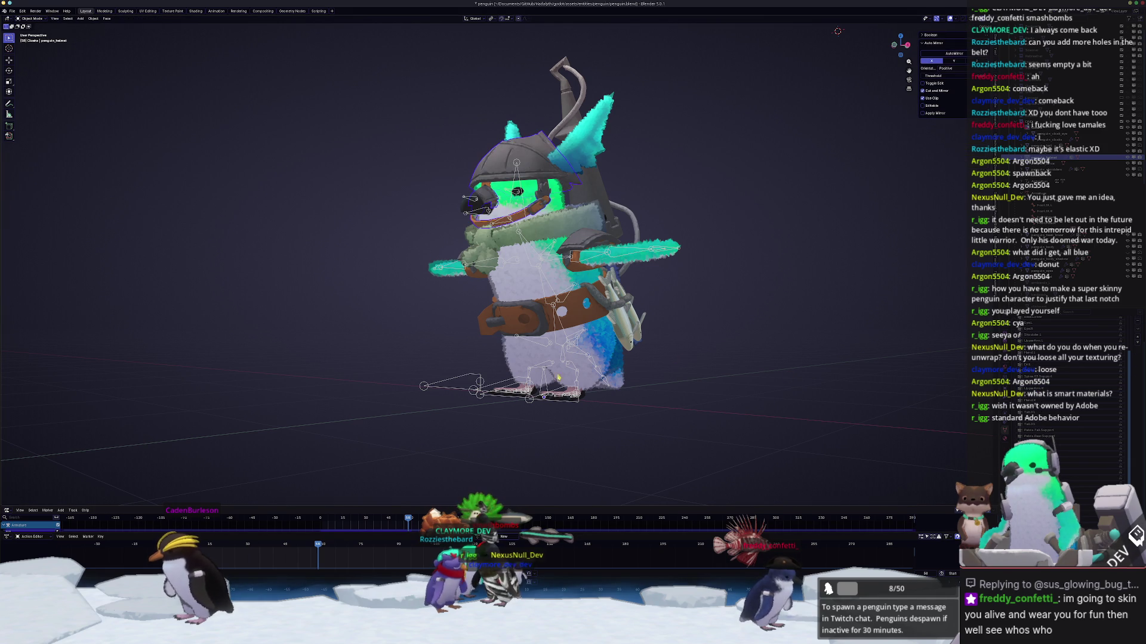
left_click(536, 402)
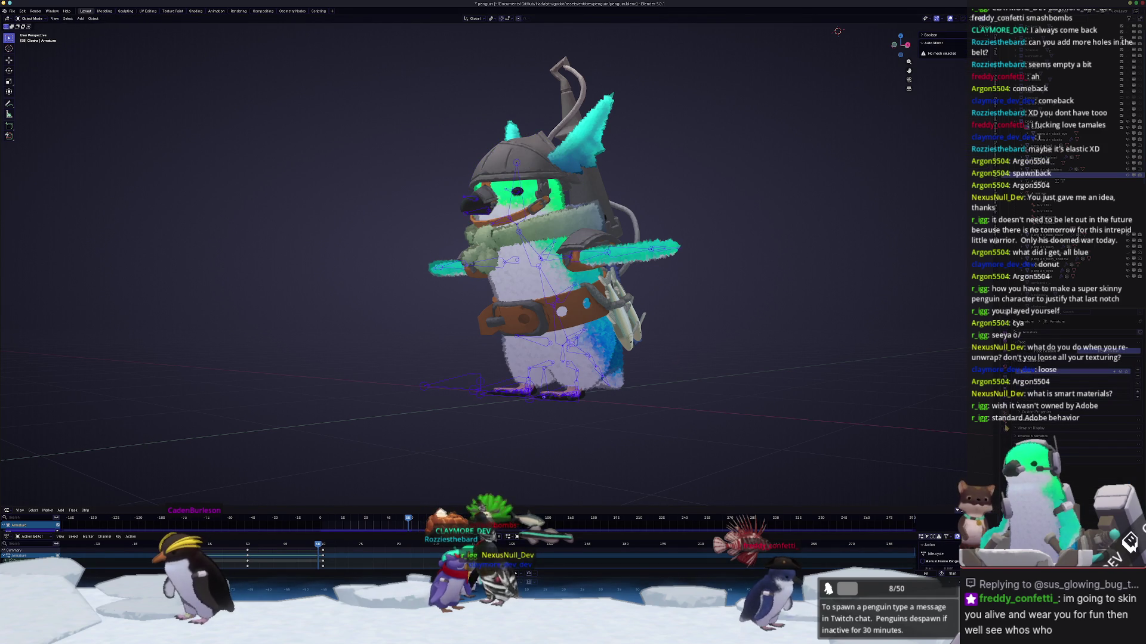
mouse_move(585, 334)
middle_mouse_down()
mouse_move(611, 257)
mouse_move(729, 40)
middle_mouse_up()
left_click(611, 258)
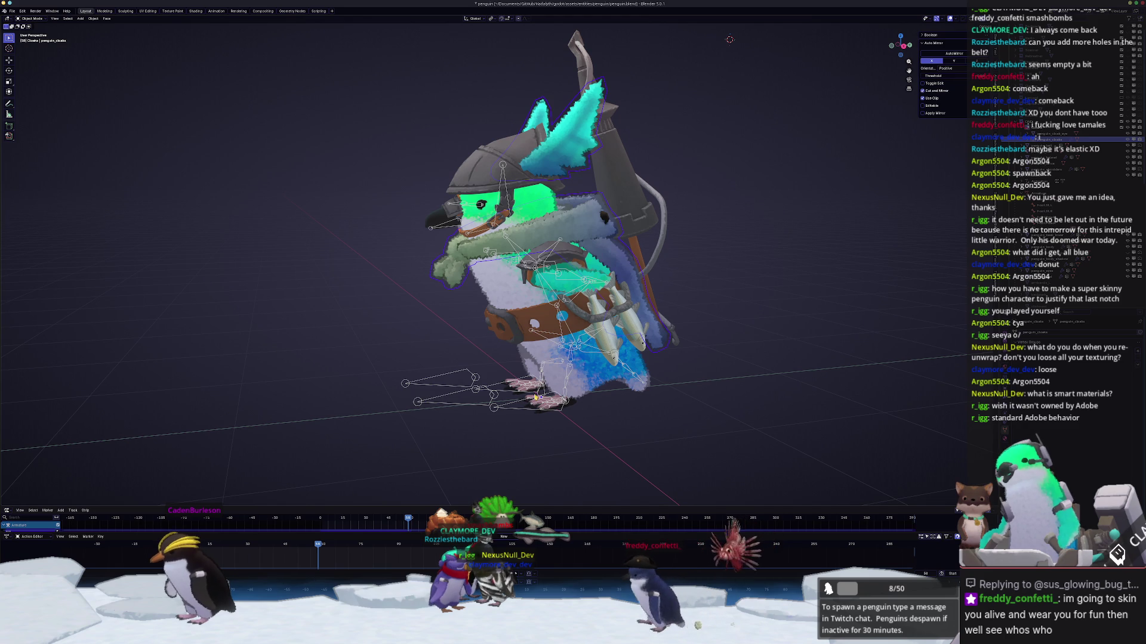
left_click(1063, 335)
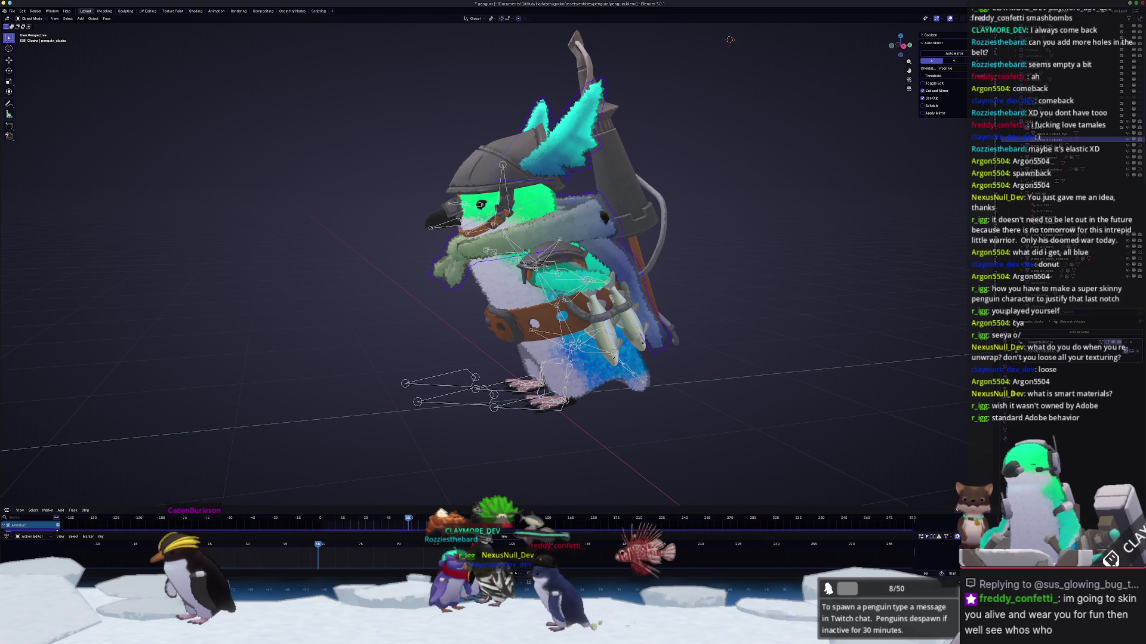
left_click(1063, 333)
left_click(1107, 368)
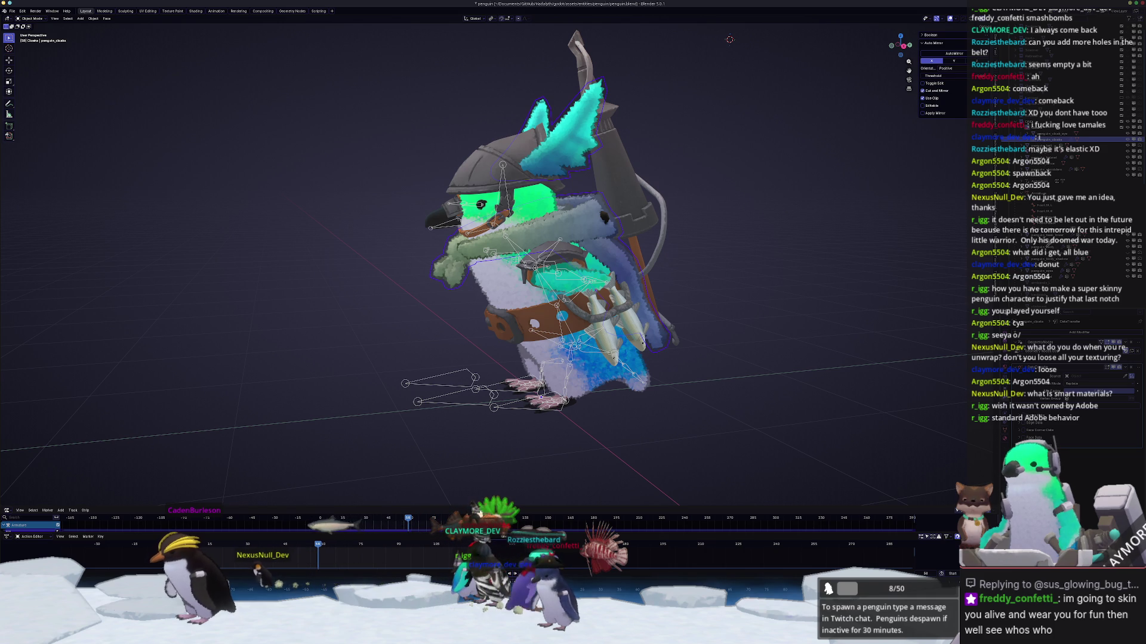
left_click(1084, 257)
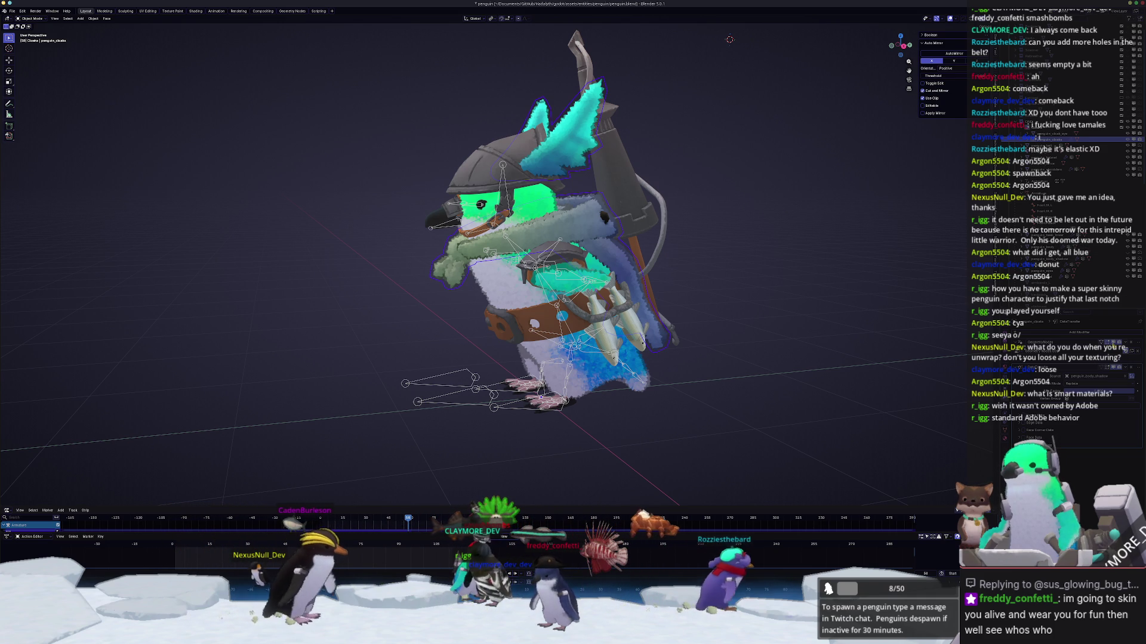
middle_click_drag(770, 358, 742, 373)
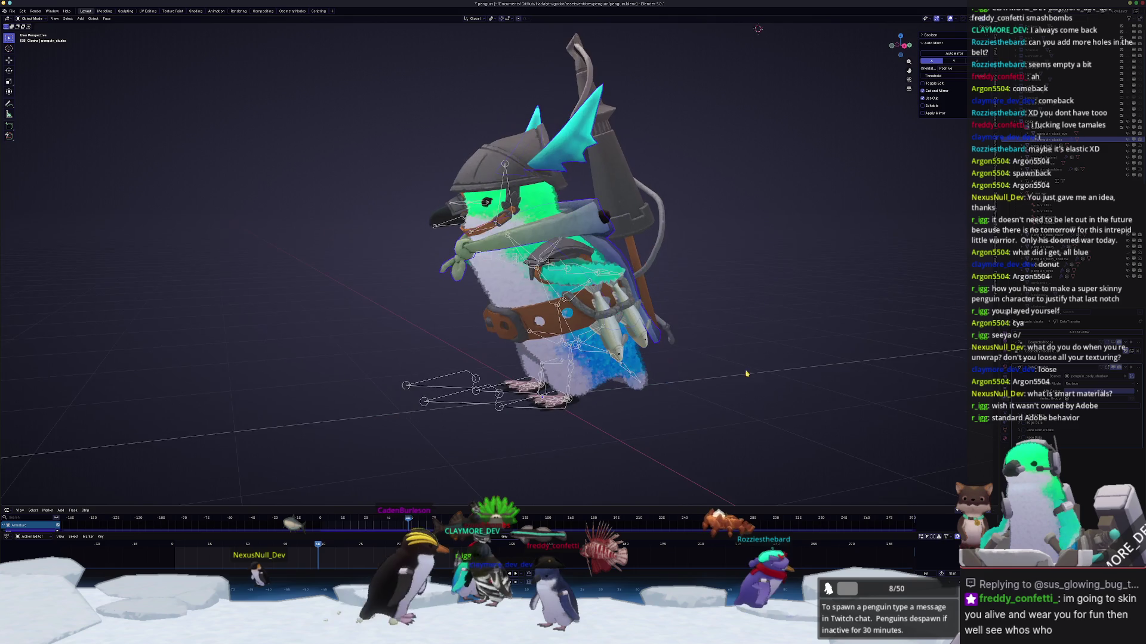
scroll(742, 374, "up", 2)
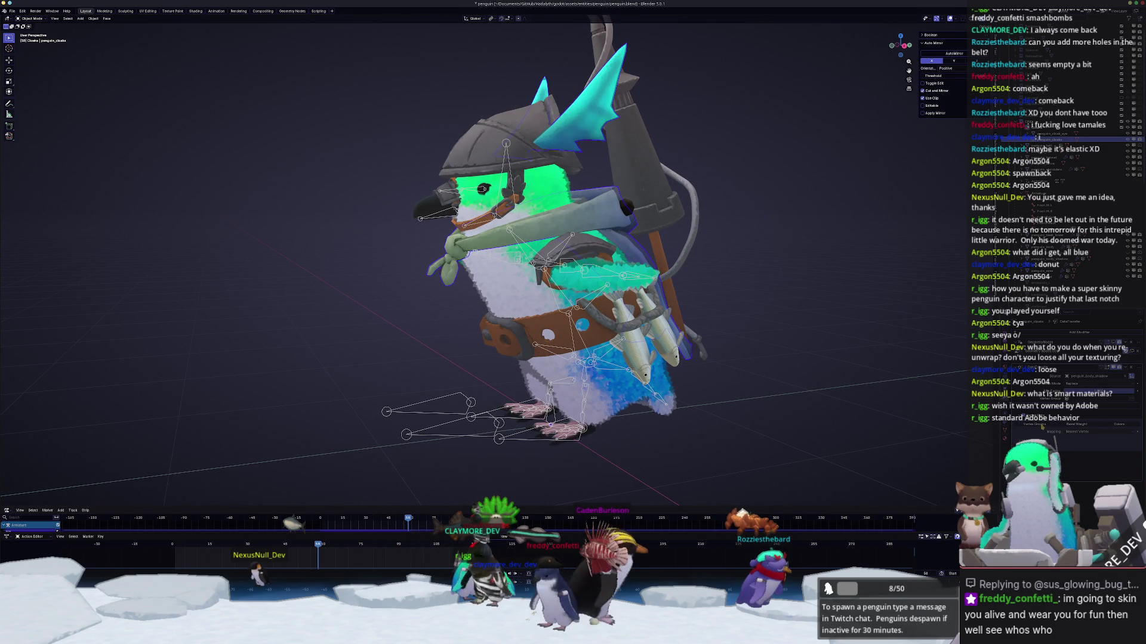
left_click(1098, 431)
left_click(1087, 471)
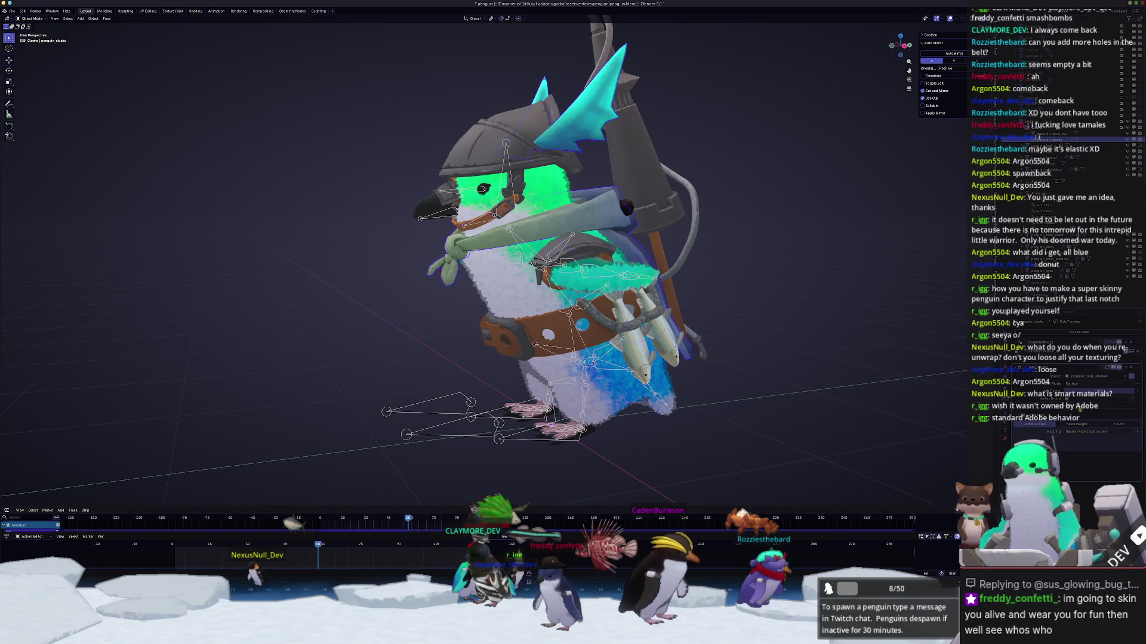
key("ctrl+x")
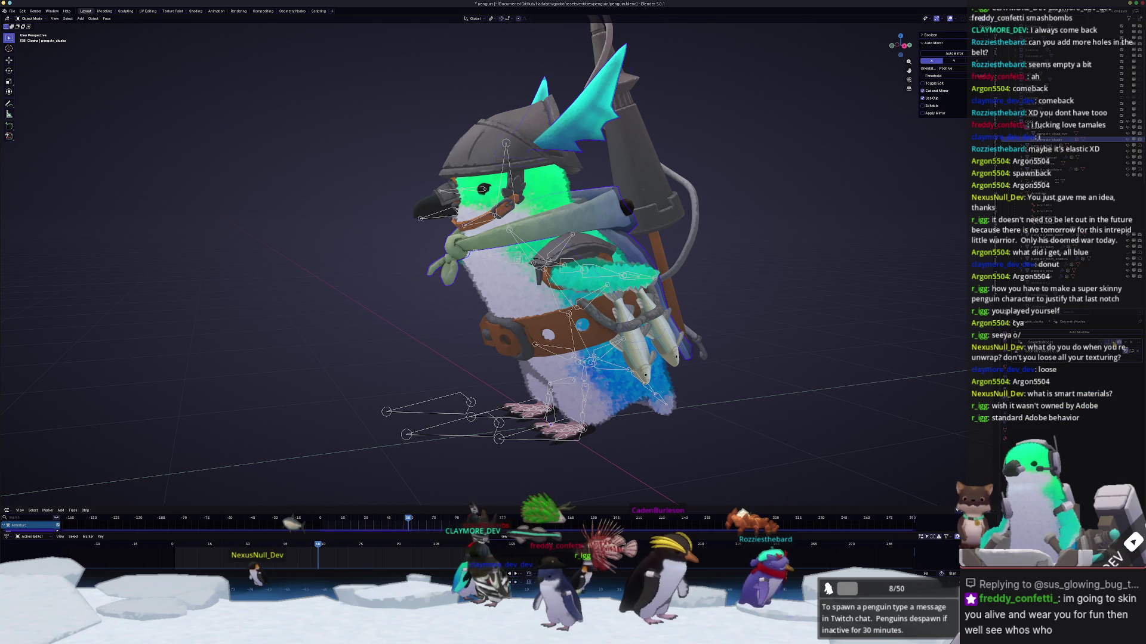
middle_click_drag(734, 334, 762, 331)
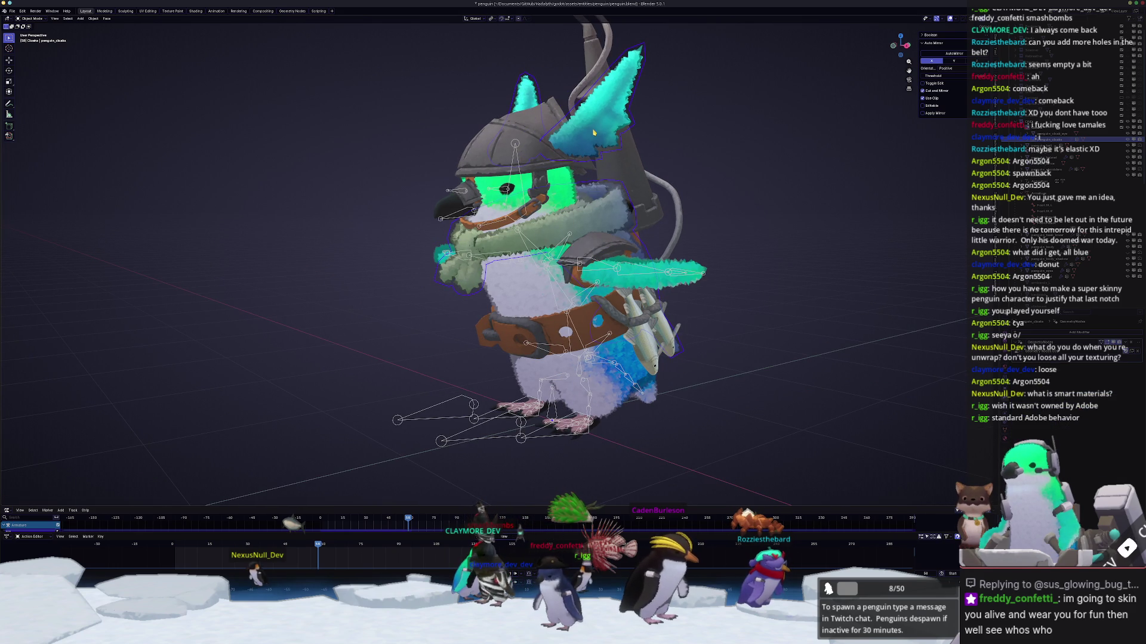
Step: In Edit Mode, box-select the cloak tip vertices and review its vertex groups
key("Tab")
middle_click_drag(594, 133, 635, 185)
left_click_drag(638, 188, 435, 64)
middle_click_drag(436, 64, 610, 139)
left_click(1004, 424)
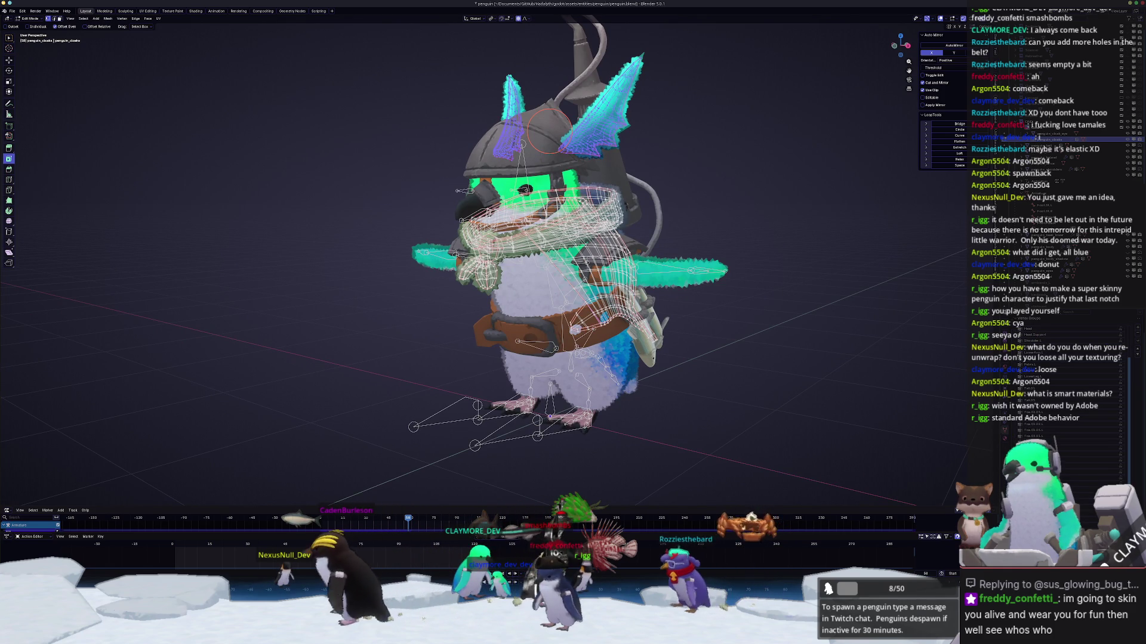
scroll(1051, 382, "down", 8)
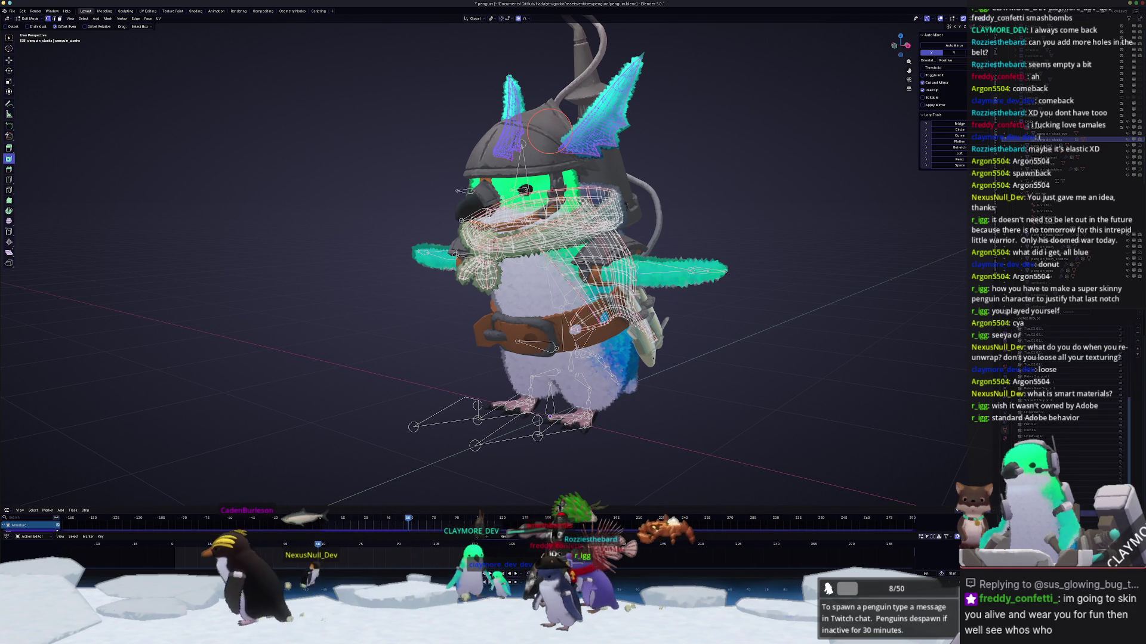
left_click(1121, 343)
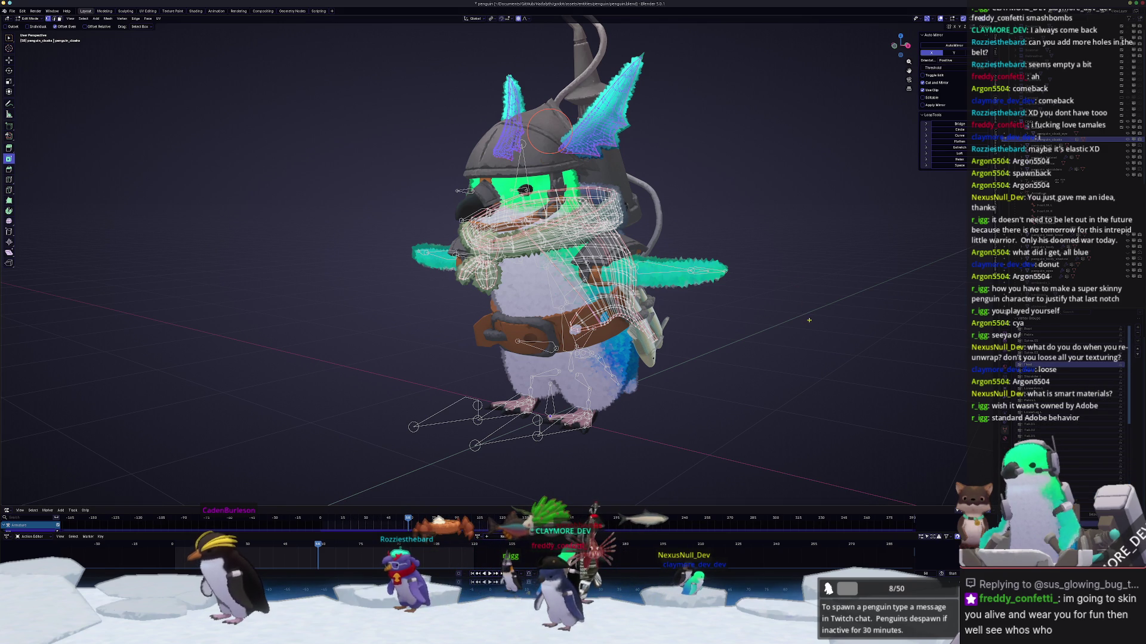
Step: Return to Object Mode and select the penguin's armature for posing
key("Tab")
left_click(533, 442)
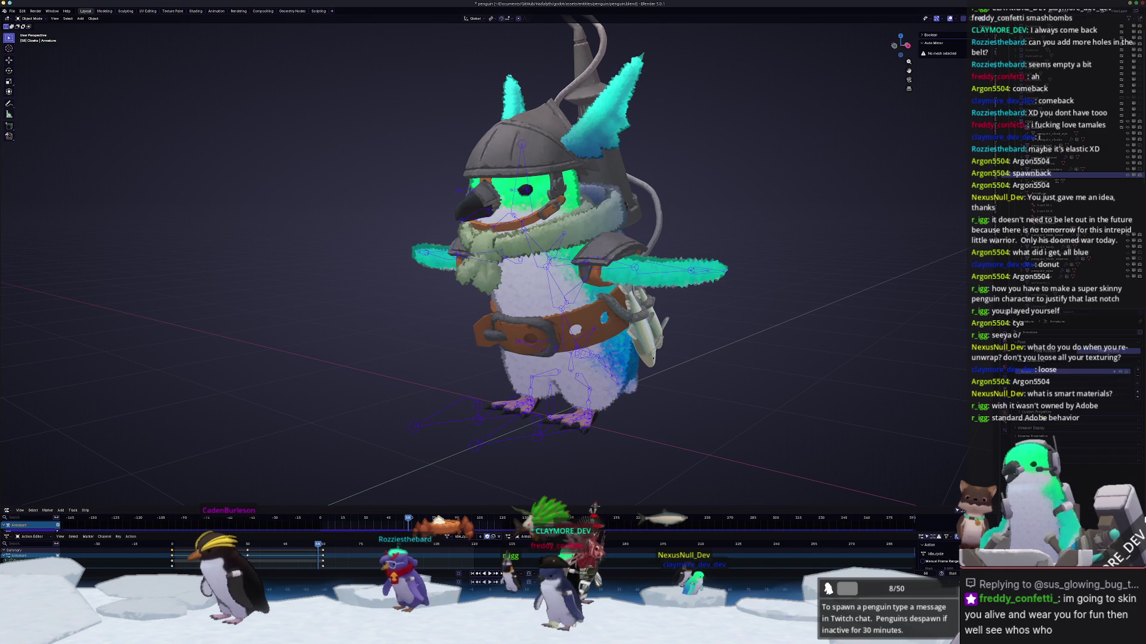
left_click(528, 203)
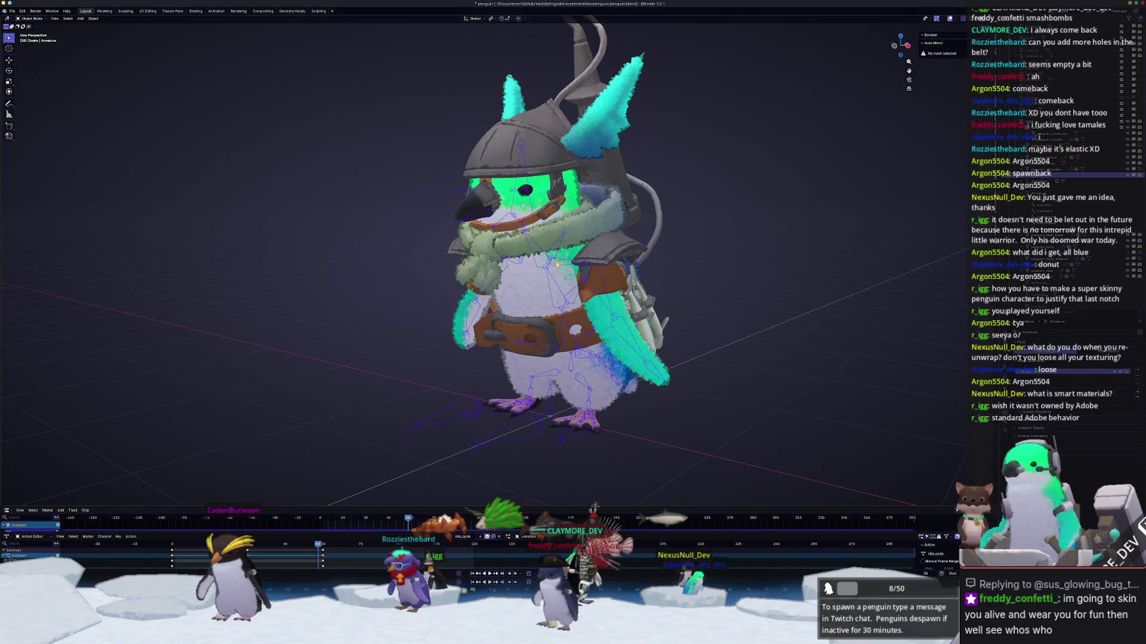
key("ctrl+Tab")
key("ctrl+Tab")
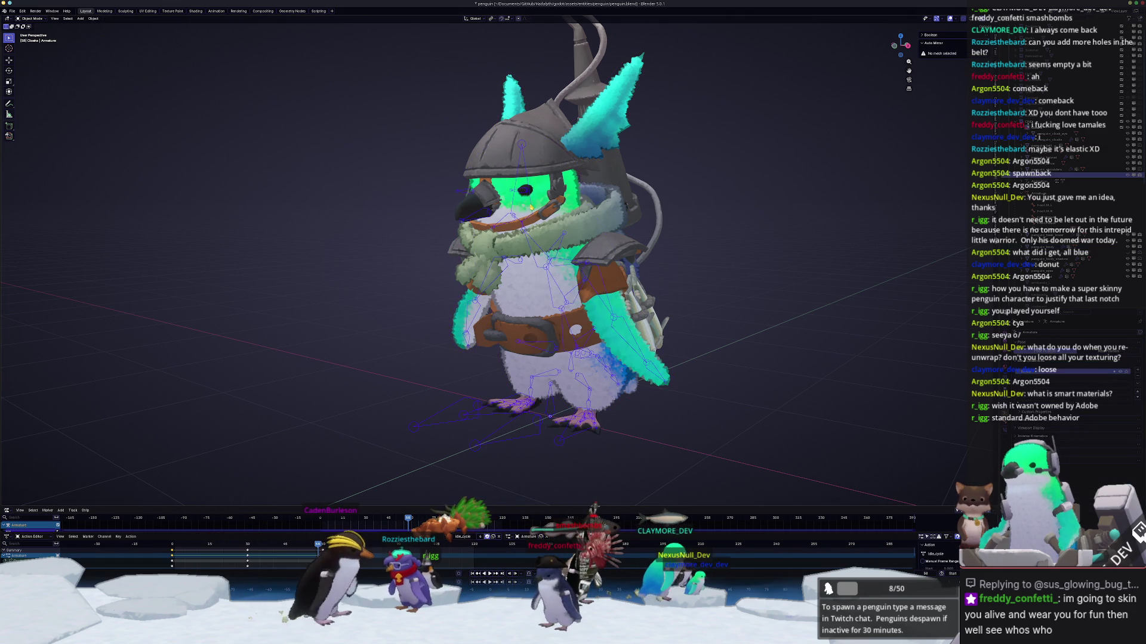
Step: Rotate the Head bone in Pose Mode, then return to Object Mode
key("r")
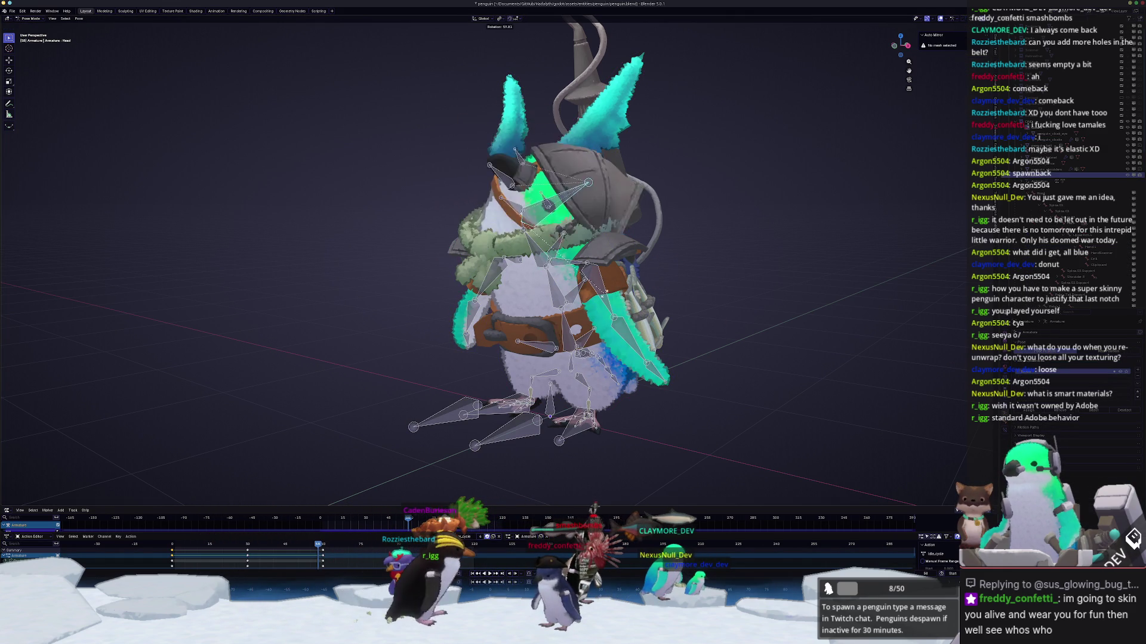
left_click(632, 209)
key("ctrl+Tab")
Step: Add an Armature modifier to the penguin_cloaks mesh
middle_click_drag(632, 208, 535, 206)
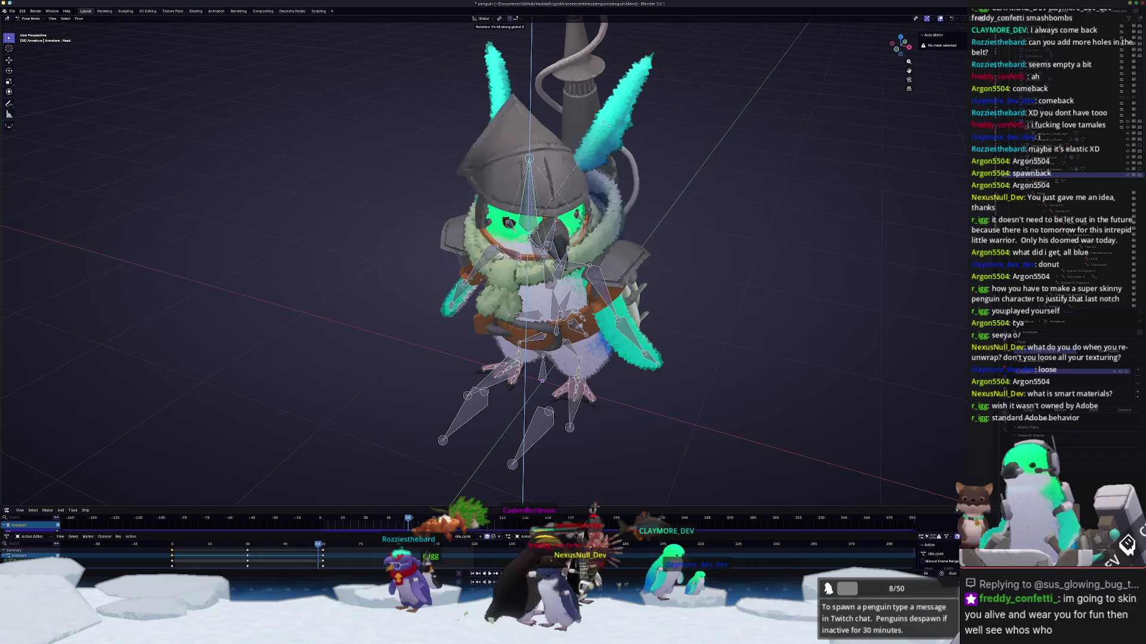
left_click(600, 138)
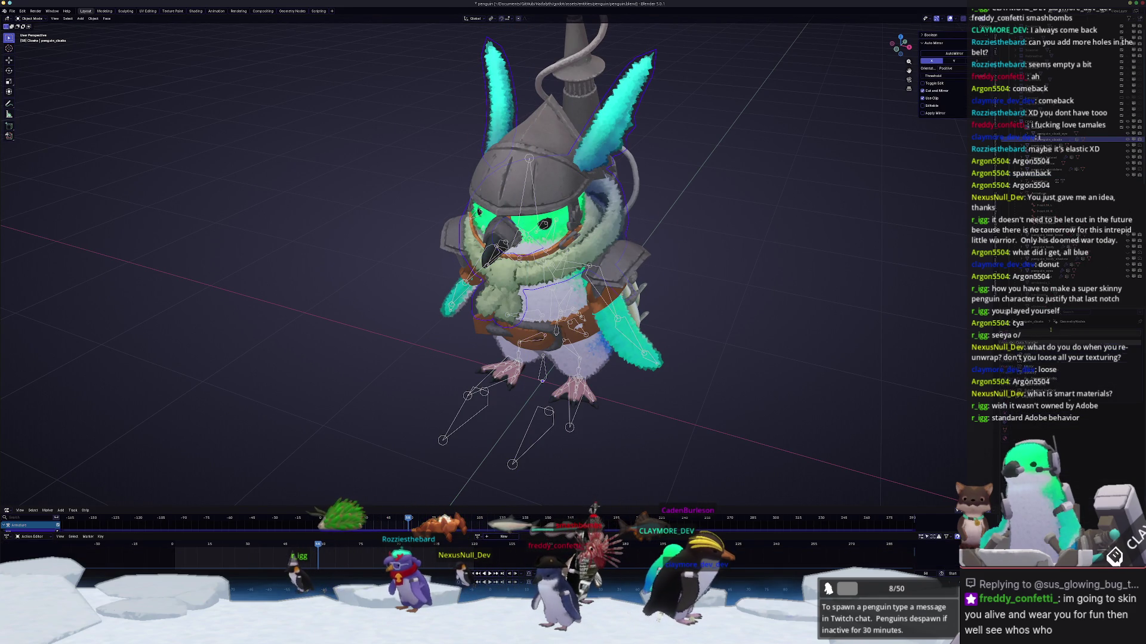
left_click(1041, 345)
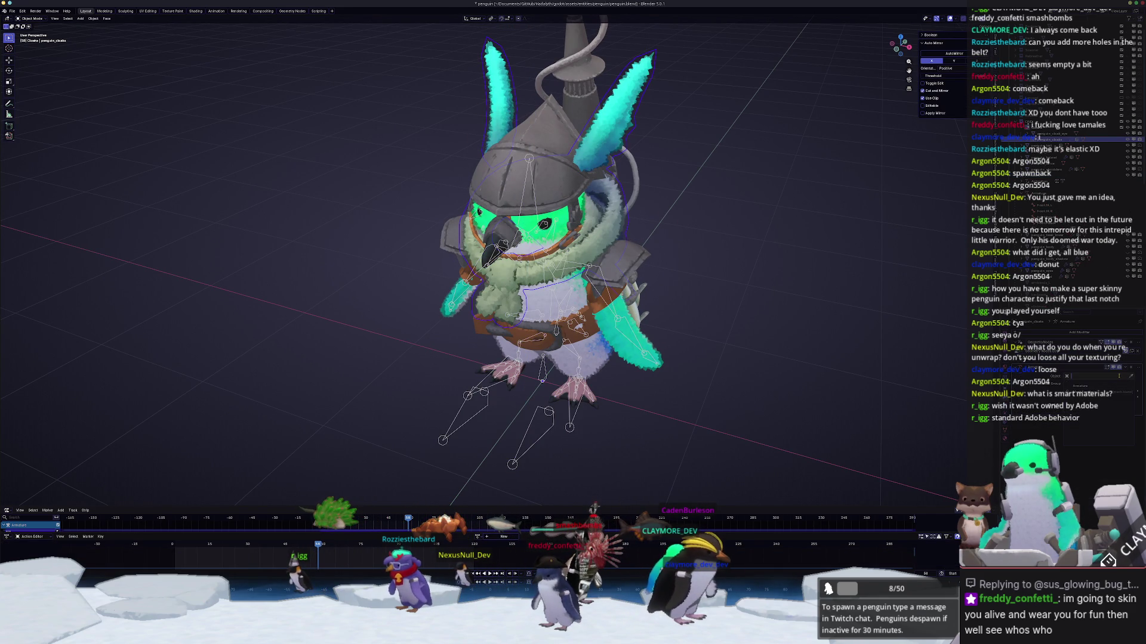
middle_click_drag(860, 382, 882, 384)
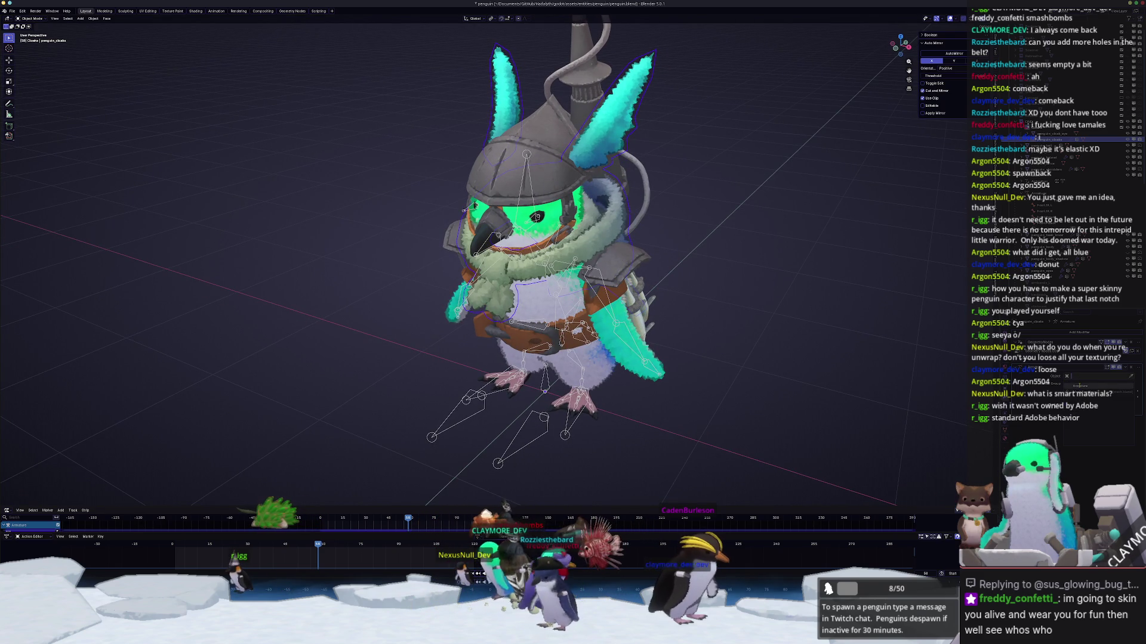
Step: Pose the armature and test-bend Spine.01 around X, cancelling the bend
left_click(567, 430)
key("ctrl+Tab")
middle_click_drag(583, 425, 578, 337)
left_click(579, 338)
key("r")
key("x")
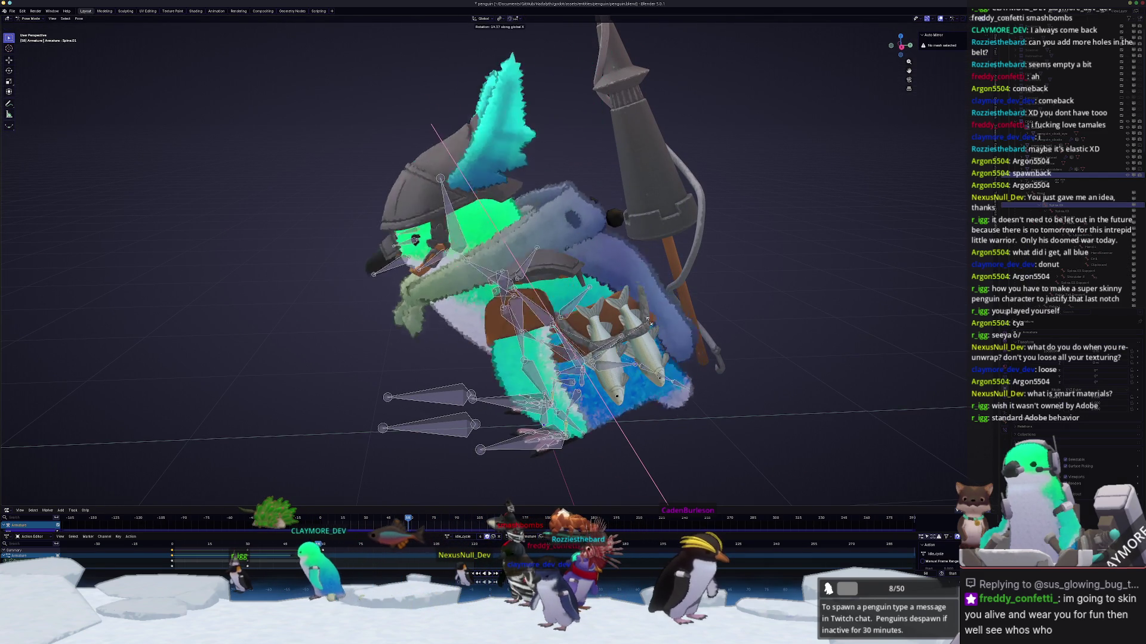
key("Escape")
left_click(582, 311)
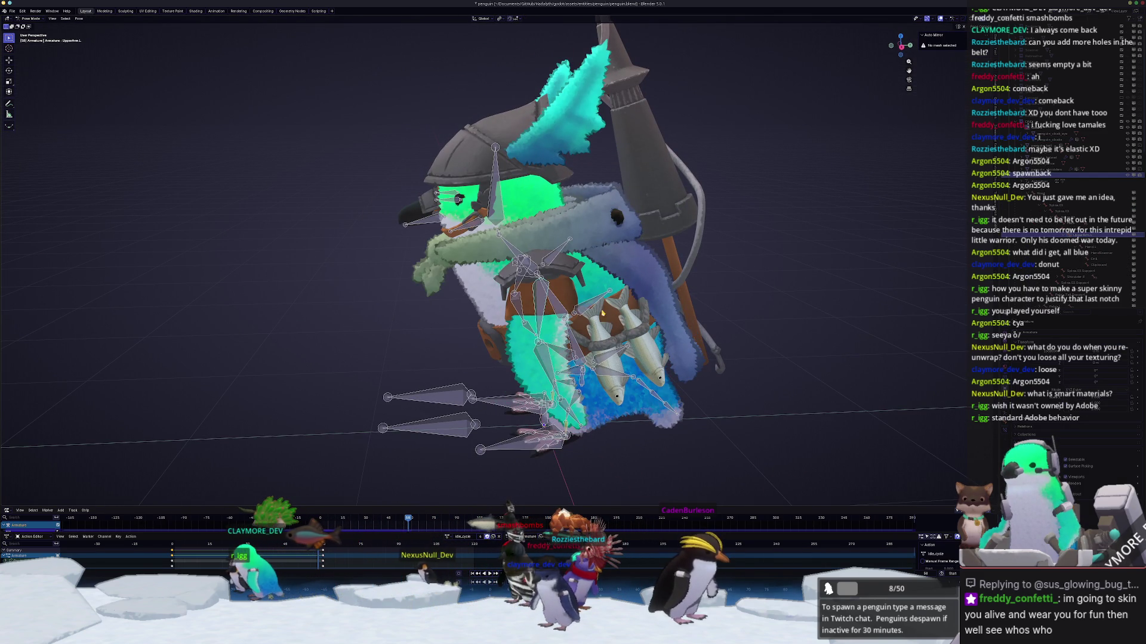
key("Escape")
Step: Test-bend Spine.02 around X and cancel, then zoom closer to the penguin
left_click(561, 313)
key("r")
key("x")
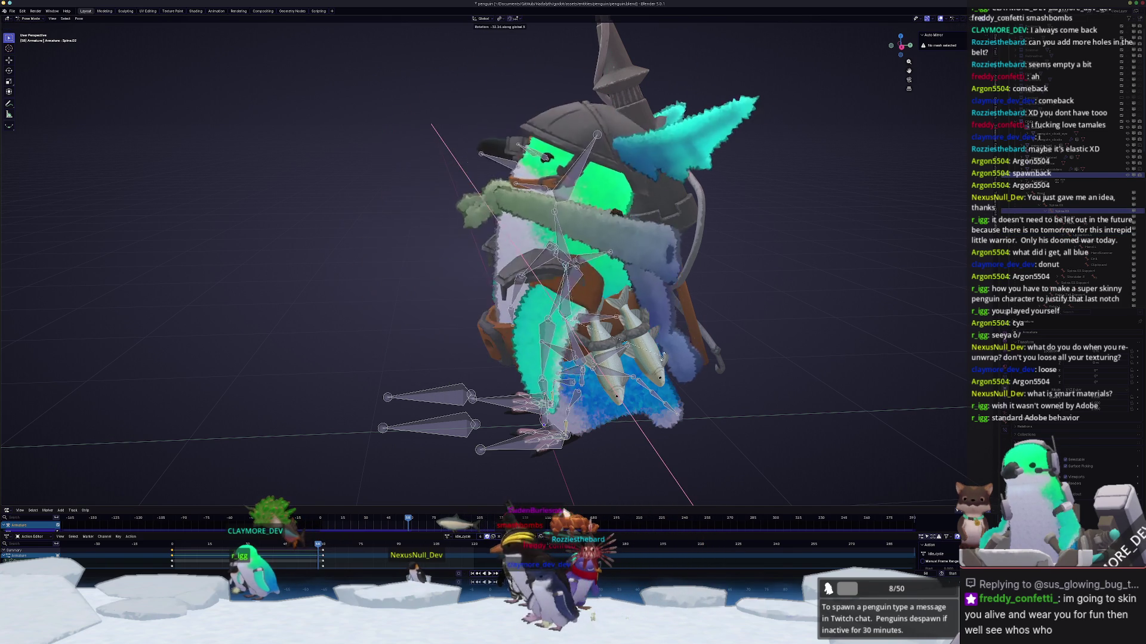
key("Escape")
middle_click_drag(630, 315, 690, 432)
scroll(691, 433, "up", 3)
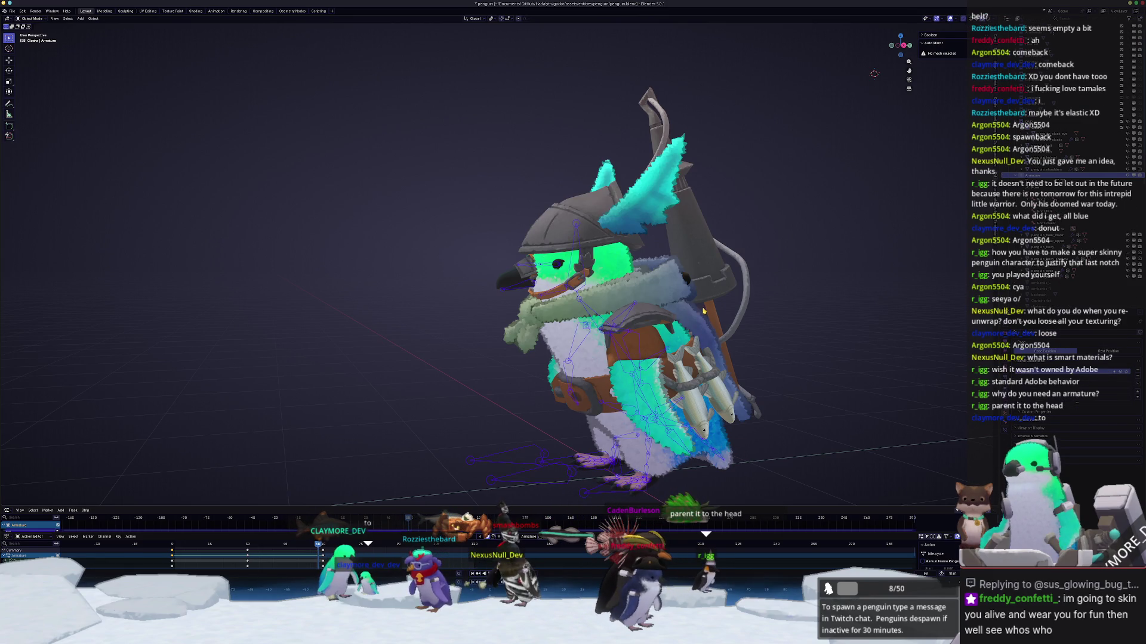
scroll(752, 322, "up", 3)
left_click(657, 286)
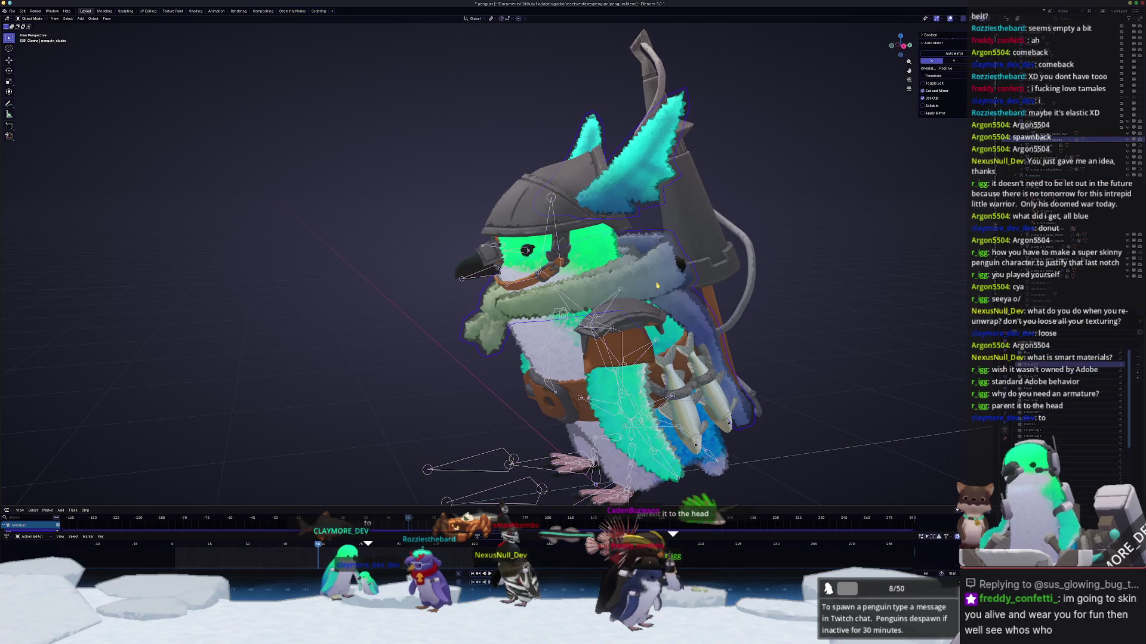
middle_click_drag(657, 286, 754, 315)
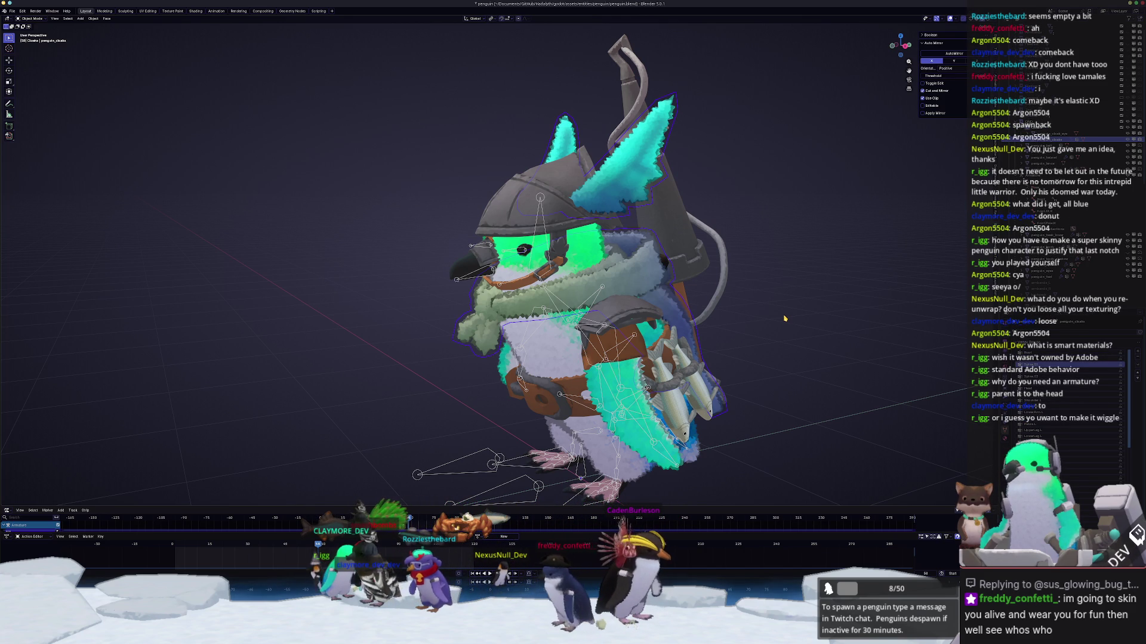
middle_click_drag(852, 362, 828, 327)
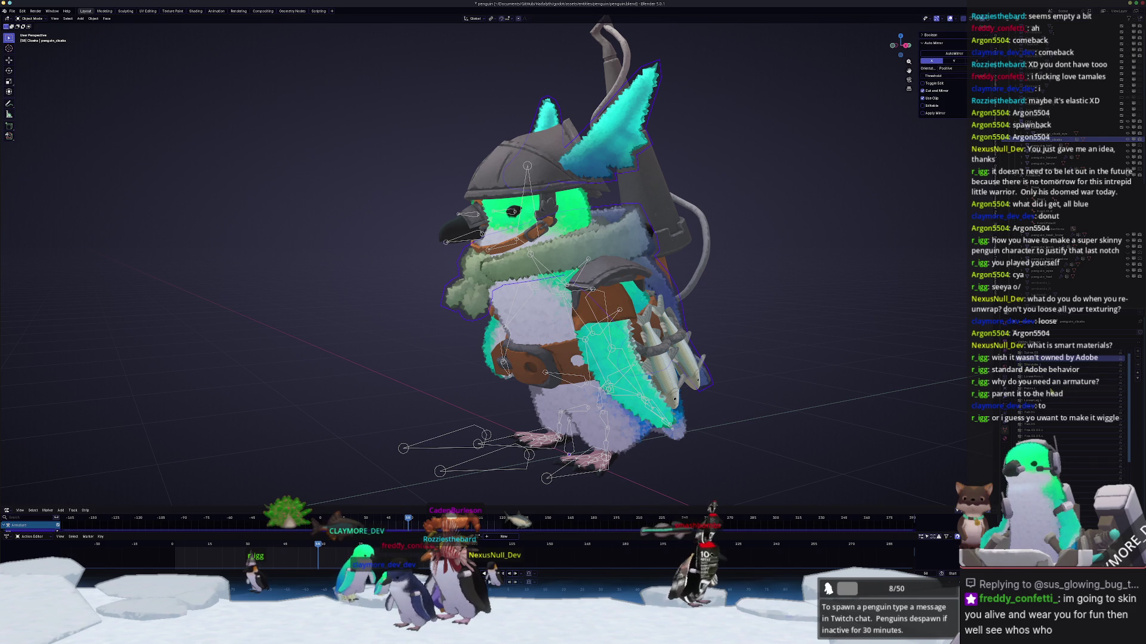
scroll(1050, 398, "down", 2)
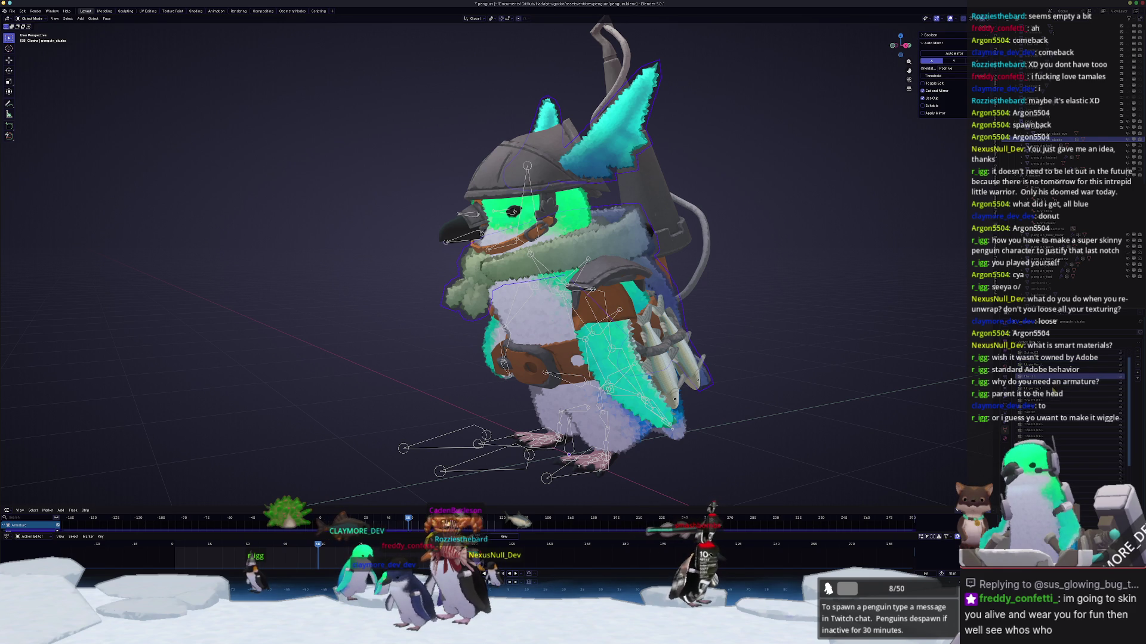
left_click(1050, 400)
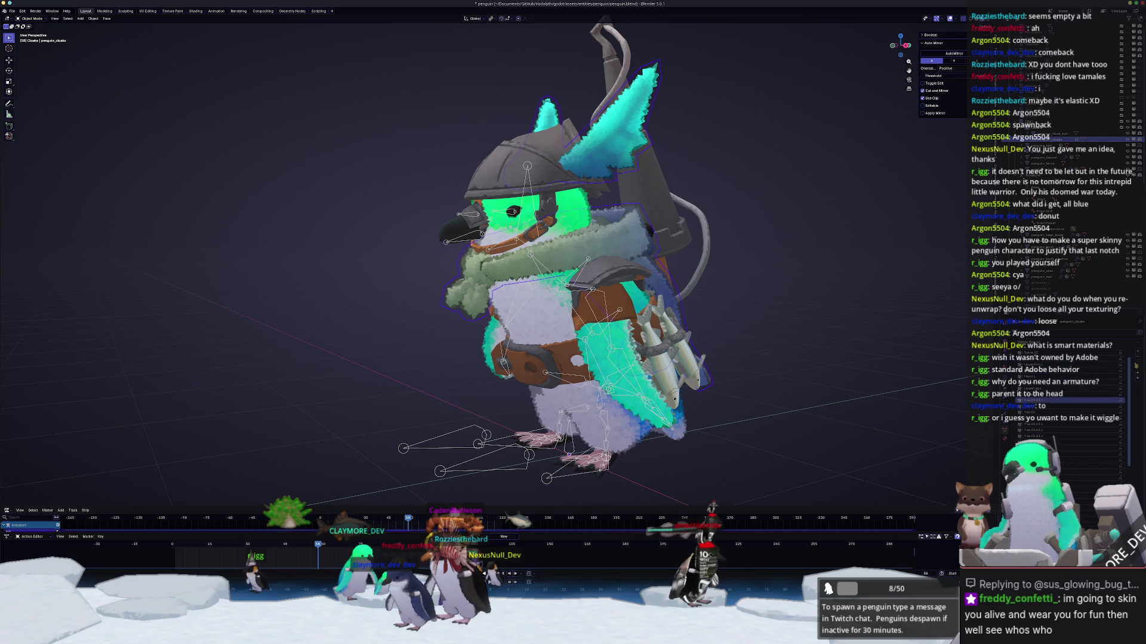
left_click(1050, 394)
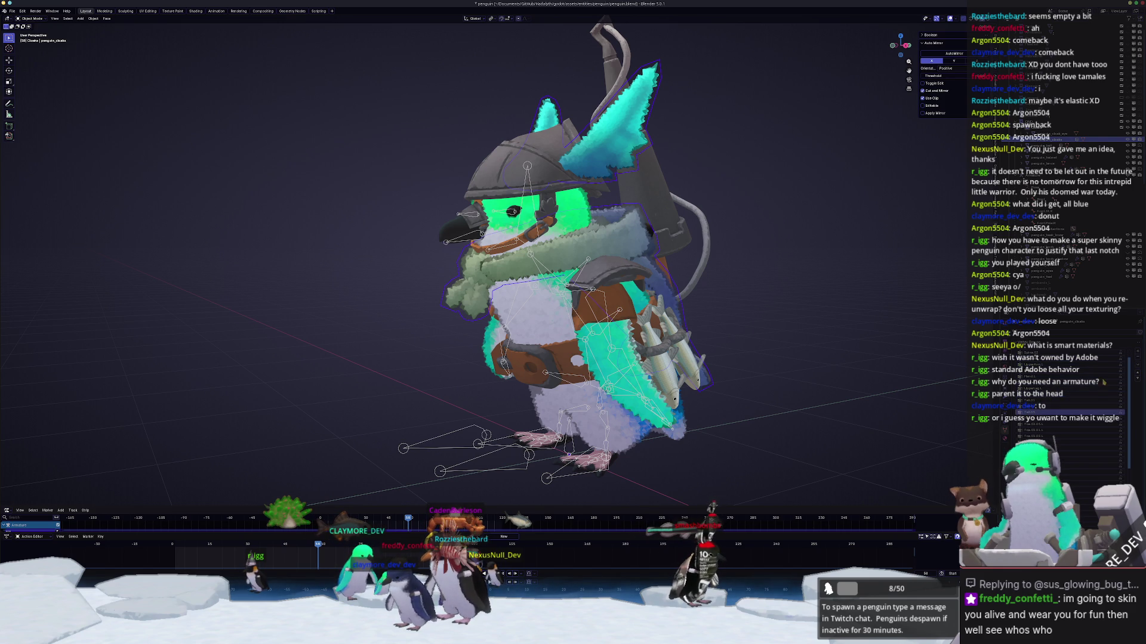
left_click(1050, 454)
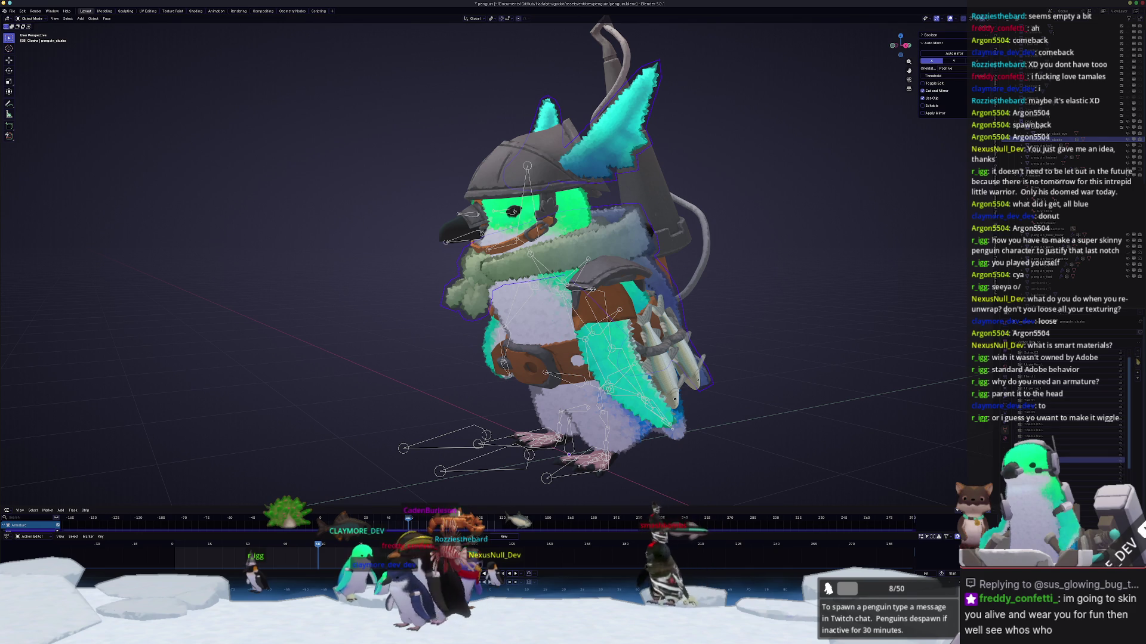
scroll(1050, 429, "down", 2)
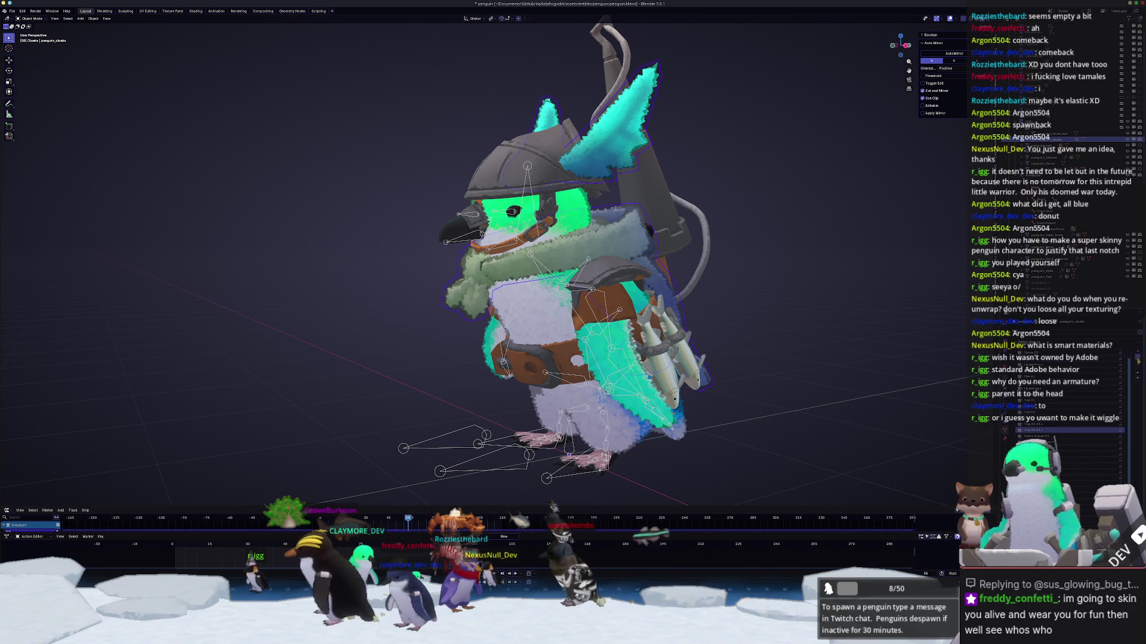
scroll(1050, 411, "down", 2)
scroll(1050, 394, "down", 2)
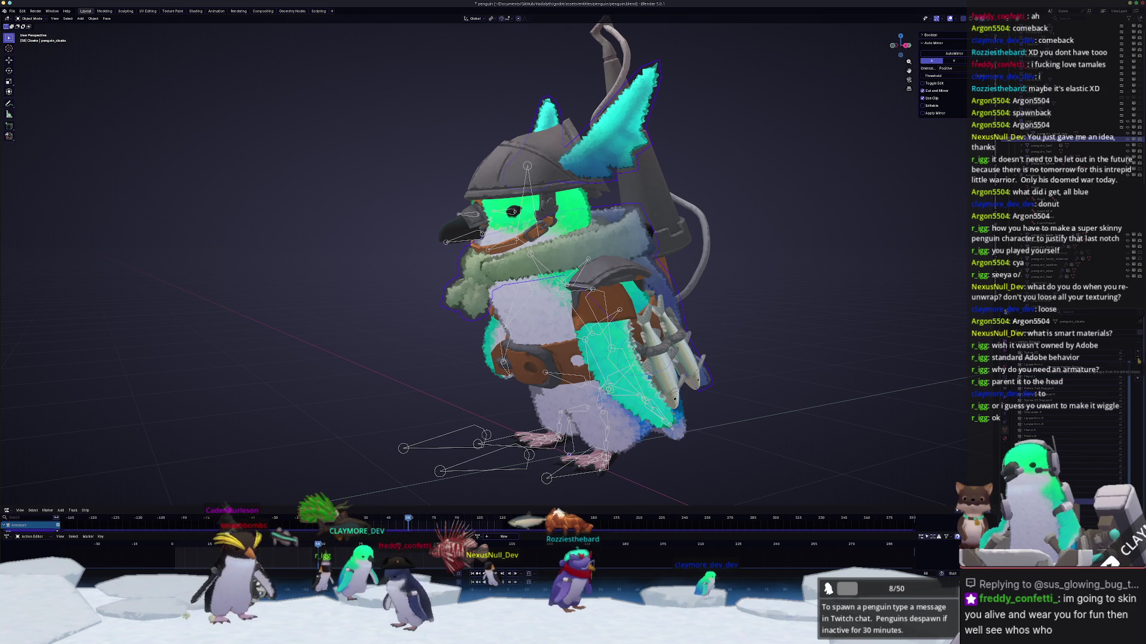
scroll(1006, 311, "up", 1)
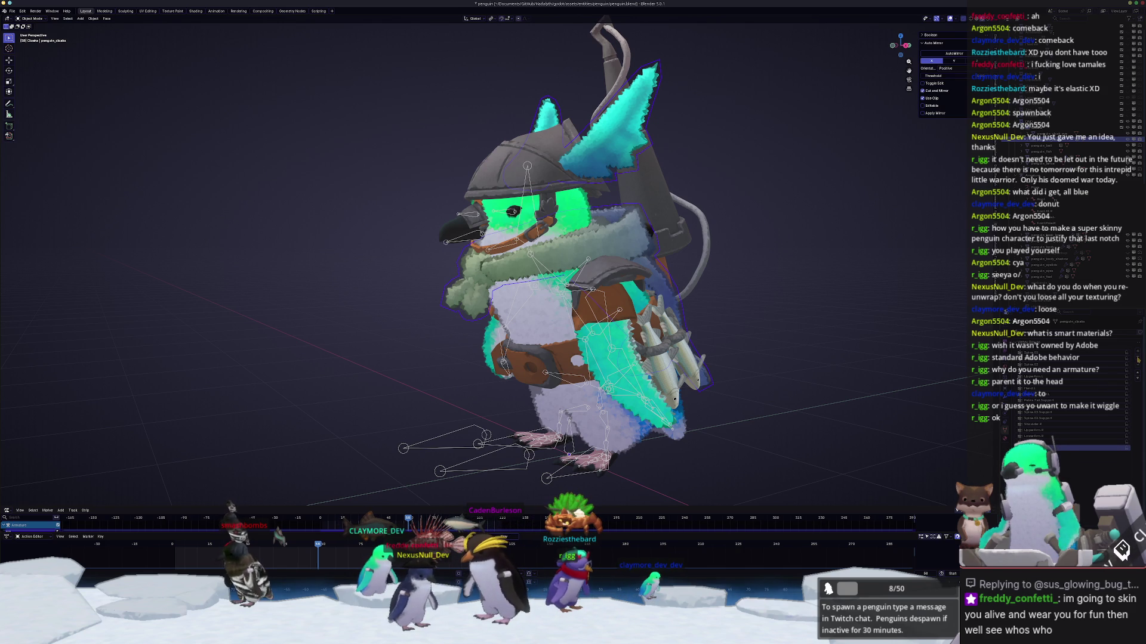
left_click(1045, 418)
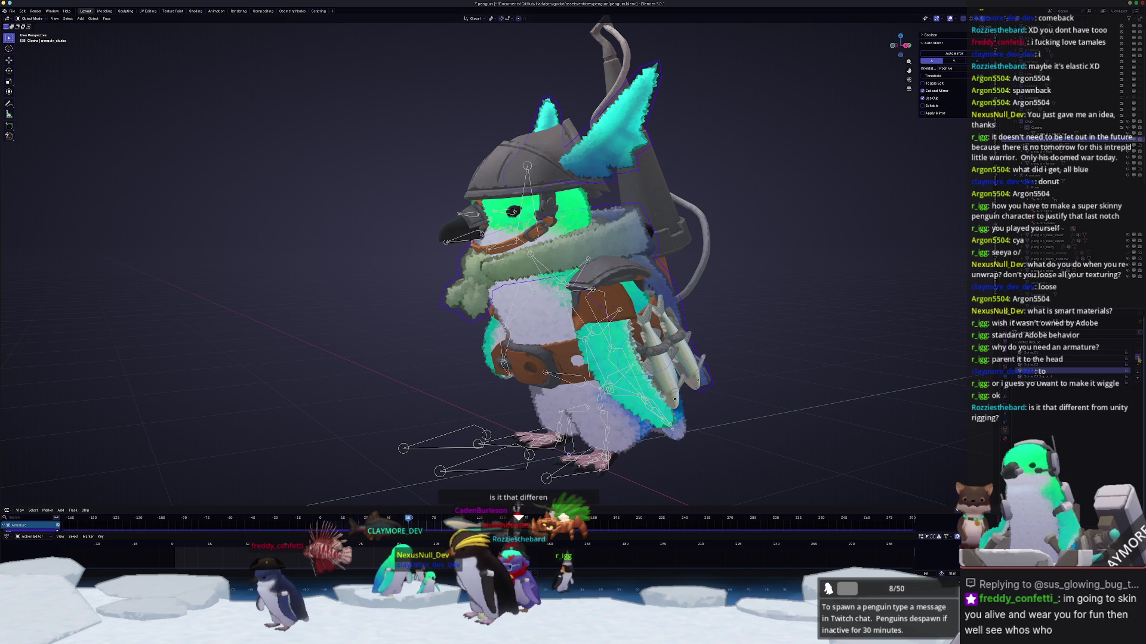
middle_click_drag(793, 413, 799, 418)
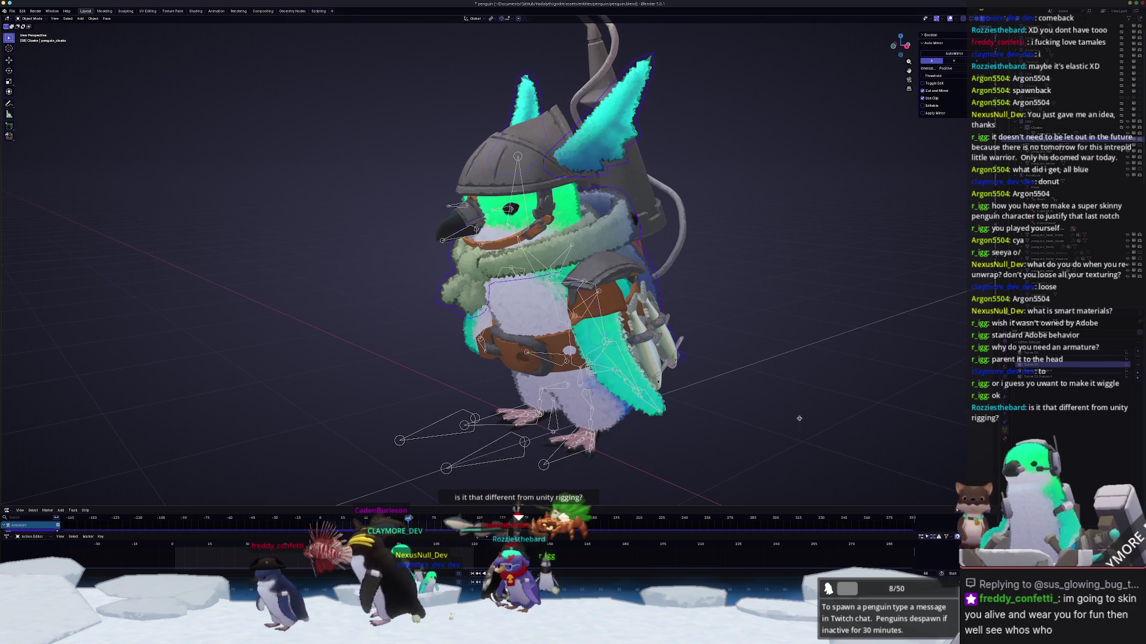
middle_click_drag(687, 402, 724, 406, "shift")
left_click(607, 300)
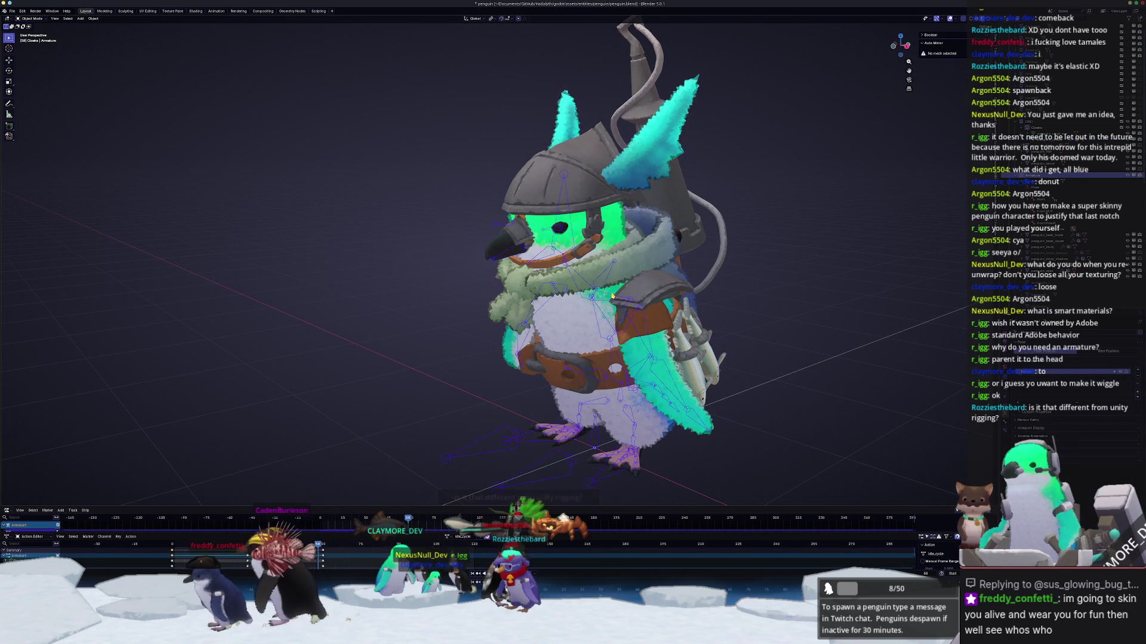
Step: In Pose Mode, bend the Spine.02 bone around the X axis
key("ctrl+Tab")
key("r")
key("x")
key("Escape")
left_click(650, 352)
key("r")
key("x")
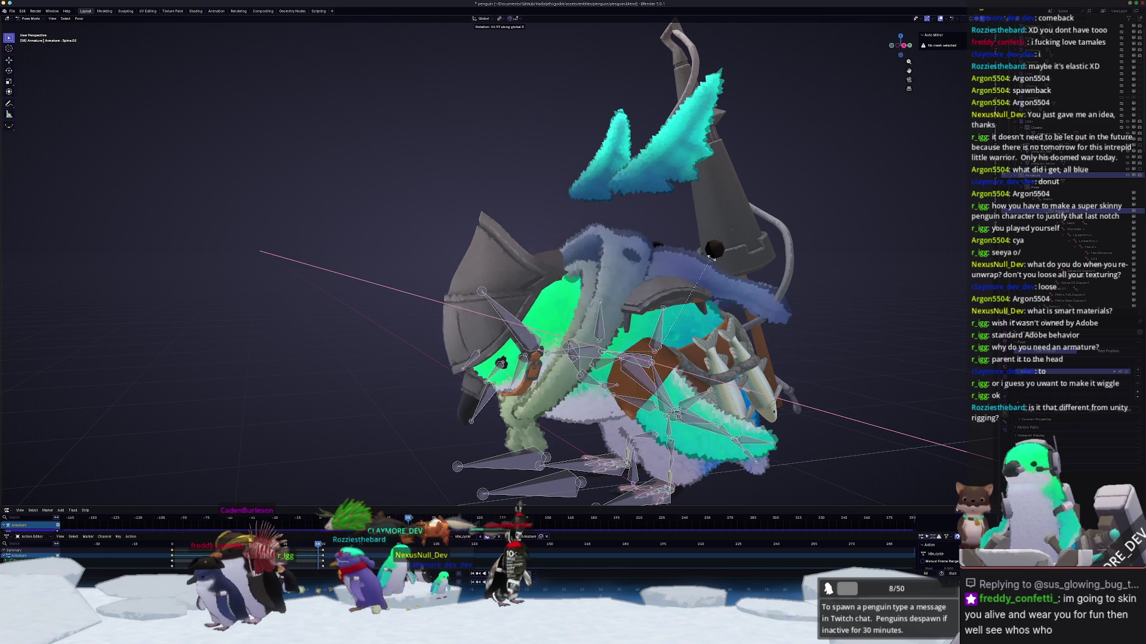
middle_click_drag(776, 325, 753, 345)
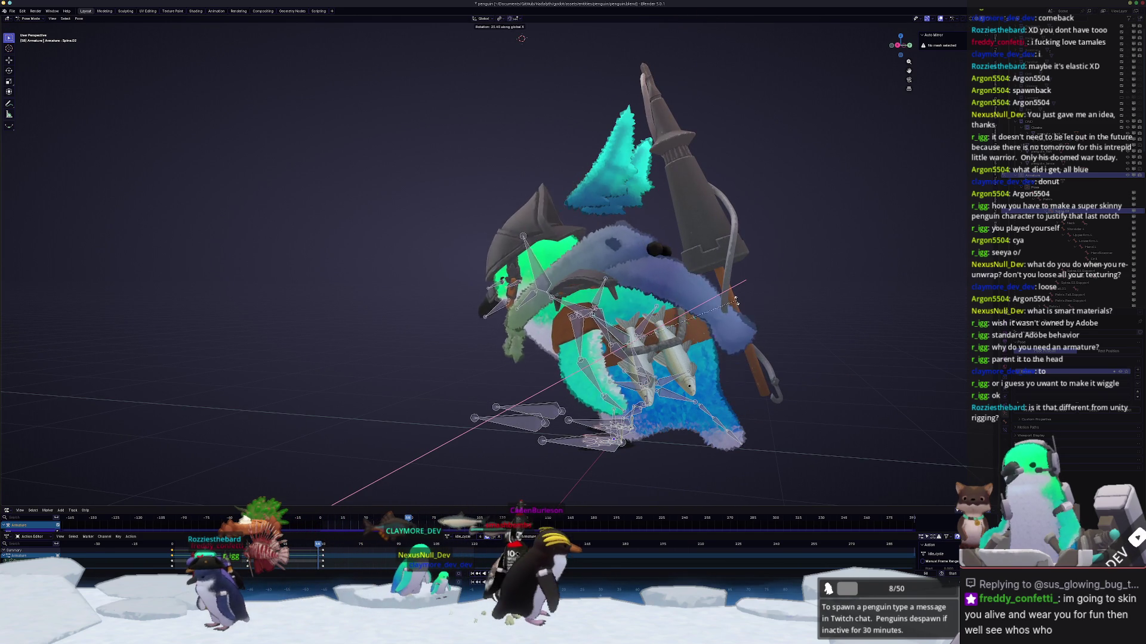
left_click(745, 323)
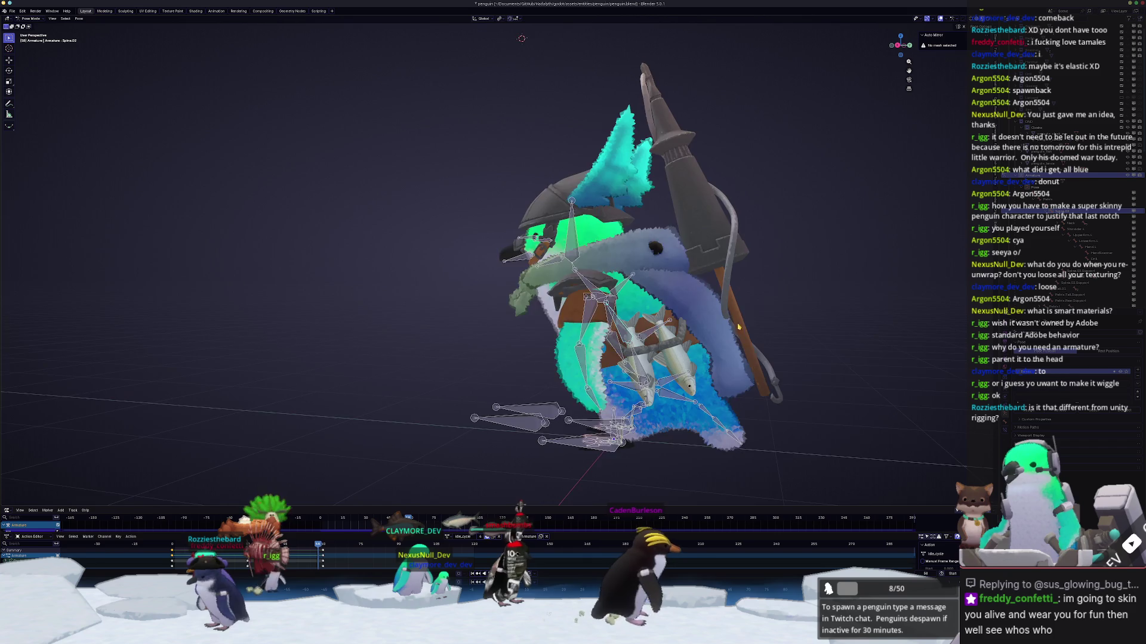
Step: Turn the body around Z and bend the Spine.05 bone around X
middle_click_drag(744, 323, 734, 418)
key("r")
key("z")
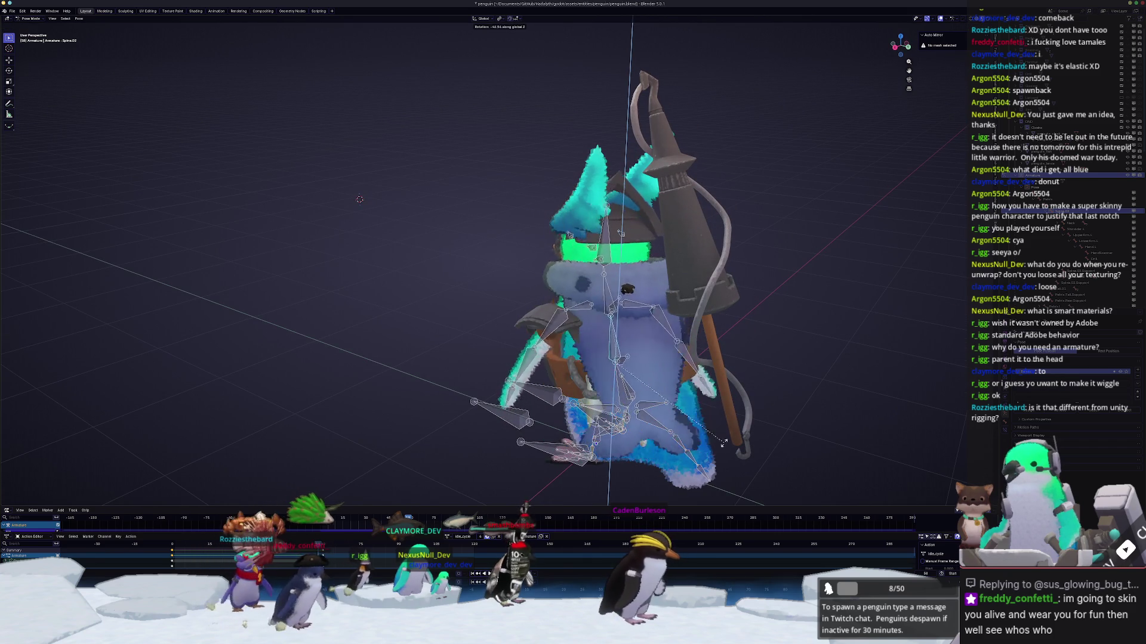
left_click(753, 335)
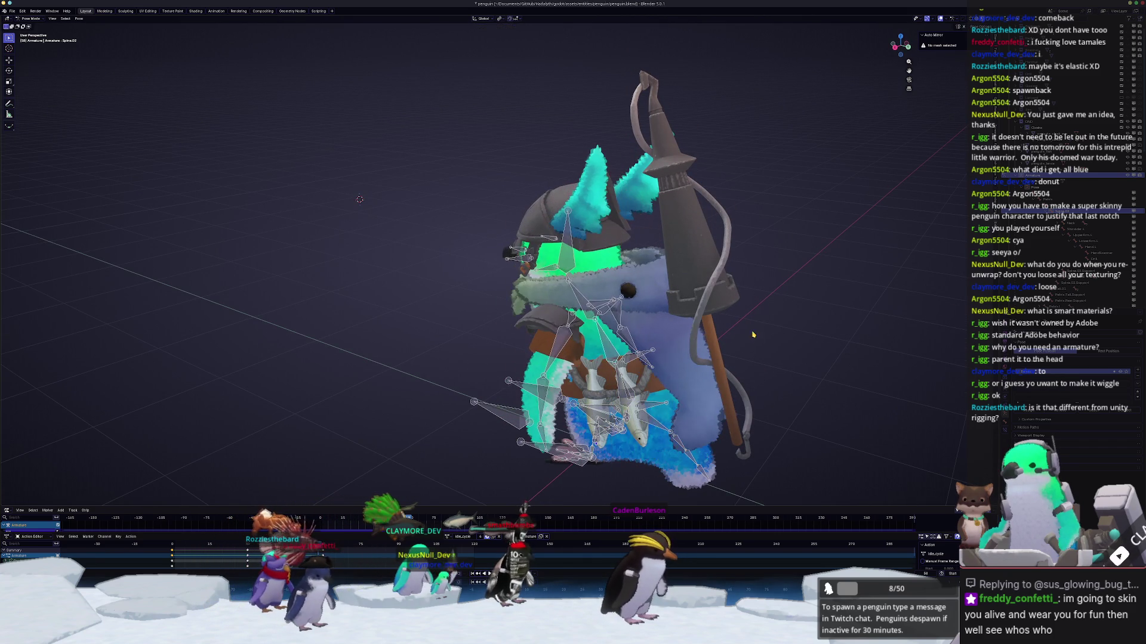
left_click(600, 320)
key("r")
key("x")
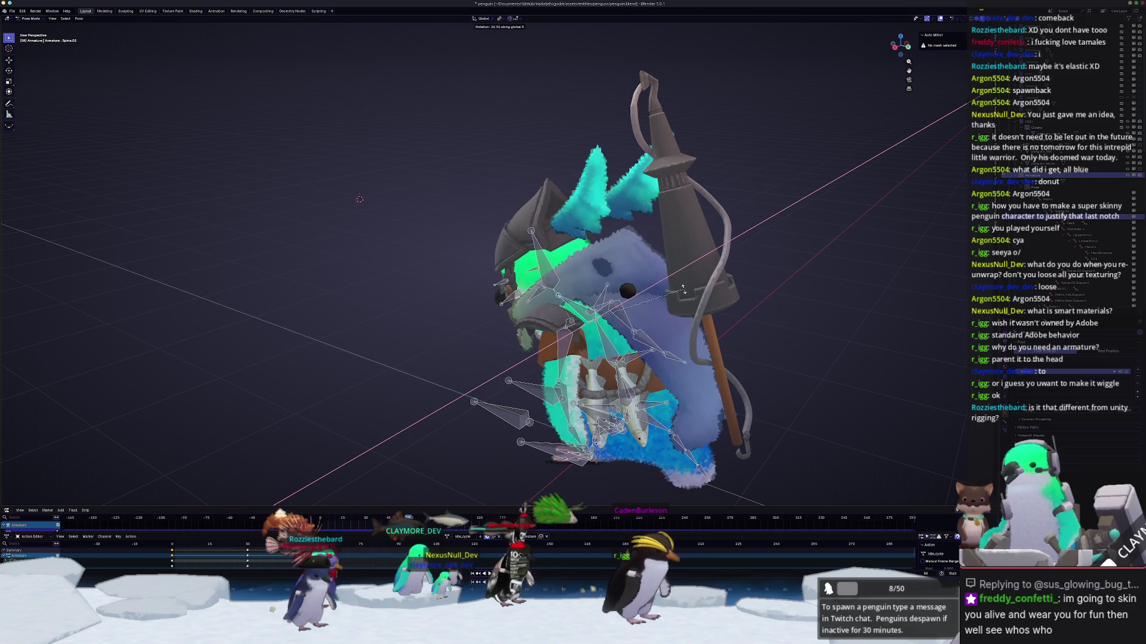
middle_click_drag(684, 292, 682, 278)
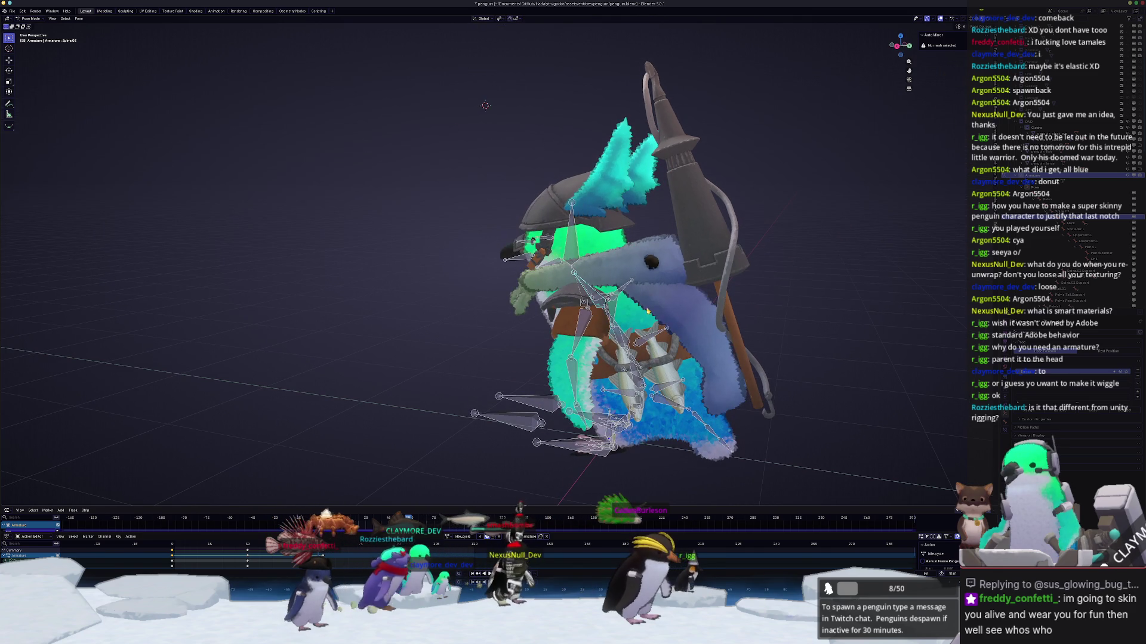
left_click(691, 284)
Step: Try rotating the Head and Spine.01 (around Z), cancelling both, then exit Pose Mode
left_click(544, 239)
middle_click_drag(544, 239, 671, 258)
key("r")
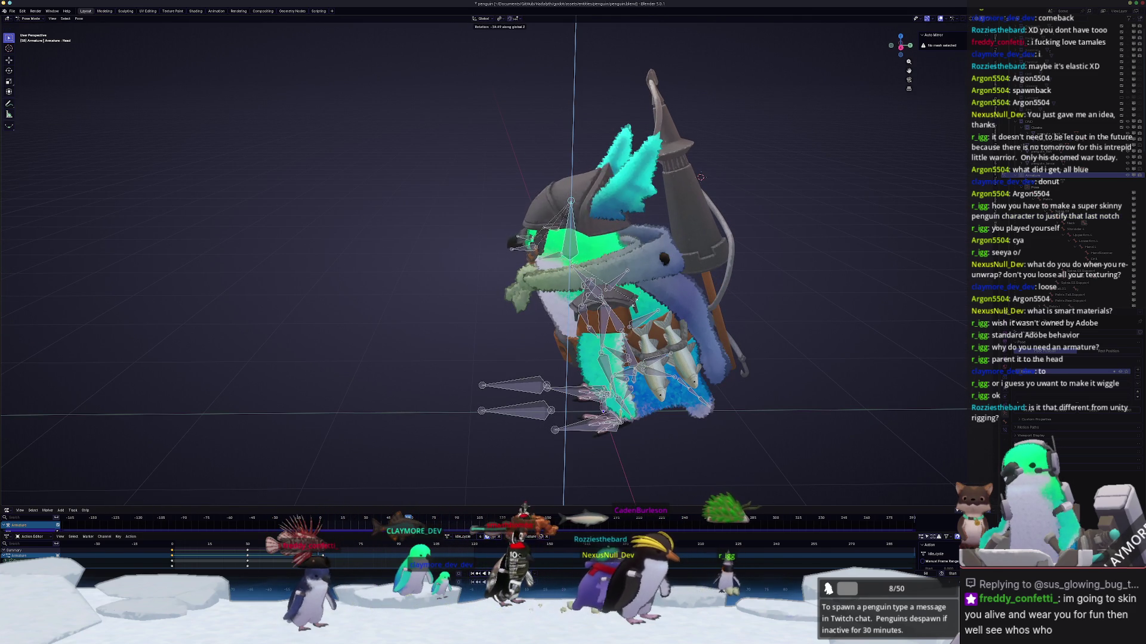
right_click(628, 308)
middle_click_drag(628, 308, 571, 345)
left_click(595, 359)
key("r")
key("z")
right_click(660, 392)
key("ctrl+Tab")
Step: Back in Pose Mode, try a Z rotation of the Head bone and cancel it
middle_click_drag(661, 392, 596, 370)
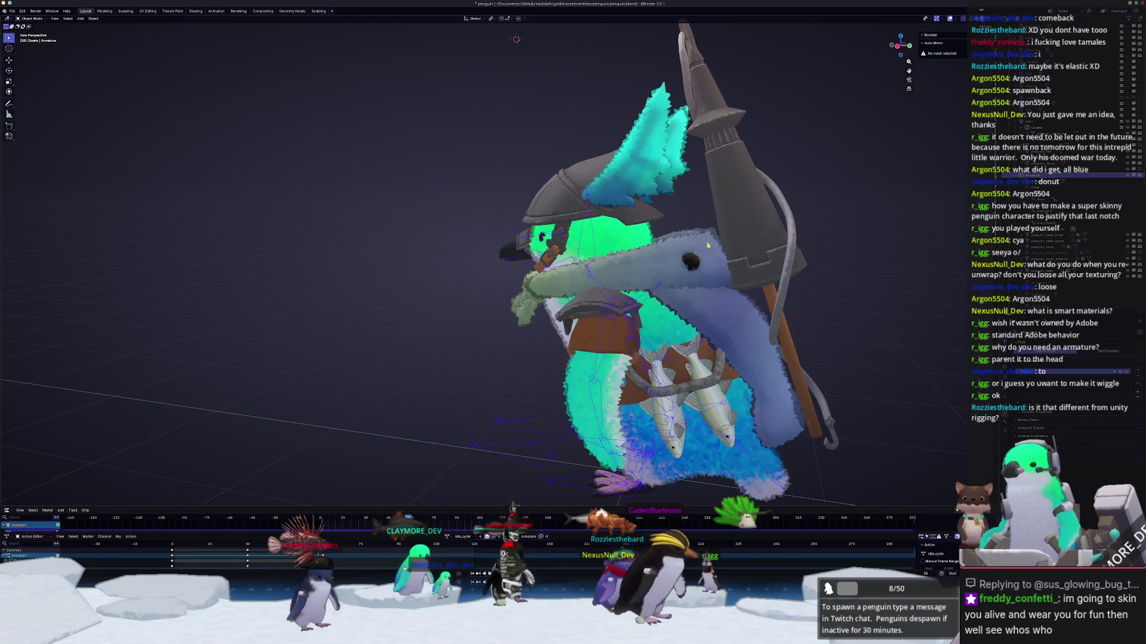
middle_click_drag(651, 254, 597, 238)
key("ctrl+Tab")
left_click(578, 221)
key("r")
key("z")
right_click(526, 222)
Step: Select the penguin_cloaks mesh and enter Edit Mode on it
key("ctrl+Tab")
left_click(657, 185)
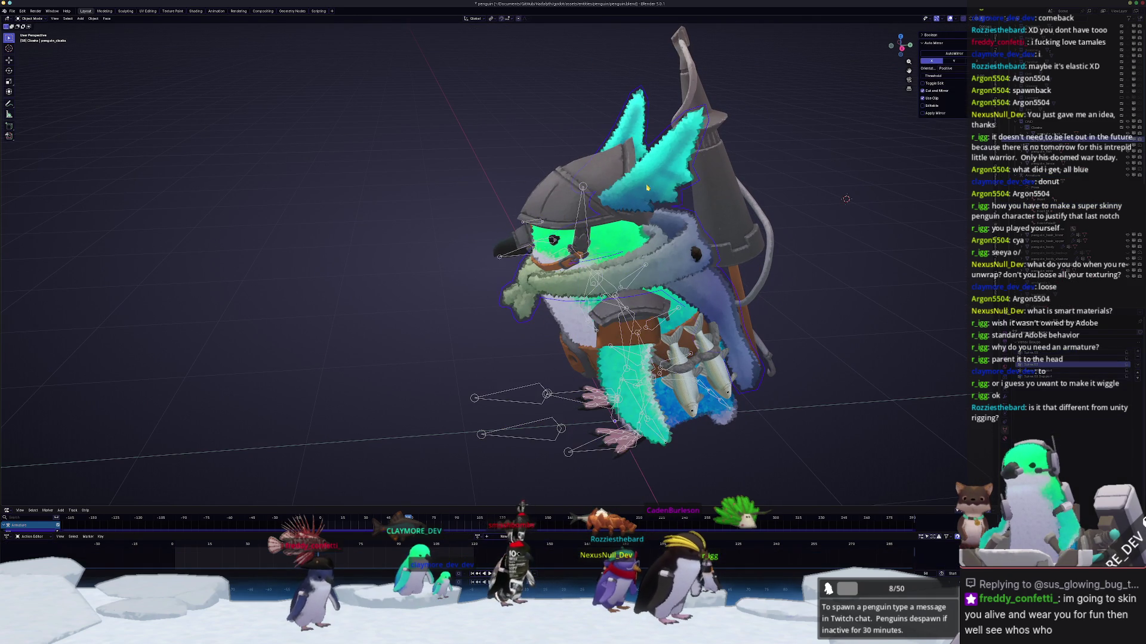
key("Tab")
mouse_move(841, 163)
middle_mouse_down()
mouse_move(827, 123)
mouse_move(792, 328)
middle_mouse_up()
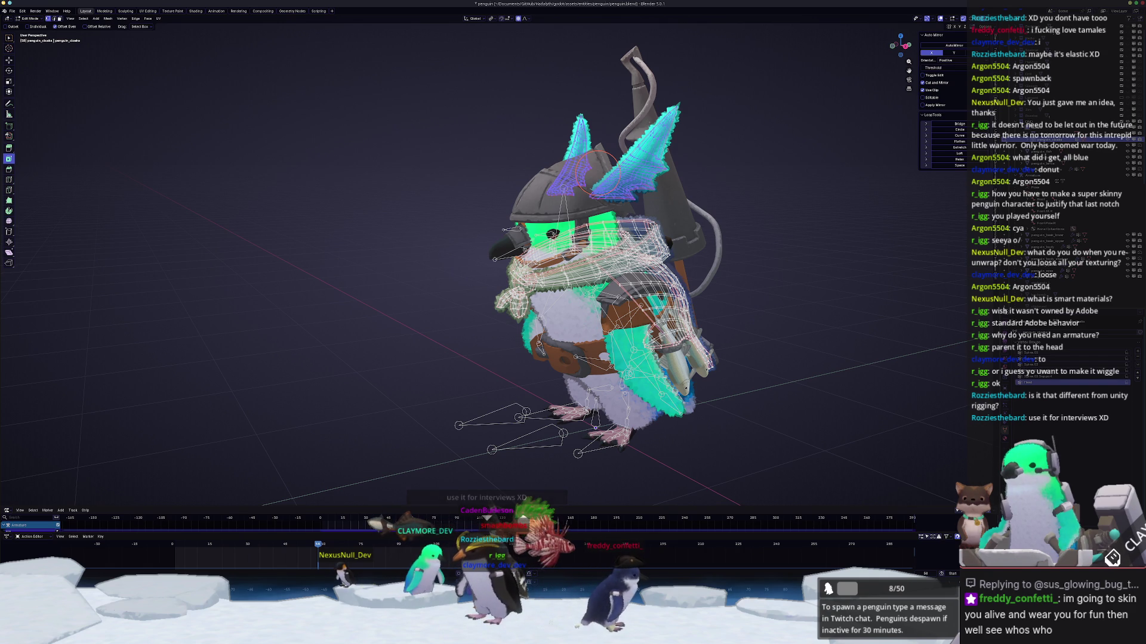
Step: Leave cloak editing and, in Pose Mode, rotate the Head bone about the Z axis
key("Tab")
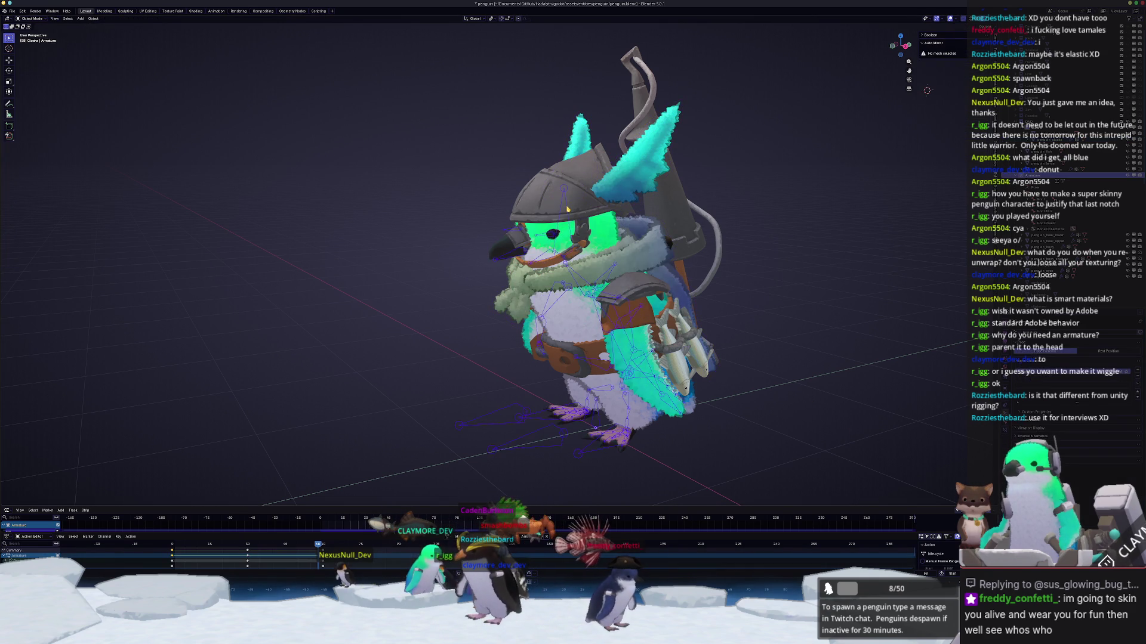
key("ctrl+Tab")
key("r")
key("z")
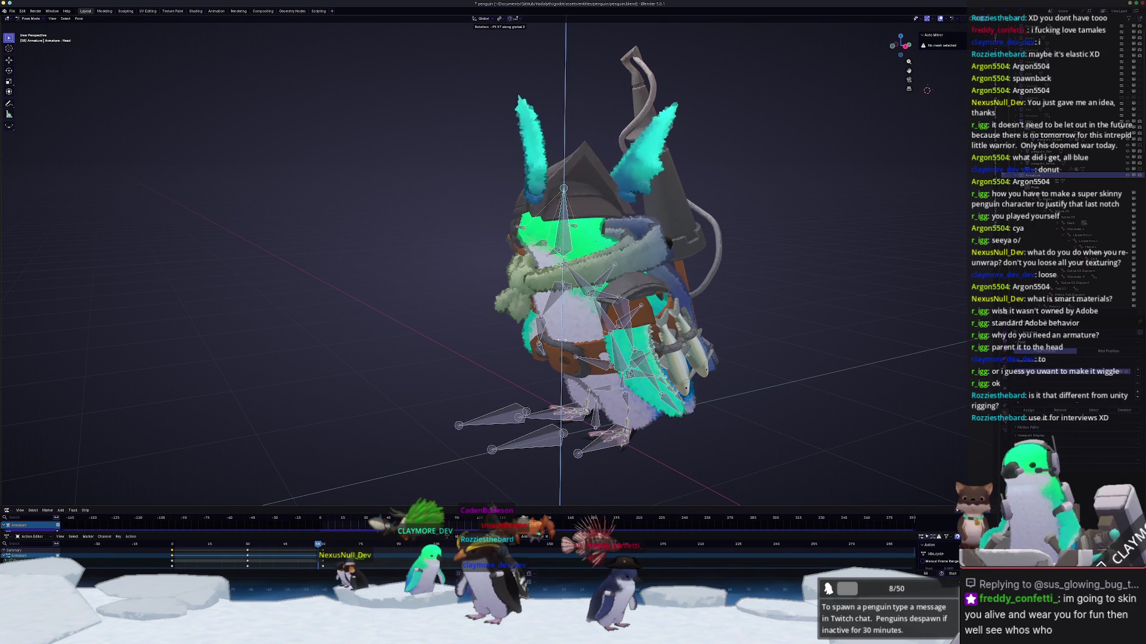
middle_click_drag(649, 222, 672, 239)
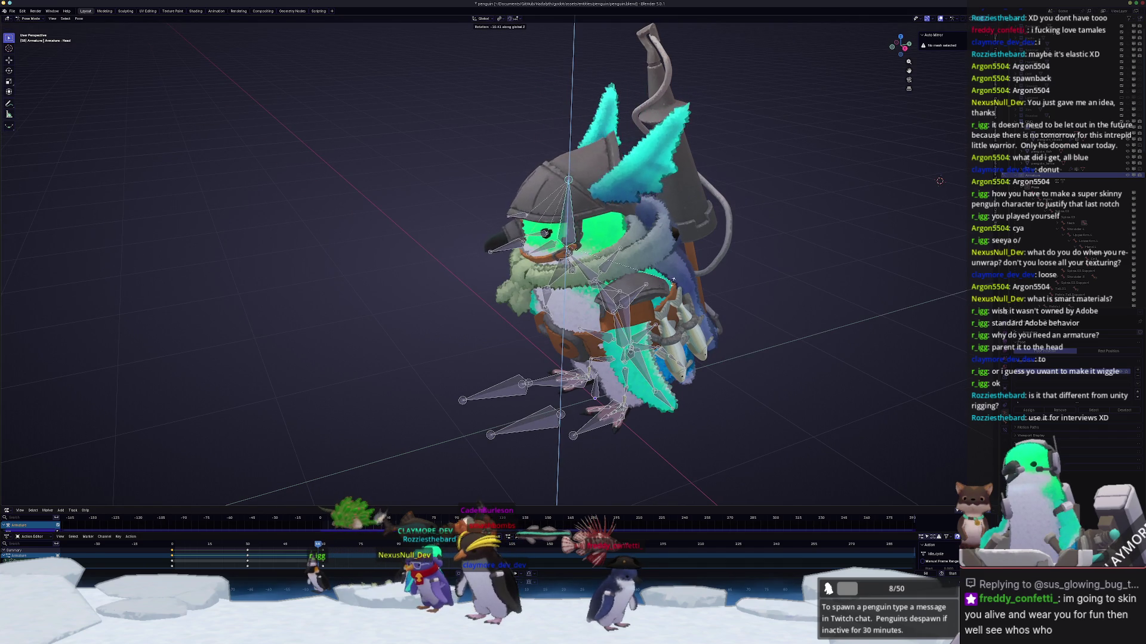
left_click(681, 248)
middle_click_drag(680, 248, 731, 246)
scroll(732, 246, "up", 3)
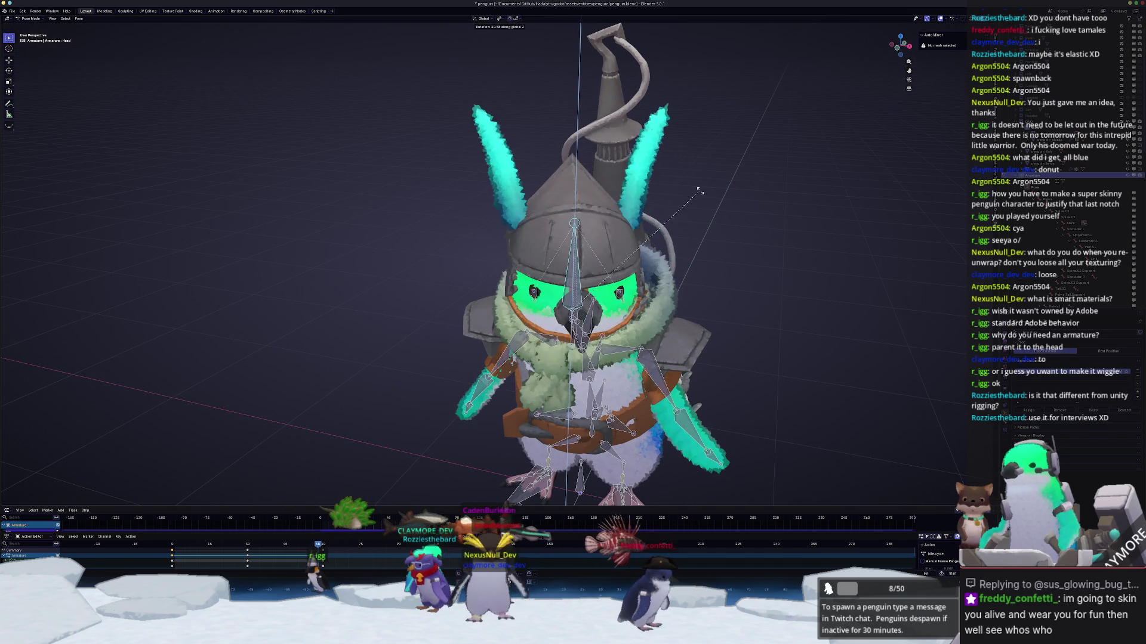
mouse_move(735, 246)
middle_mouse_down()
mouse_move(731, 345)
mouse_move(710, 363)
mouse_move(668, 334)
middle_mouse_up()
scroll(695, 376, "down", 2)
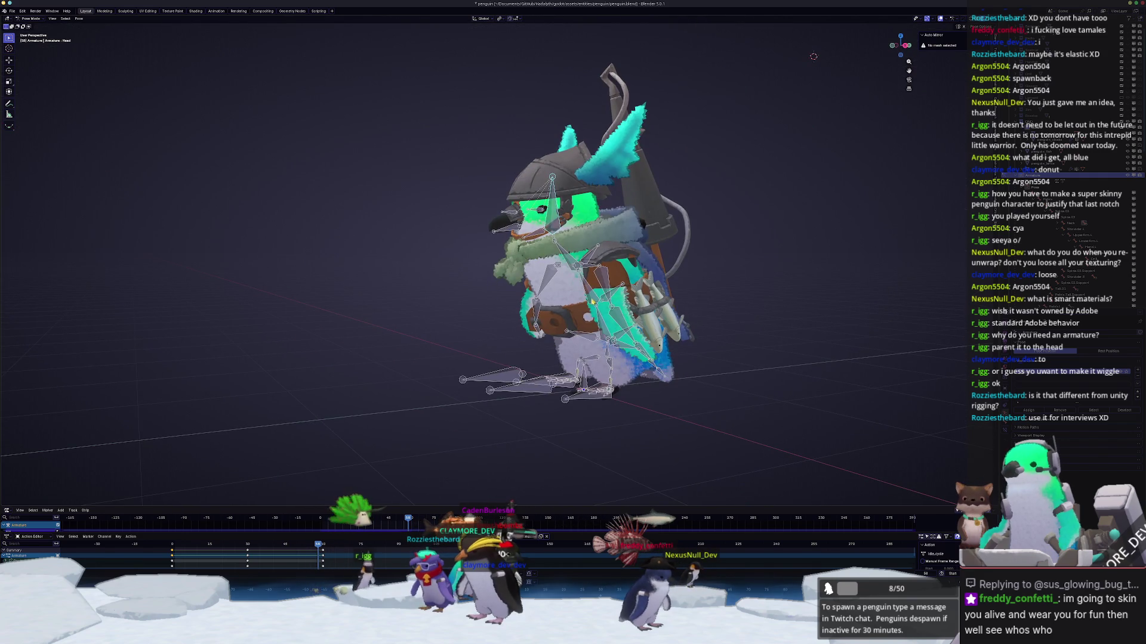
scroll(661, 321, "up", 3)
Step: Test-rotate Spine.02 about X, cancel it, then select penguin_belt in Object Mode
left_click(649, 316)
key("r")
key("x")
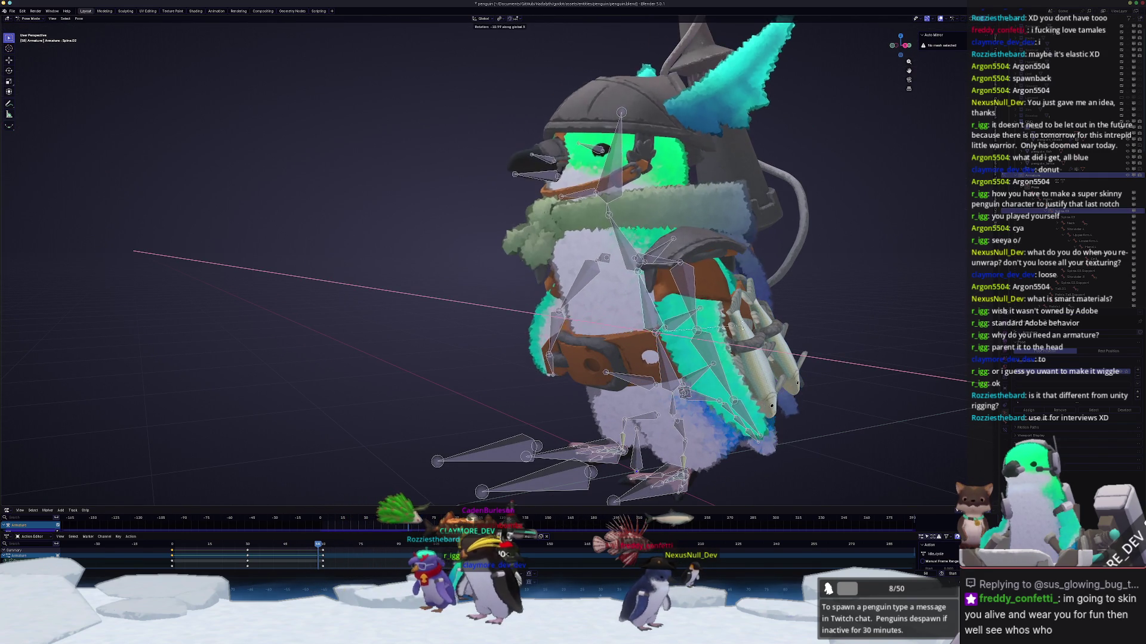
key("Escape")
key("ctrl+Tab")
left_click(642, 349)
scroll(642, 349, "up", 3)
middle_click_drag(641, 350, 796, 352)
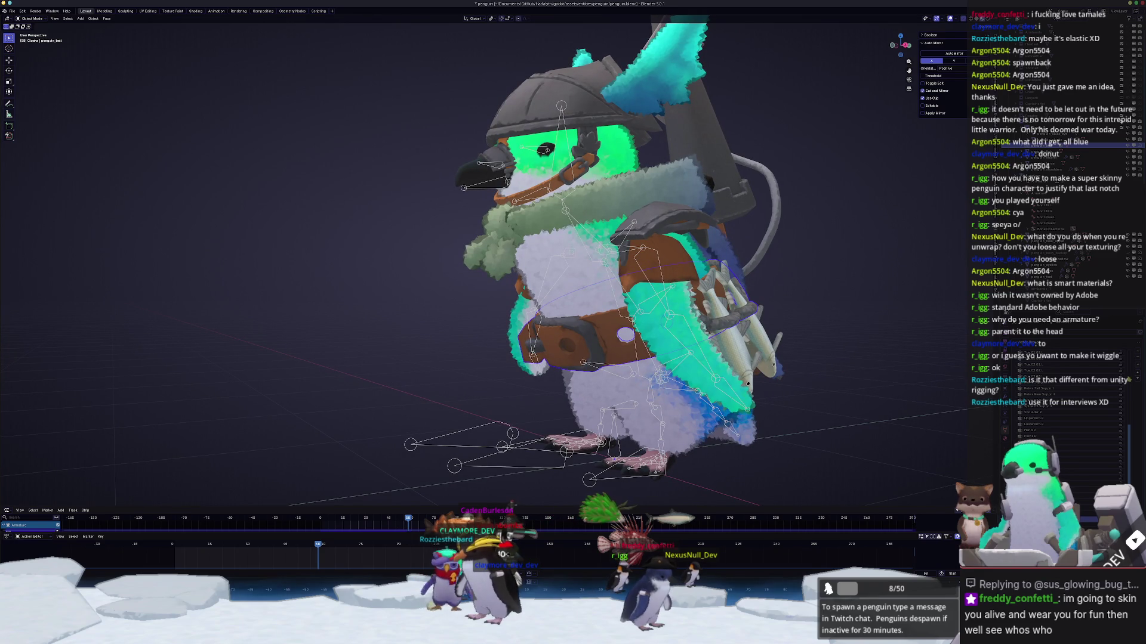
middle_click_drag(892, 377, 1003, 406)
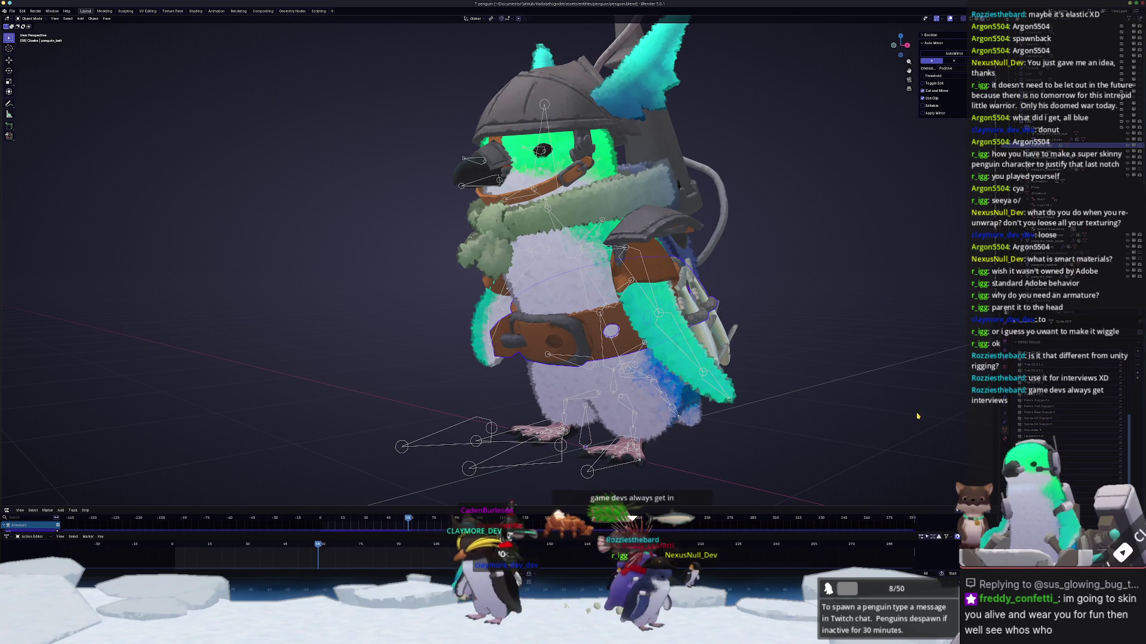
Step: Swing the upper body by rotating Spine.01 about X in Pose Mode, then cancel the test
left_click(626, 352)
key("ctrl+Tab")
scroll(625, 352, "up", 2)
left_click(626, 353)
key("r")
key("x")
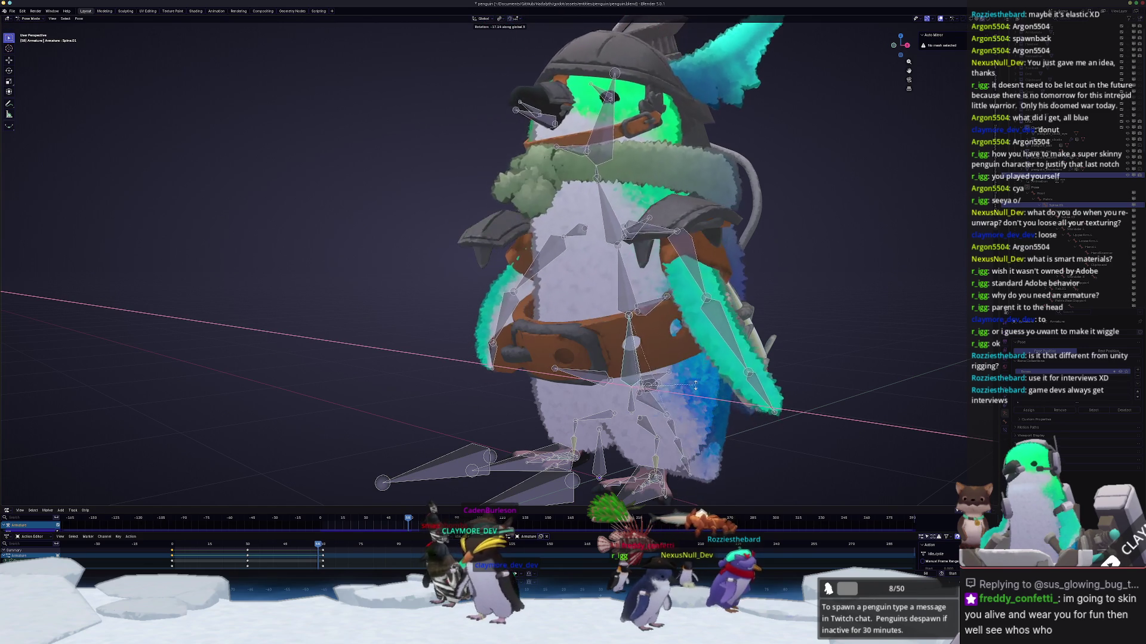
middle_click_drag(695, 385, 816, 342)
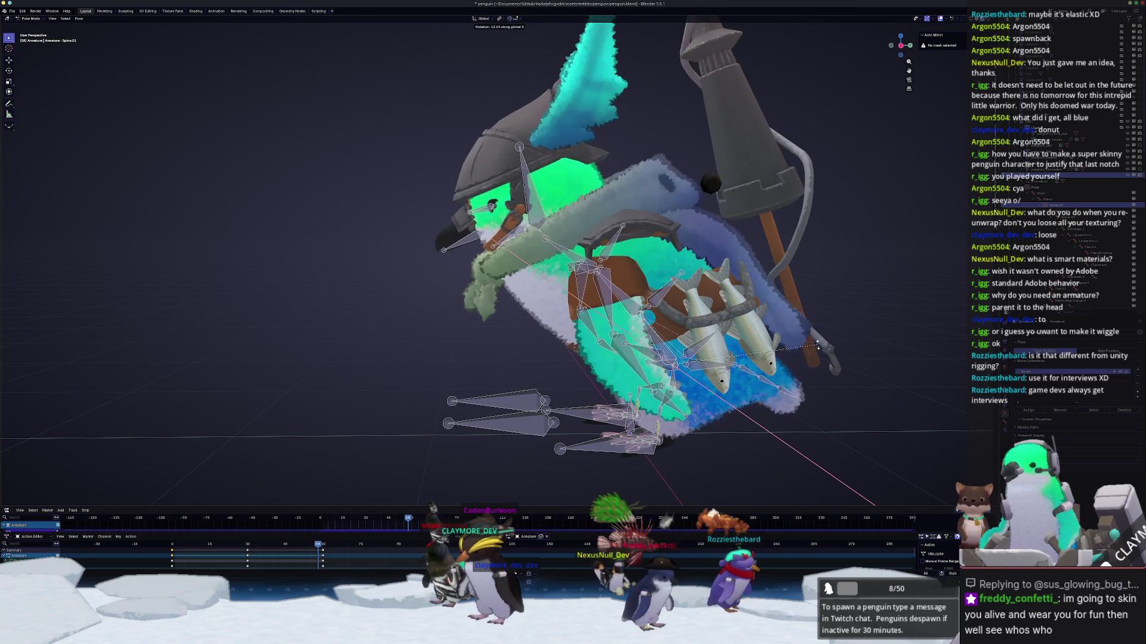
key("Escape")
Step: Retry the Spine.01 X-axis bend twice, cancel both, and select penguin_fish
key("r")
key("Escape")
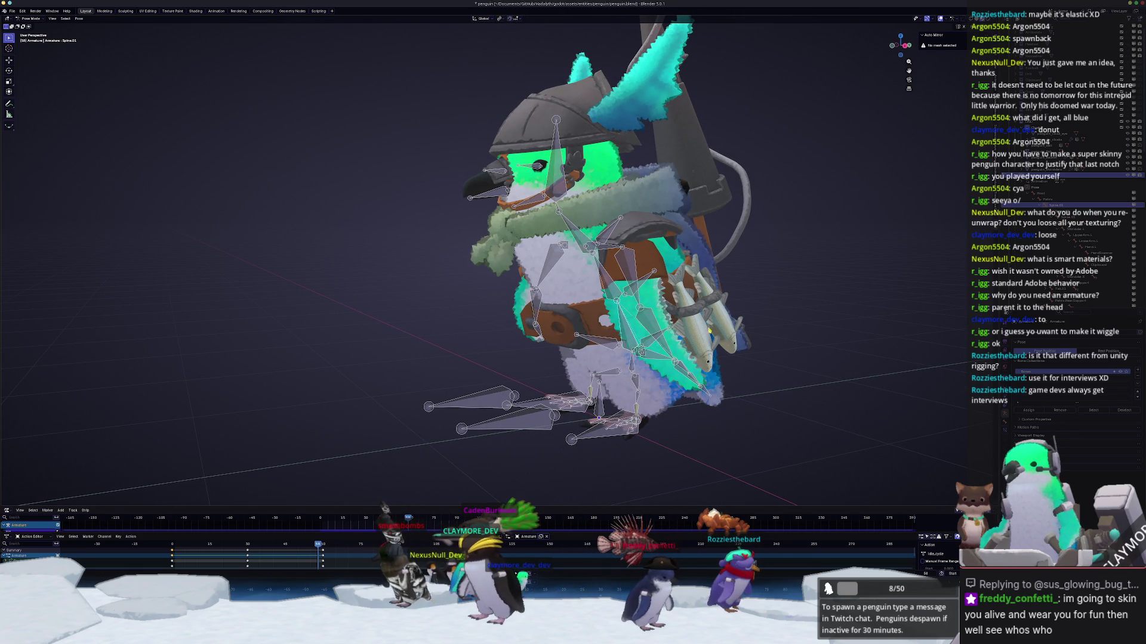
key("r")
key("x")
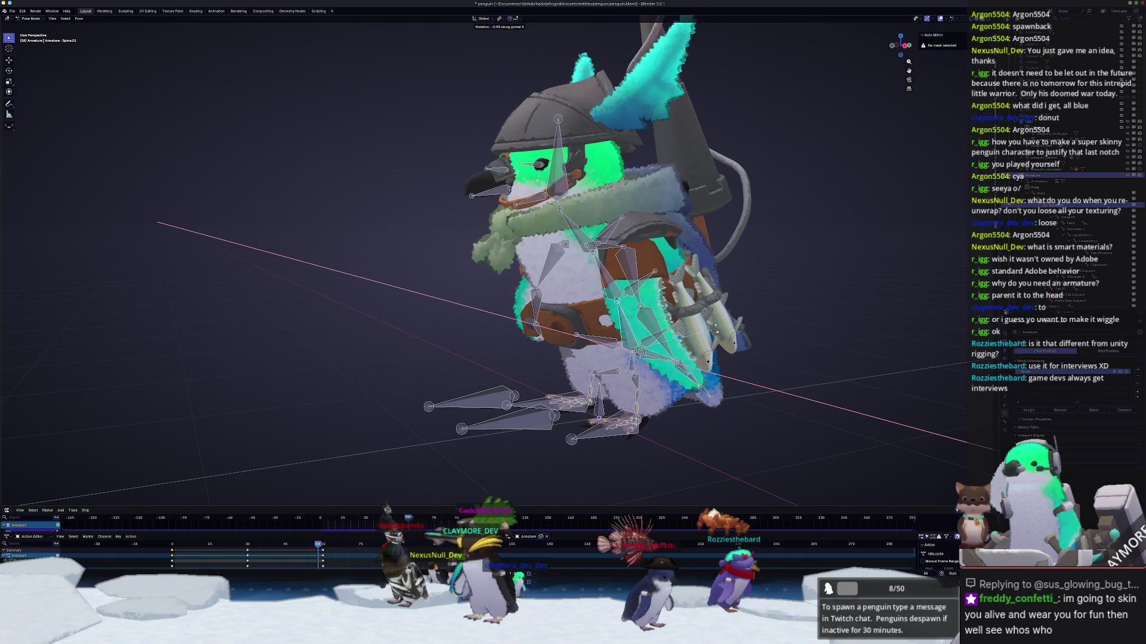
key("Escape")
left_click(720, 346)
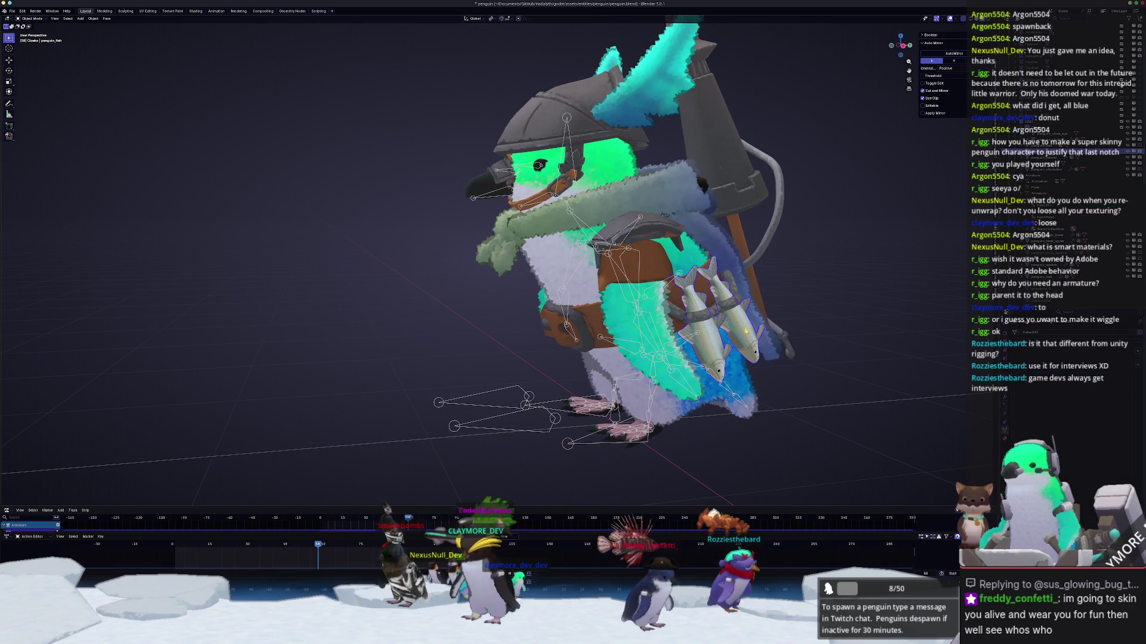
Step: Parent penguin_belt to the armature using With Empty Groups
left_click(656, 355)
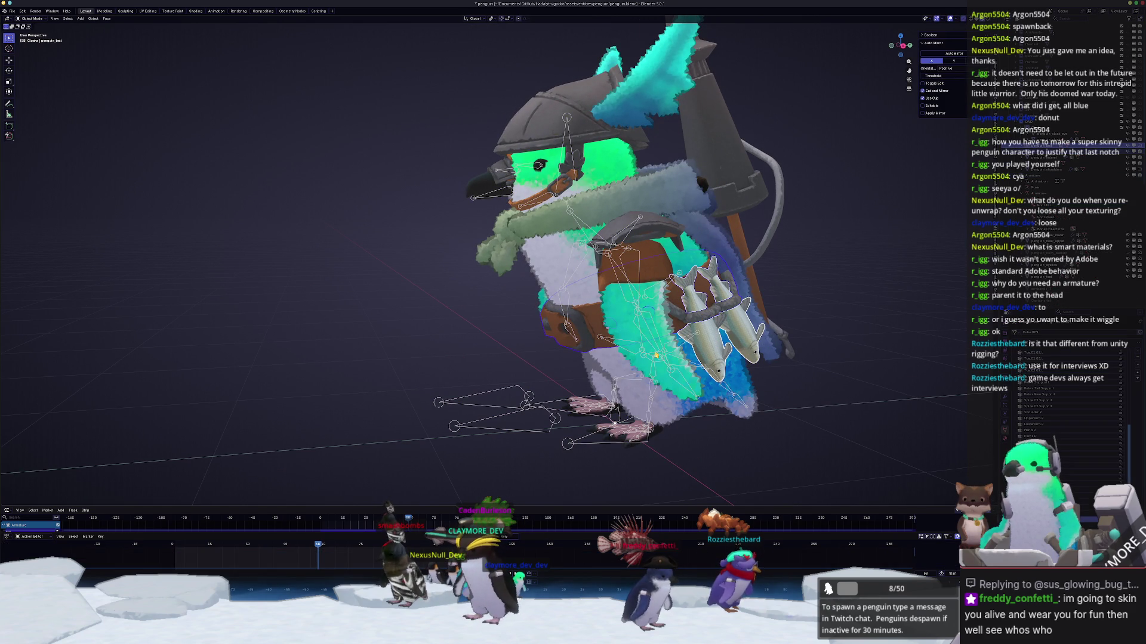
left_click(568, 444, "shift")
key("ctrl+p")
left_click(733, 450)
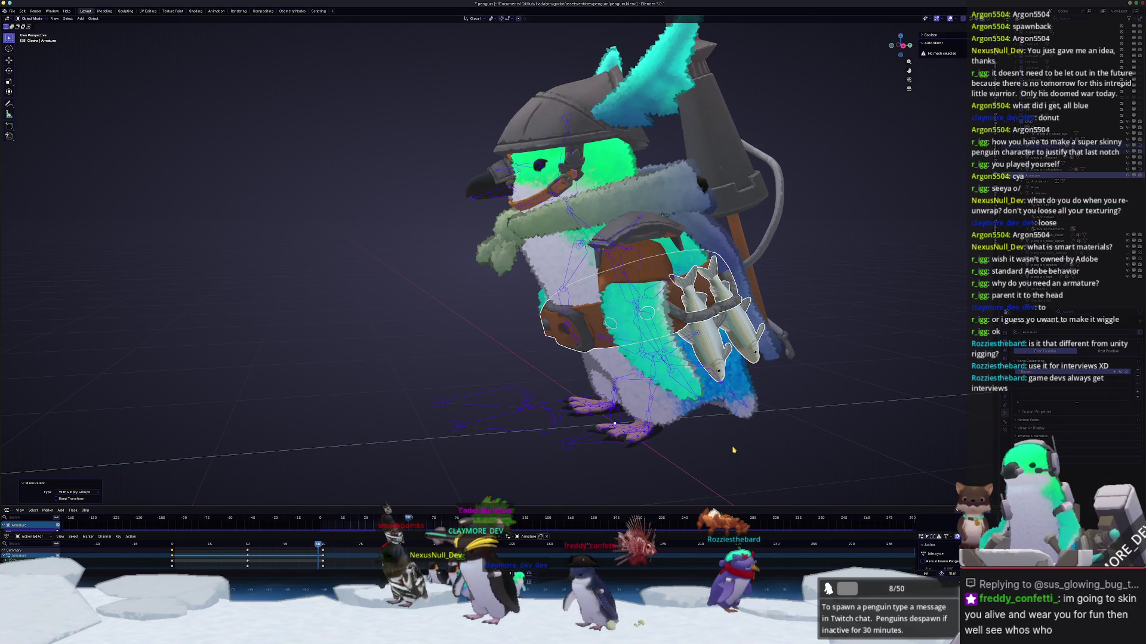
middle_click_drag(733, 450, 946, 401)
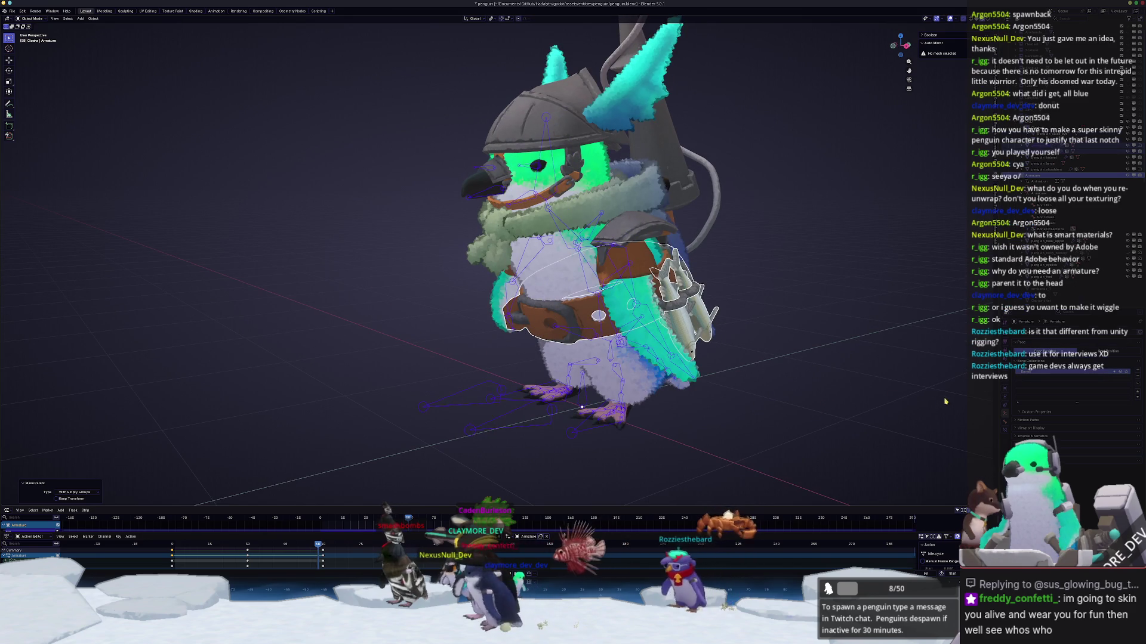
key("r")
key("Escape")
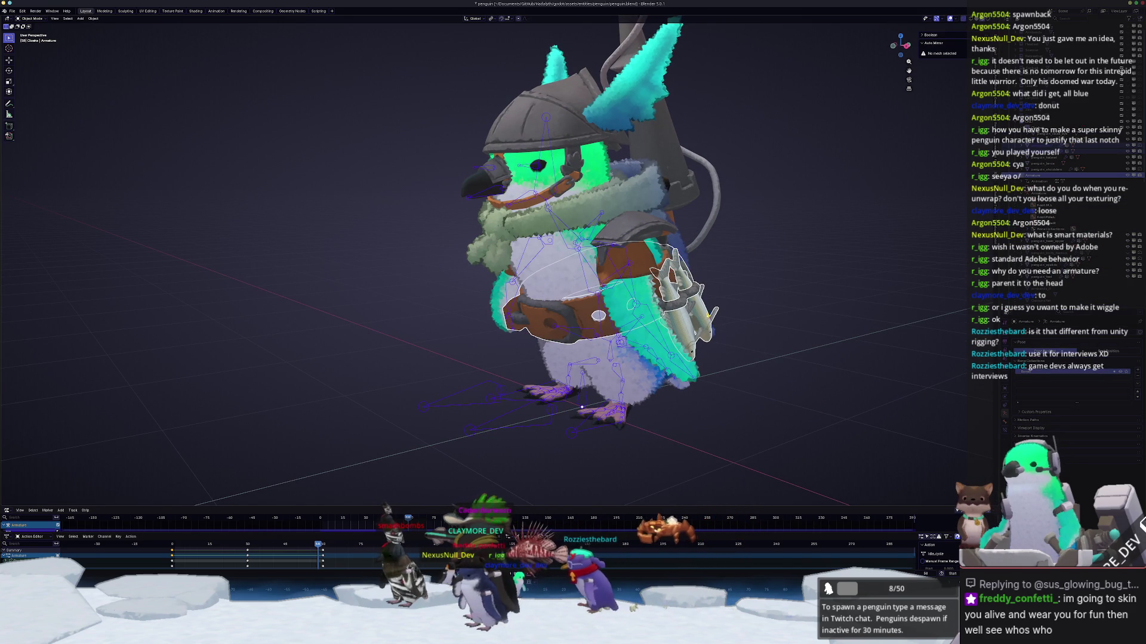
Step: Inspect the penguin_fish and penguin_belt meshes in Edit Mode
left_click(698, 298)
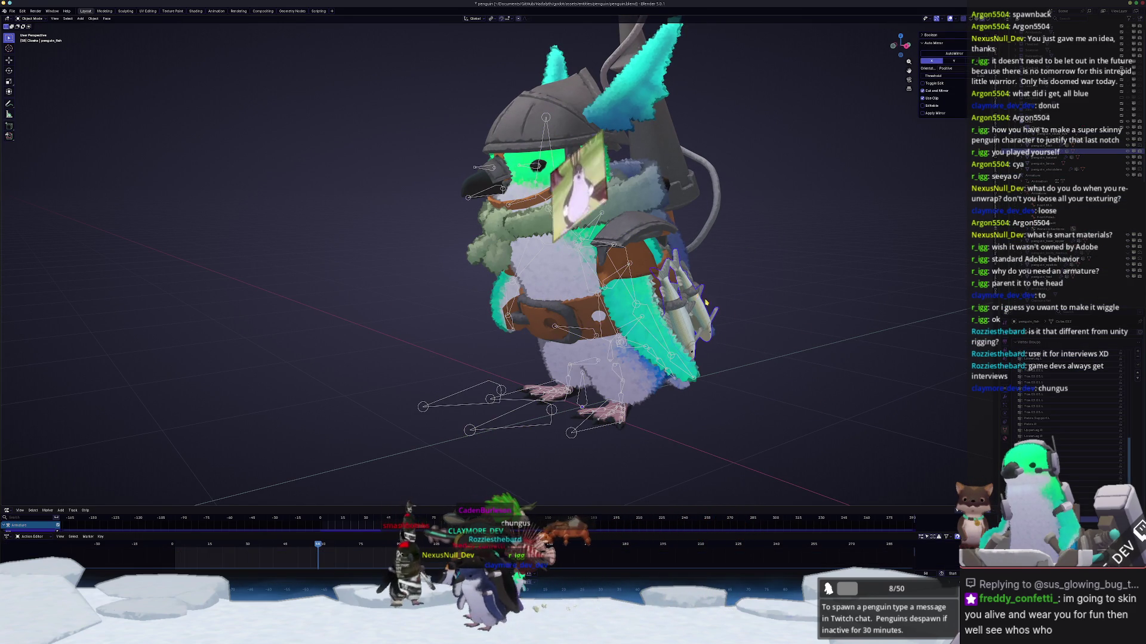
key("Tab")
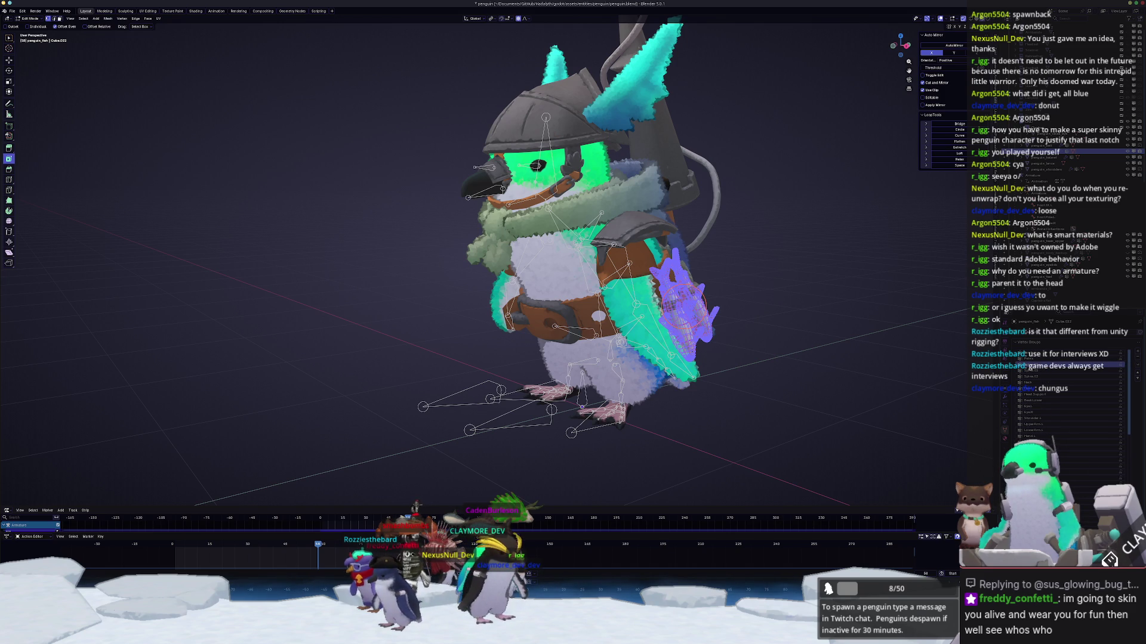
key("Tab")
left_click(582, 317)
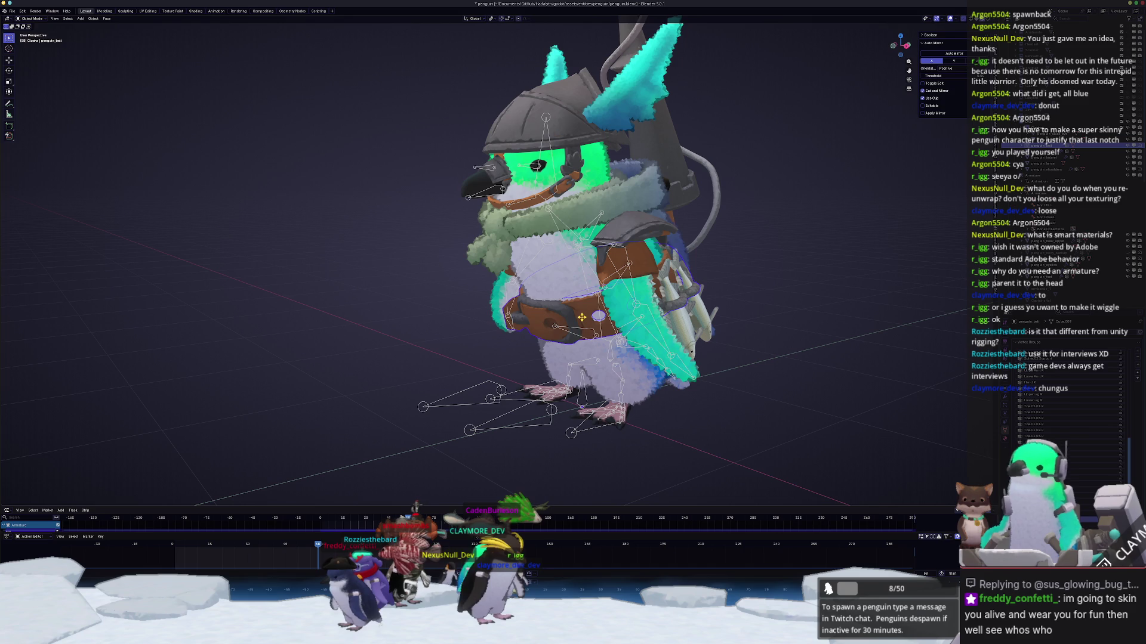
key("Tab")
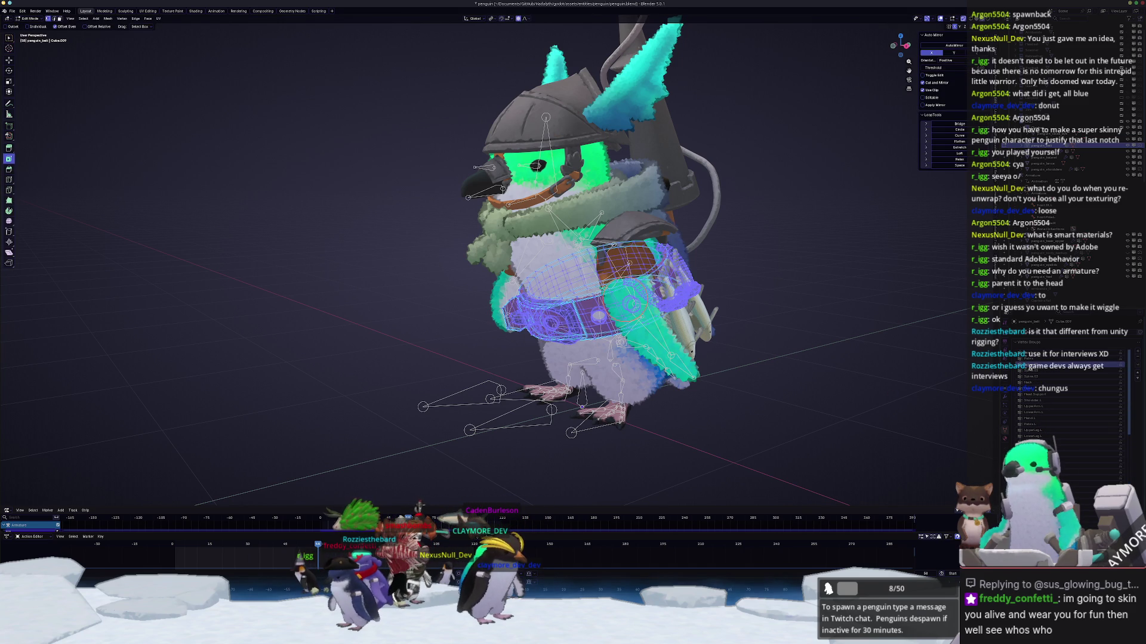
key("Tab")
Step: Put the armature in Pose Mode and begin rotating Spine.01 about the X axis
left_click(609, 329)
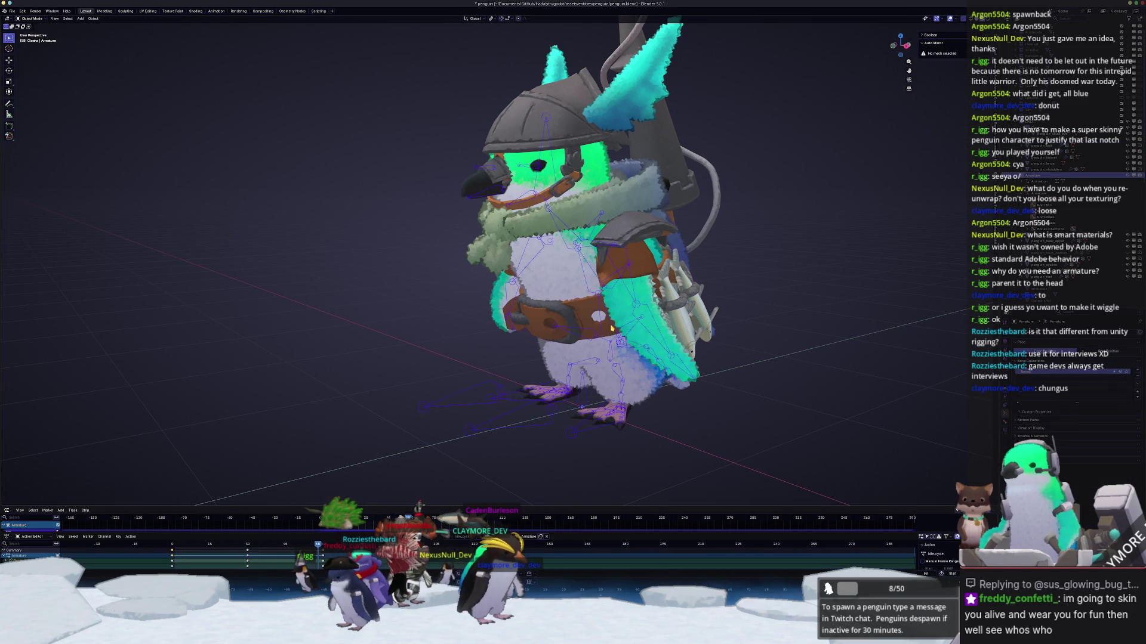
key("ctrl+Tab")
key("r")
key("x")
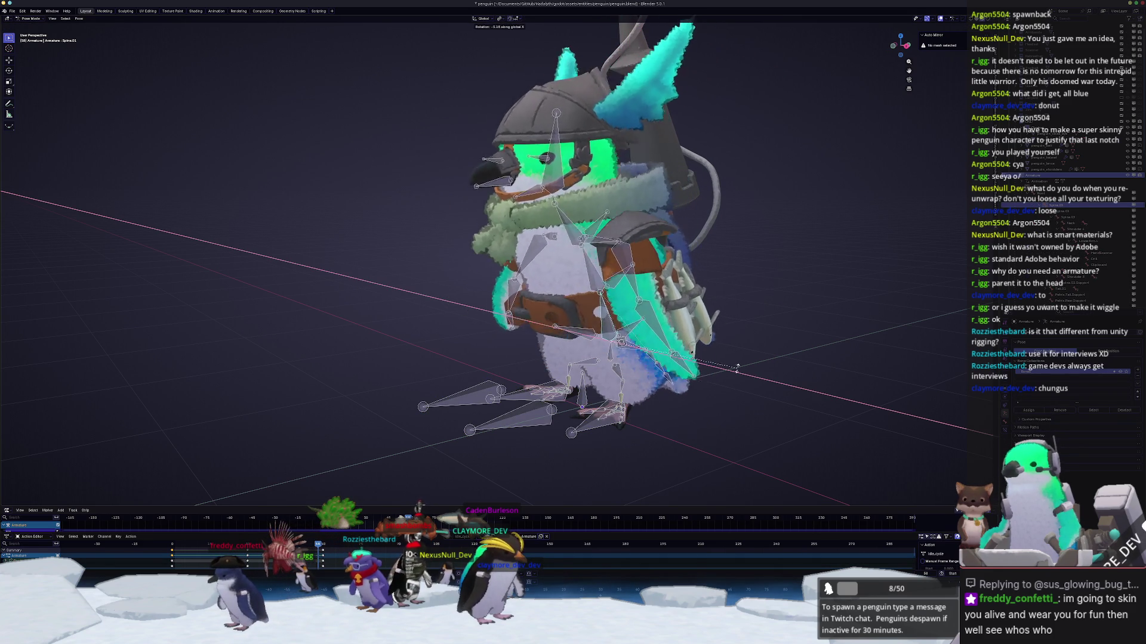
Step: Bend Spine.01 about X twice, then cancel a third trial rotation
left_click(738, 389)
key("r")
key("x")
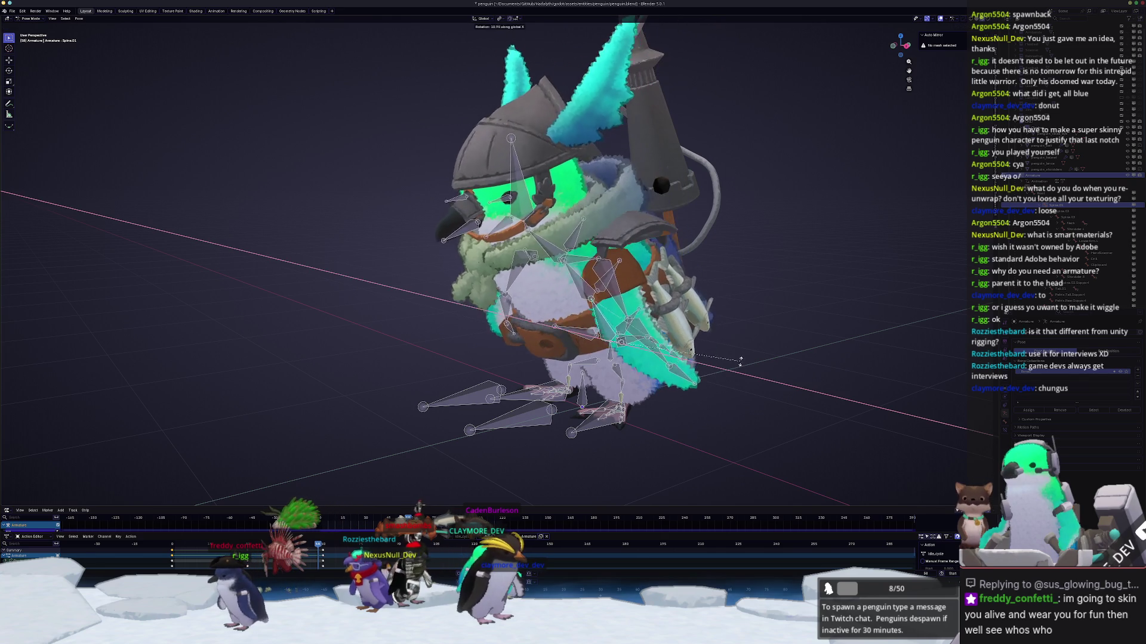
left_click(725, 391)
middle_click_drag(725, 390, 704, 394)
key("r")
key("x")
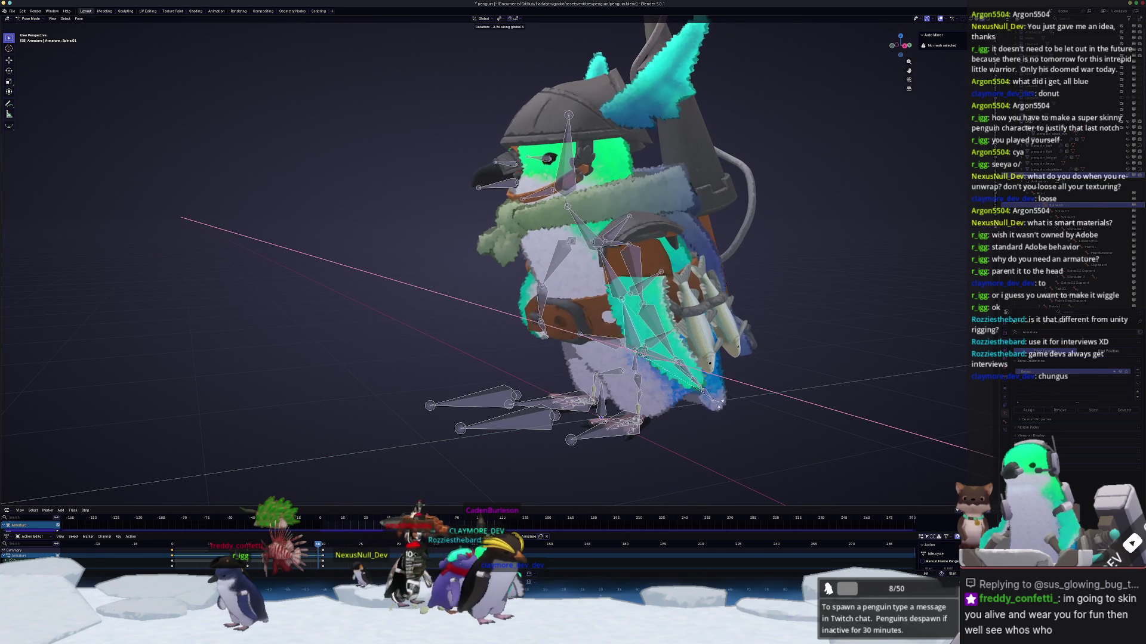
key("Escape")
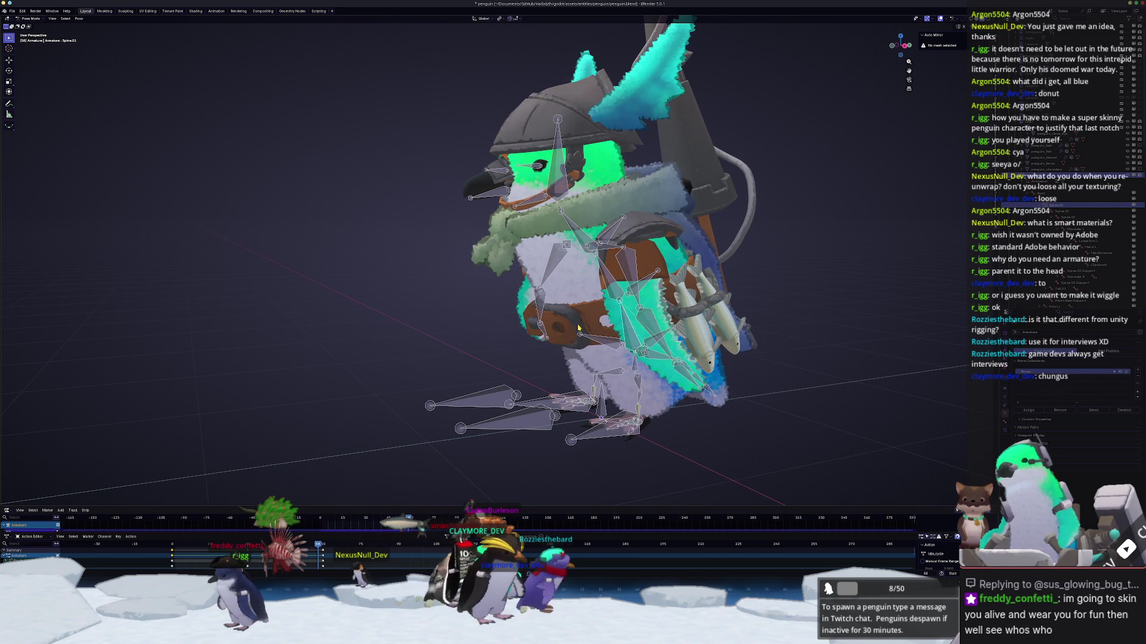
Step: Return to Object Mode and move the view close to the belt
left_click(577, 328)
middle_click_drag(578, 328, 746, 334)
scroll(926, 345, "up", 2)
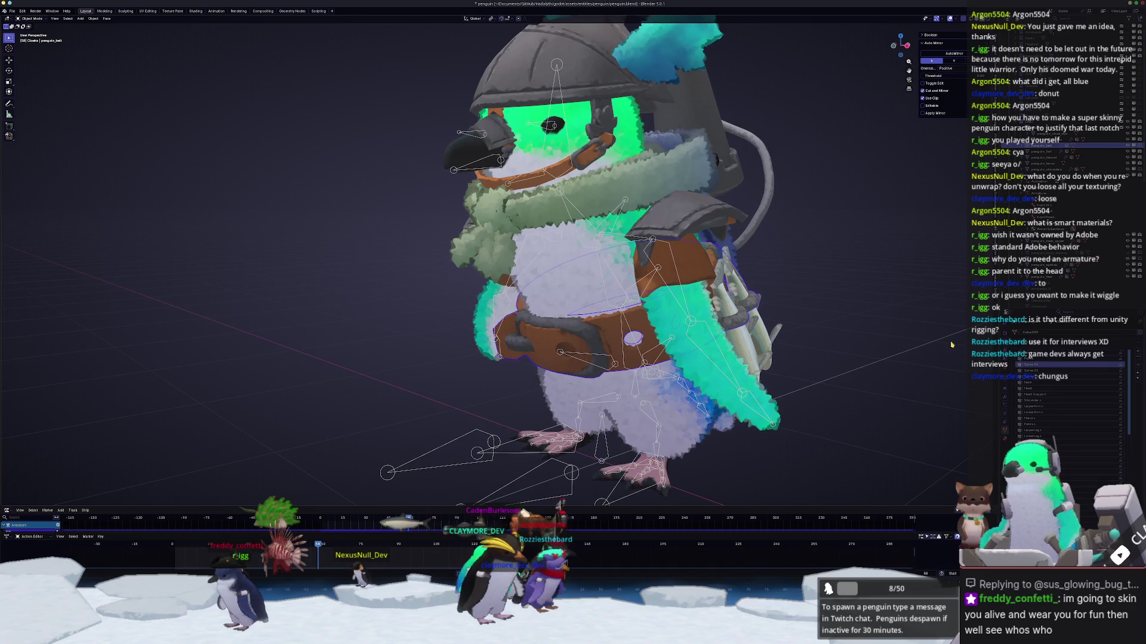
Step: Add a Data Transfer modifier to the belt sourcing penguin_body_shadow with Vertex Data enabled
left_click(1005, 361)
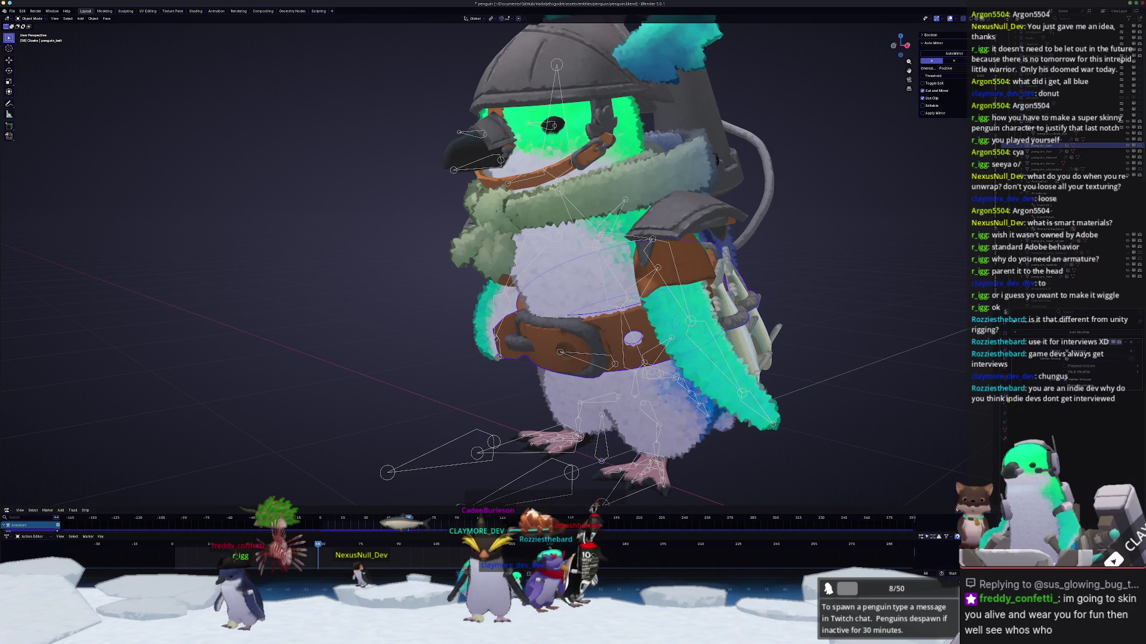
left_click(1053, 334)
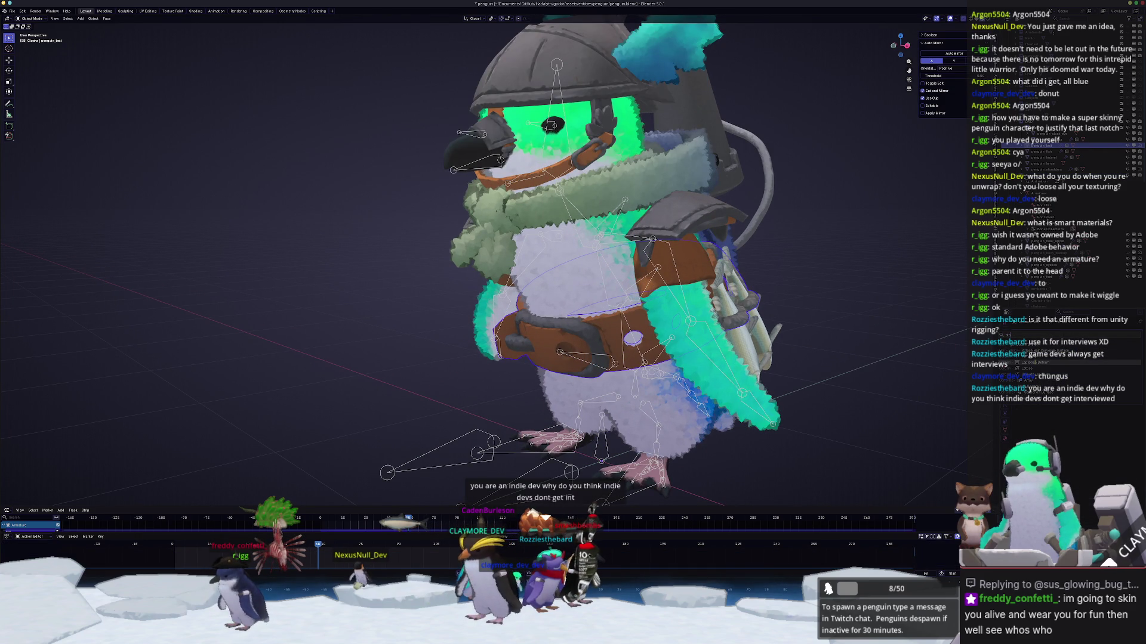
left_click(1014, 352)
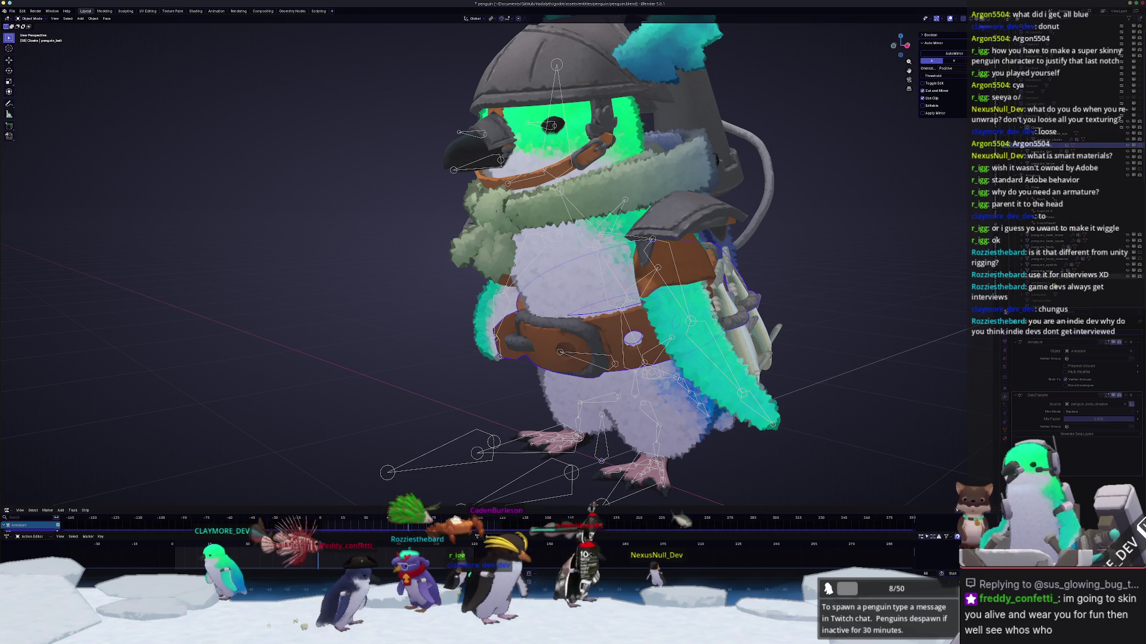
left_click(1092, 404)
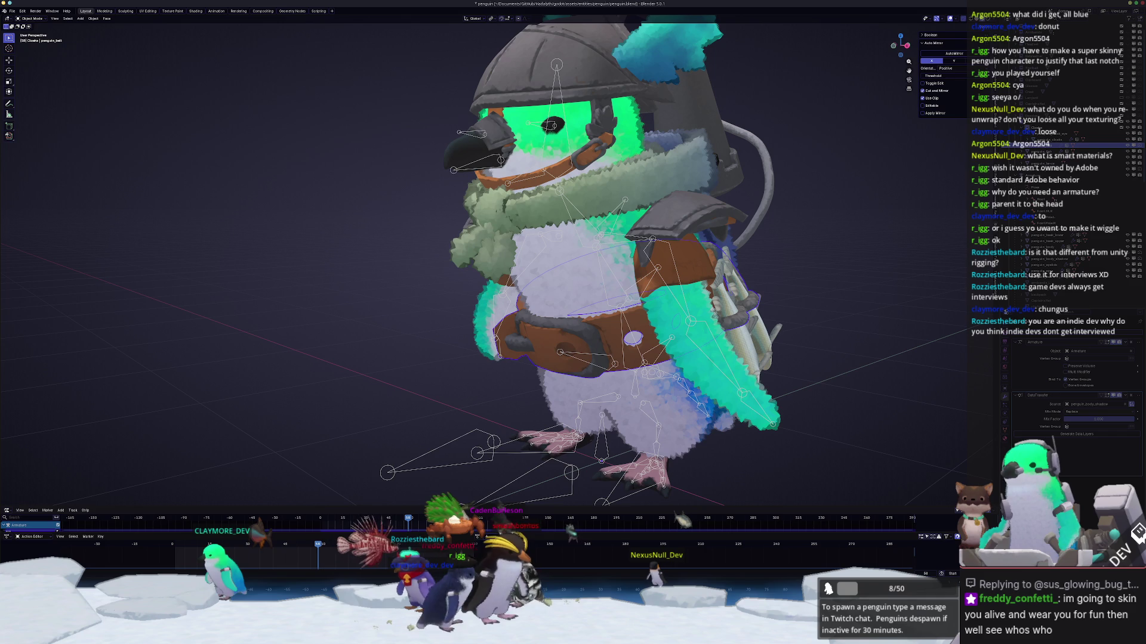
left_click(1104, 454)
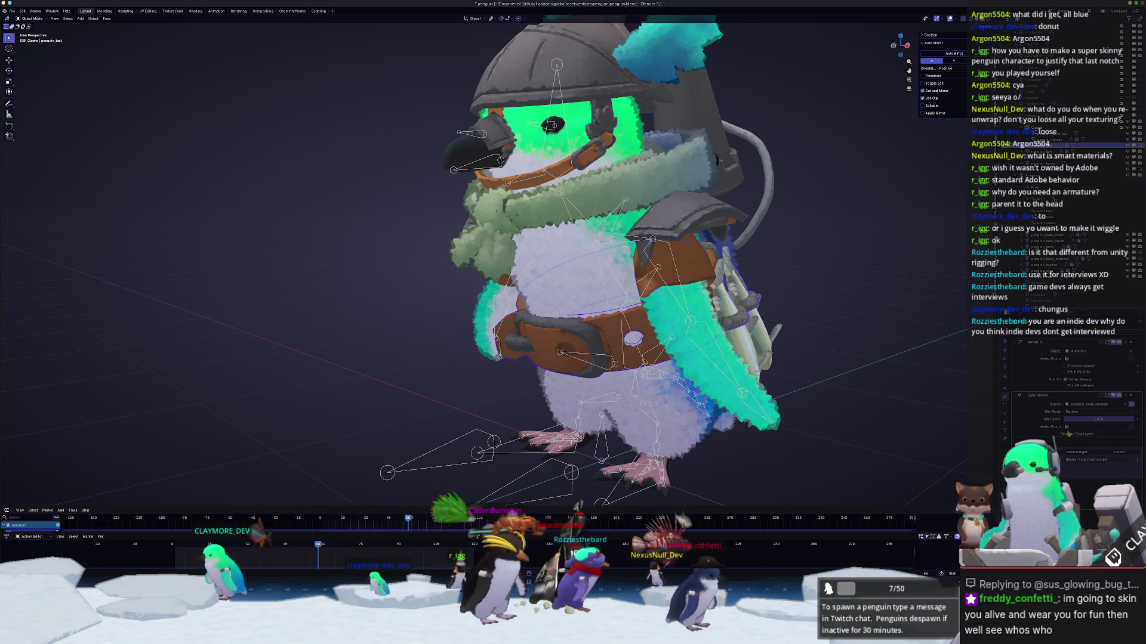
key("ctrl+a")
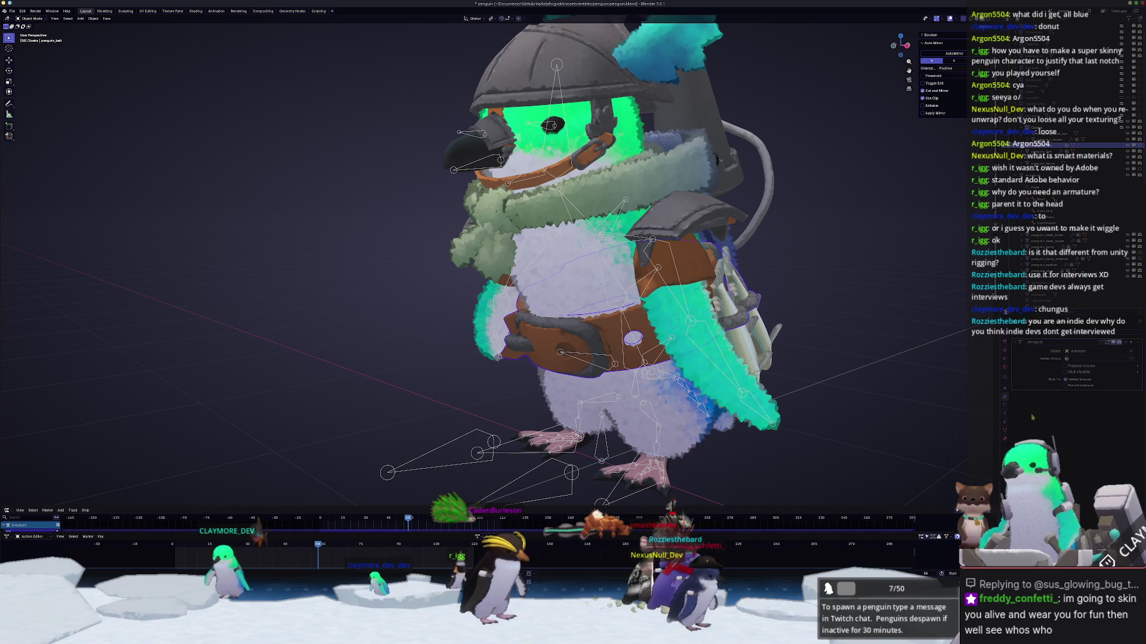
middle_click_drag(746, 382, 821, 398)
scroll(821, 398, "up", 3)
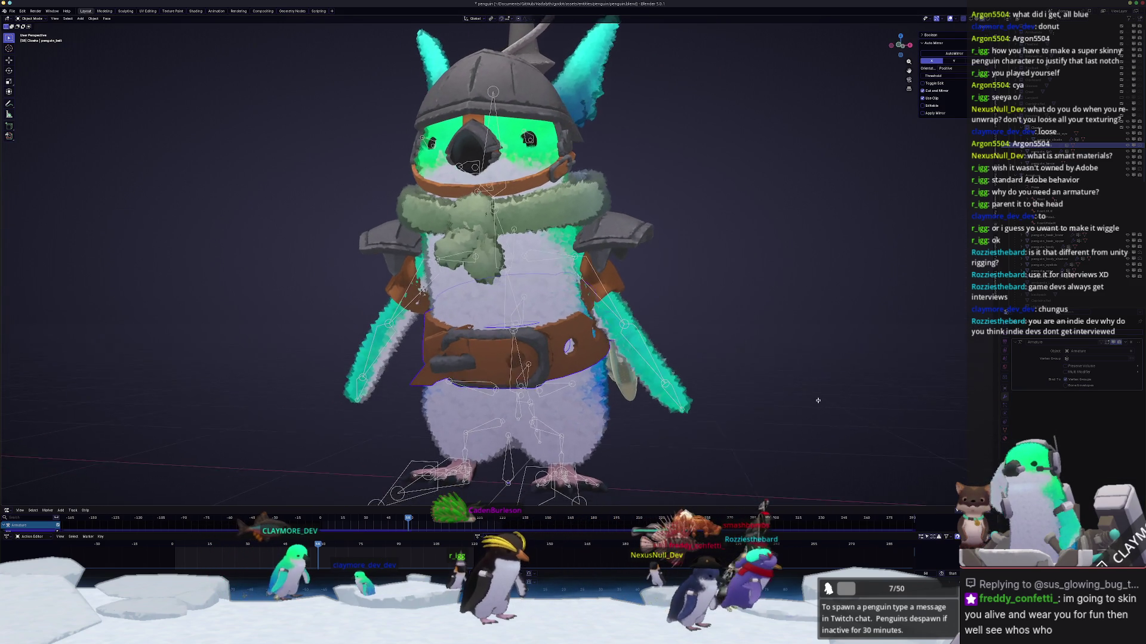
Step: Show the belt's vertex groups and scroll through the bone hierarchy
left_click(1005, 429)
scroll(1062, 357, "down", 10)
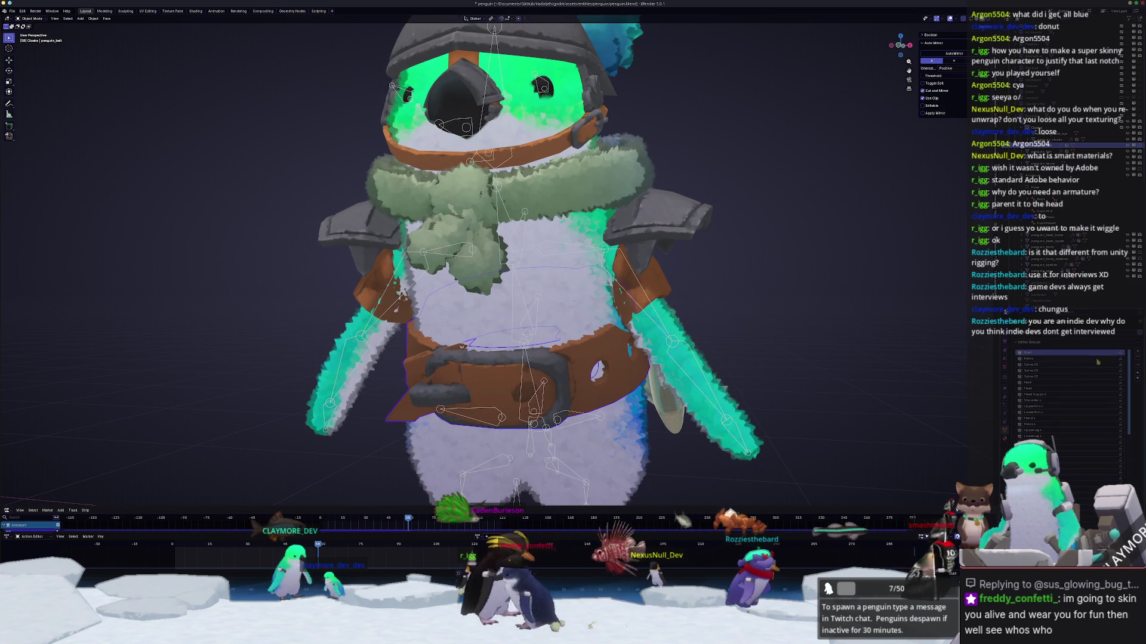
scroll(1062, 394, "down", 5)
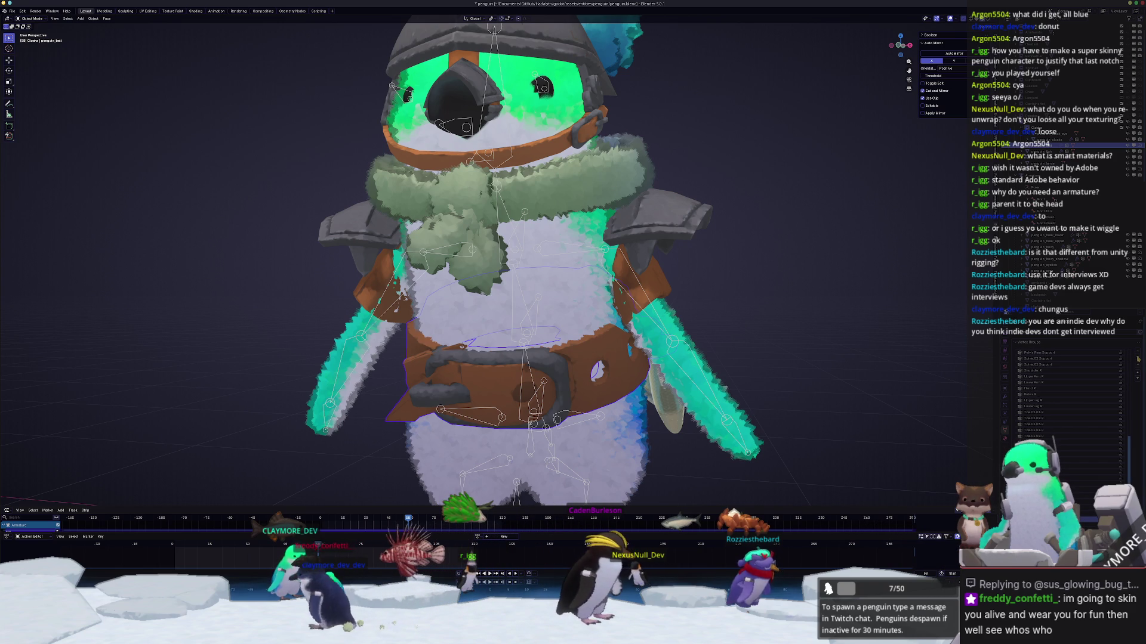
scroll(1063, 394, "up", 2)
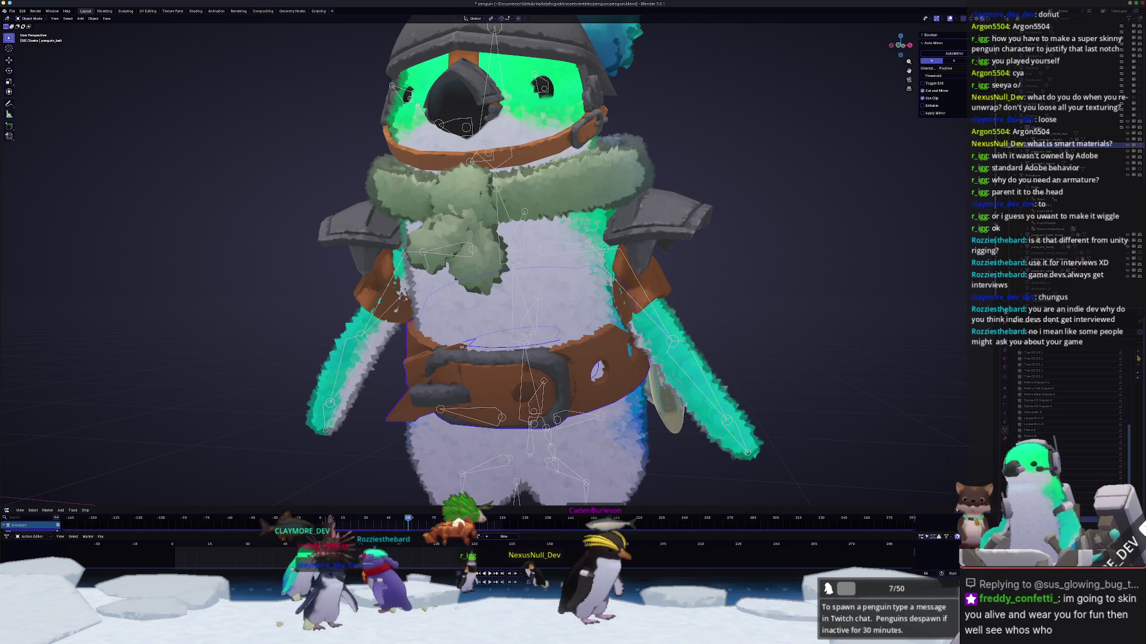
scroll(1062, 394, "up", 1)
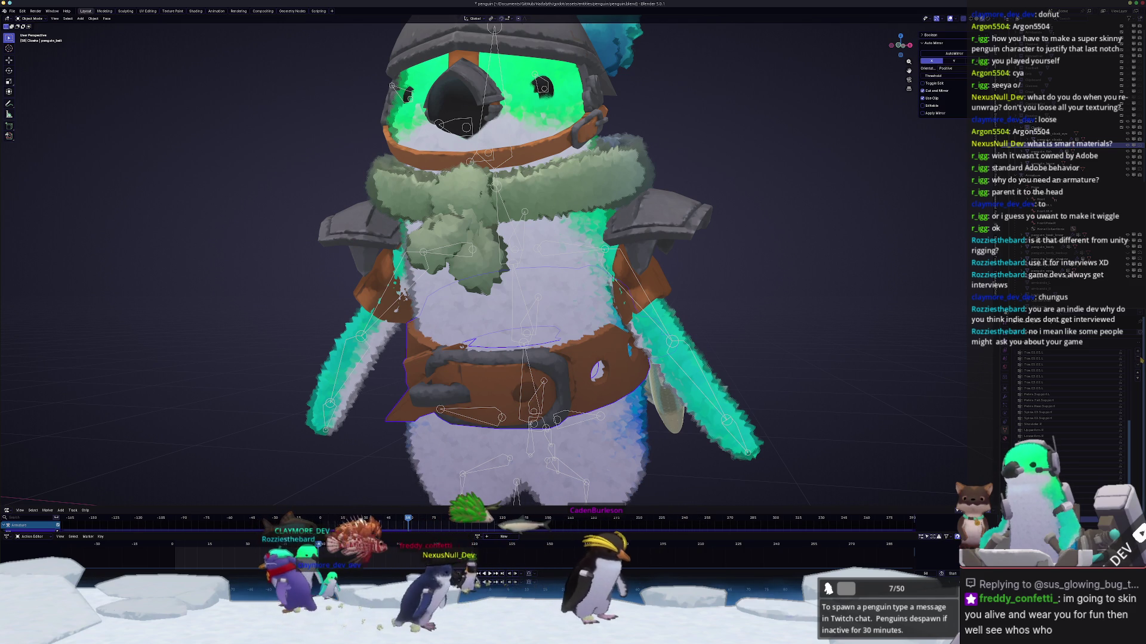
scroll(1062, 394, "up", 1)
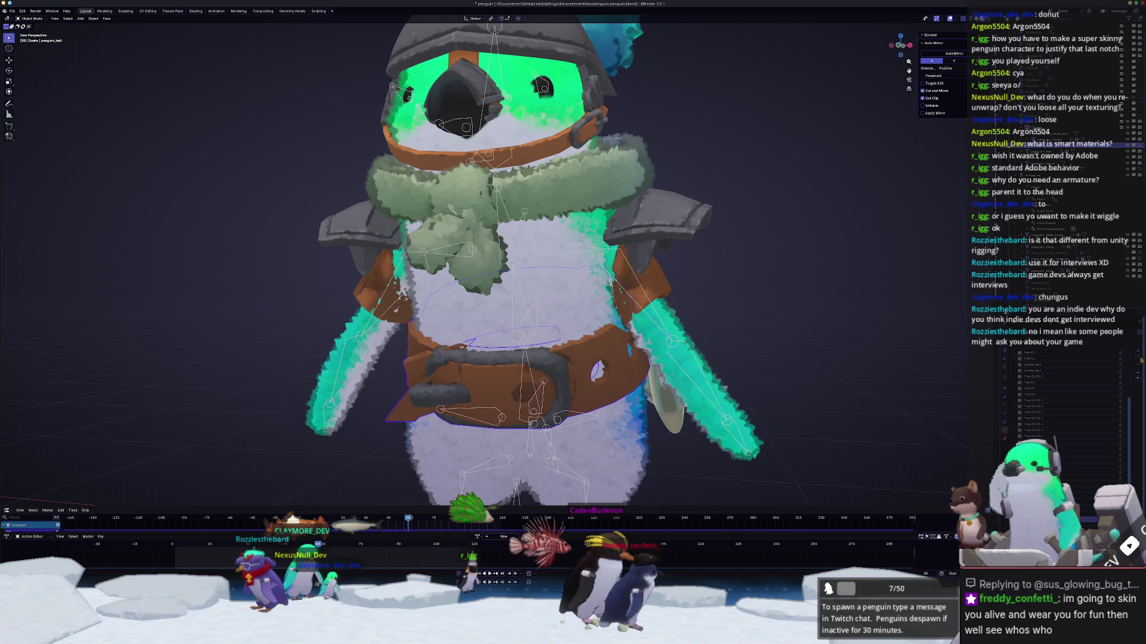
scroll(1062, 394, "up", 2)
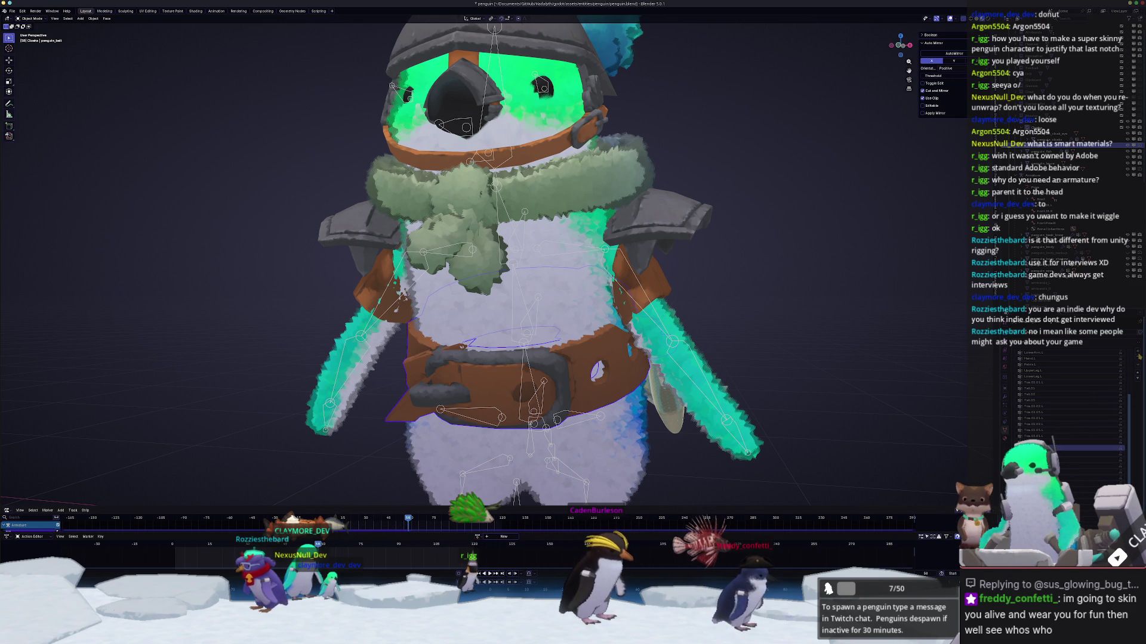
scroll(1062, 393, "up", 1)
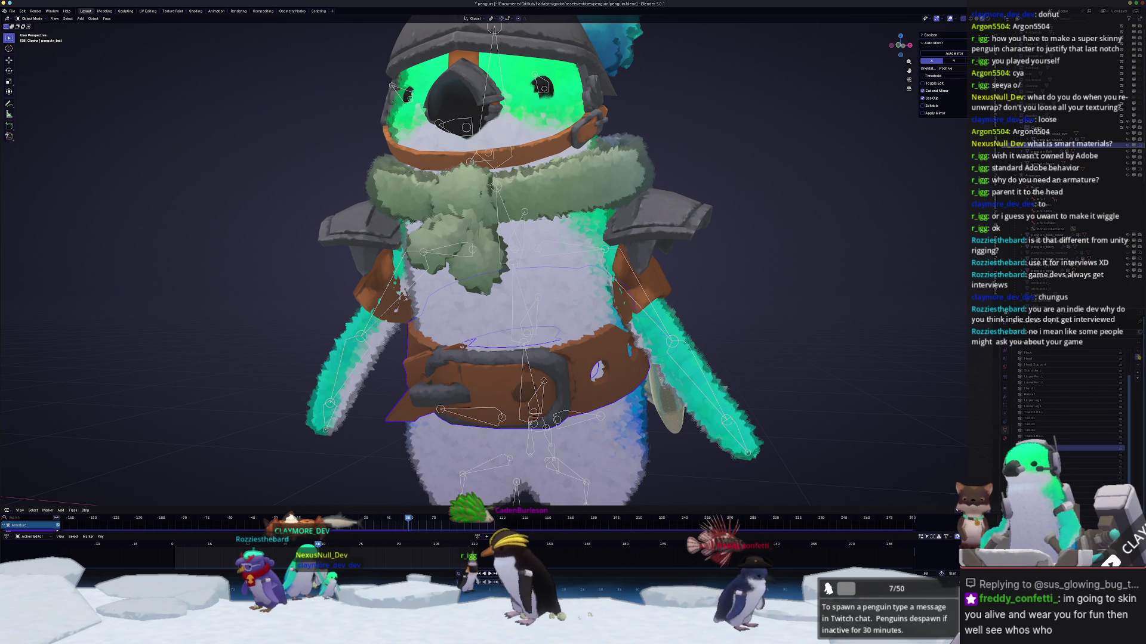
scroll(1062, 418, "up", 1)
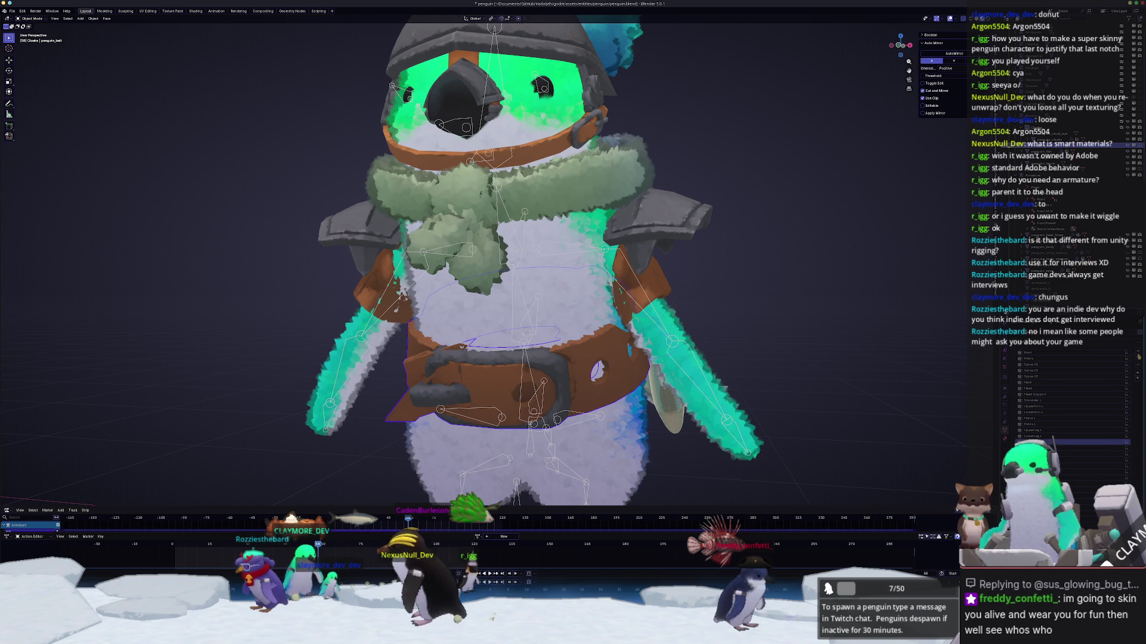
Step: Drag Shoulder.L under Head.Support in the Outliner, then put the armature in Pose Mode
left_click(1015, 424)
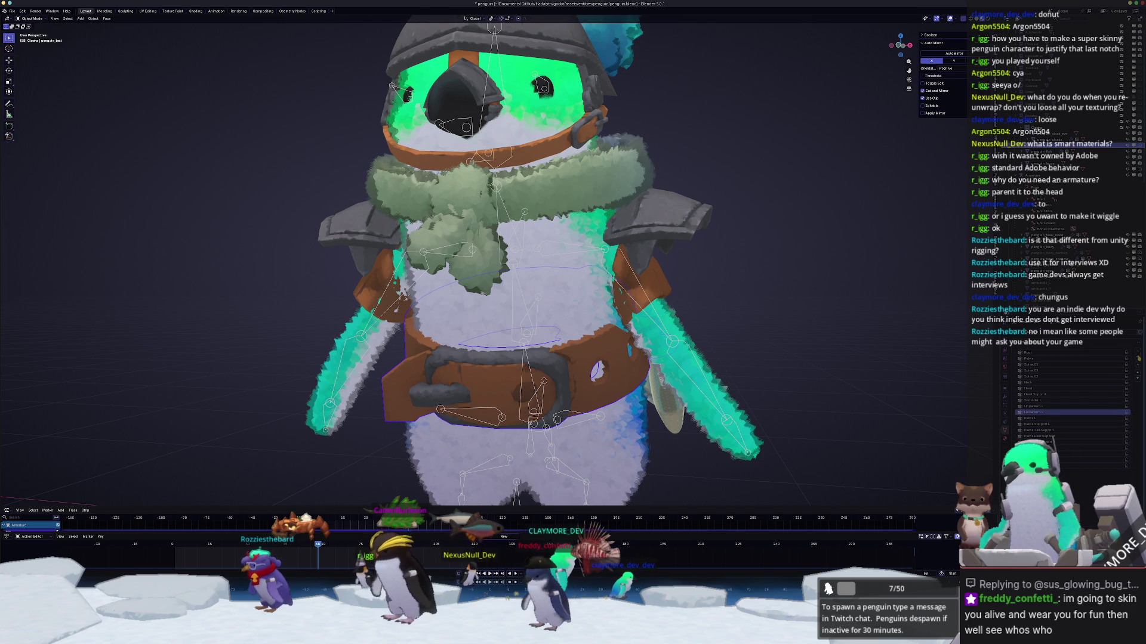
left_click(1015, 401)
left_click_drag(1026, 400, 1026, 394)
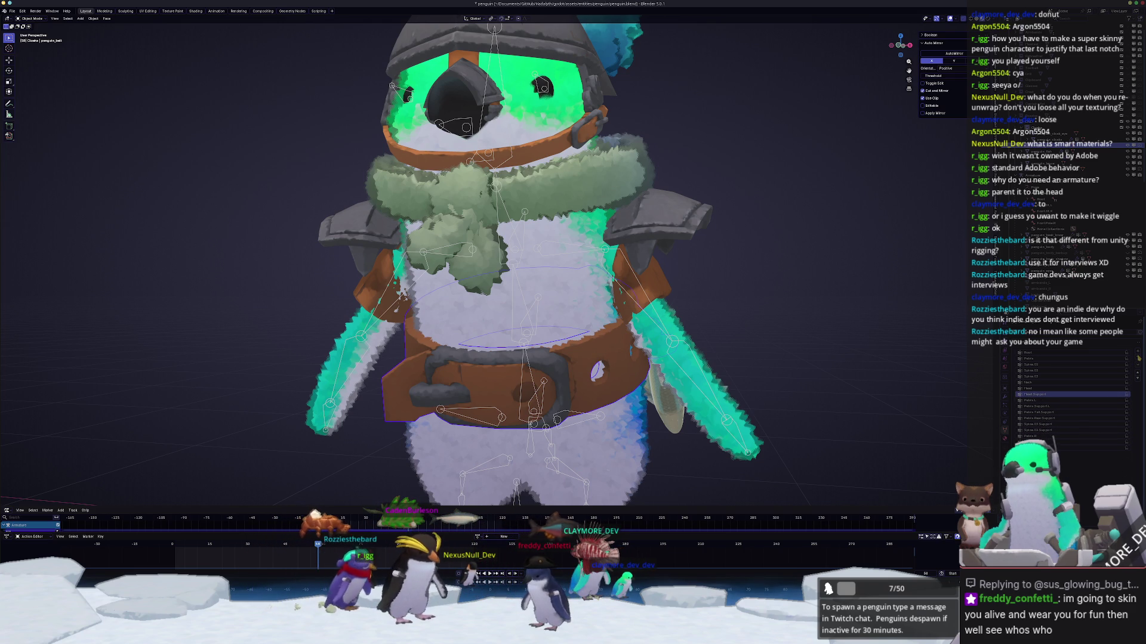
scroll(842, 414, "down", 2)
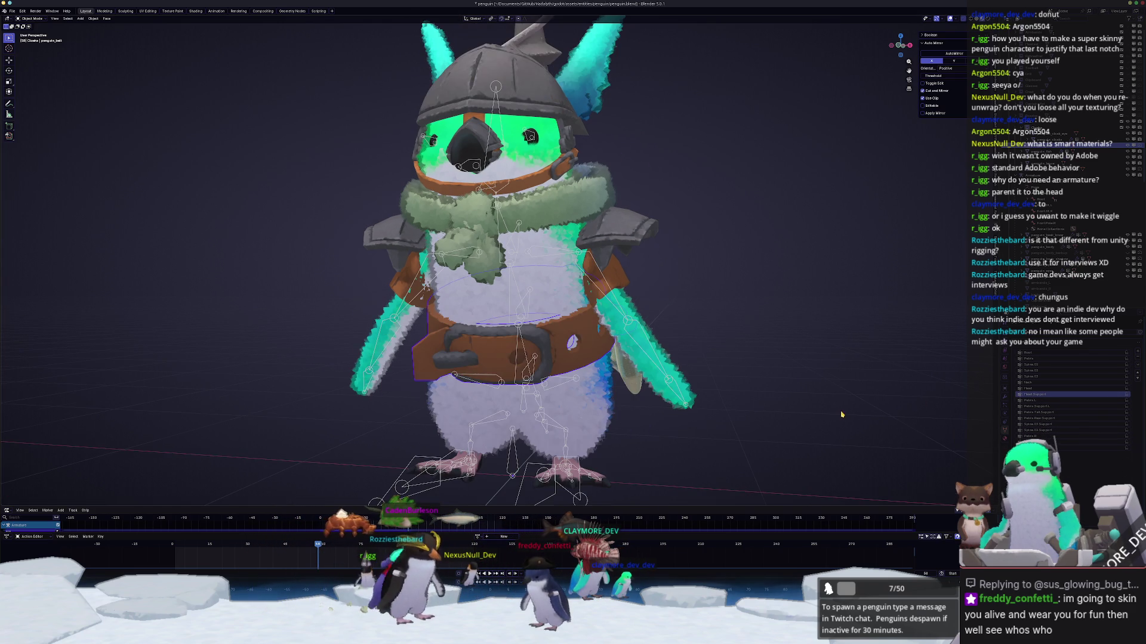
left_click(588, 499)
key("ctrl+Tab")
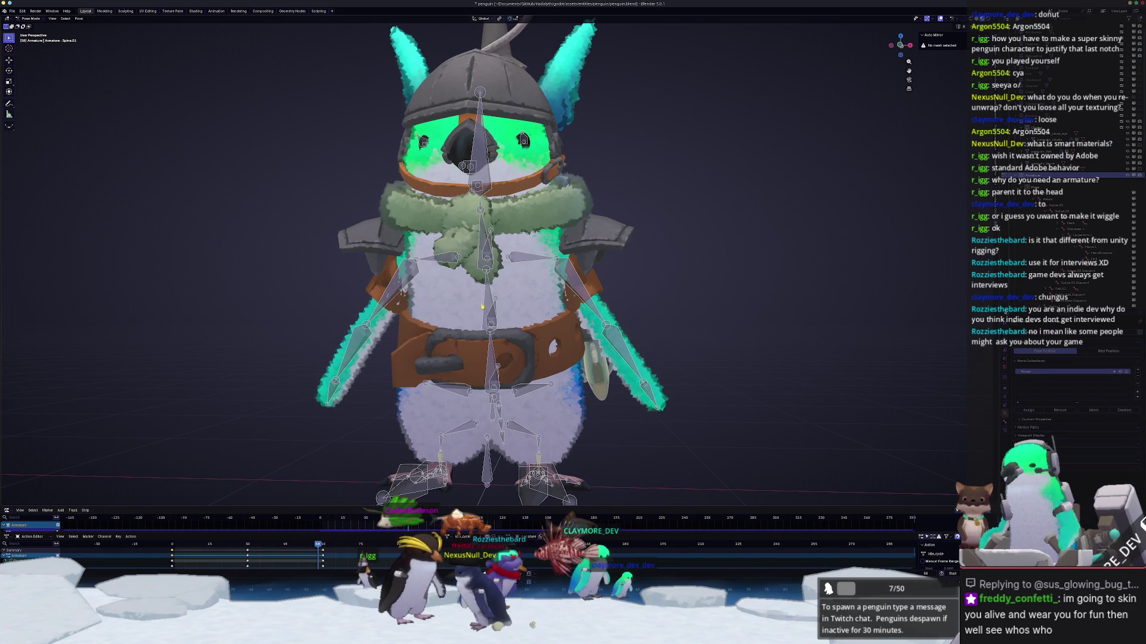
Step: Test-bend Spine.01 about the X axis, cancel it, and leave Pose Mode
key("r")
key("x")
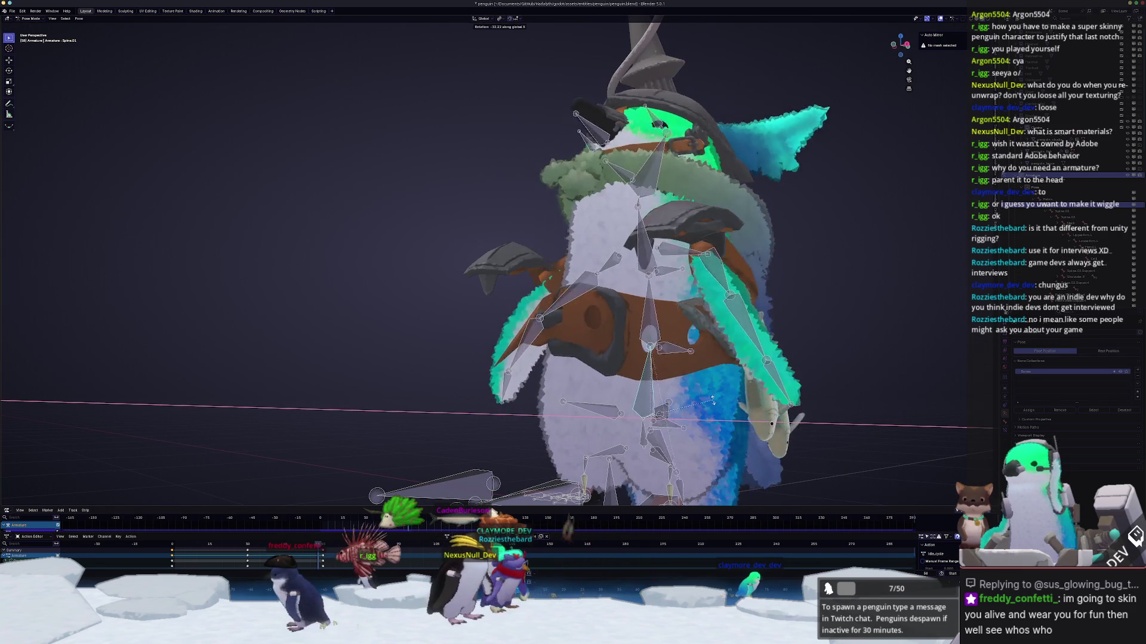
key("Escape")
key("ctrl+Tab")
Step: Check the belt's Spine.01 vertex group in Edit Mode, then return the armature to Pose Mode
left_click(573, 365)
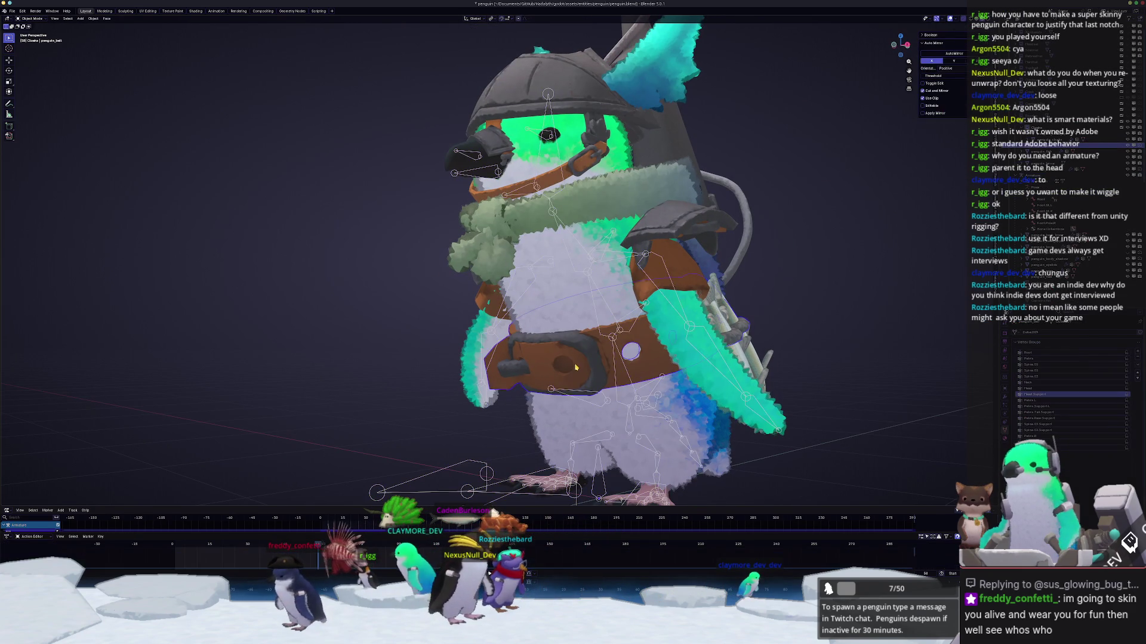
key("Tab")
left_click(1037, 365)
key("Tab")
mouse_move(537, 268)
middle_mouse_down()
mouse_move(582, 336)
mouse_move(677, 348)
mouse_move(554, 313)
middle_mouse_up()
left_click(582, 335)
key("ctrl+Tab")
key("ctrl+Tab")
scroll(555, 313, "up", 2)
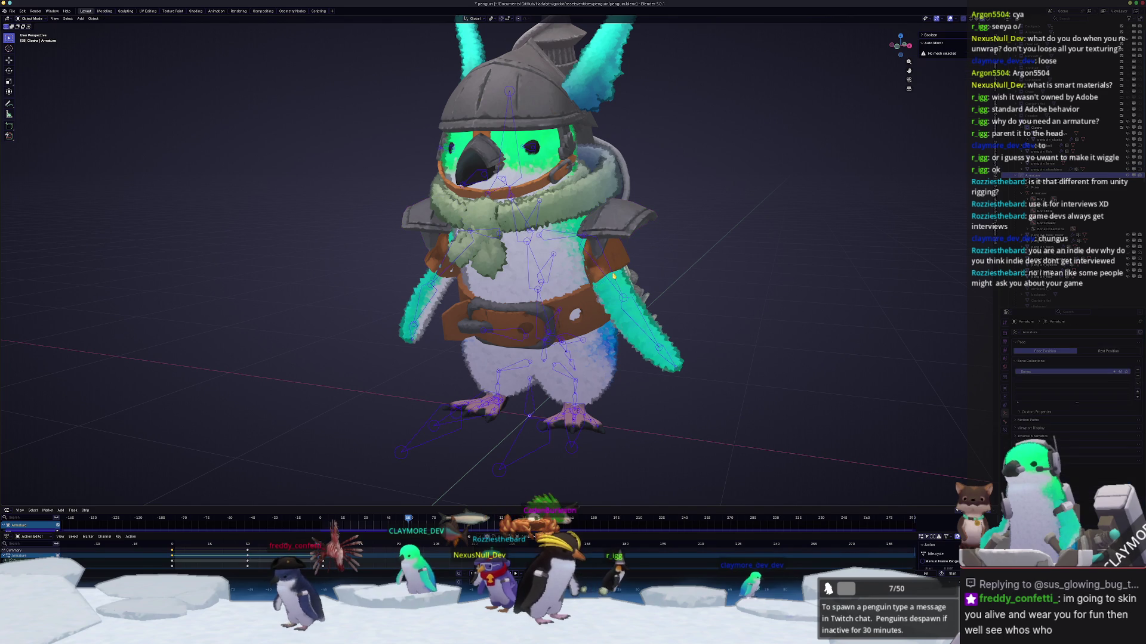
Step: Show the rest pose and parent the shoulder pads to the armature With Empty Groups
left_click(1108, 350)
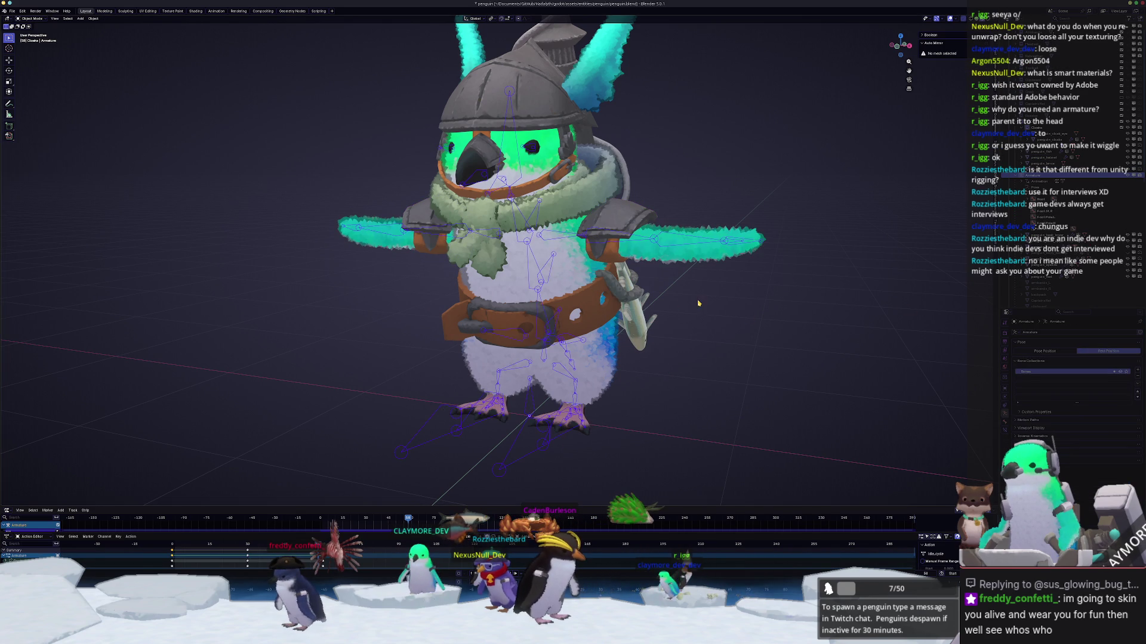
middle_click_drag(698, 304, 561, 237)
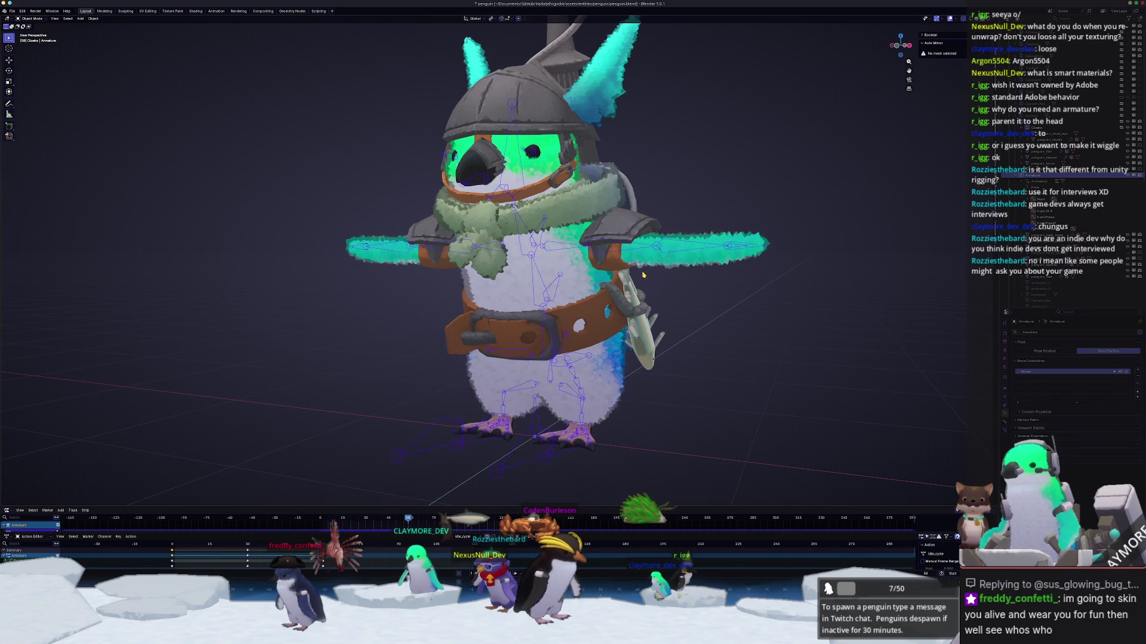
left_click(561, 238)
scroll(549, 408, "down", 2)
left_click(529, 405)
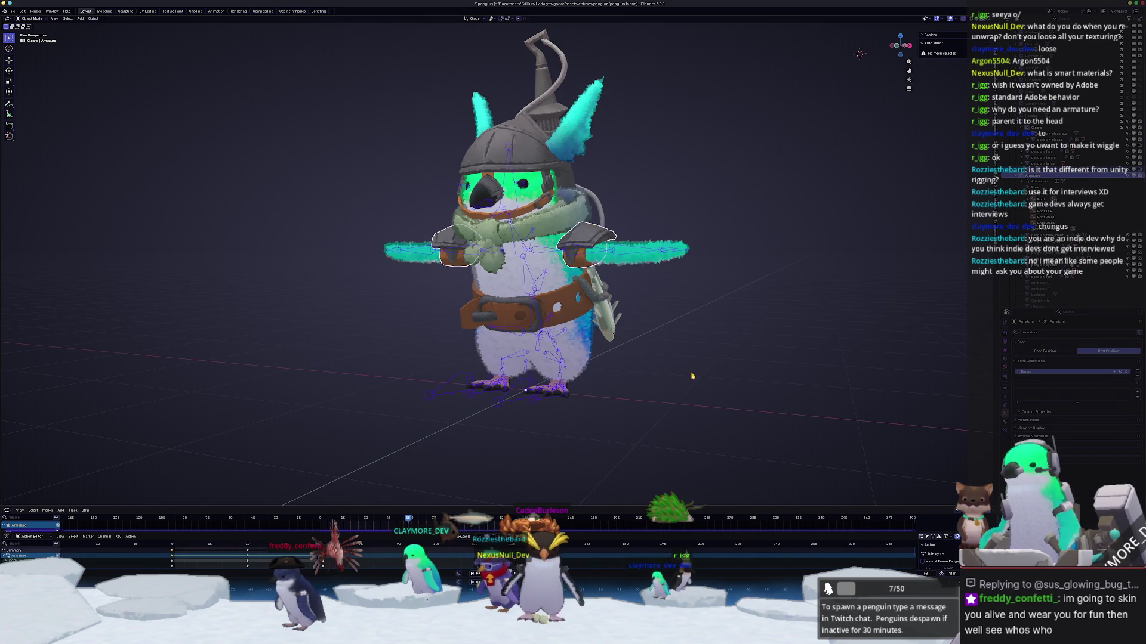
key("ctrl+p")
left_click(692, 375)
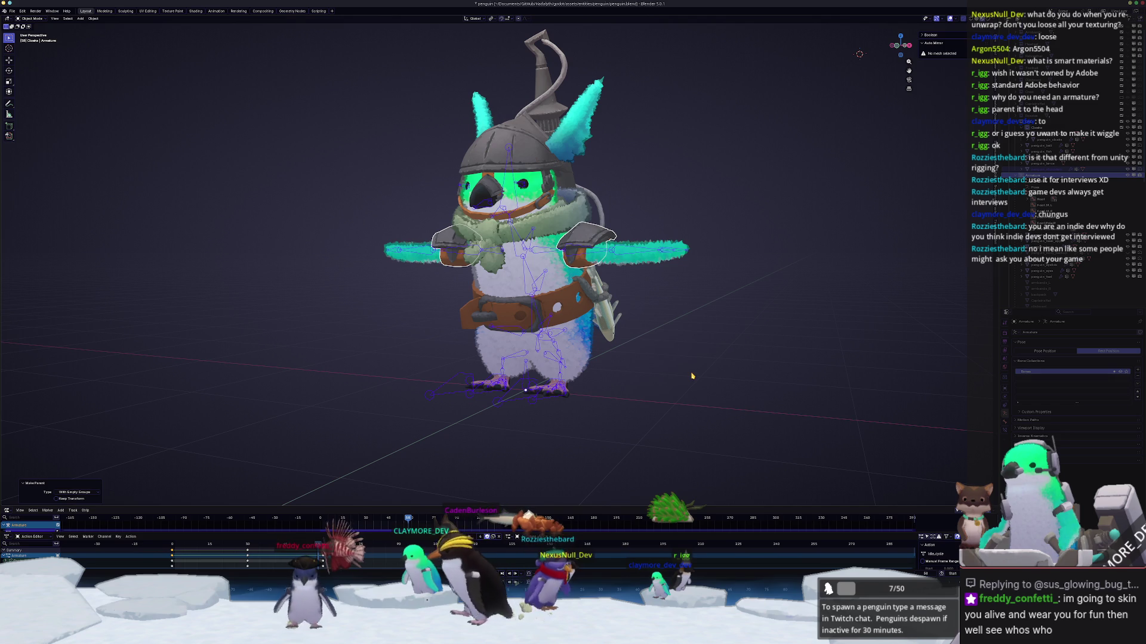
Step: In front view, assign one pad's vertices to UpperArm.L, mirror the selection, and exit Edit Mode
left_click(600, 234)
key("Tab")
key("KP_1")
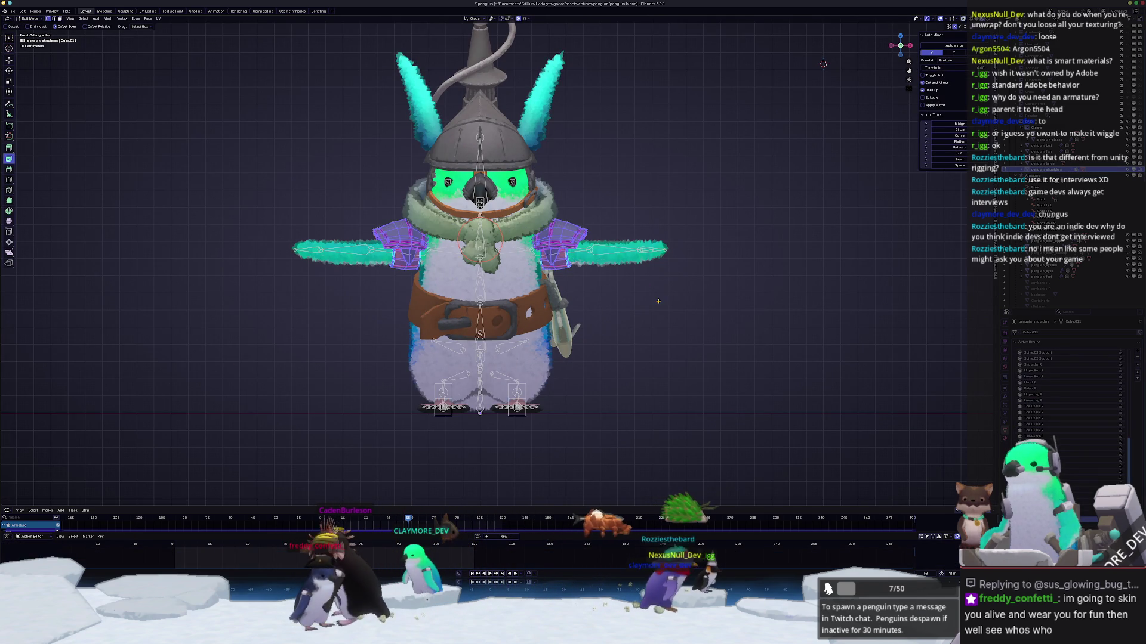
left_click_drag(657, 330, 549, 195)
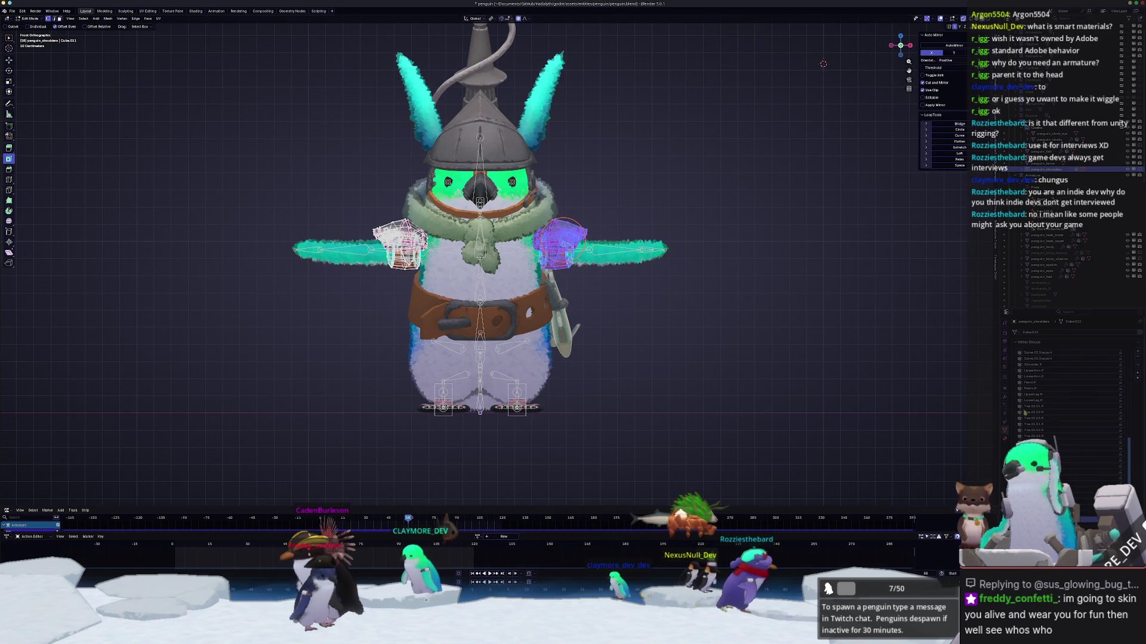
scroll(1068, 394, "down", 2)
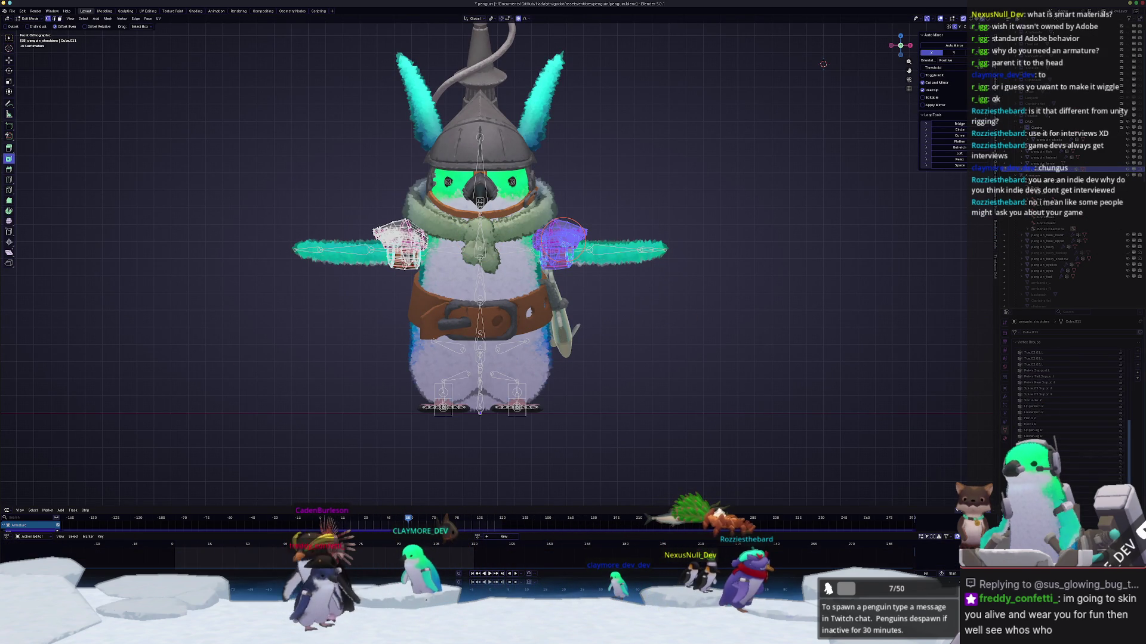
left_click(1041, 388)
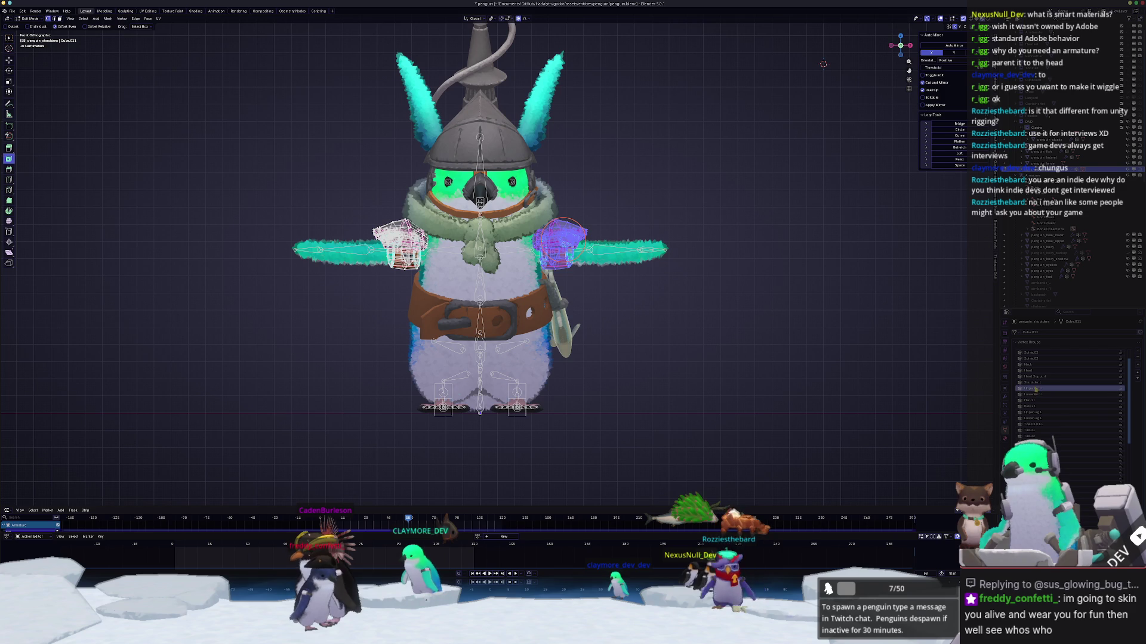
middle_click_drag(696, 263, 768, 280, "shift")
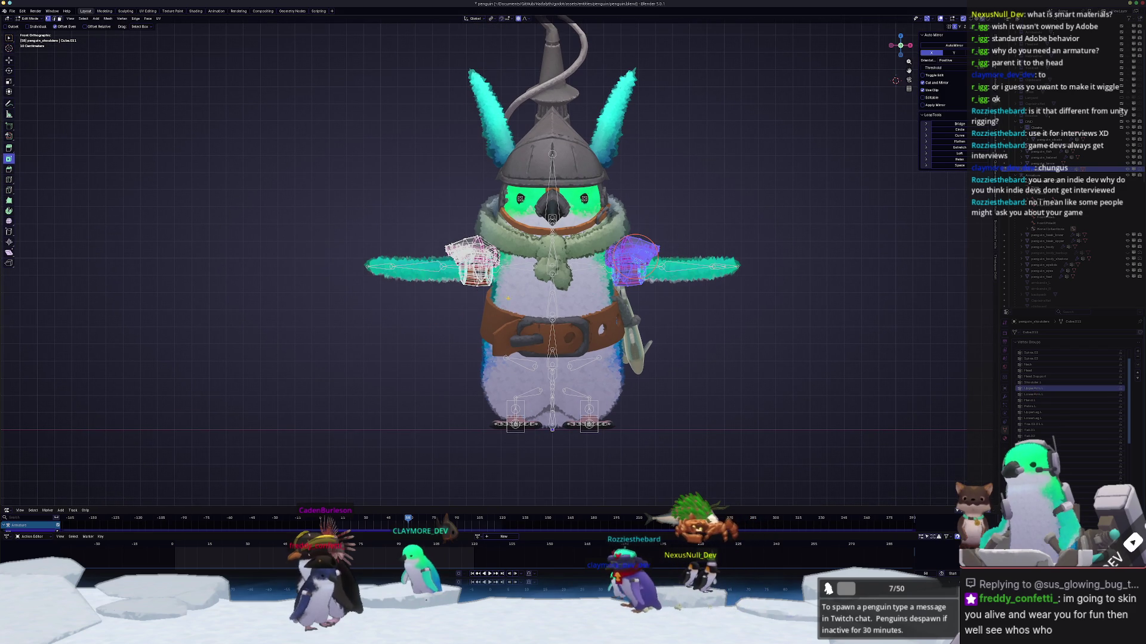
key("ctrl+shift+m")
scroll(1055, 412, "down", 5)
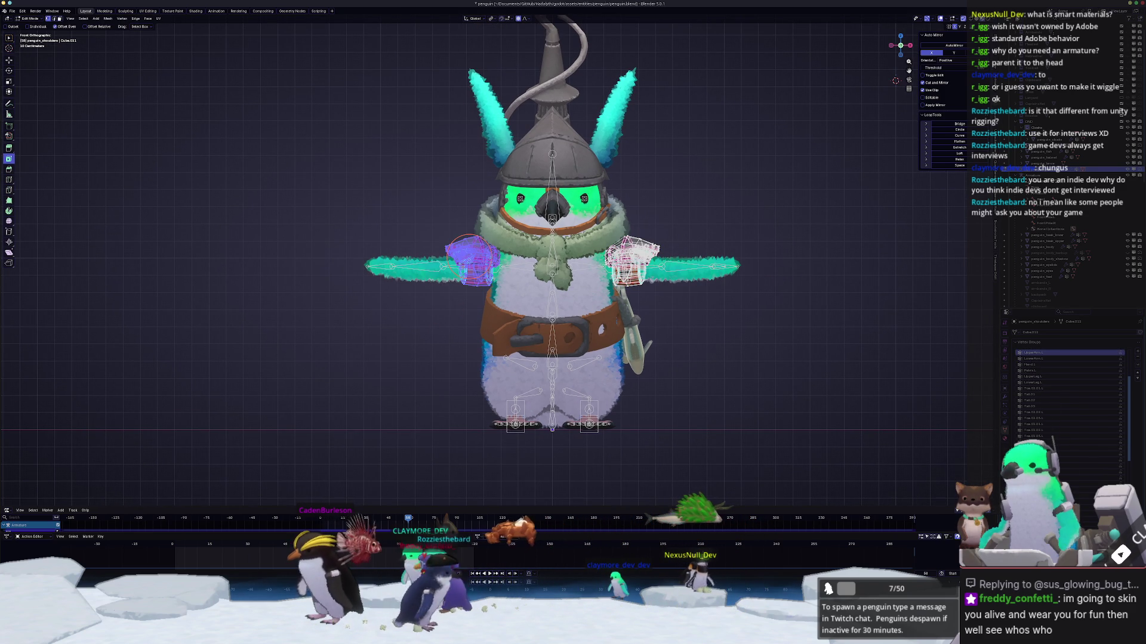
key("Tab")
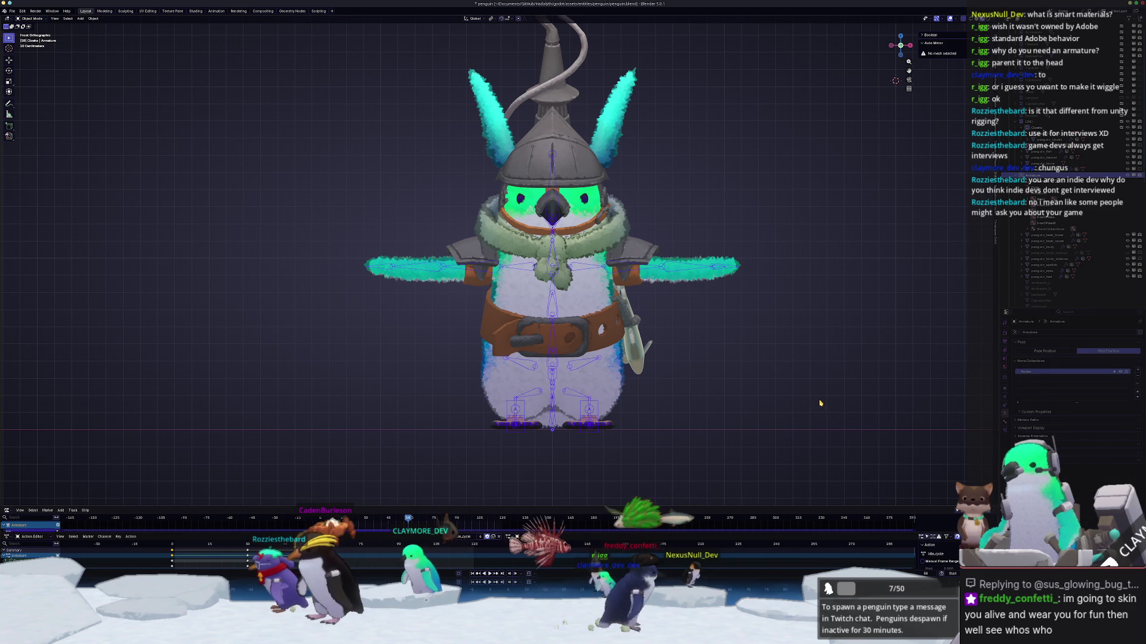
Step: Toggle between the rig's rest position and posed position to compare them, ending in right side view
middle_click_drag(787, 389, 809, 389)
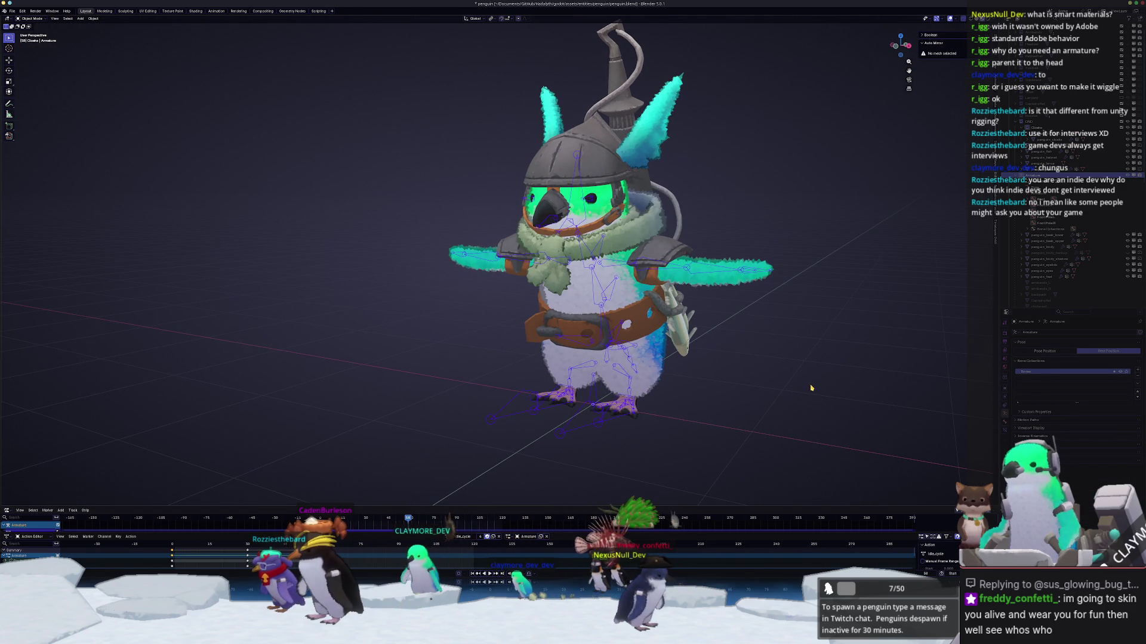
left_click(1045, 352)
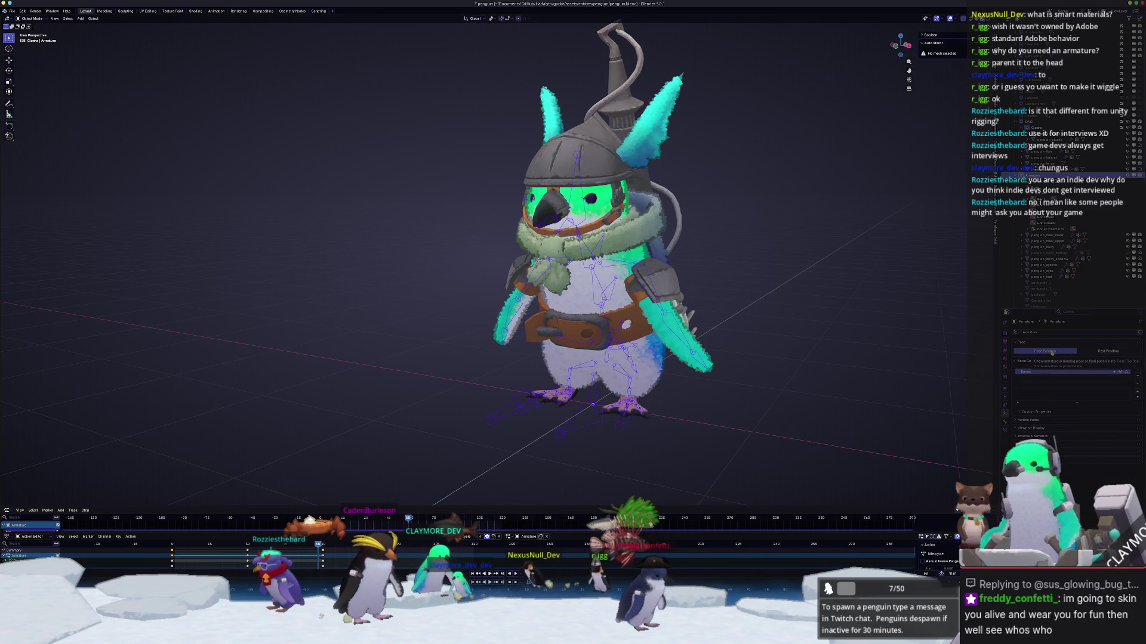
left_click(1108, 352)
left_click(1059, 353)
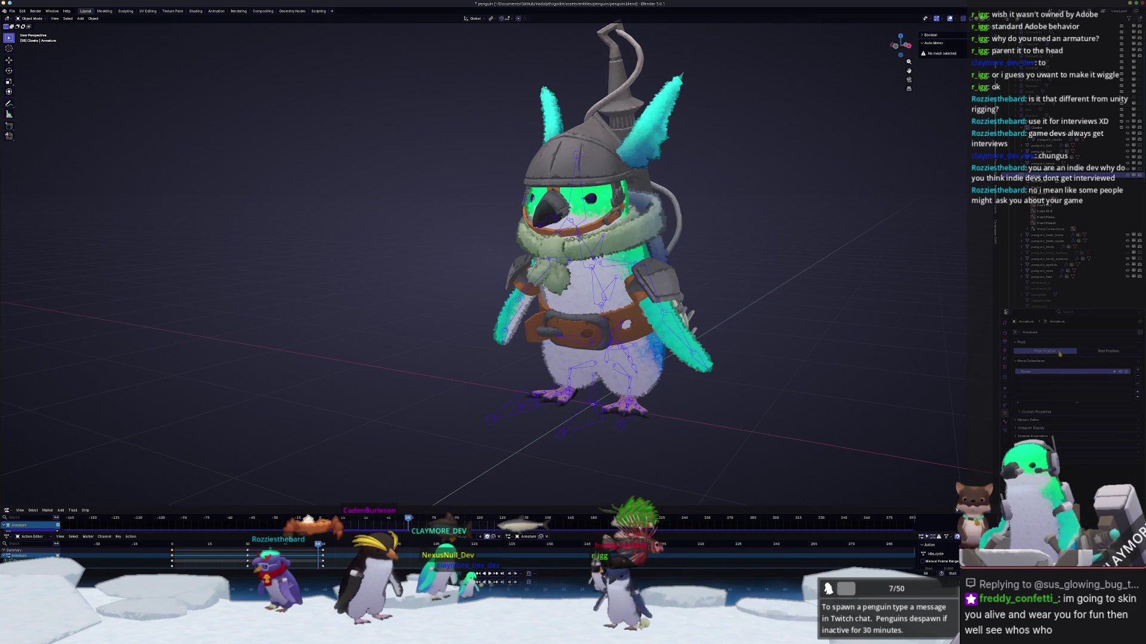
left_click(1096, 352)
left_click(1067, 353)
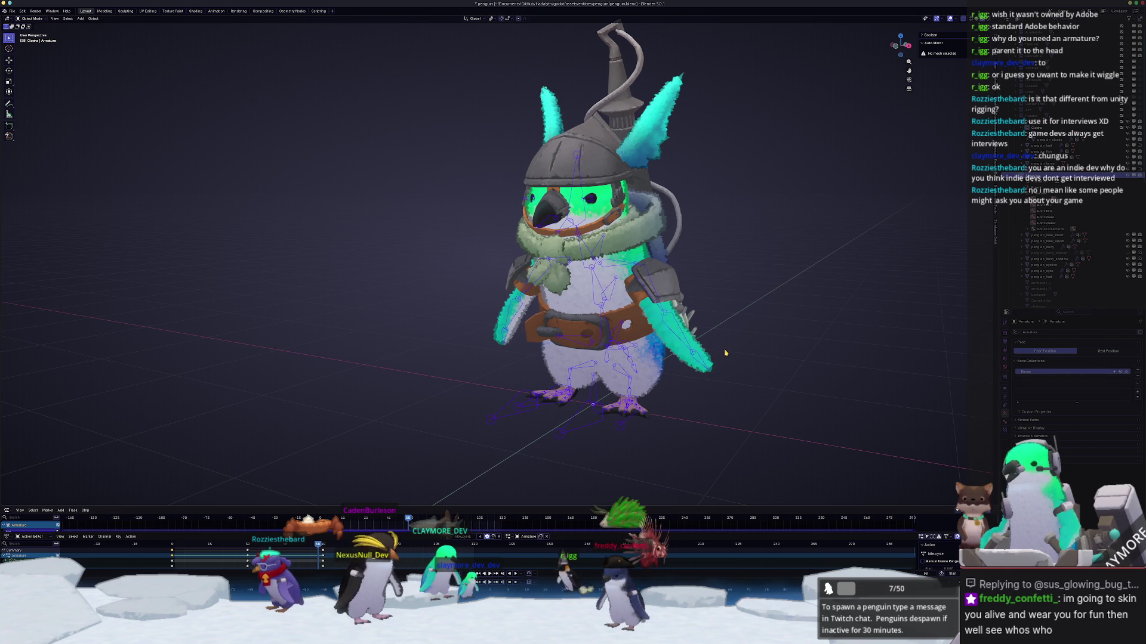
key("KP_3")
Step: Parent the lance to the armature With Empty Groups, then check its mesh in Edit Mode
left_click(733, 209)
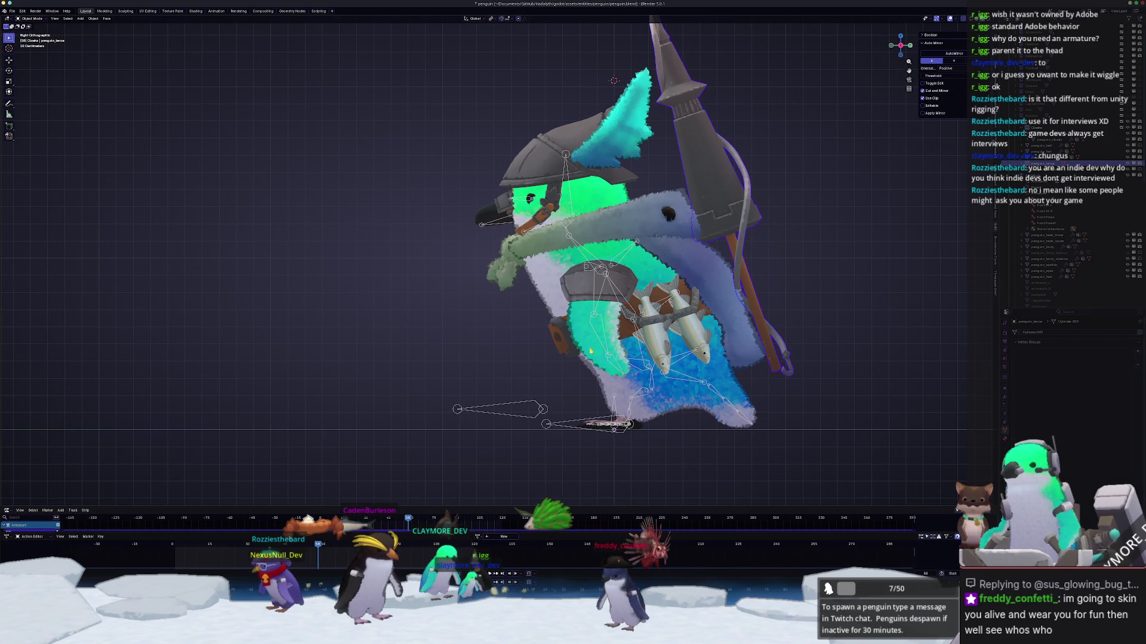
left_click(561, 428)
key("ctrl+p")
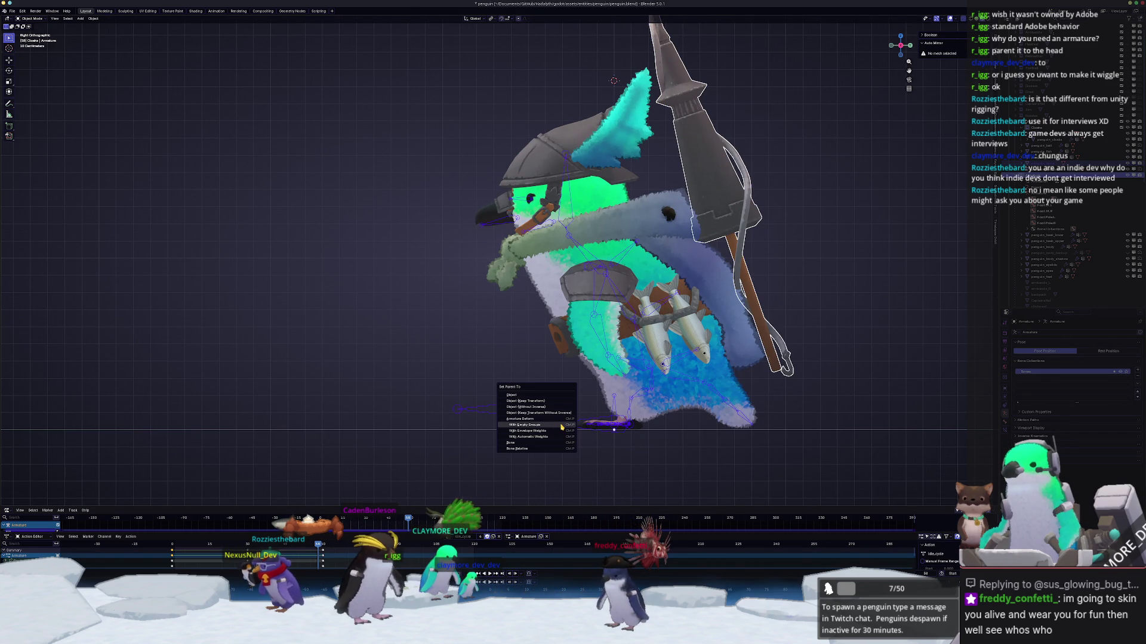
left_click(561, 425)
left_click(746, 256)
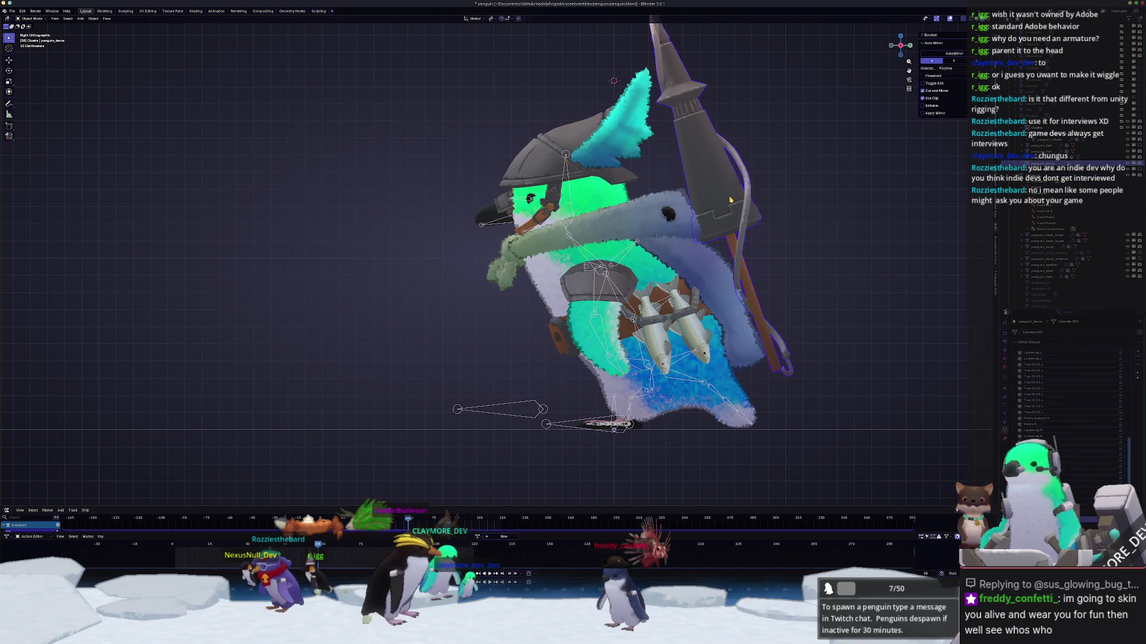
key("Tab")
scroll(788, 275, "down", 3)
scroll(774, 401, "up", 2)
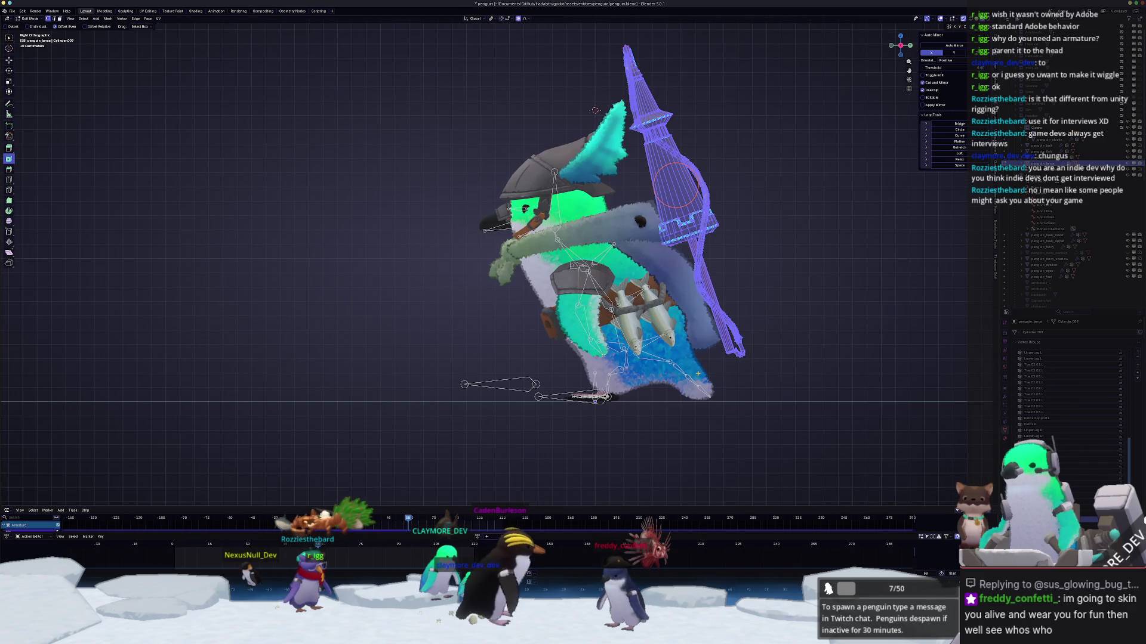
key("Tab")
Step: Test-rotate the Spine.02 bone in Pose Mode, then cancel the rotation
left_click(595, 287)
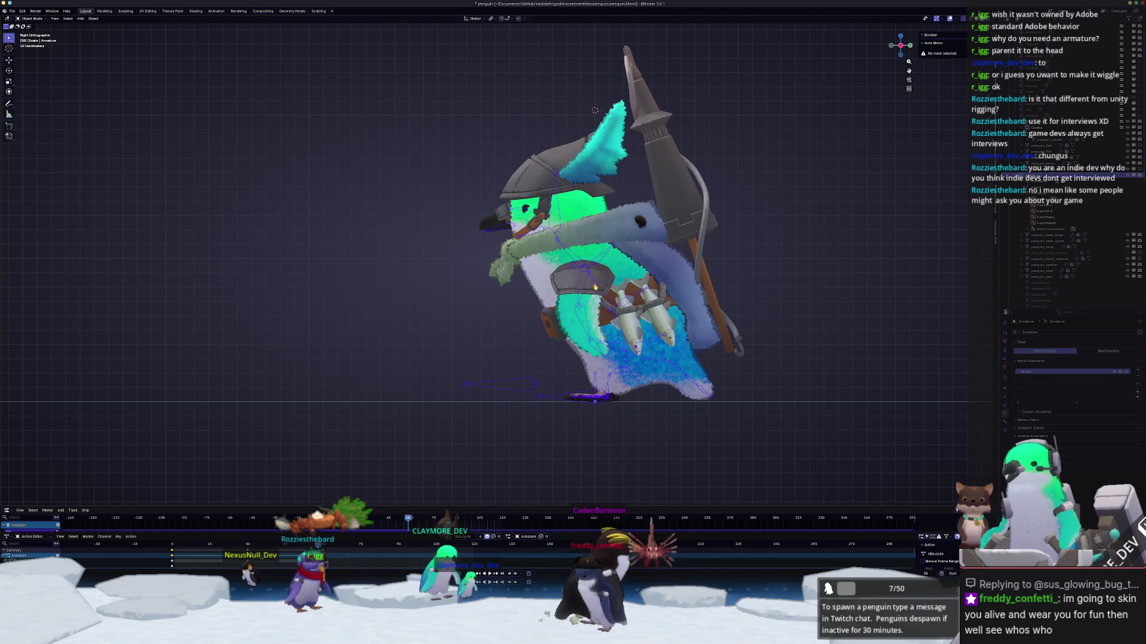
key("ctrl+Tab")
left_click(594, 288)
key("r")
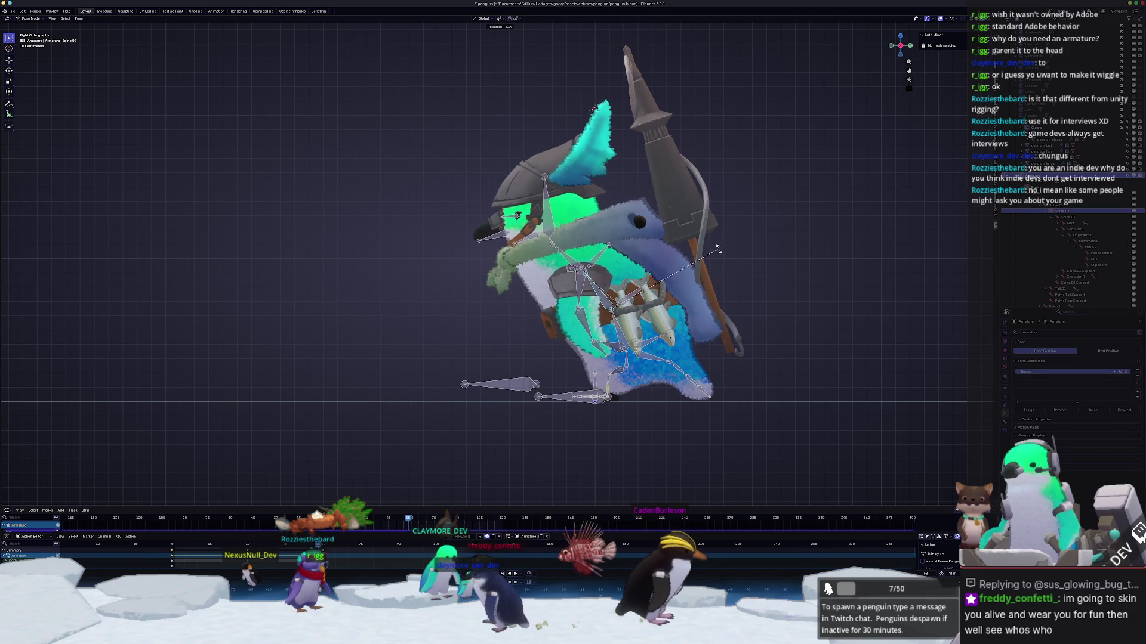
key("Escape")
key("ctrl+Tab")
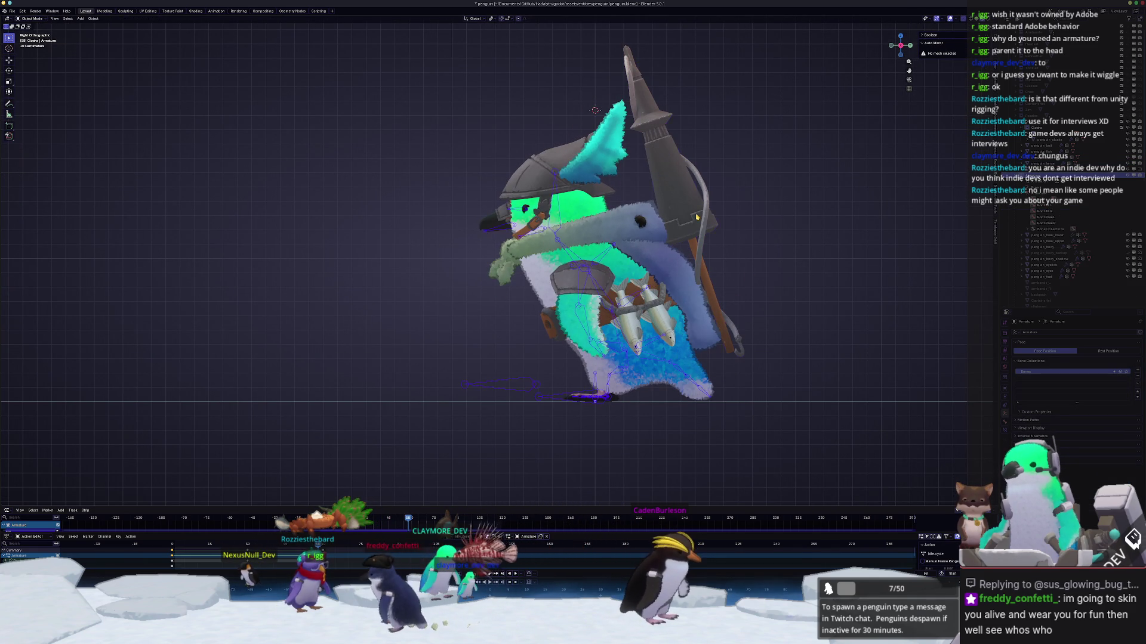
Step: Select the Spine.02 vertex group on the lance's mesh and return to Object Mode
left_click(719, 222)
key("Tab")
scroll(1073, 459, "up", 4)
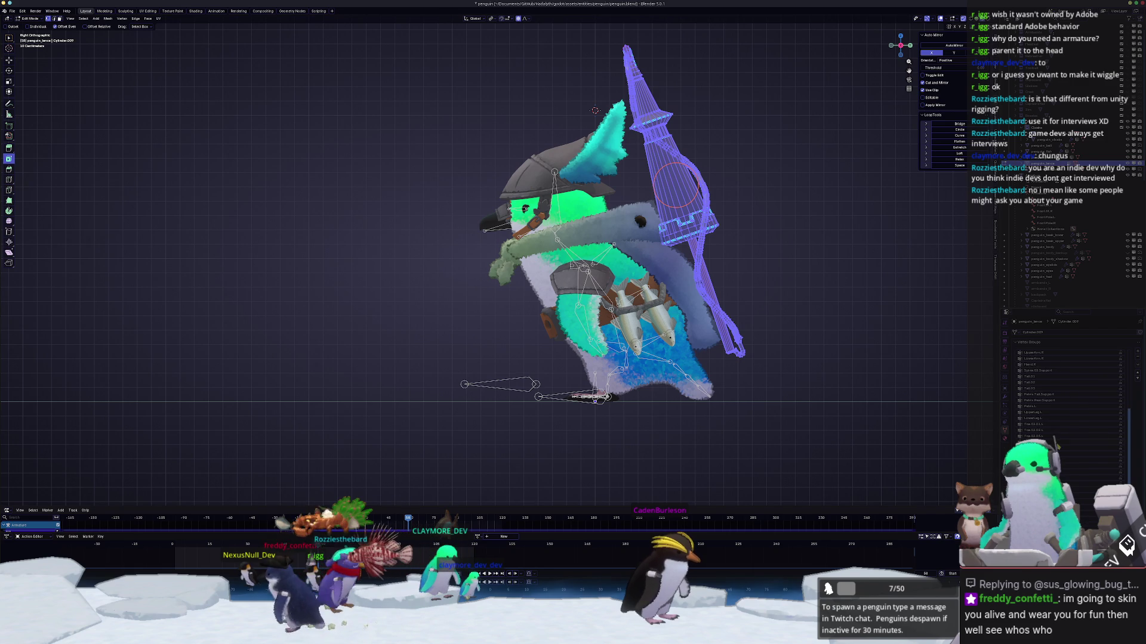
scroll(1043, 418, "up", 2)
scroll(1039, 411, "up", 2)
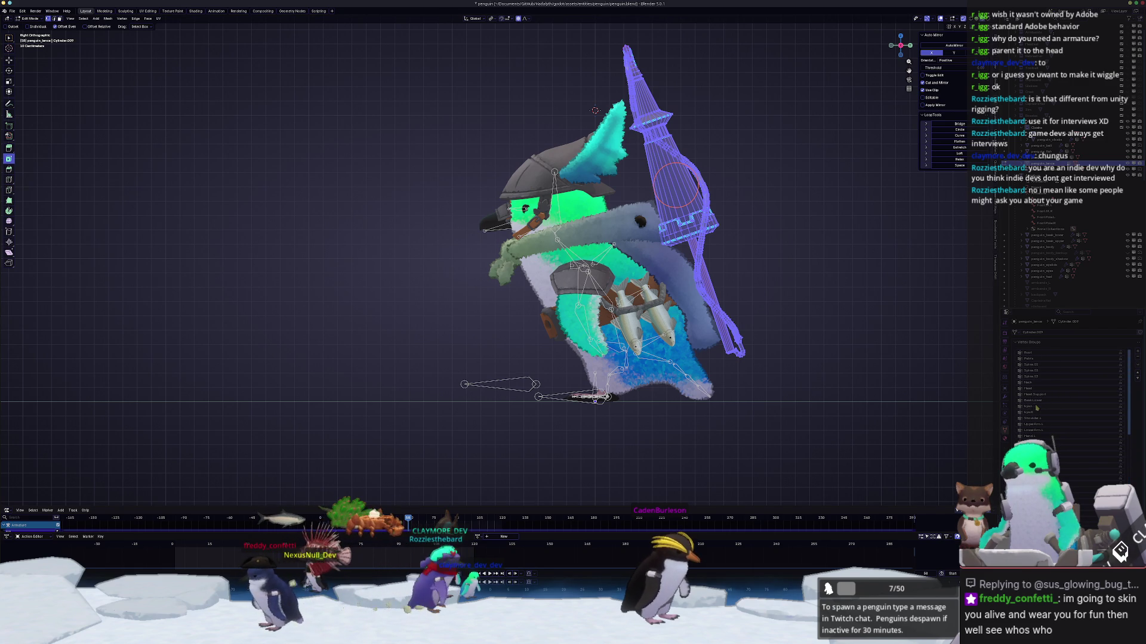
left_click(1037, 372)
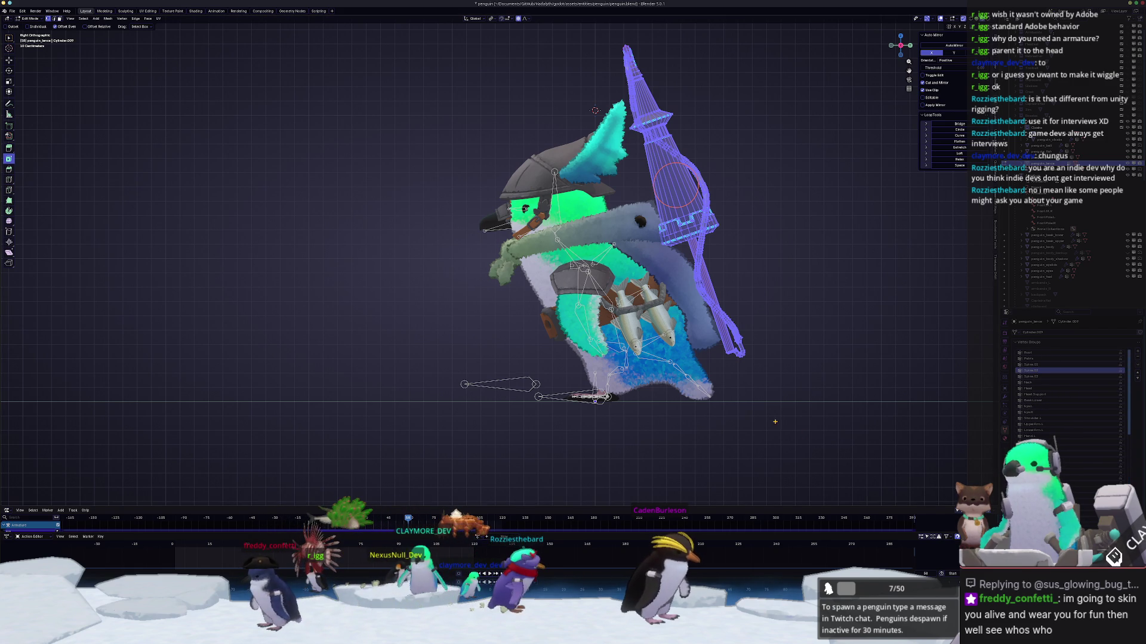
middle_click_drag(772, 421, 686, 421)
key("Tab")
scroll(686, 421, "down", 4)
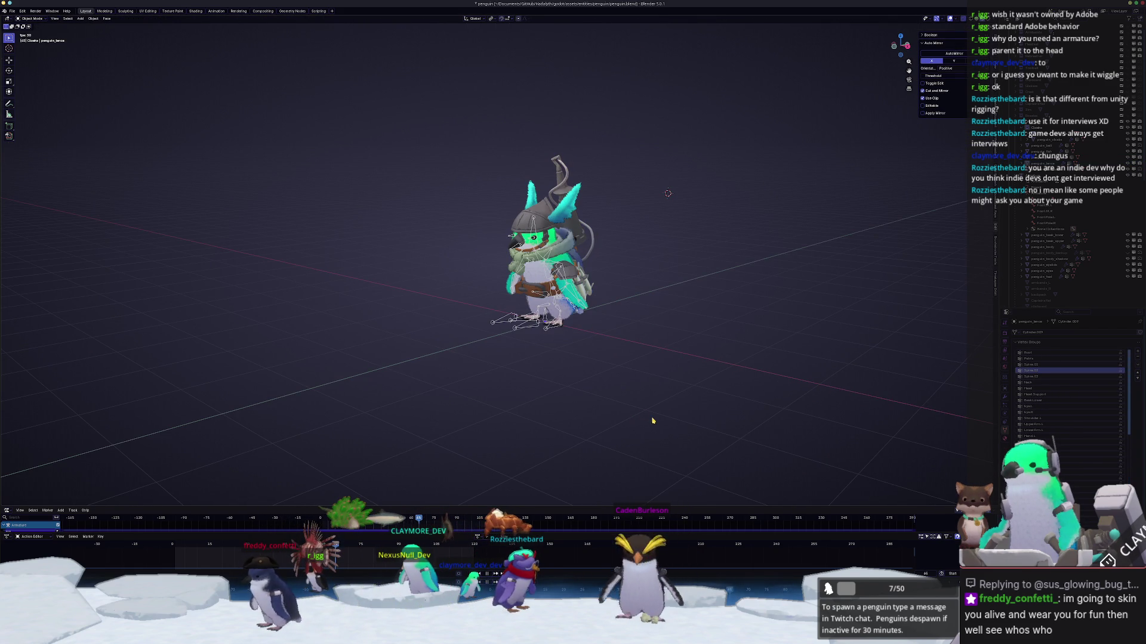
Step: Play the armature's animation, orbiting to watch body, armor and lance move, then stop playback
scroll(668, 404, "up", 3)
left_click(548, 376)
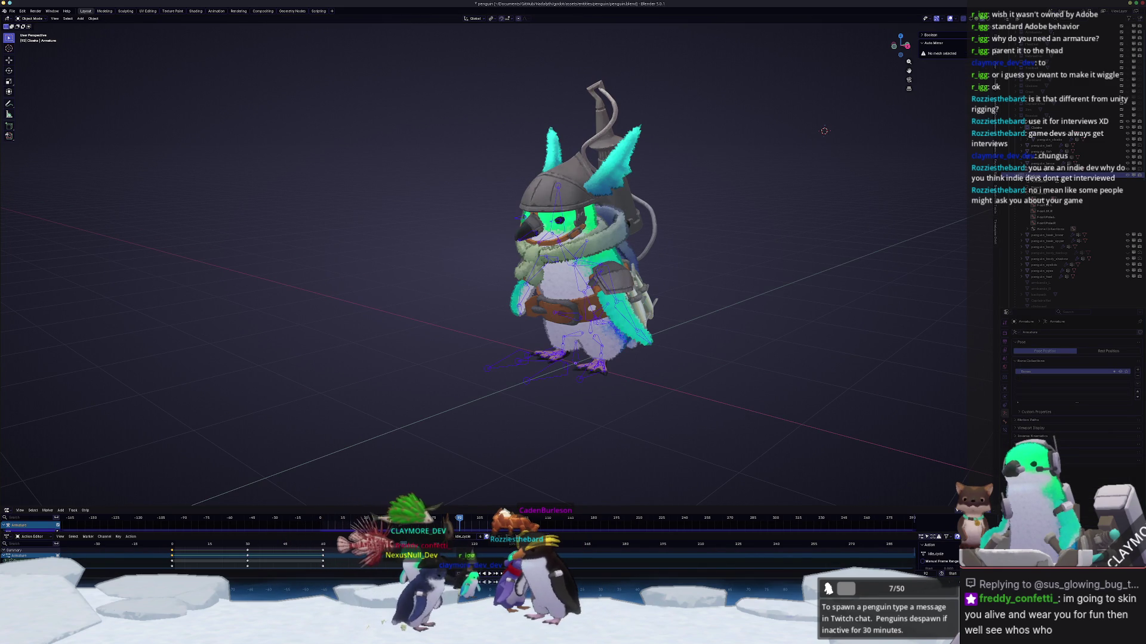
key("space")
key("space")
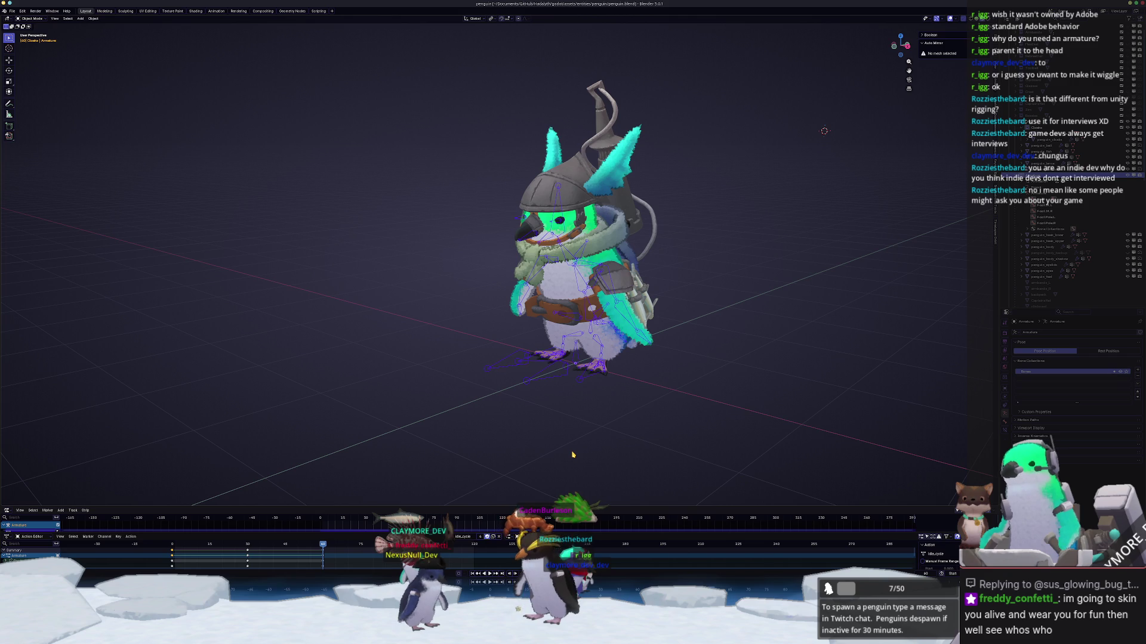
middle_click_drag(571, 455, 608, 462)
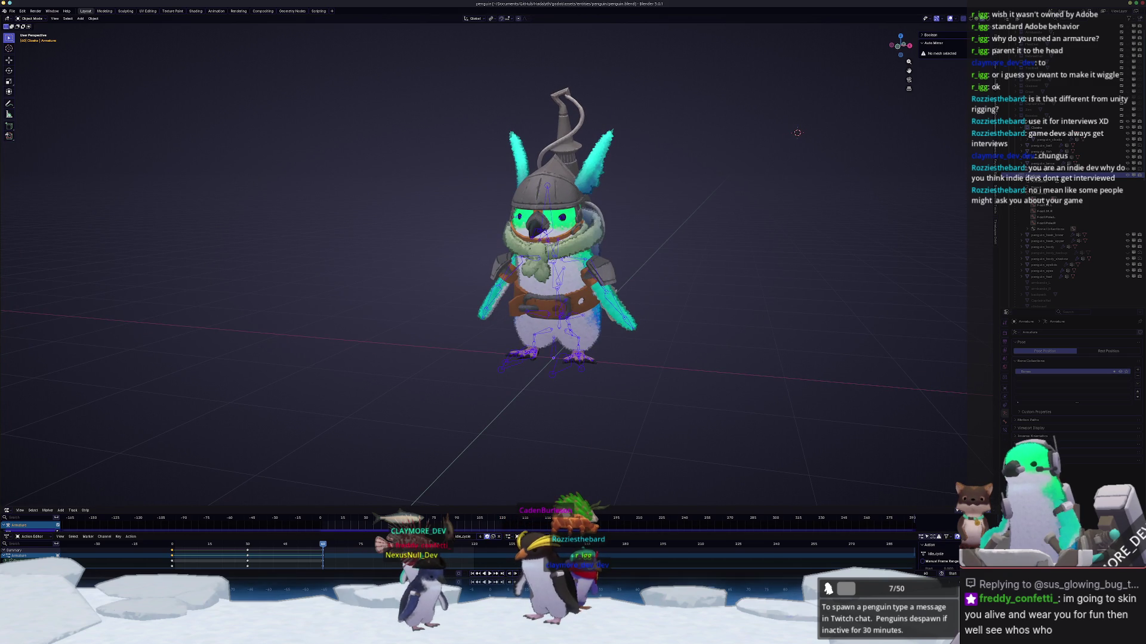
mouse_move(668, 495)
middle_mouse_down()
mouse_move(623, 426)
mouse_move(871, 382)
middle_mouse_up()
scroll(623, 426, "down", 3)
scroll(871, 382, "up", 1)
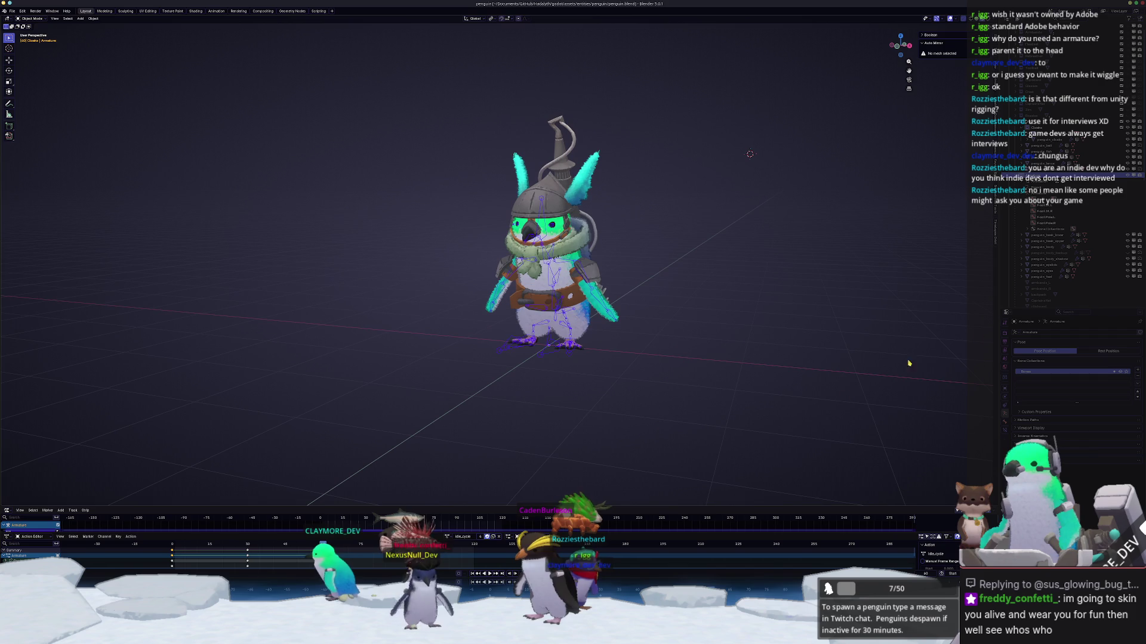
left_click_drag(1068, 309, 1068, 391)
mouse_move(905, 385)
middle_mouse_down()
mouse_move(716, 390)
mouse_move(696, 329)
middle_mouse_up()
key("space")
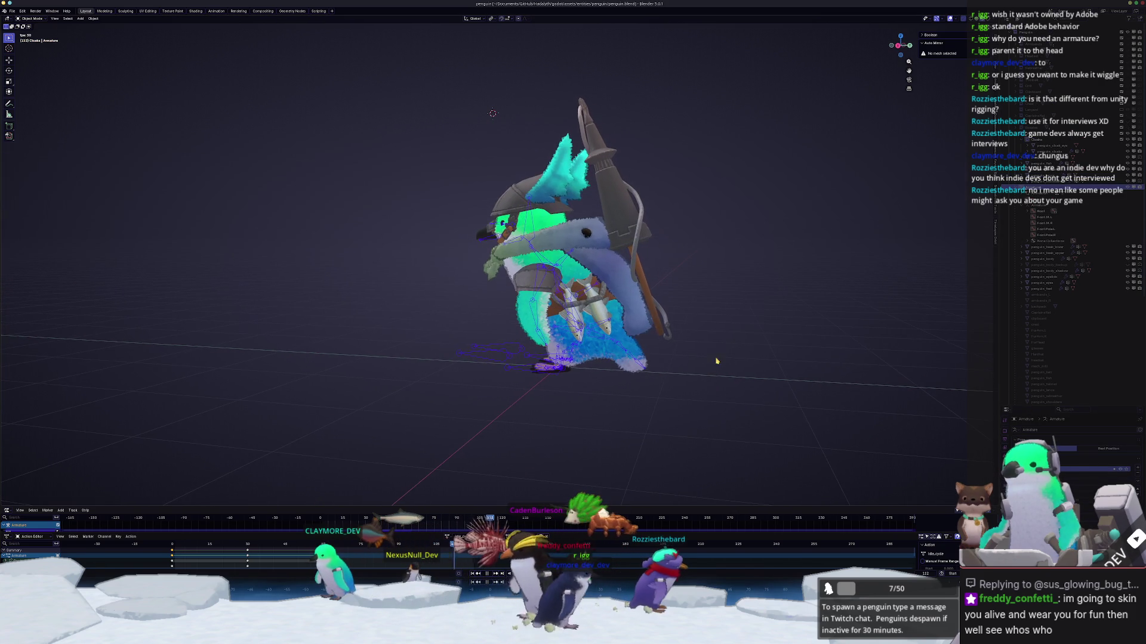
key("space")
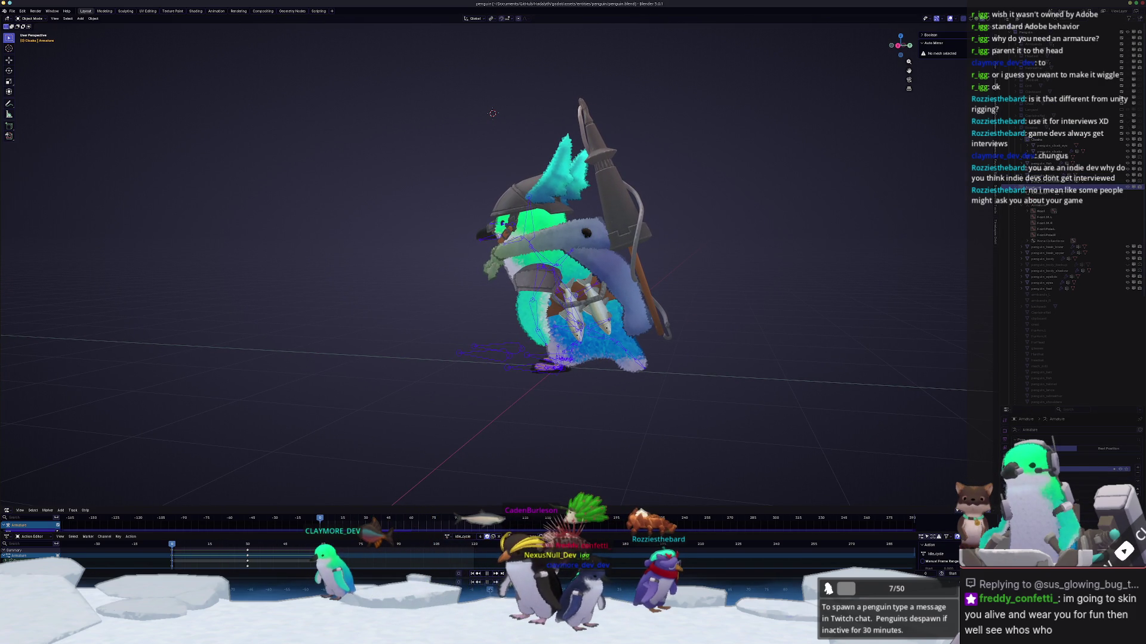
scroll(740, 279, "up", 6)
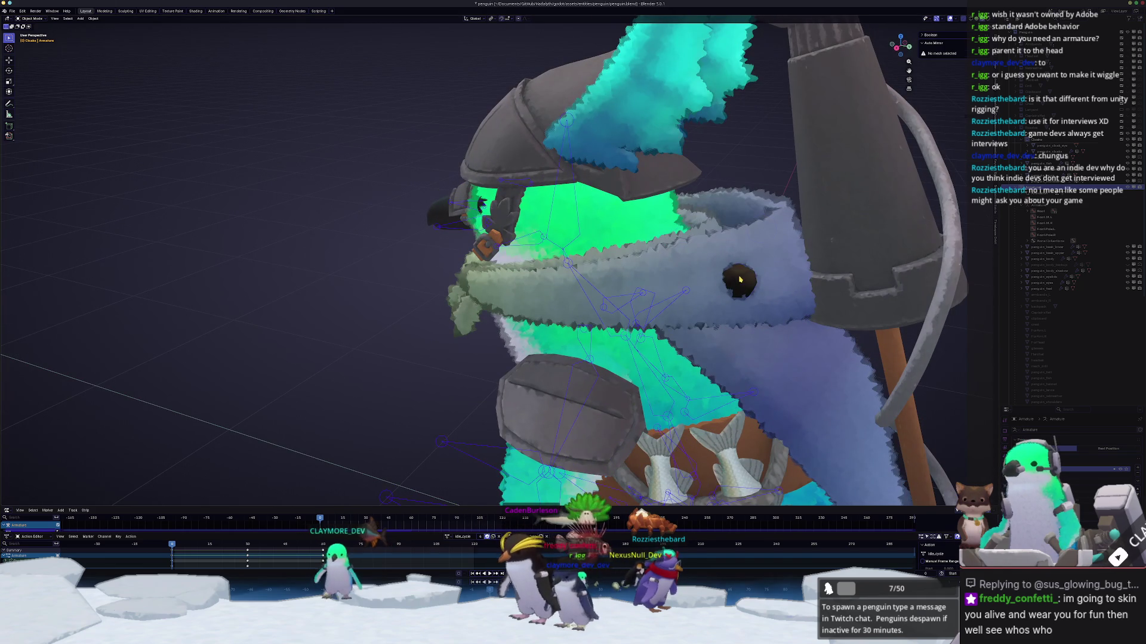
Step: Parent the cloak eye object to the armature With Empty Groups
left_click(740, 280)
scroll(740, 279, "down", 5)
key("ctrl+a")
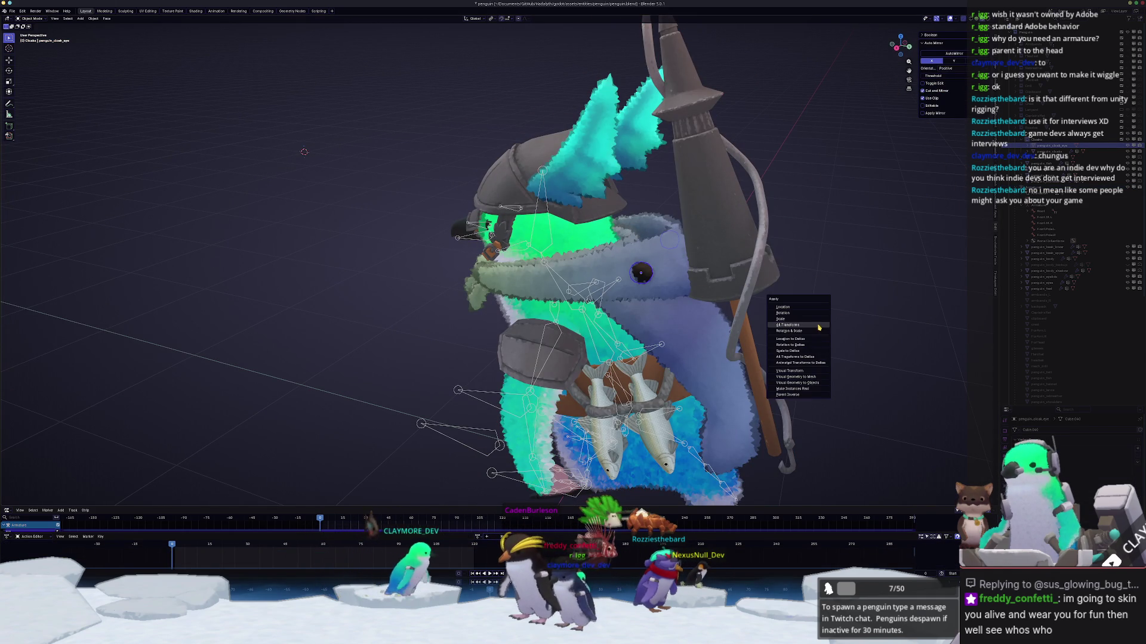
middle_click_drag(820, 329, 549, 400)
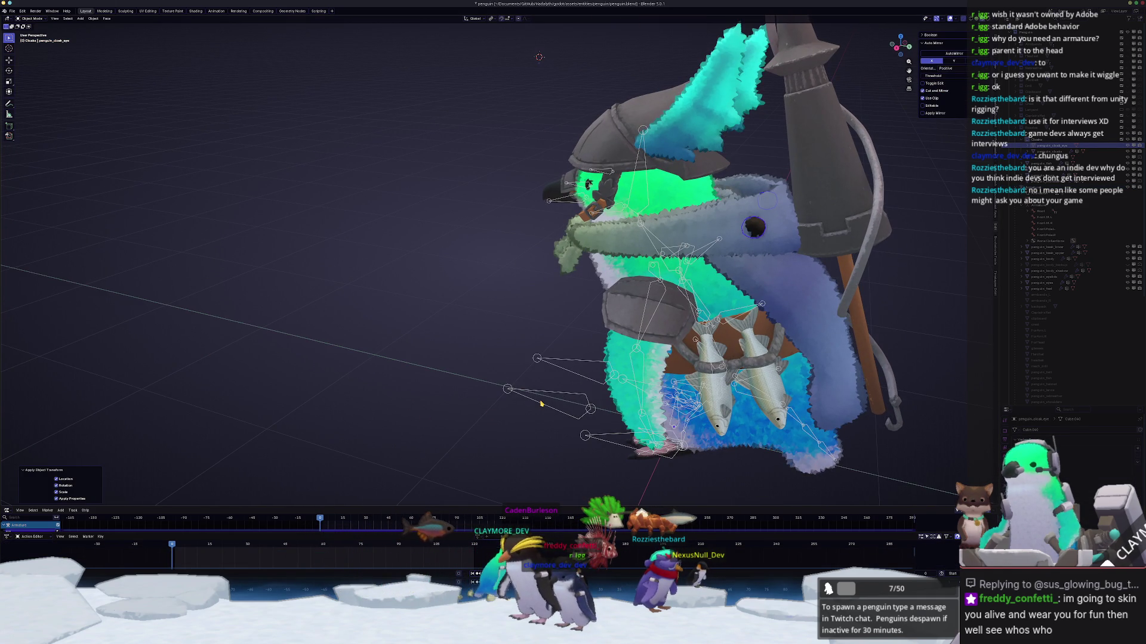
left_click(541, 404)
key("ctrl+p")
left_click(542, 404)
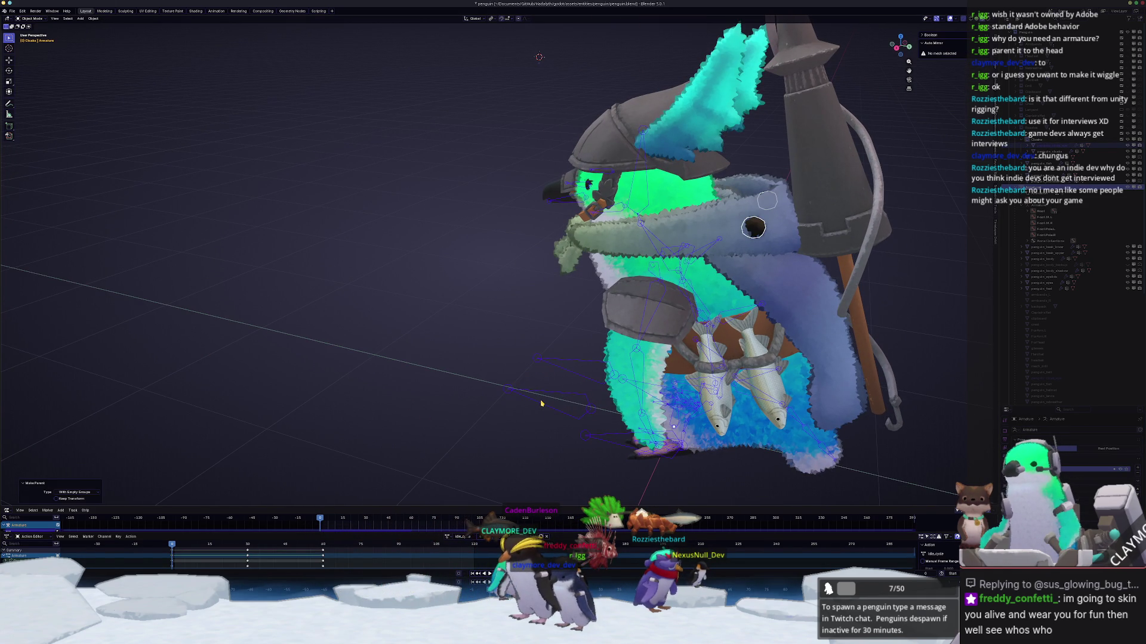
middle_click_drag(623, 368, 806, 418)
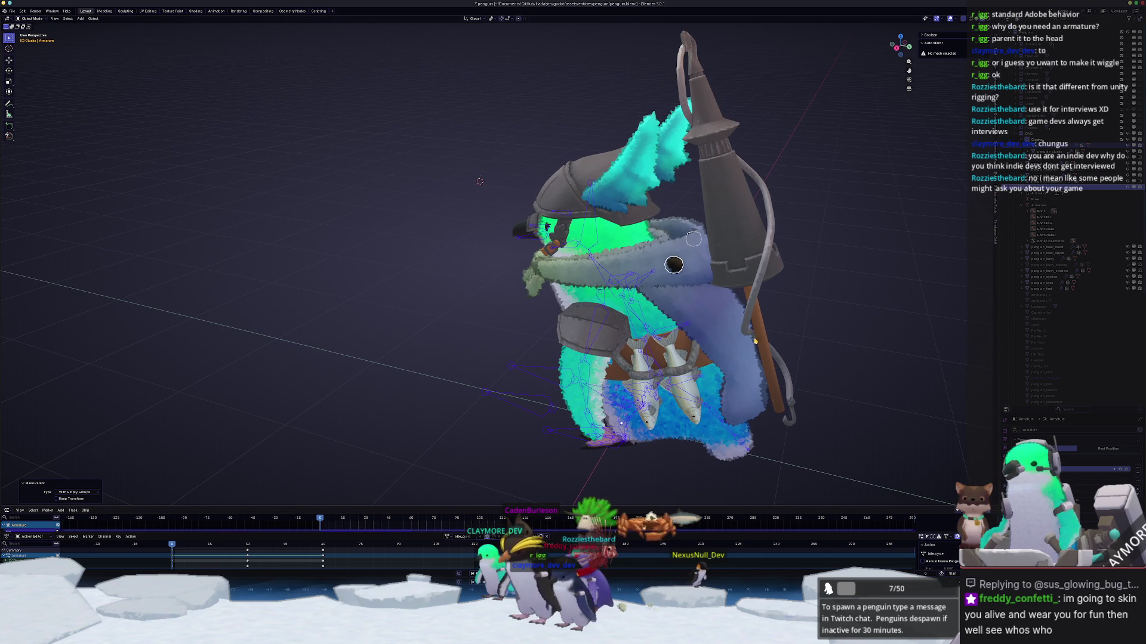
Step: Briefly play the animation with the eye bound, then bring up the File menu
left_click(675, 265)
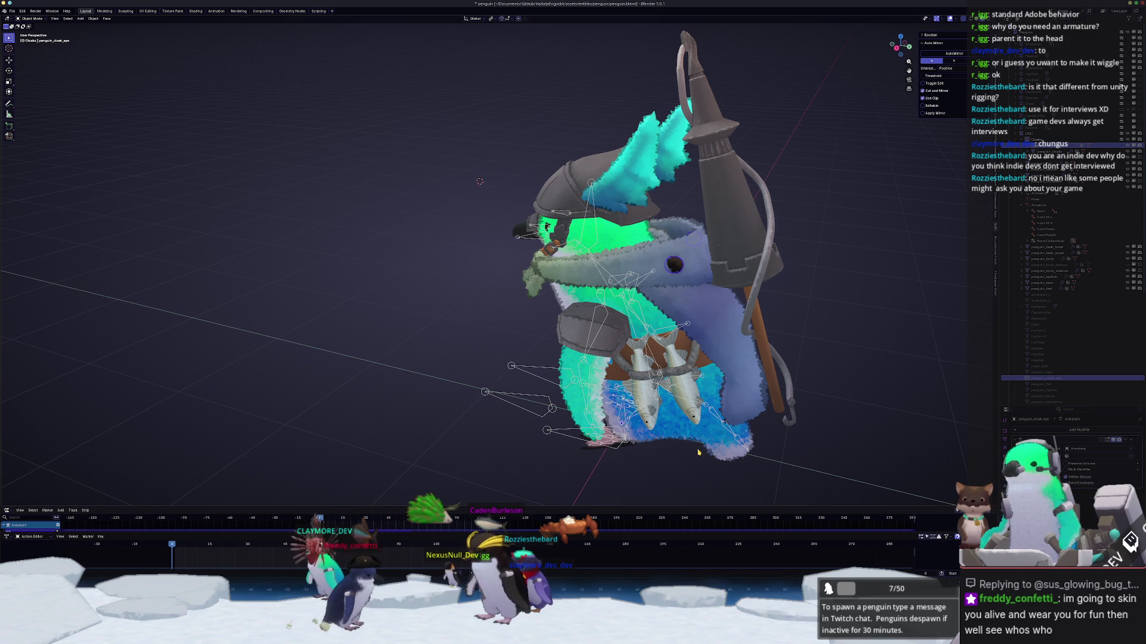
left_click(548, 431)
key("space")
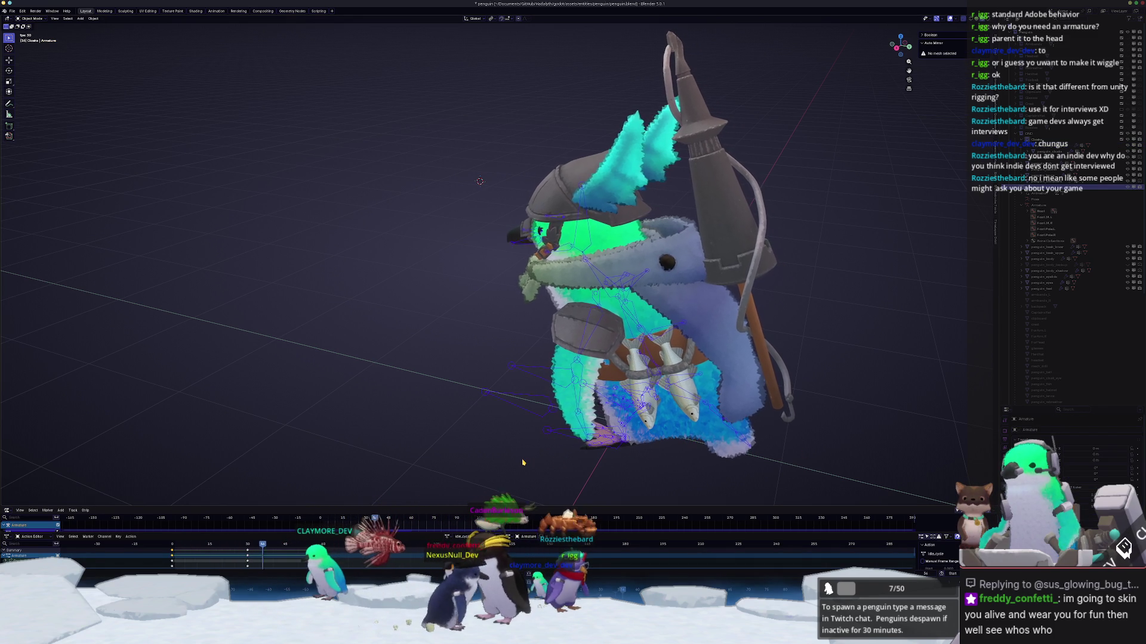
key("Escape")
mouse_move(522, 462)
middle_mouse_down()
mouse_move(396, 376)
mouse_move(402, 327)
middle_mouse_up()
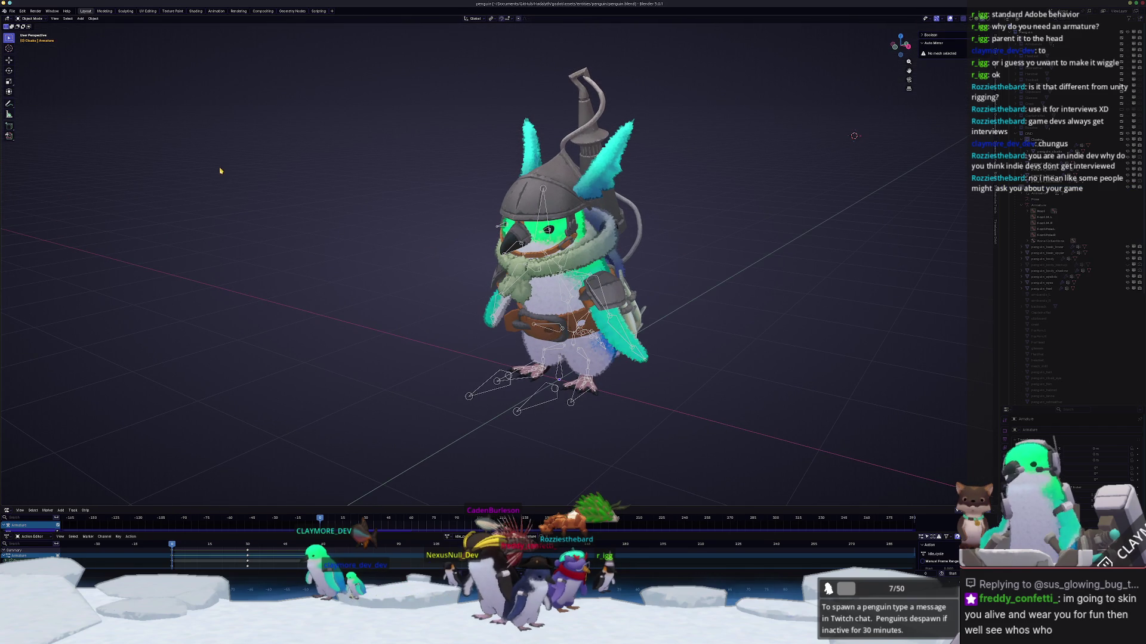
left_click(12, 11)
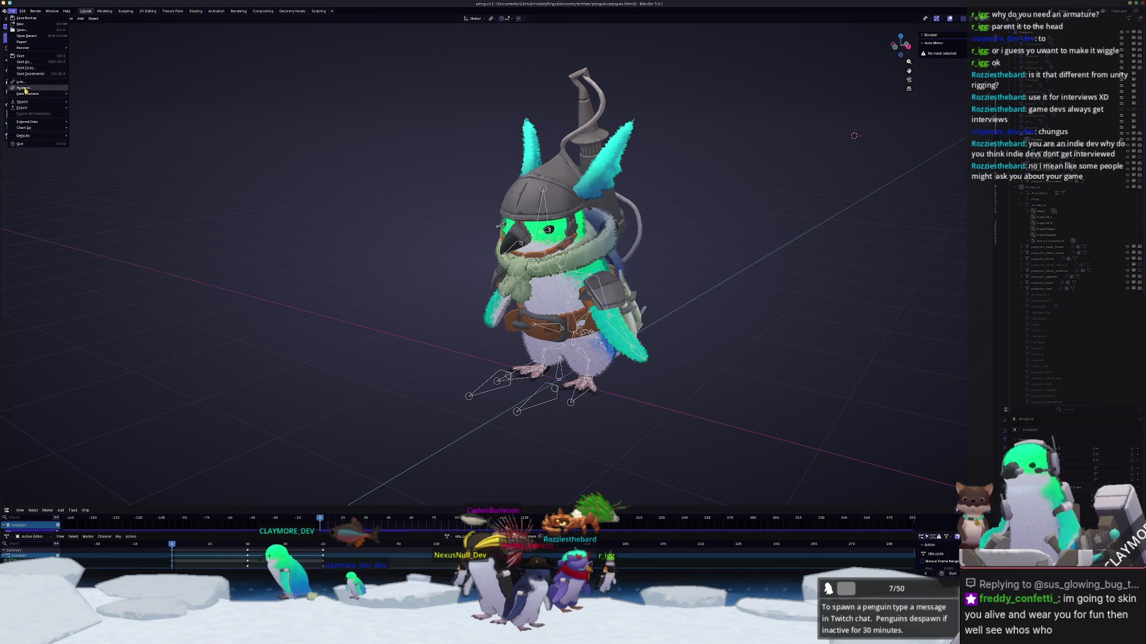
Step: Use File > Append to browse GitHub/PersonaArt/fish_logo/fish_logo.blend for its node groups
left_click(24, 88)
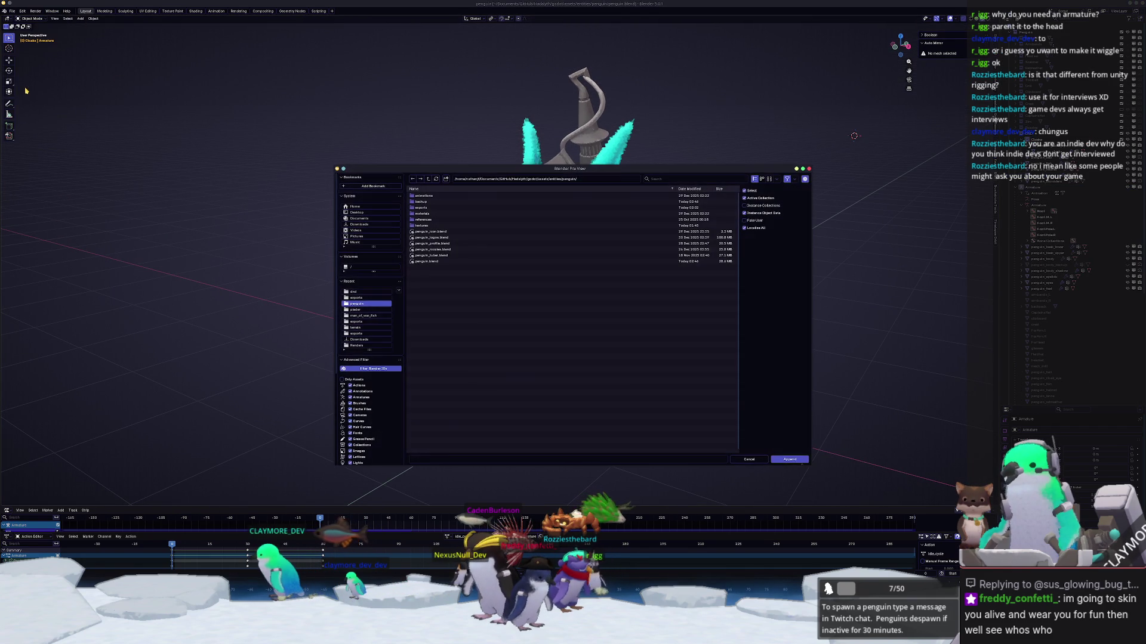
left_click(428, 179)
left_click(428, 179)
left_click(428, 179)
left_click(428, 179)
left_click(428, 179)
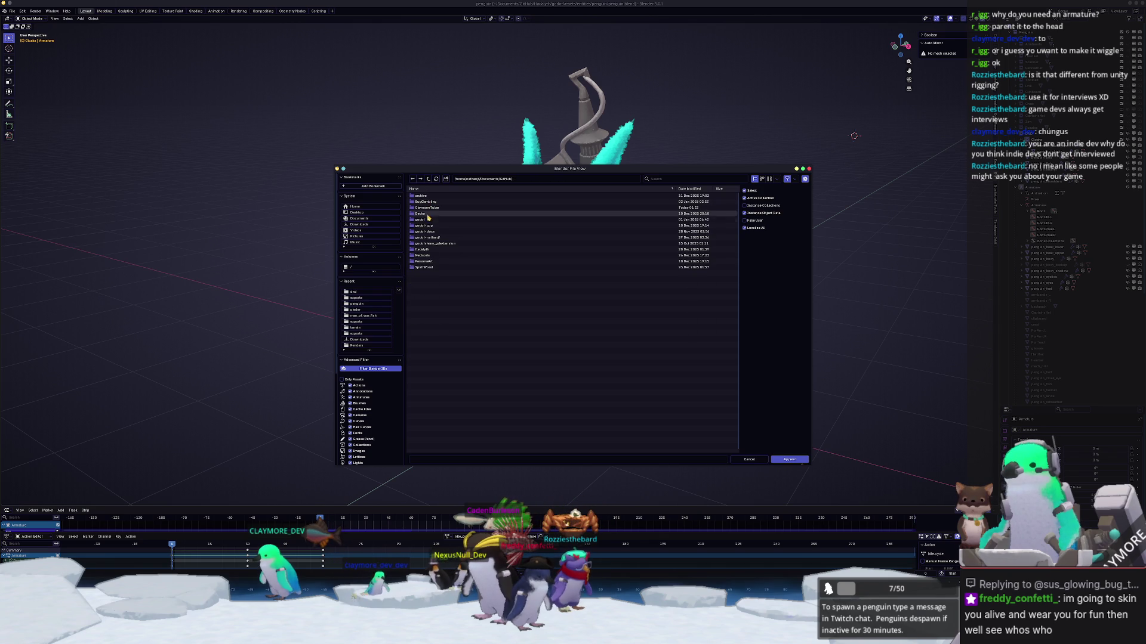
left_click(422, 261)
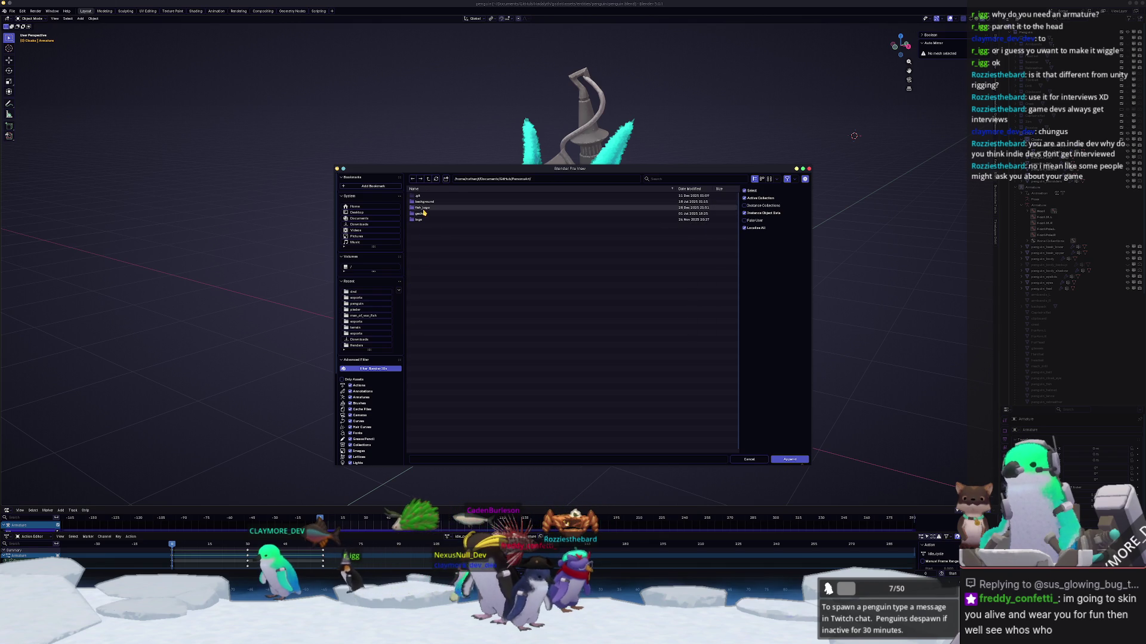
left_click(425, 210)
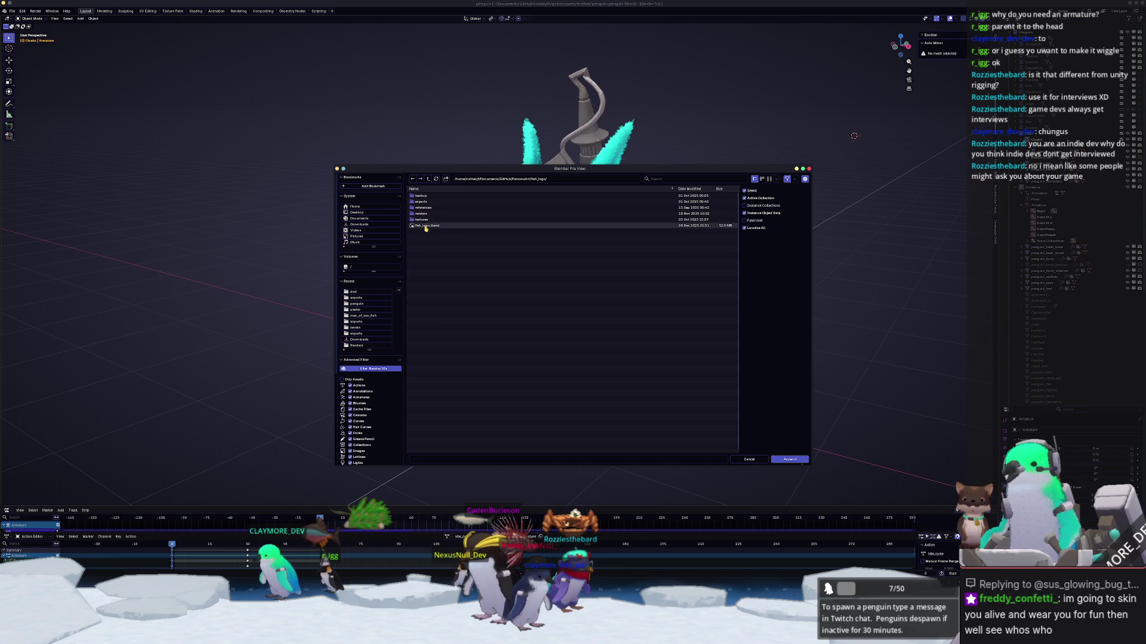
double_click(425, 226)
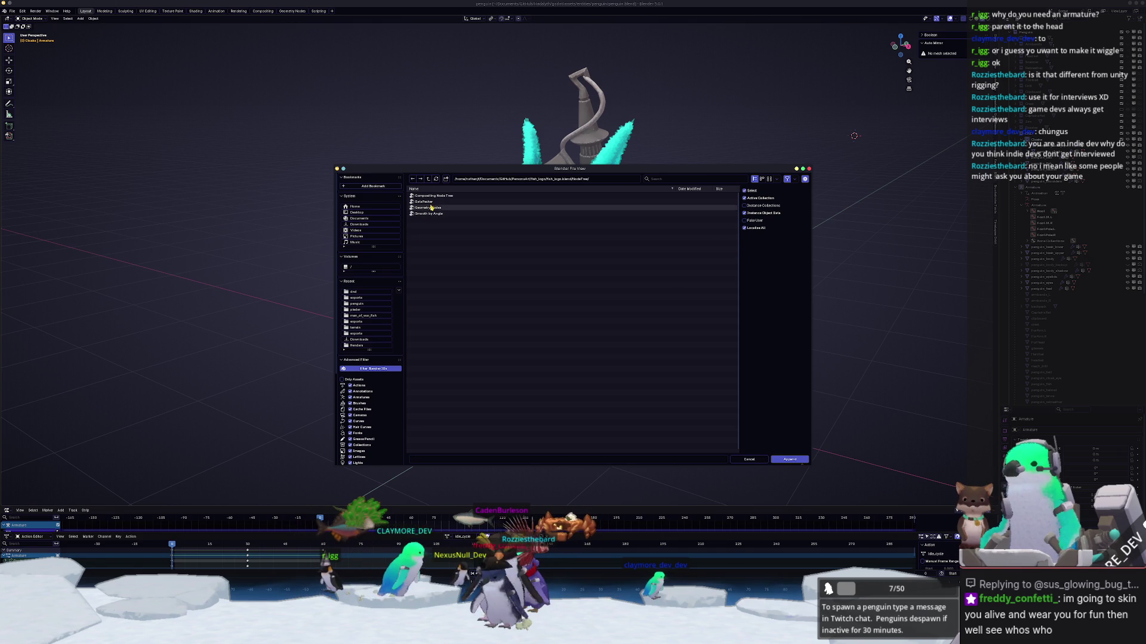
key("Escape")
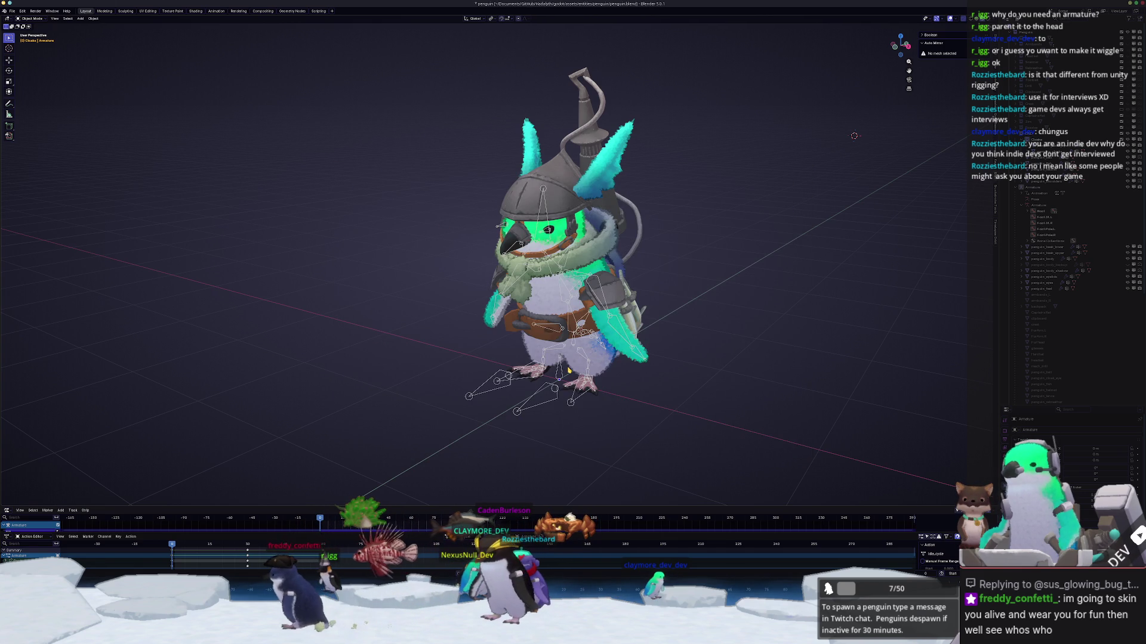
Step: Enlarge the properties and outliner area, then switch to the Geometry Nodes workspace
left_click_drag(1025, 410, 1025, 307)
left_click_drag(998, 268, 828, 268)
scroll(627, 378, "up", 4)
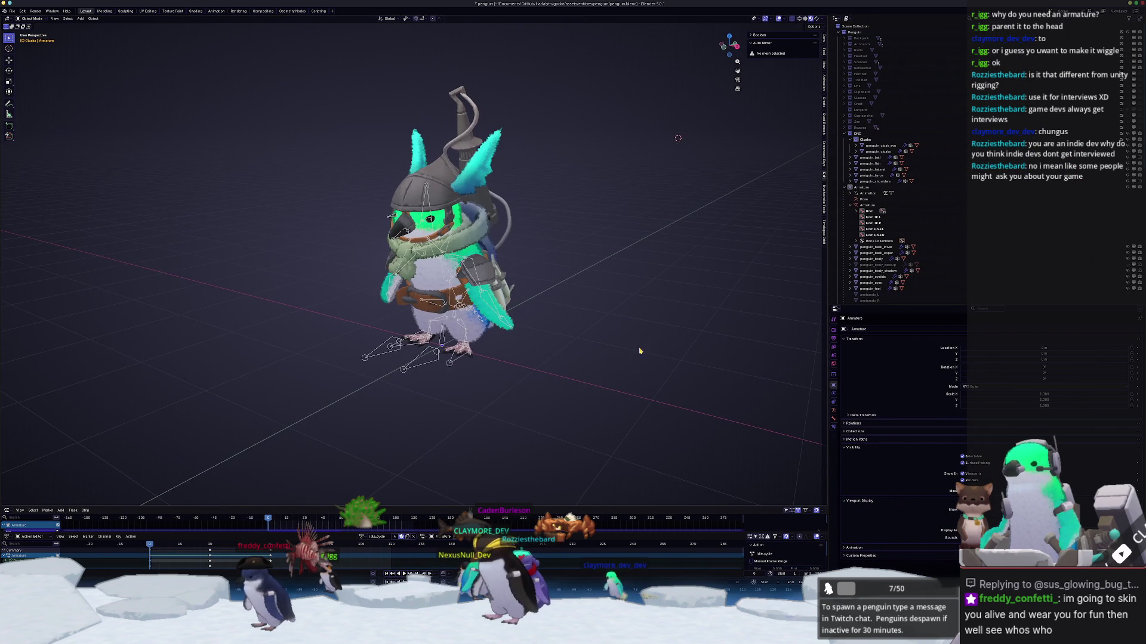
left_click(297, 12)
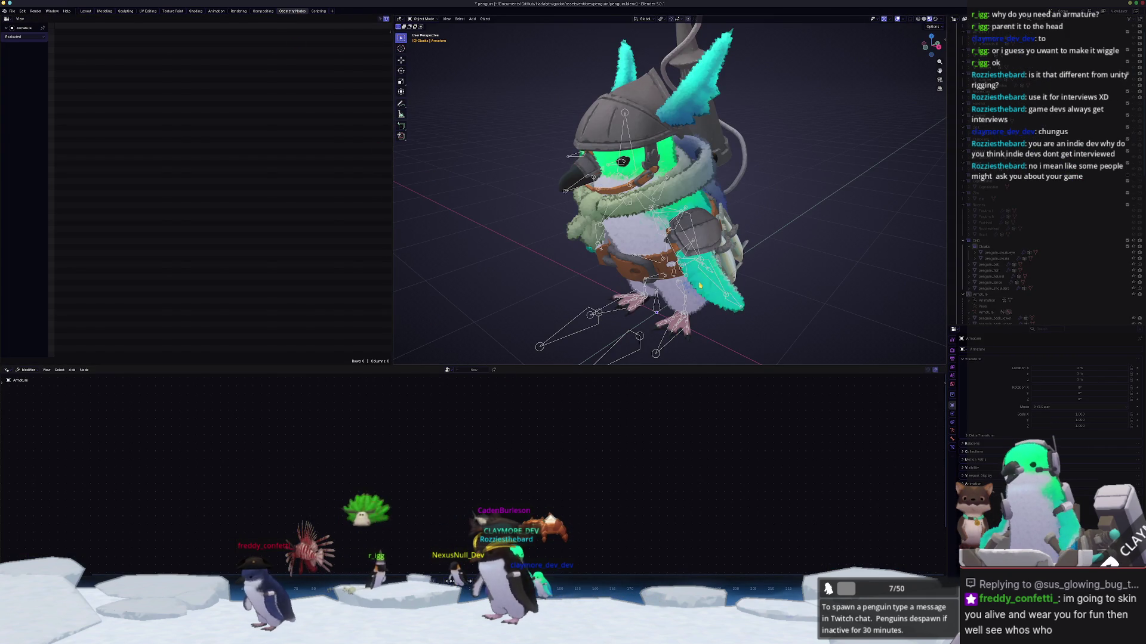
Step: Enable Rest Position in the Armature's data properties
left_click(693, 215)
left_click(701, 173)
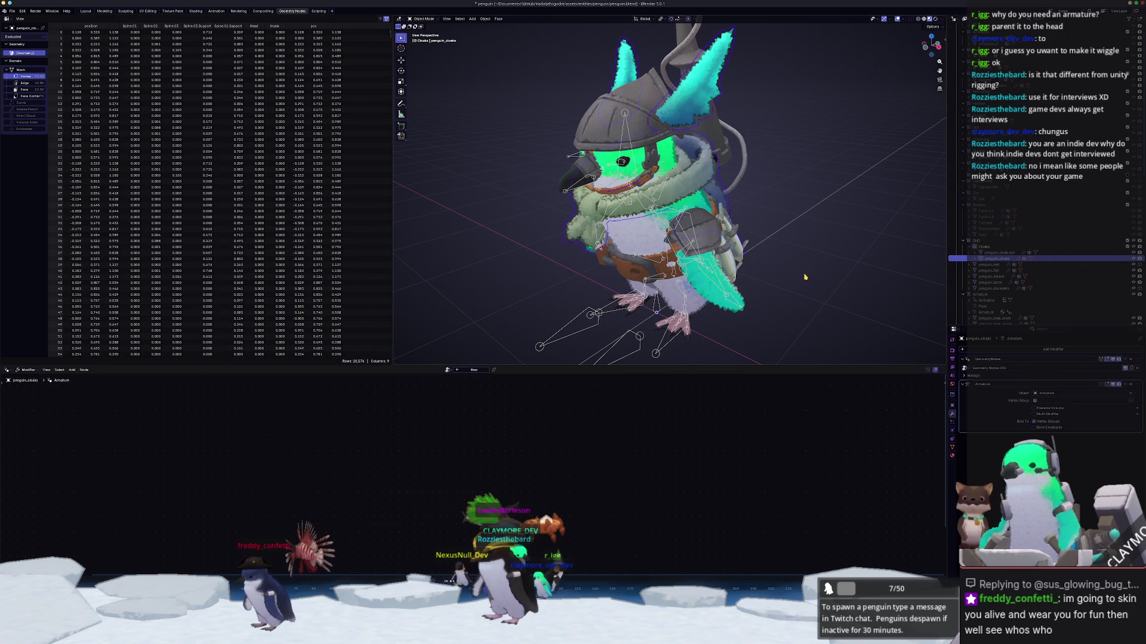
left_click(655, 352)
left_click(954, 439)
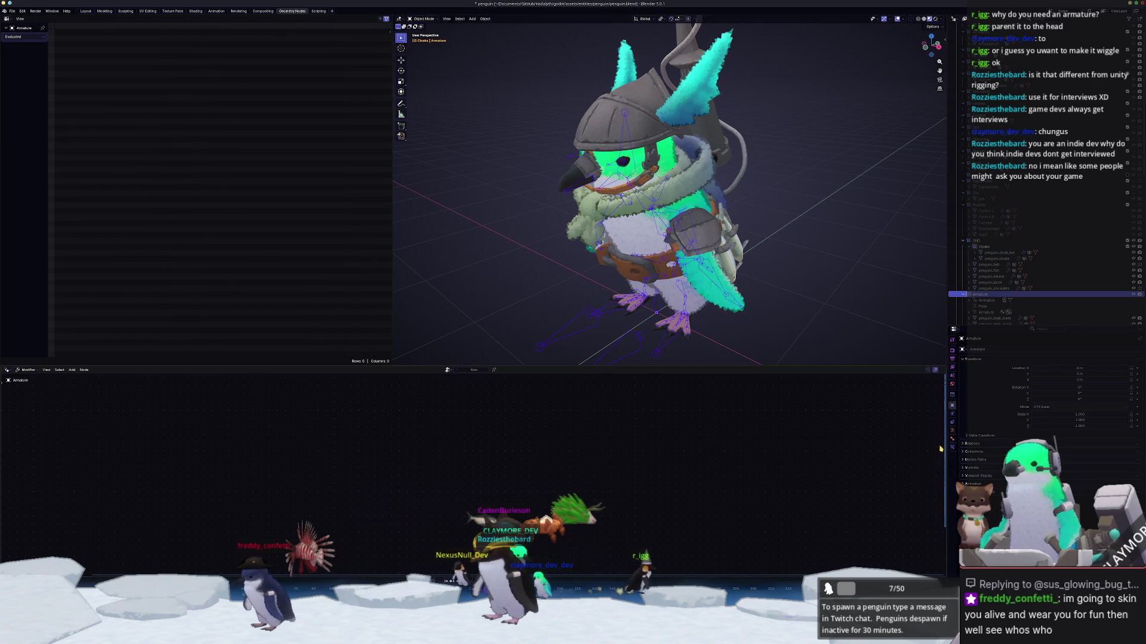
left_click(953, 430)
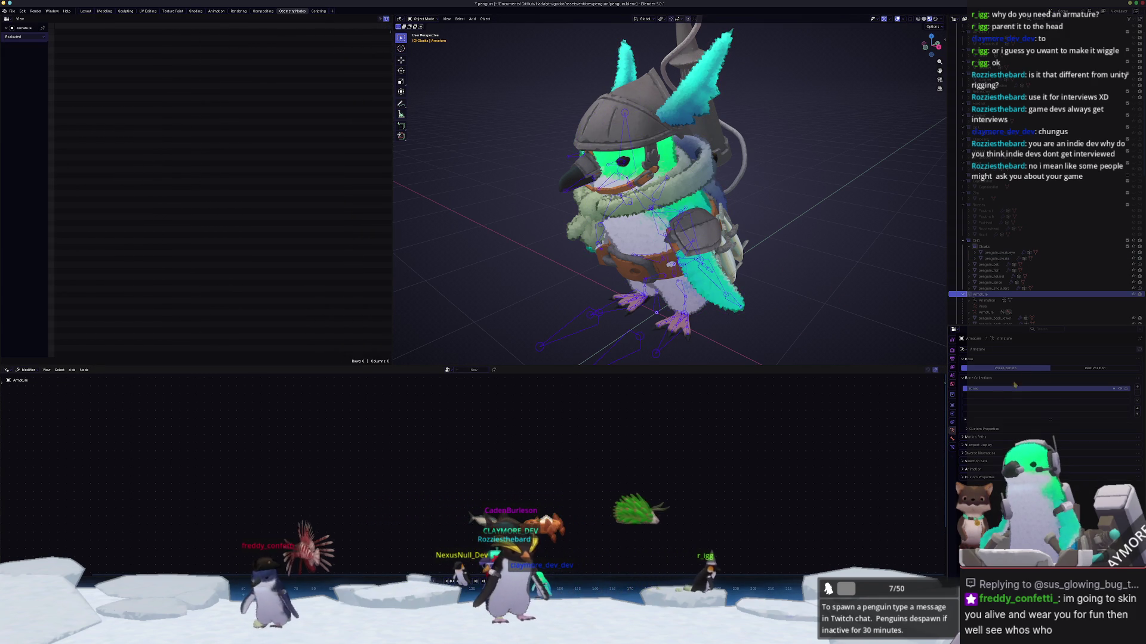
left_click(1095, 368)
middle_click_drag(781, 289, 651, 143)
Step: Delete penguin_cloaks' Geometry Nodes modifier and add a new one, assigning the DataPacker group
left_click(696, 184)
left_click(953, 415)
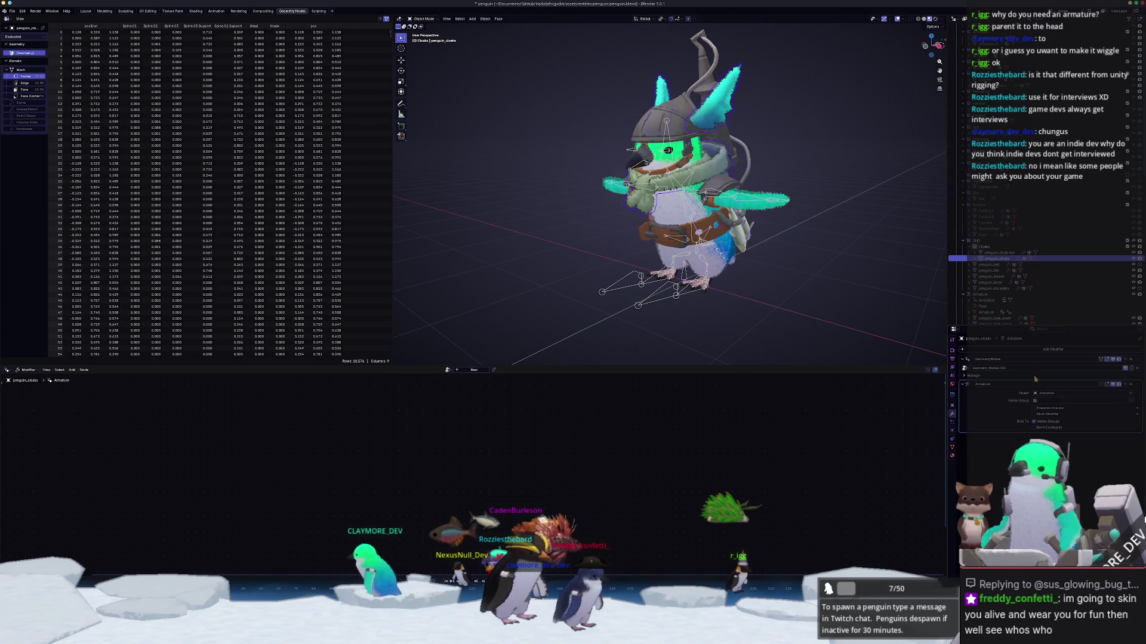
left_click(1121, 360)
left_click(1093, 366)
left_click(1052, 350)
type("ge")
left_click(1037, 368)
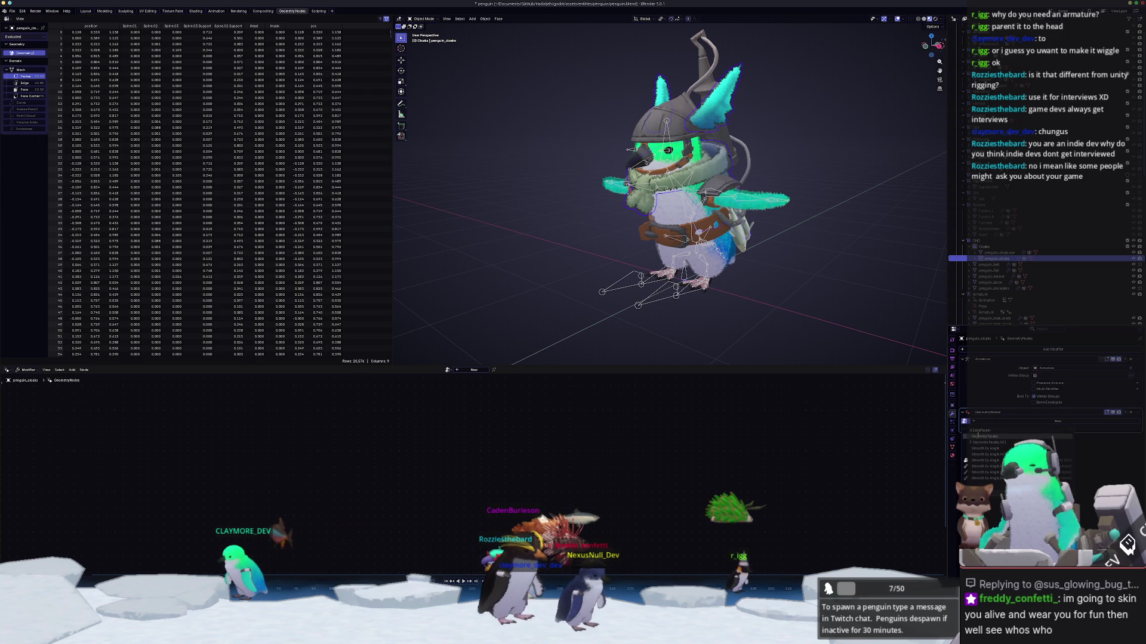
left_click(981, 430)
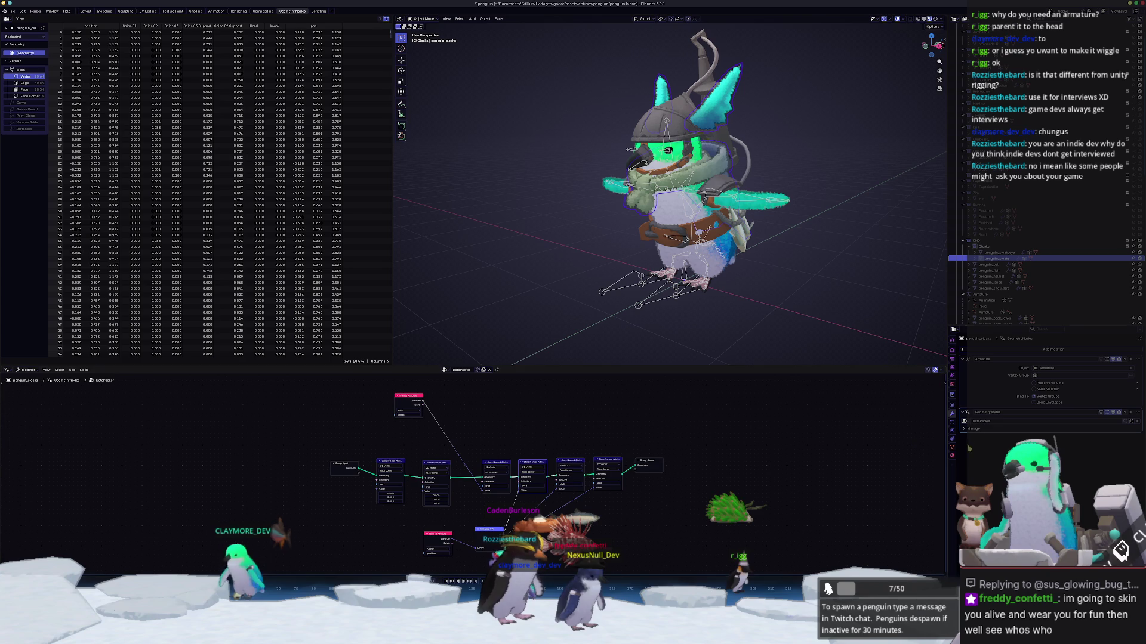
Step: Apply the DataPacker modifier on penguin_cloaks and inspect its mesh in Edit Mode
left_click(1124, 412)
left_click(1106, 421)
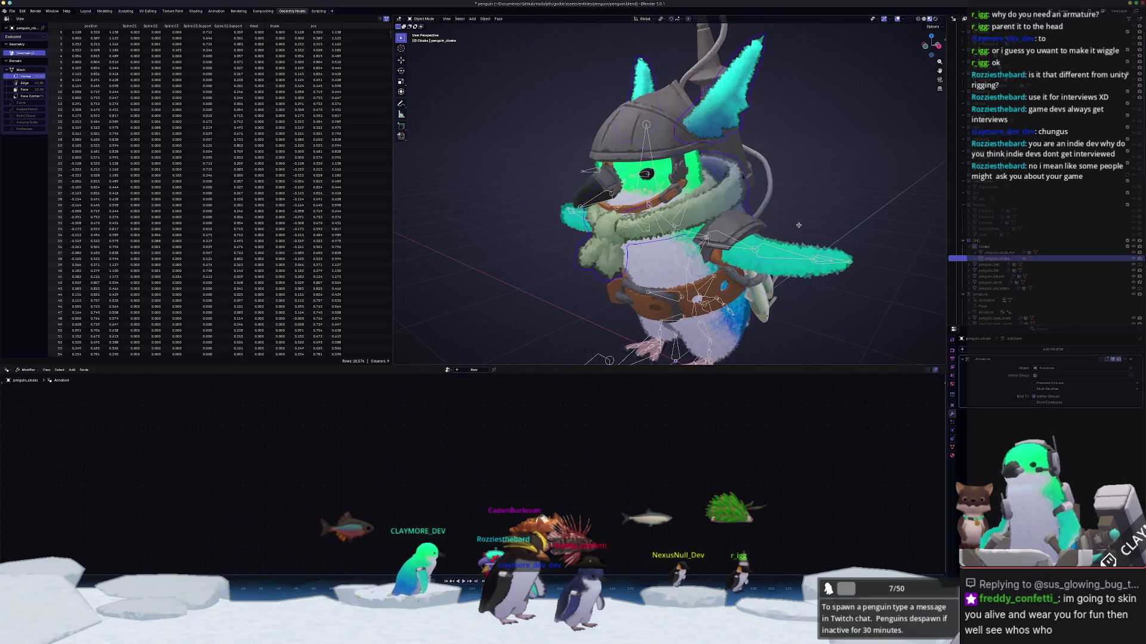
left_click(952, 447)
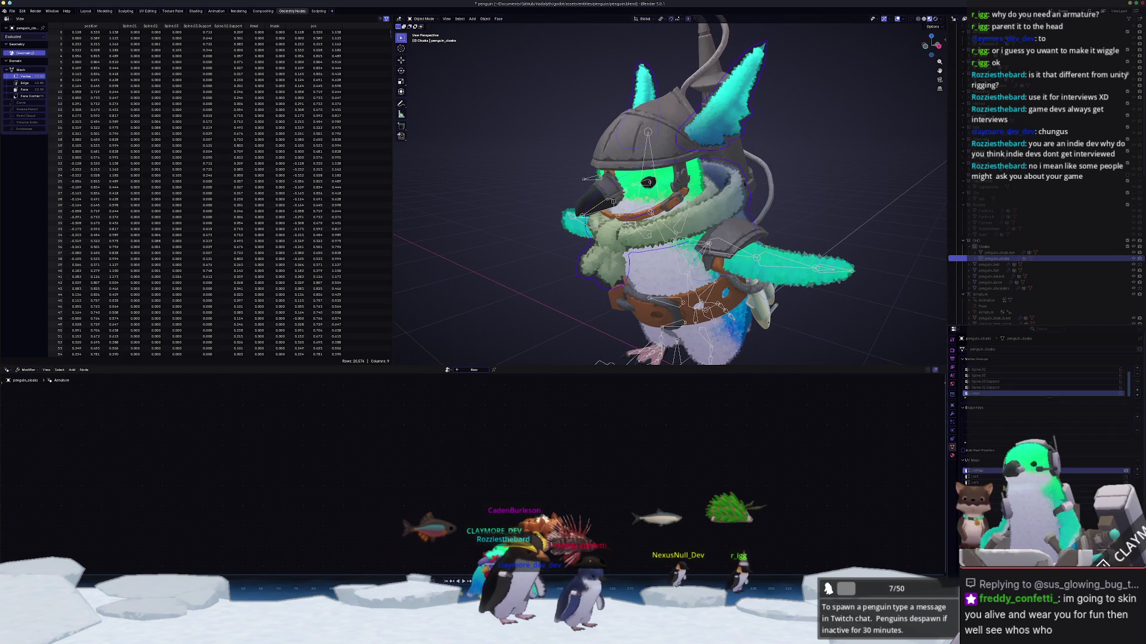
scroll(841, 130, "down", 2)
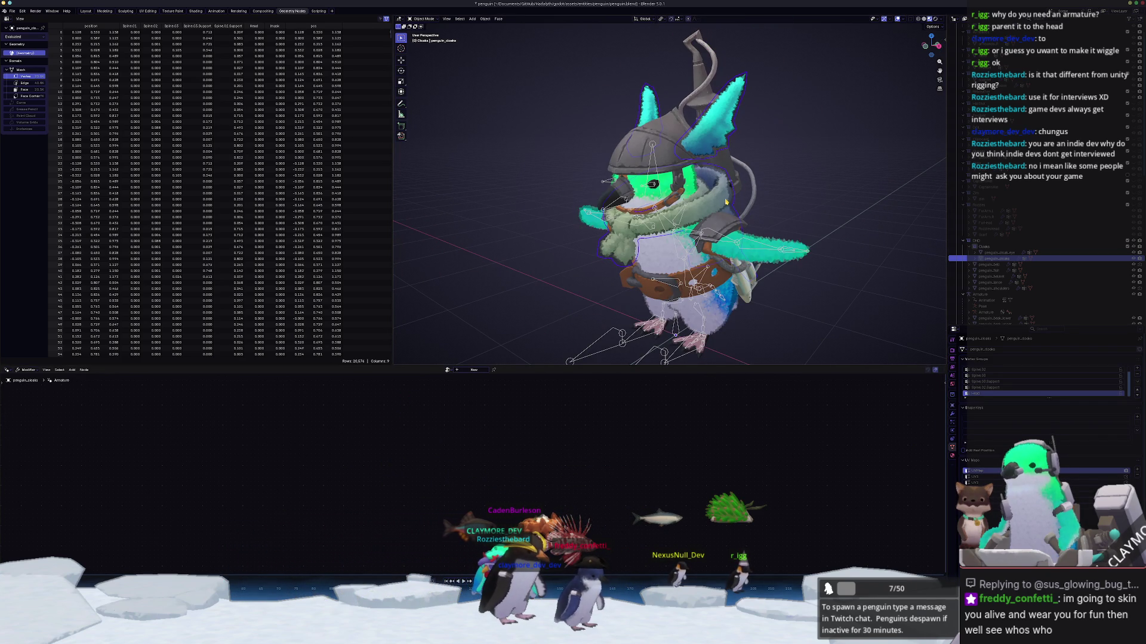
mouse_move(767, 211)
middle_mouse_down()
mouse_move(796, 204)
mouse_move(894, 276)
middle_mouse_up()
key("Tab")
key("Tab")
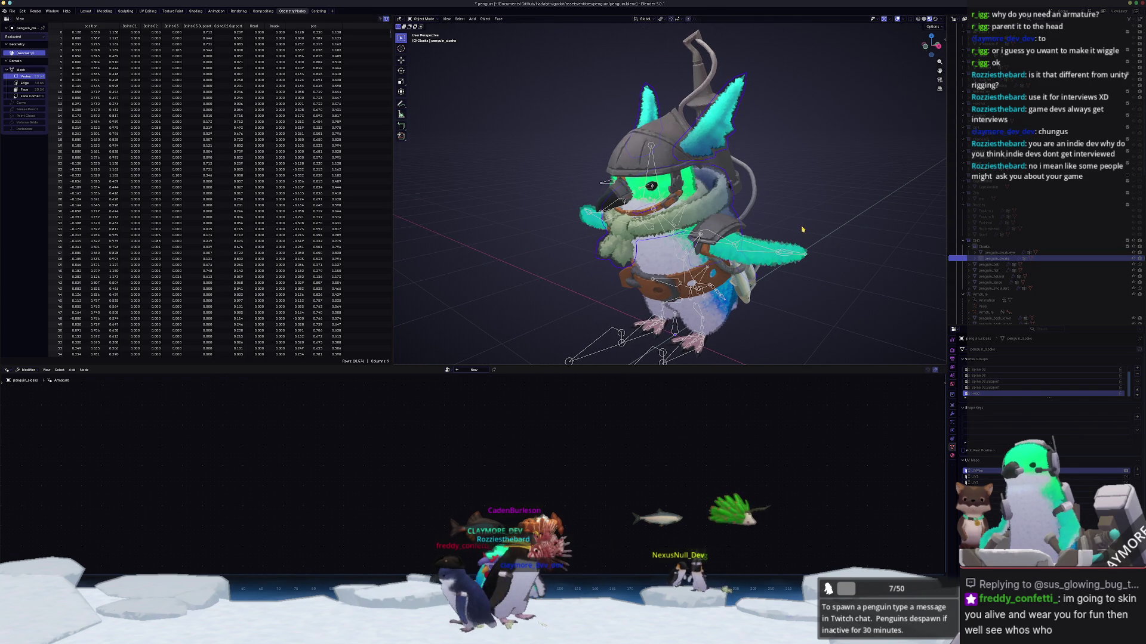
Step: Move penguin_cloaks out of the Cloaks collection and delete the Cloaks collection
mouse_move(995, 258)
left_mouse_down()
mouse_move(1002, 252)
mouse_move(987, 249)
left_mouse_up()
left_click(986, 248)
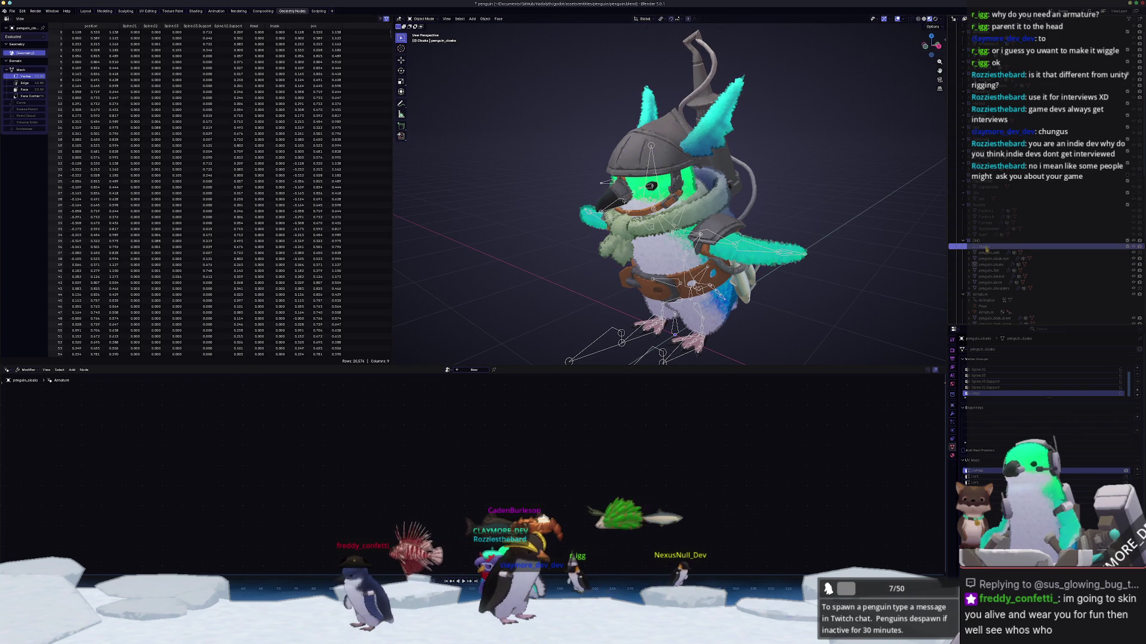
key("Delete")
middle_click_drag(788, 285, 814, 293)
scroll(820, 286, "down", 2)
Step: Browse the Outliner, selecting penguin_shoulders, penguin_feet, boolean_cutters and References
left_click(1008, 282)
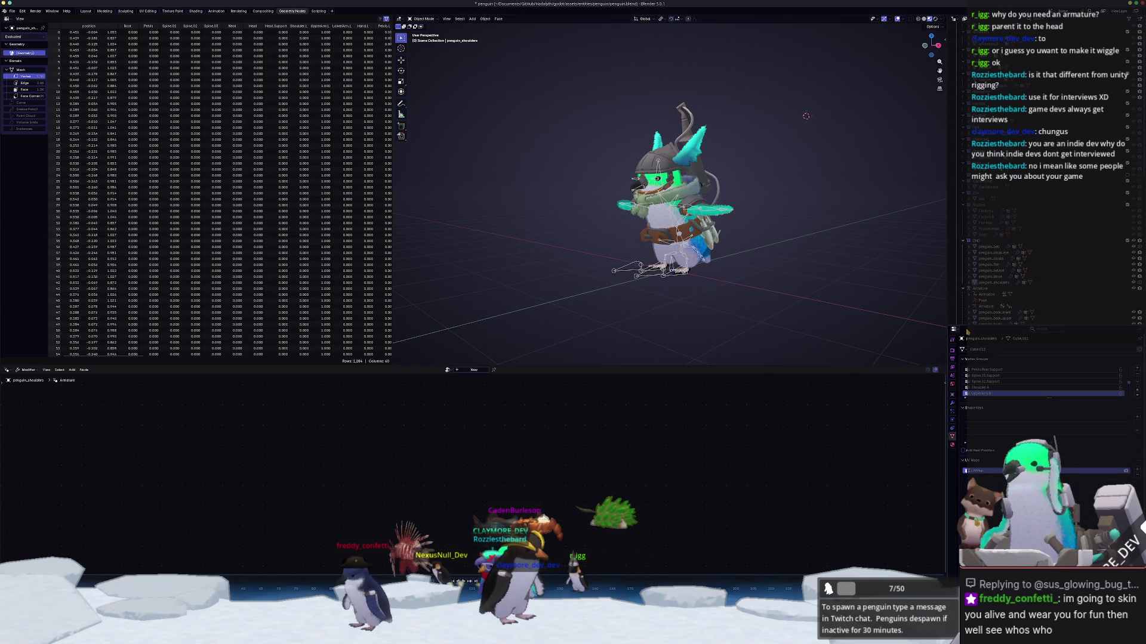
left_click_drag(965, 325, 966, 430)
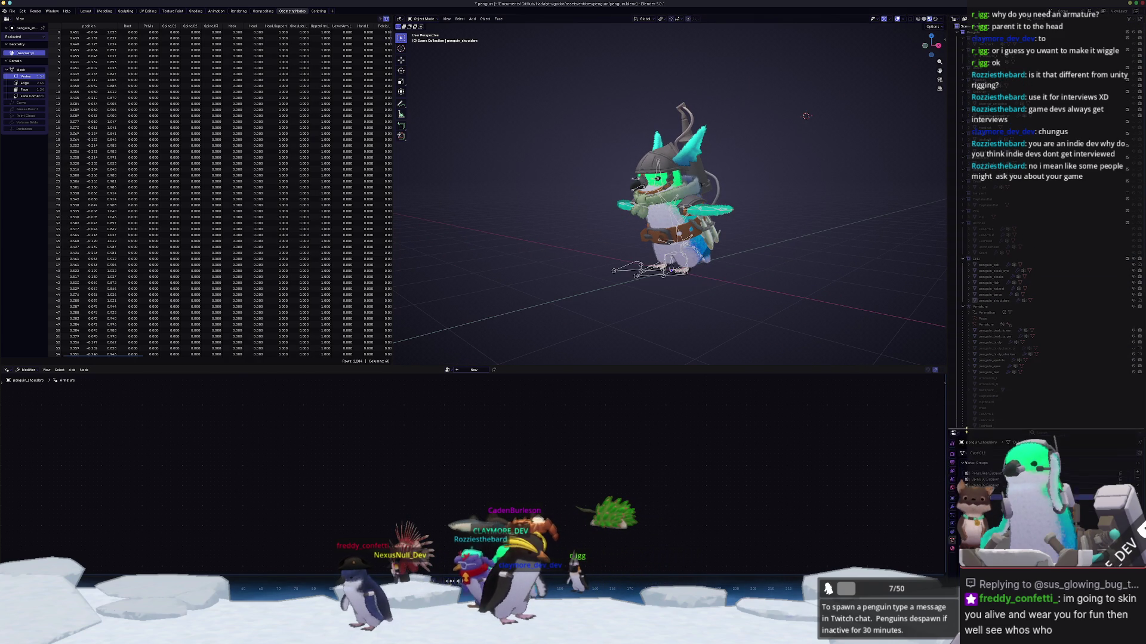
left_click(990, 372)
scroll(996, 400, "down", 5)
scroll(996, 399, "down", 2)
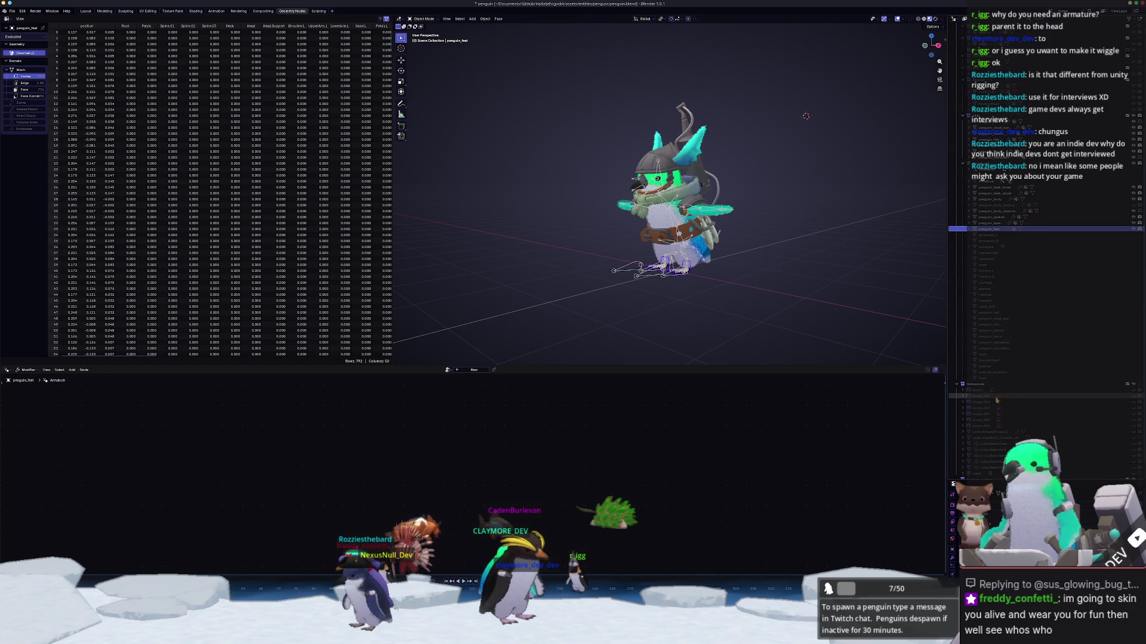
left_click(974, 461)
left_click(963, 371)
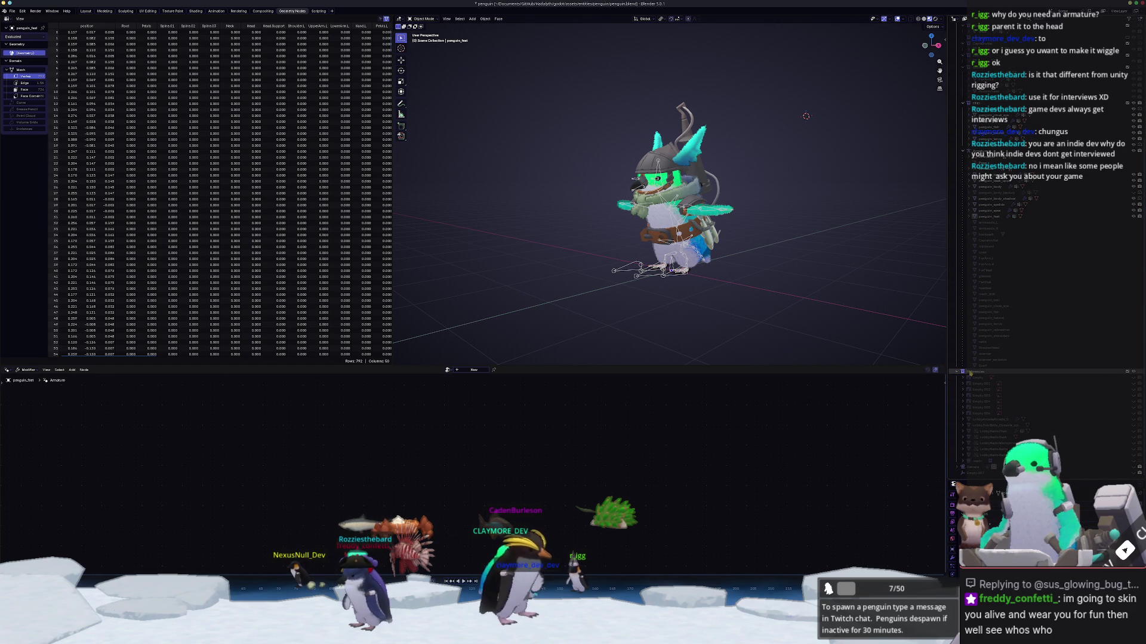
scroll(978, 373, "up", 10)
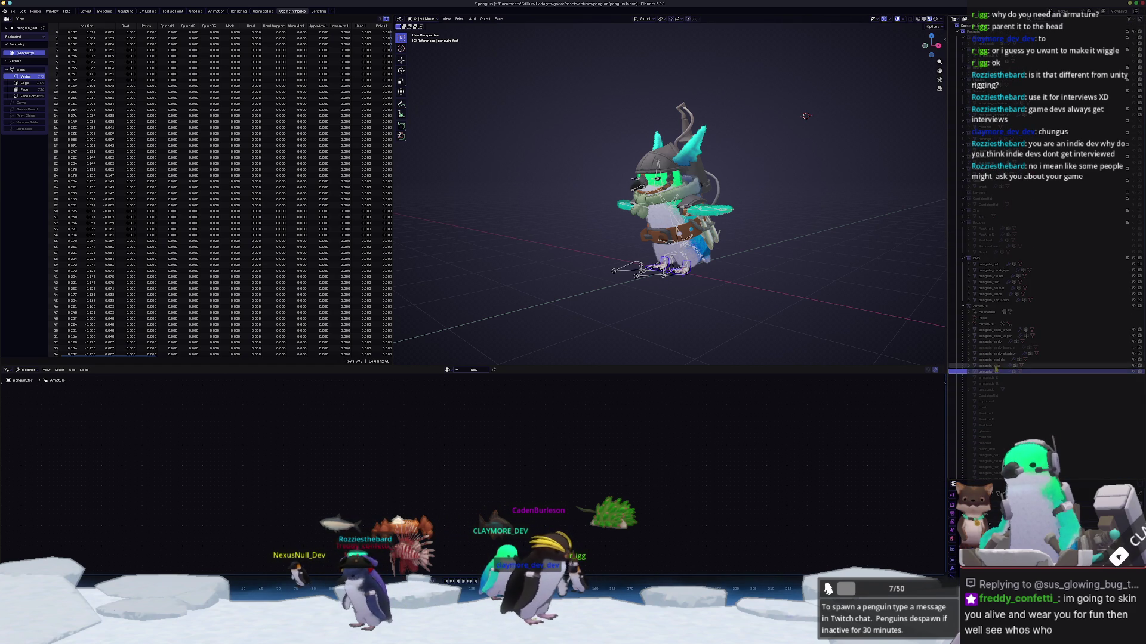
Step: Select all visible penguin objects and bring up the File menu for export
left_click(823, 302)
middle_click_drag(823, 302, 828, 307)
key("a")
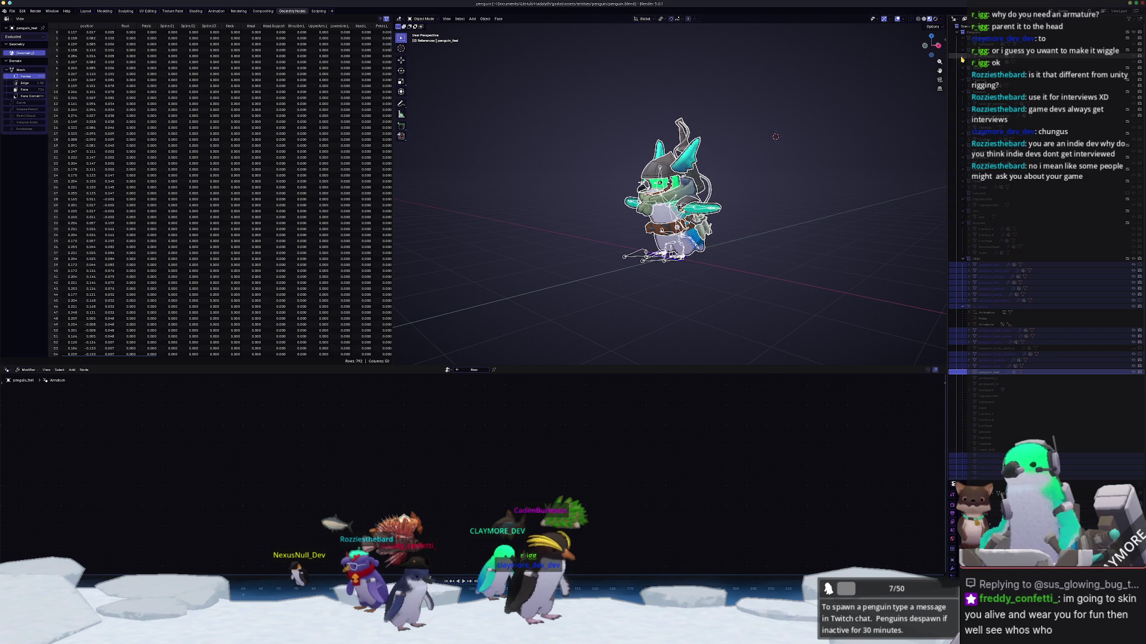
scroll(705, 186, "down", 1)
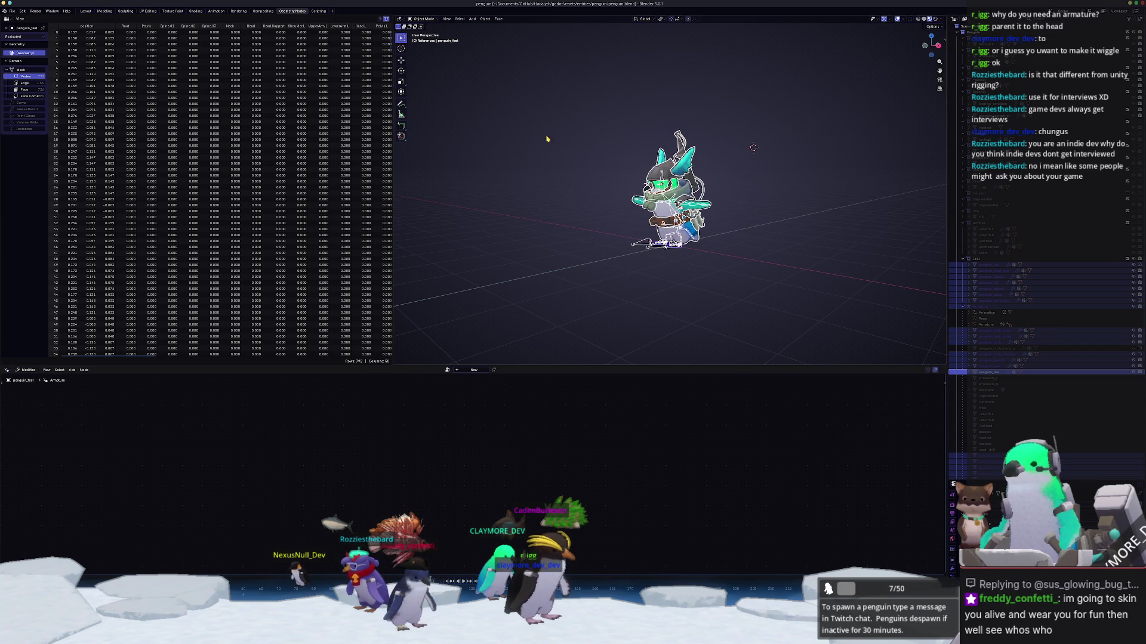
left_click(12, 12)
Step: Start a glTF 2.0 export named dnd_penguin.glb
mouse_move(22, 108)
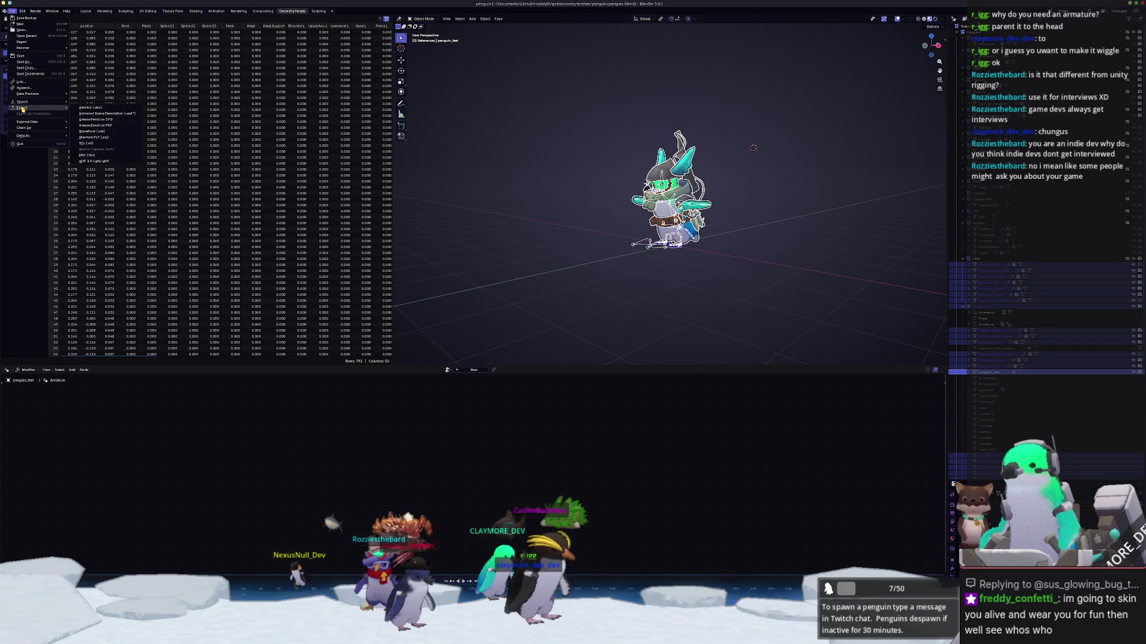
left_click(89, 164)
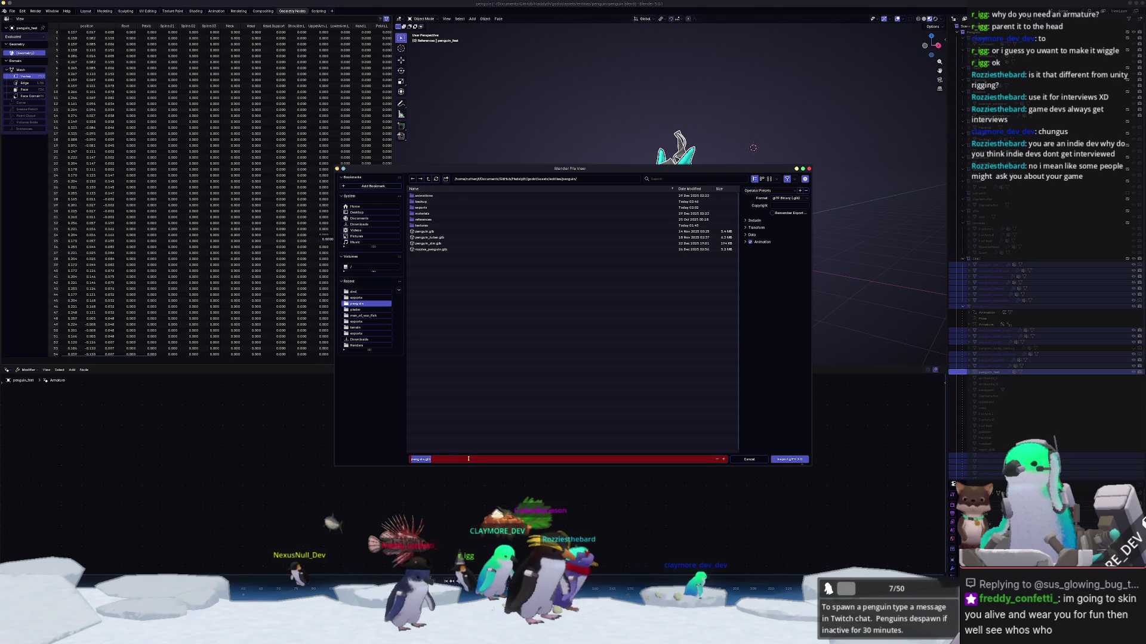
type("_penguin")
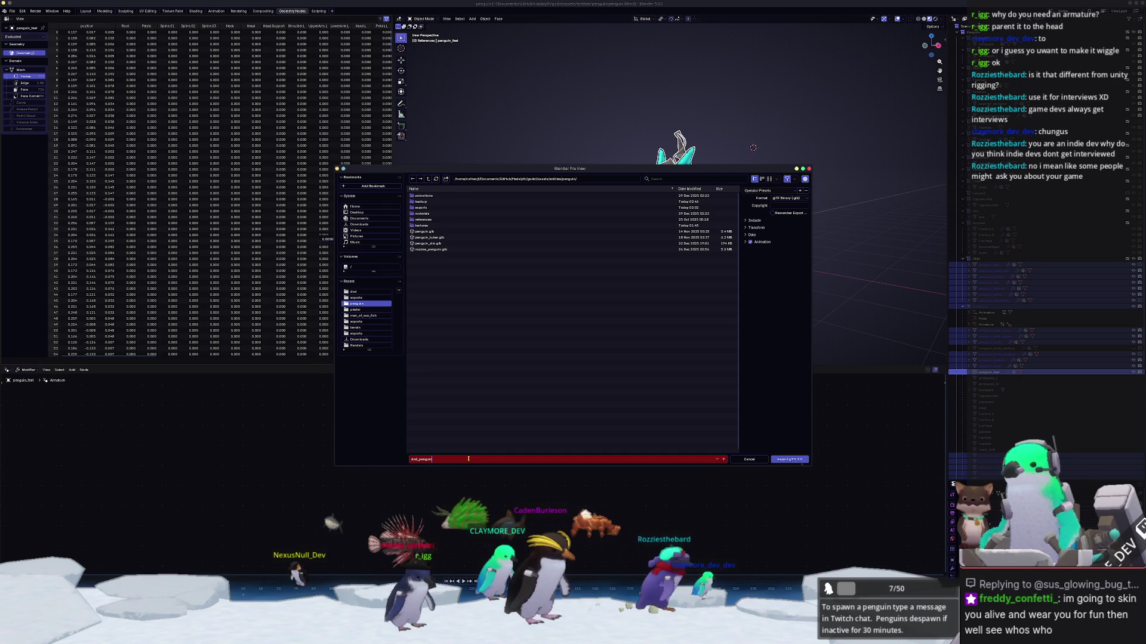
key("Return")
Step: Set the export's material Images option to None
left_click(753, 220)
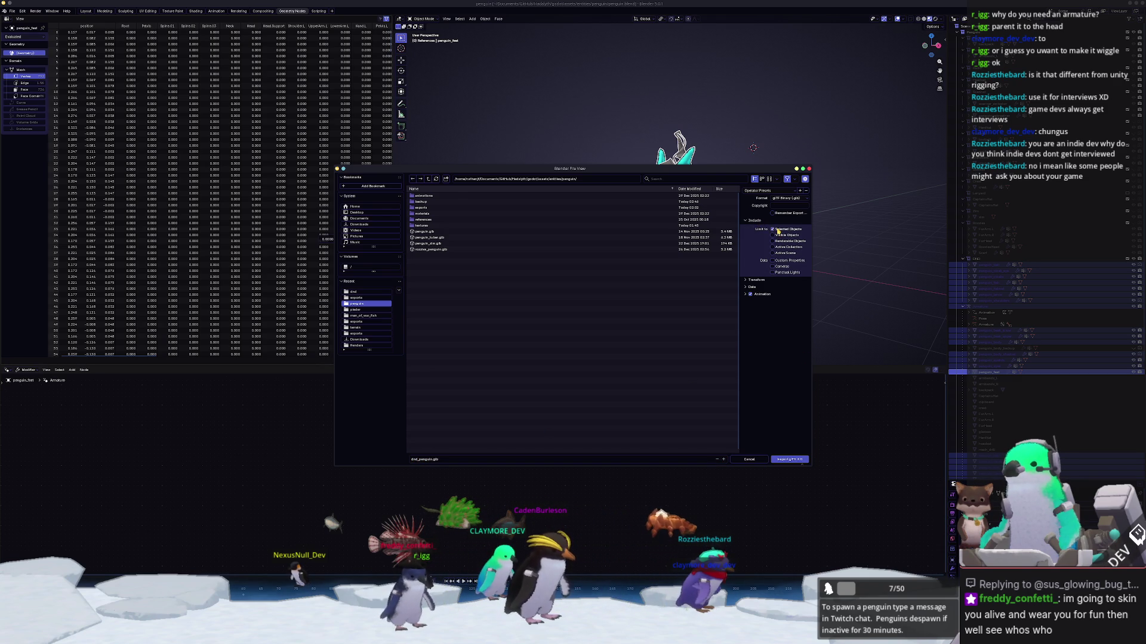
left_click(753, 287)
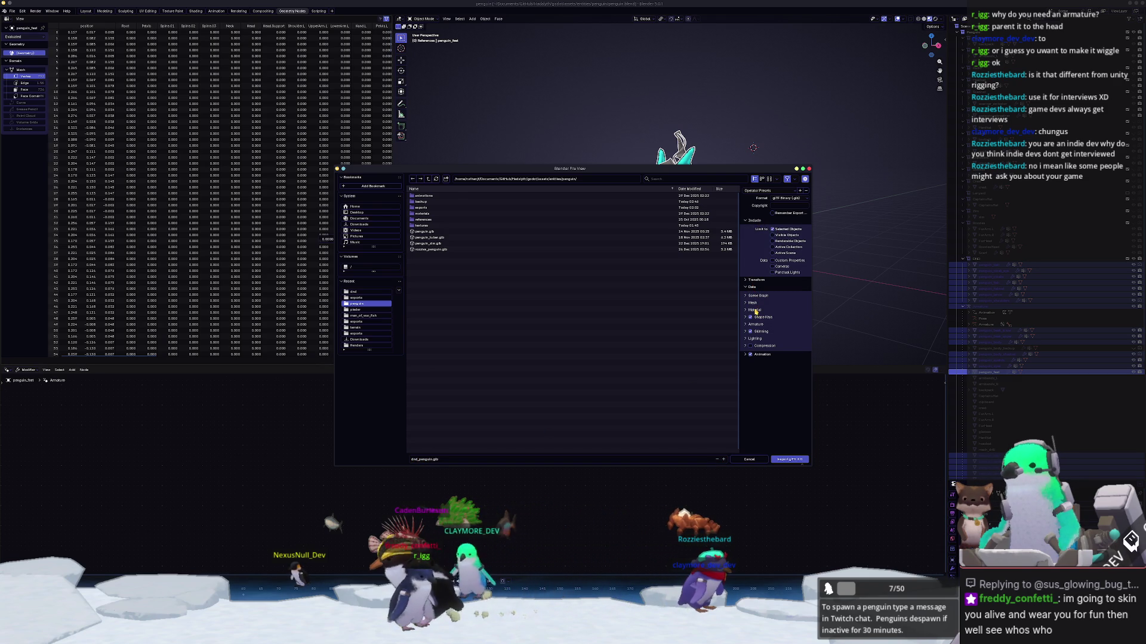
left_click(754, 310)
left_click(783, 326)
left_click(770, 353)
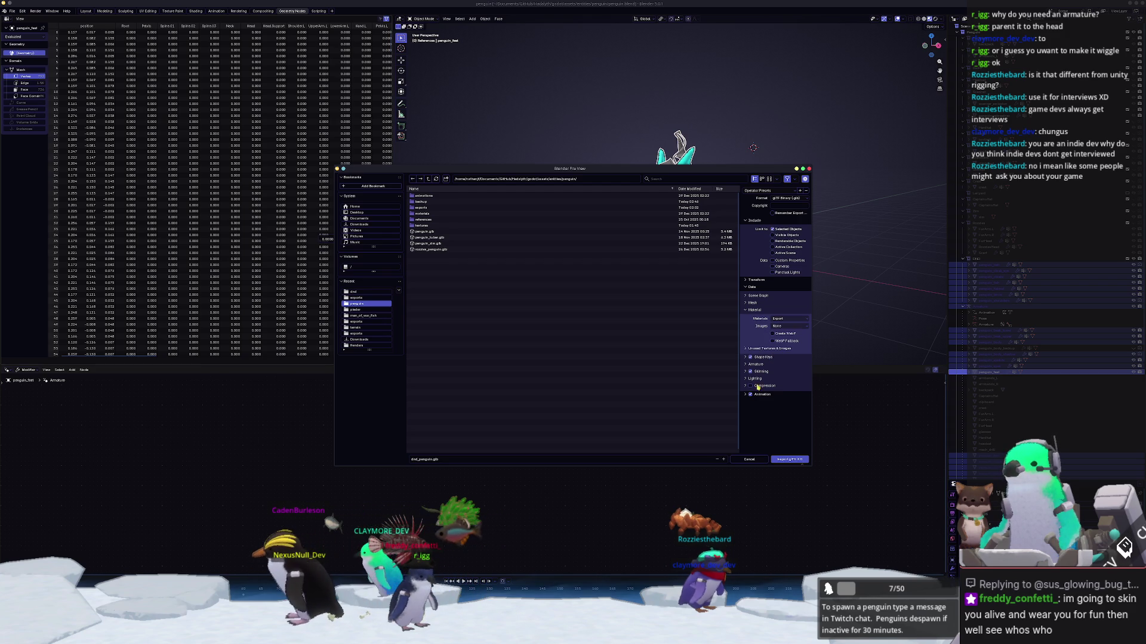
Step: Expand the Animation settings and pick idle_cycle in the Action Filter list
left_click(761, 396)
scroll(756, 419, "down", 3)
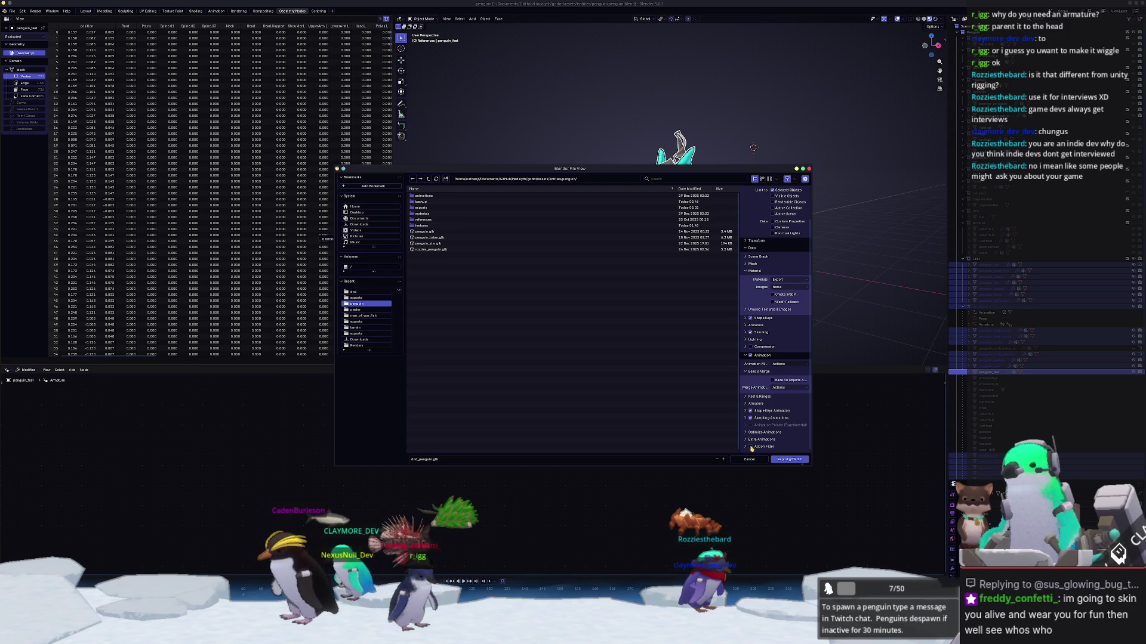
scroll(768, 409, "down", 3)
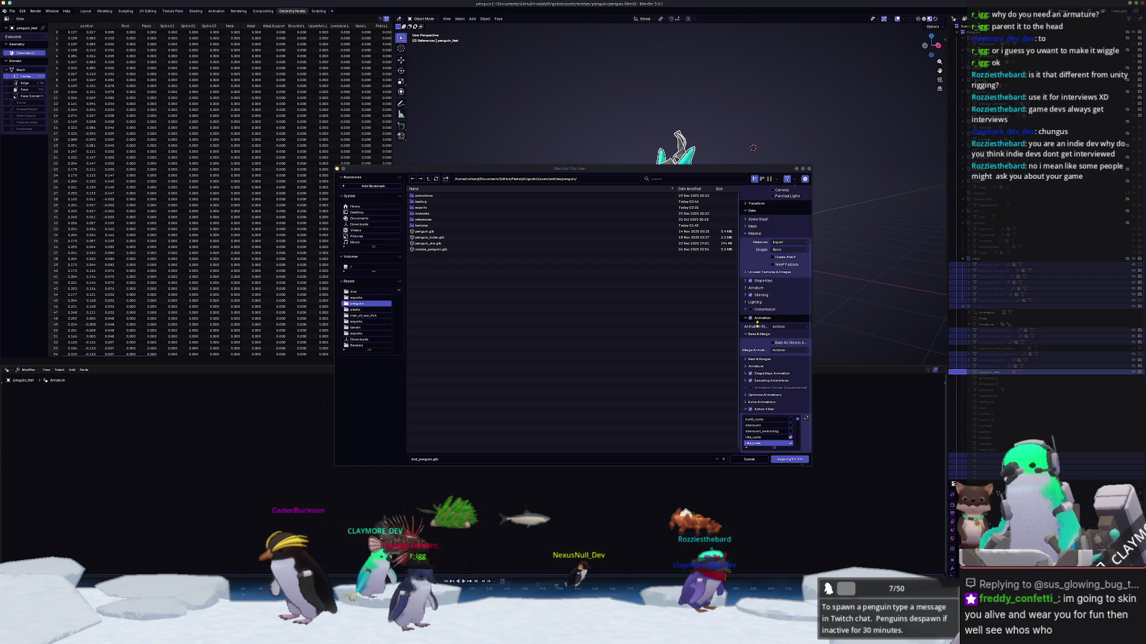
left_click(768, 438)
scroll(768, 441, "down", 5)
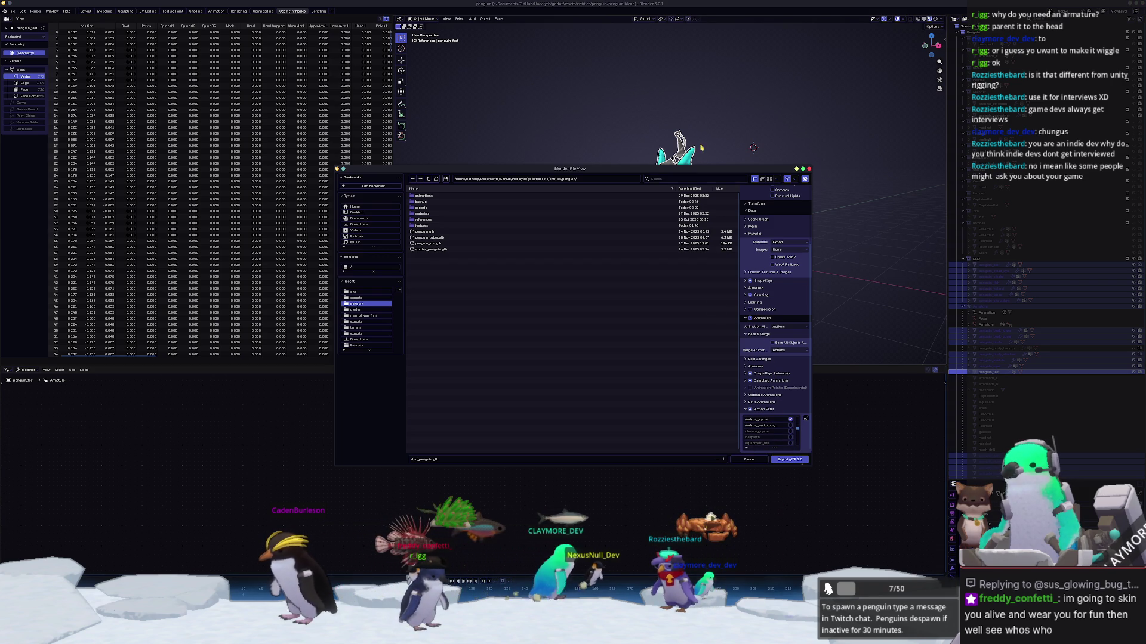
mouse_move(700, 169)
left_mouse_down()
mouse_move(700, 15)
mouse_move(865, 167)
mouse_move(847, 26)
left_mouse_up()
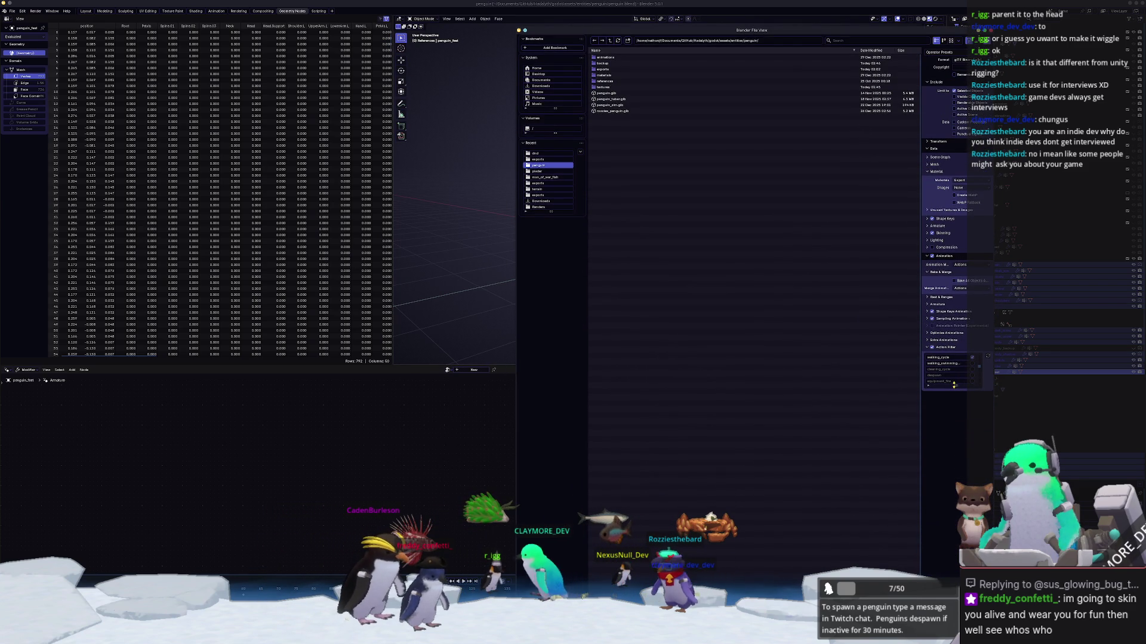
Step: Enlarge and scroll the Action Filter list, then close the glTF export window
left_click_drag(955, 385, 963, 481)
scroll(961, 443, "up", 2)
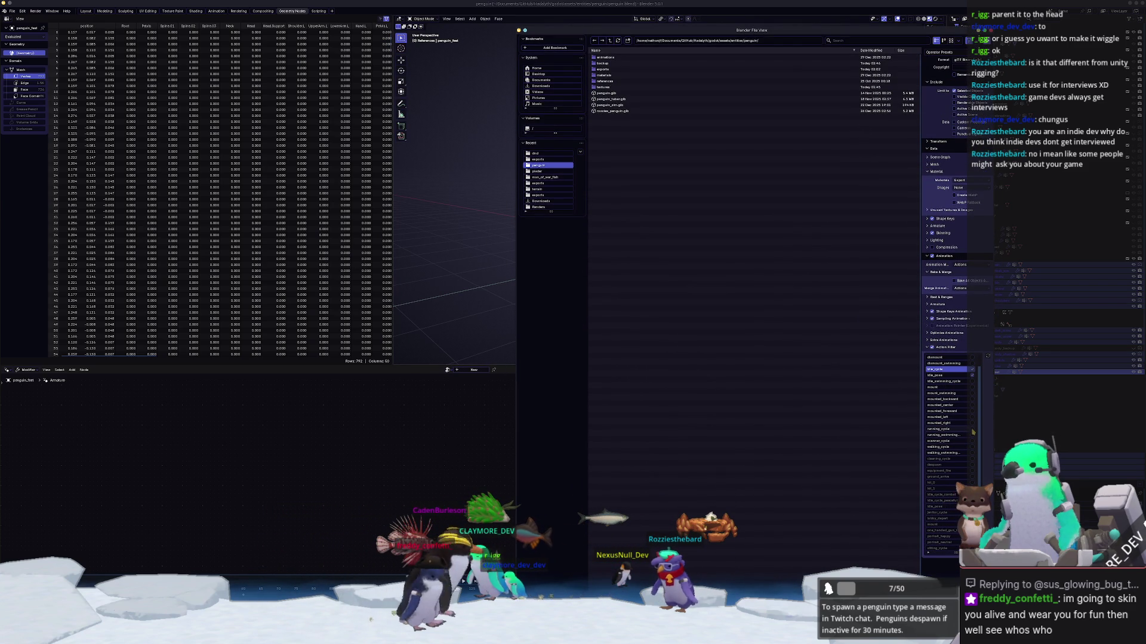
scroll(953, 467, "up", 3)
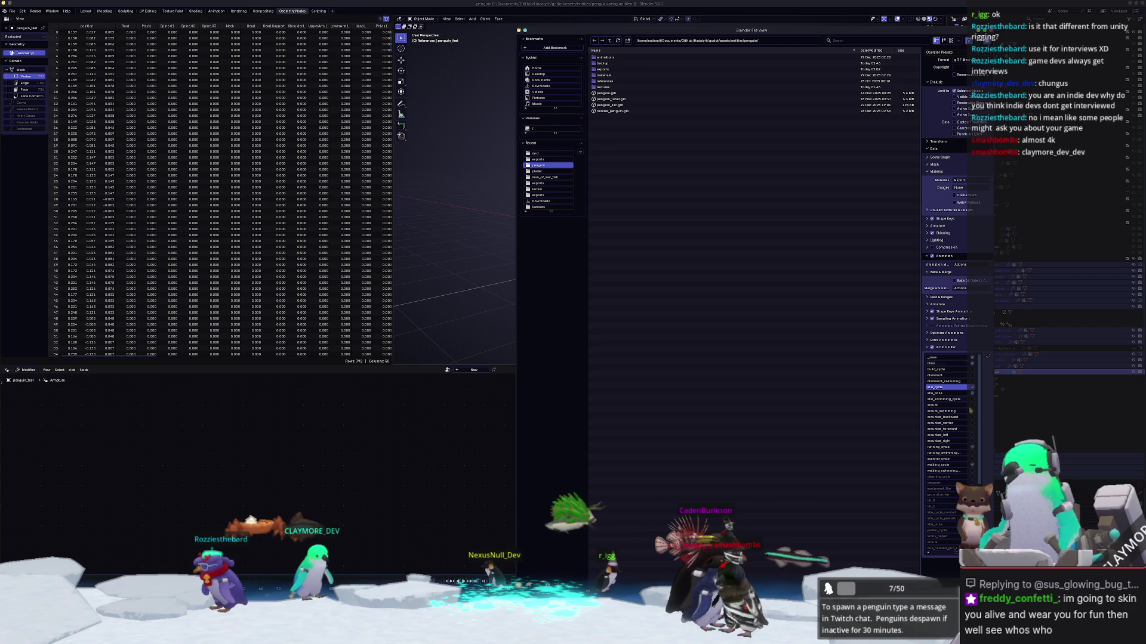
key("Return")
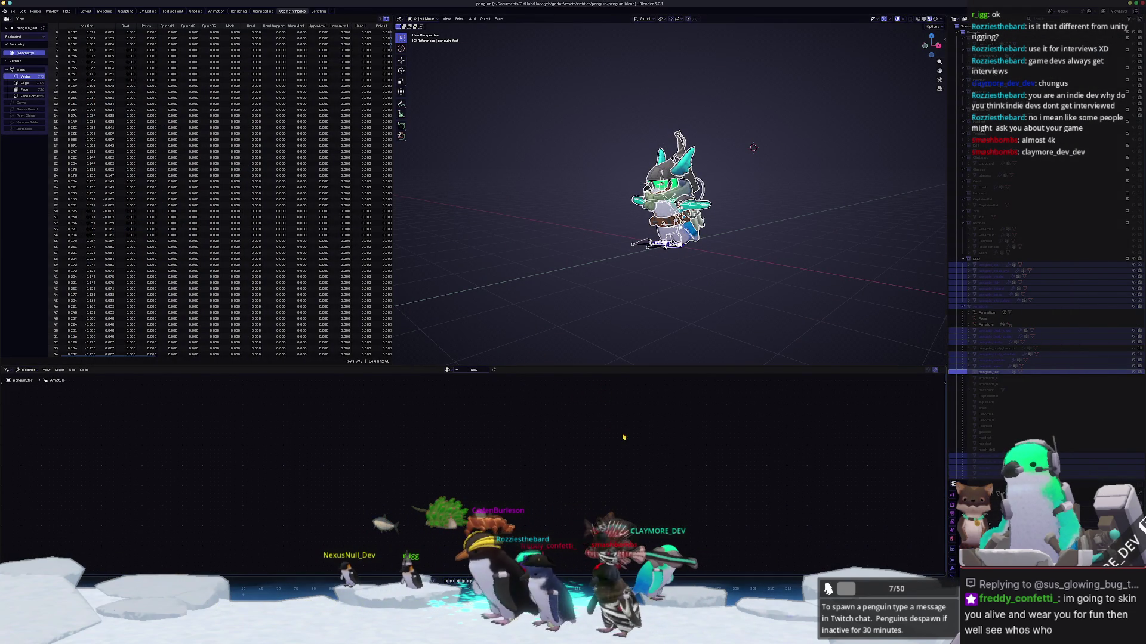
Step: Select the penguin's armature, show it in its posed position, and switch to the Layout workspace
scroll(582, 300, "up", 2)
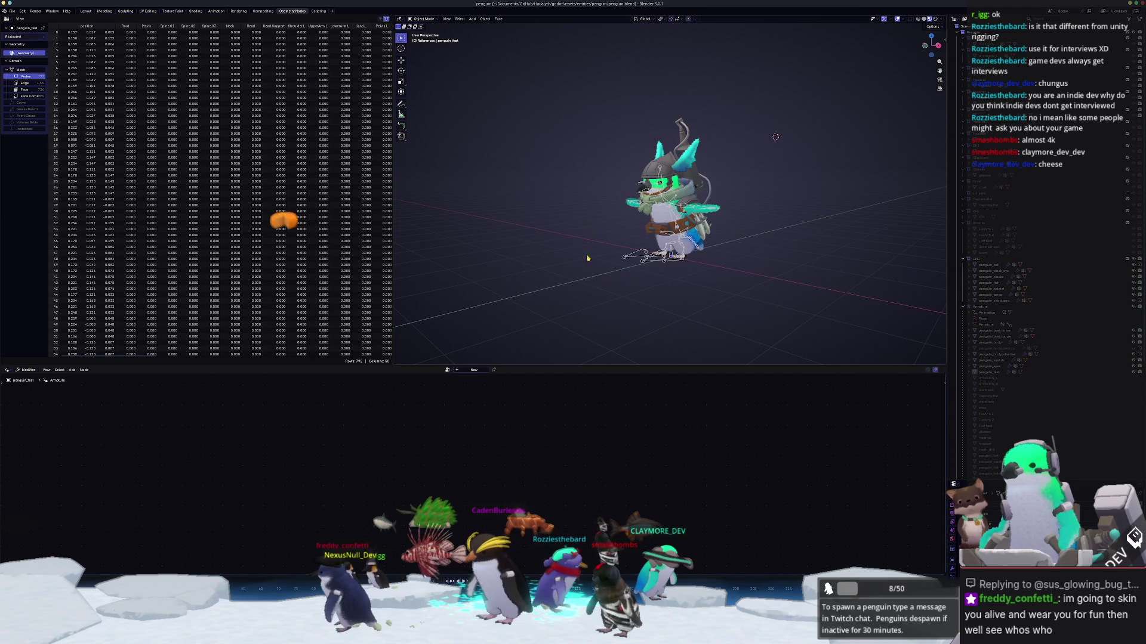
scroll(590, 268, "up", 2)
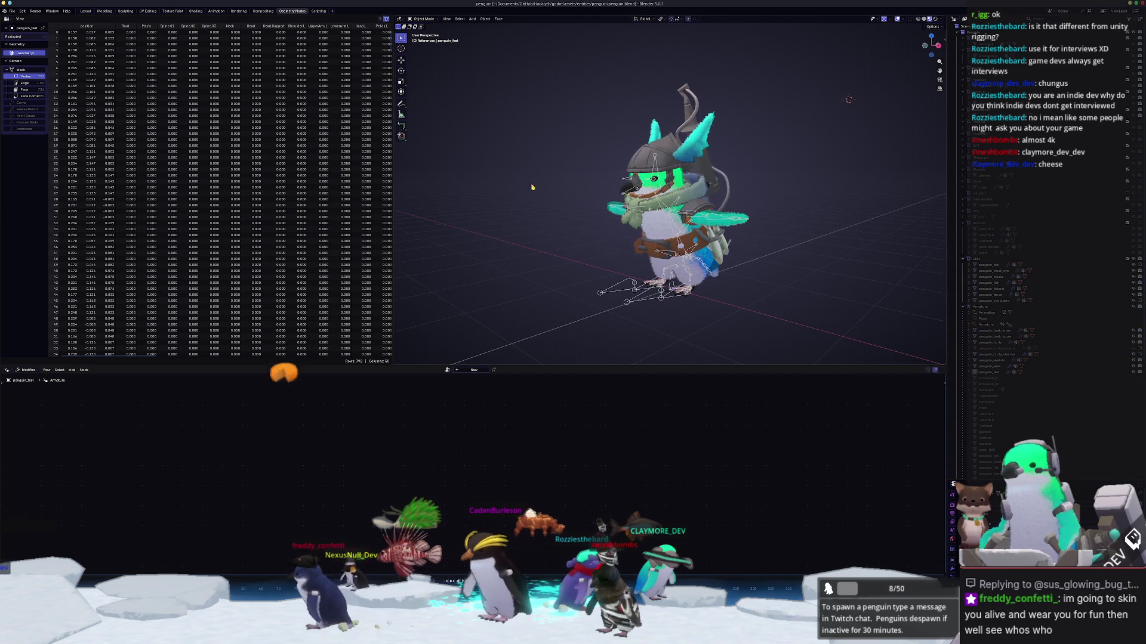
left_click(625, 286)
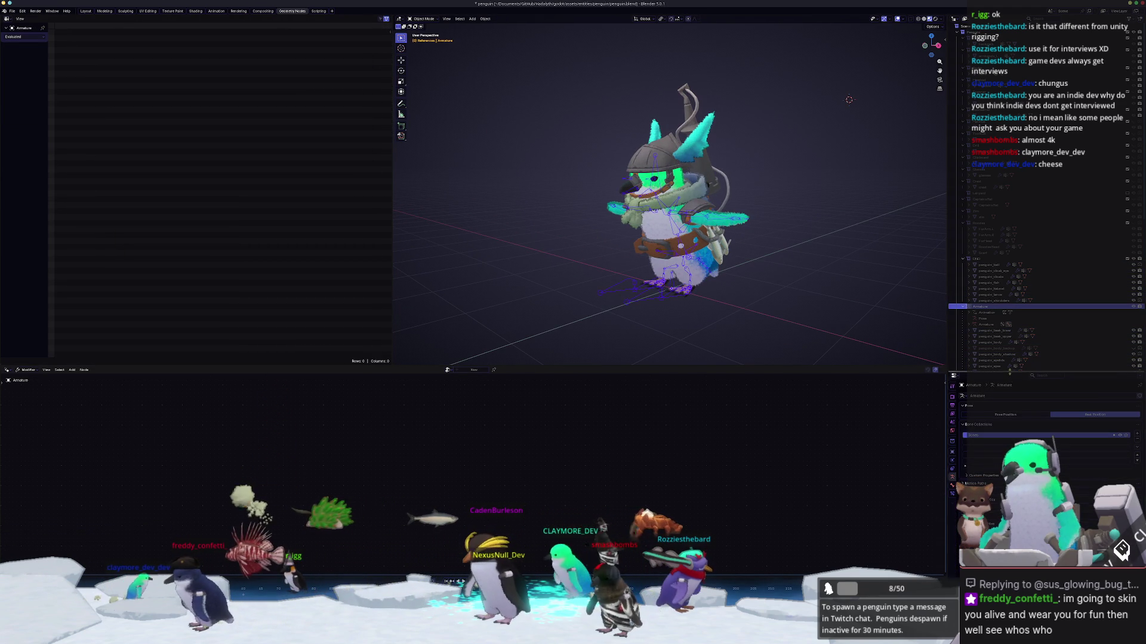
key("ctrl+z")
key("ctrl+z")
scroll(668, 197, "down", 2)
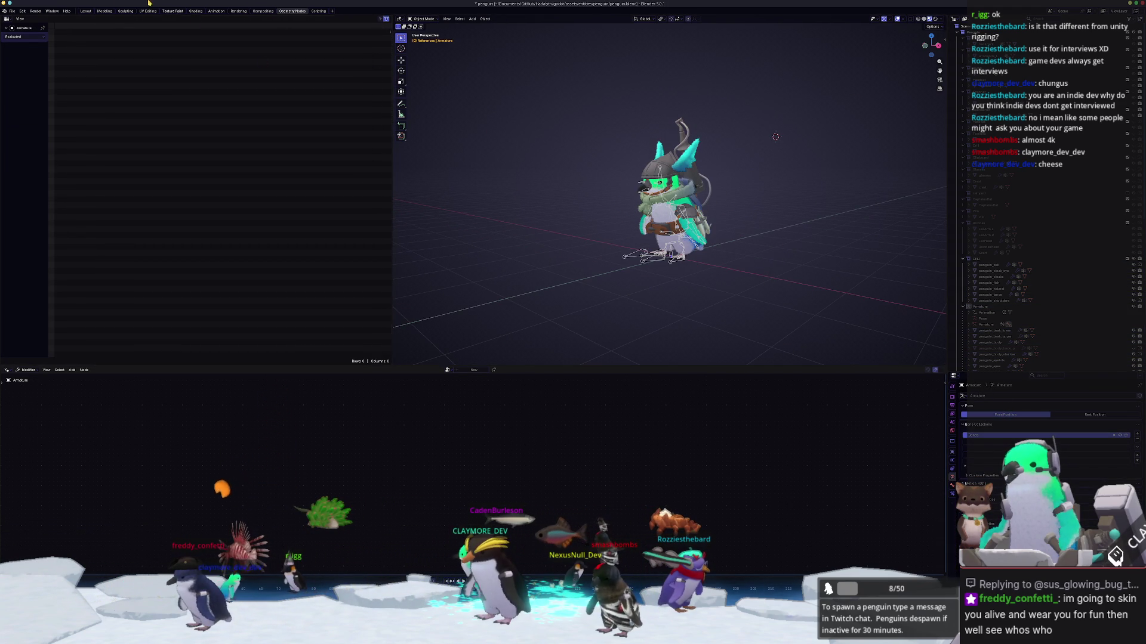
left_click(86, 11)
Step: Add a Bézier circle, move it to the world origin and scale it up by 10
scroll(635, 297, "down", 5)
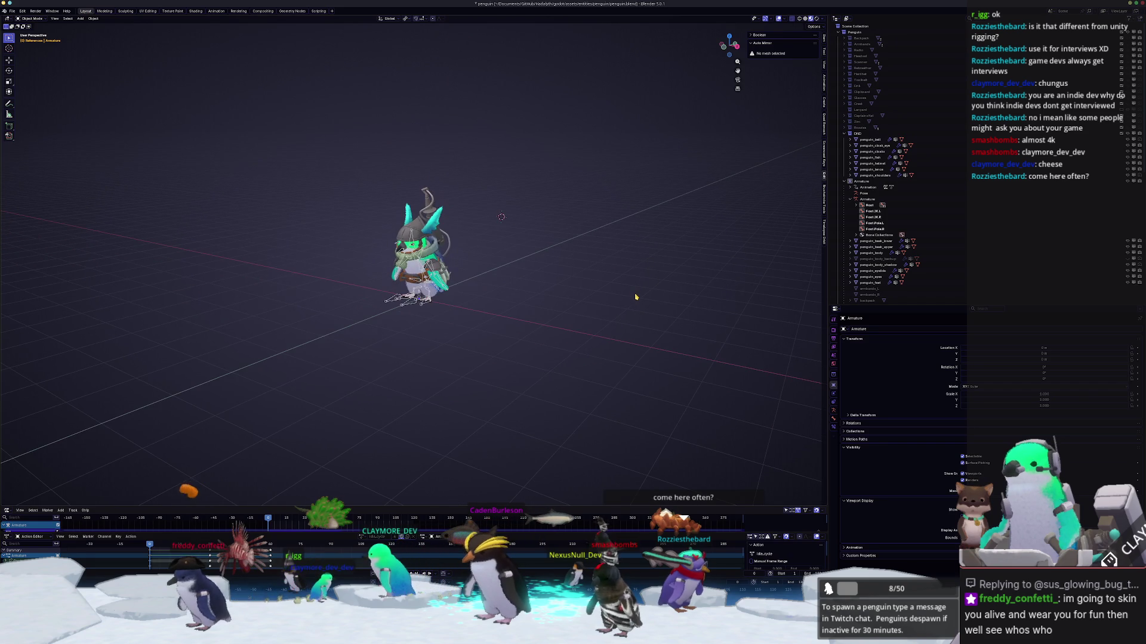
key("shift+a")
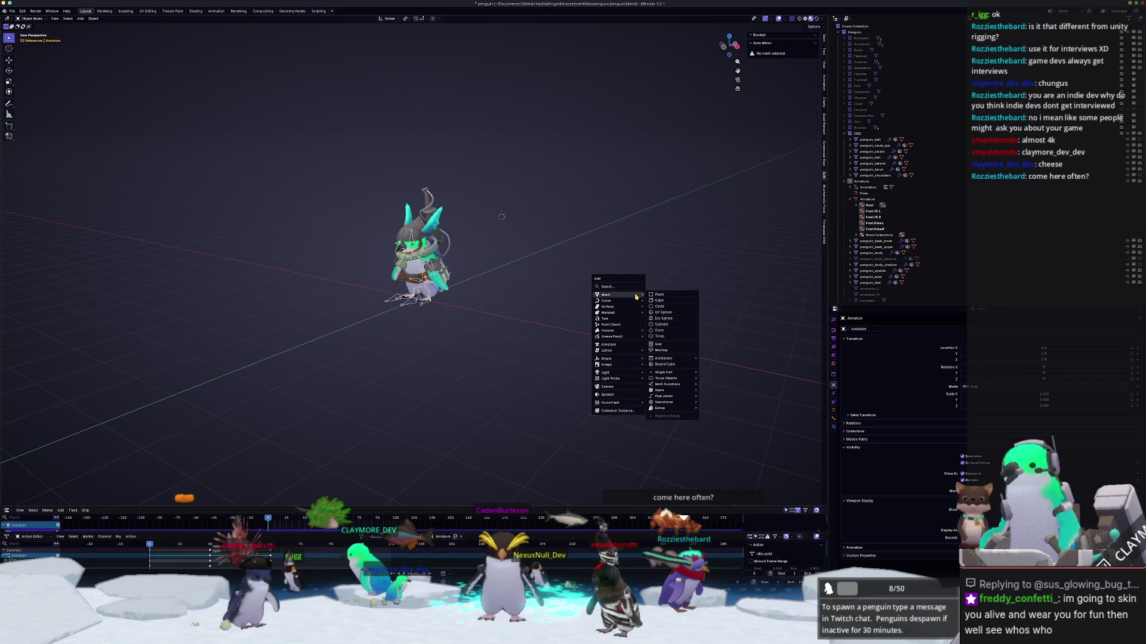
mouse_move(631, 304)
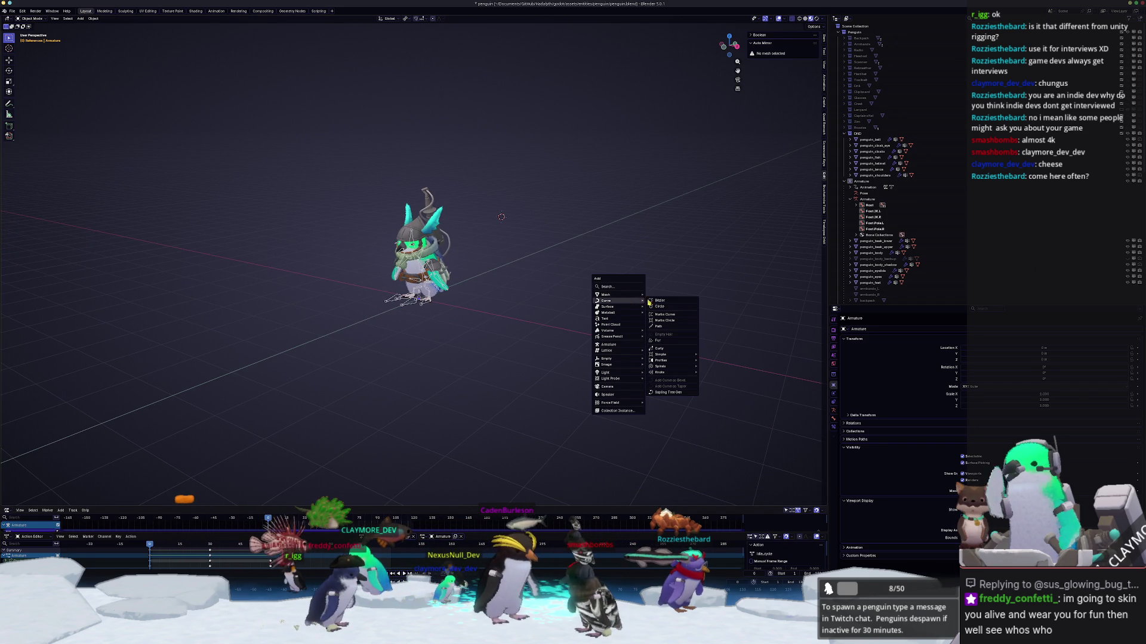
left_click(665, 307)
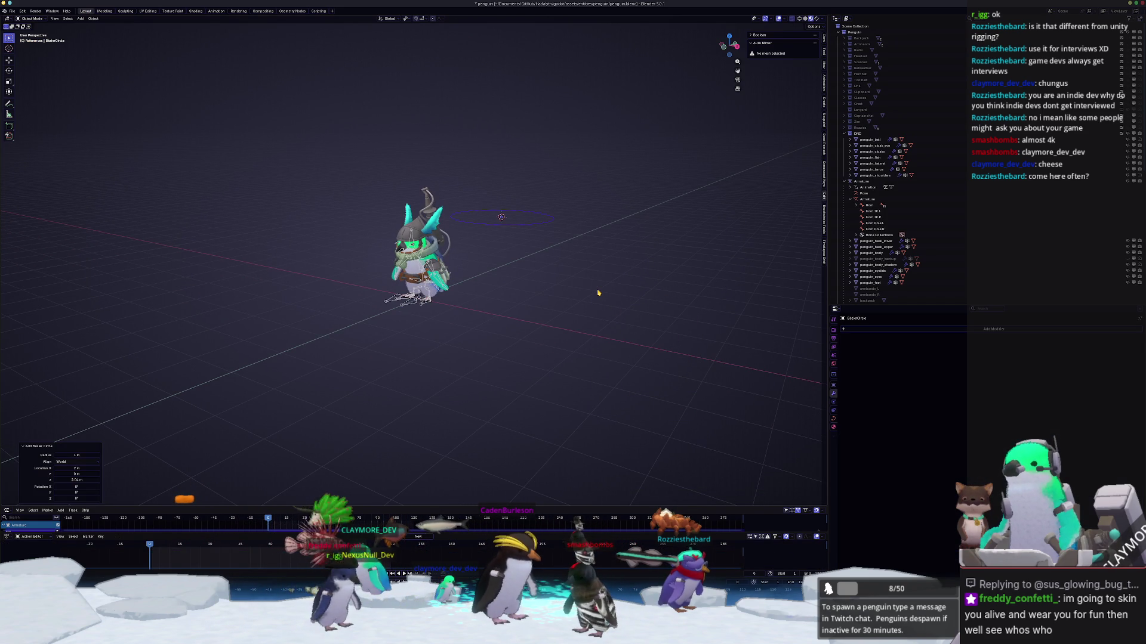
key("alt+g")
scroll(538, 294, "down", 5)
key("s")
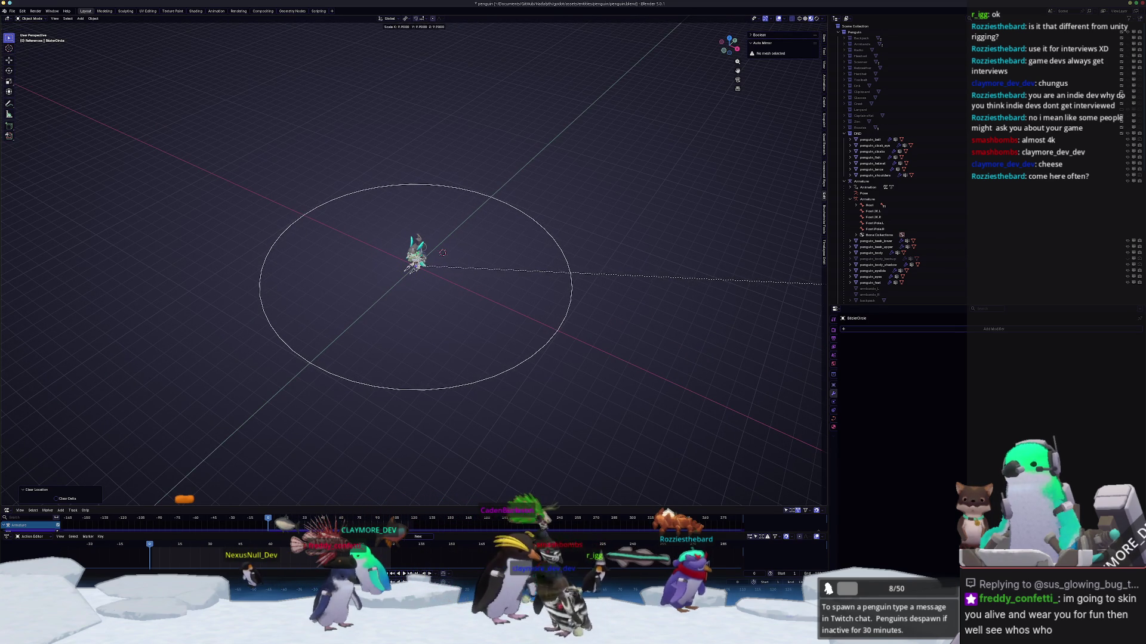
key("Return")
key("shift+a")
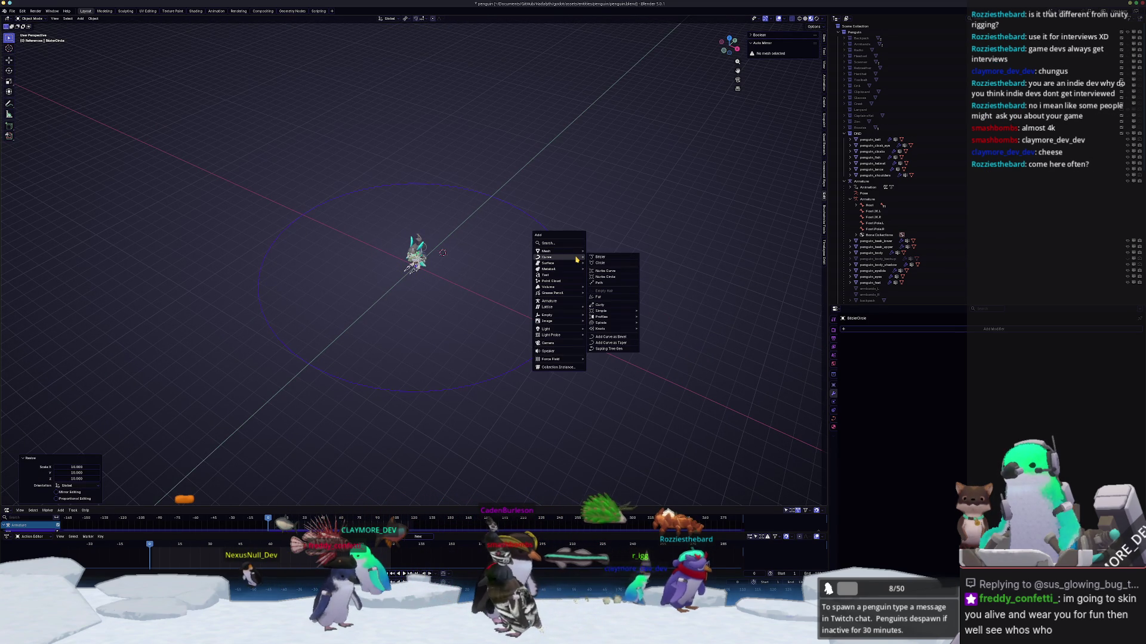
Step: Add a camera at the origin with cleared rotation and place it at Y -10 m
left_click(560, 344)
key("alt+g")
key("alt+r")
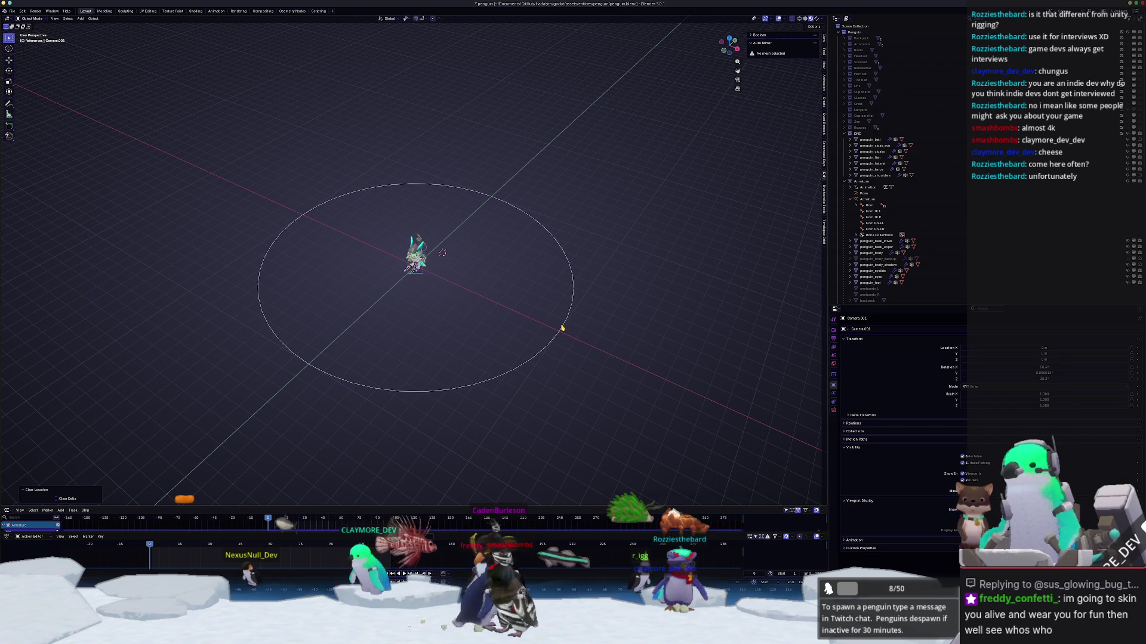
key("KP_7")
type("gy-10")
key("Return")
middle_click_drag(544, 440, 528, 411)
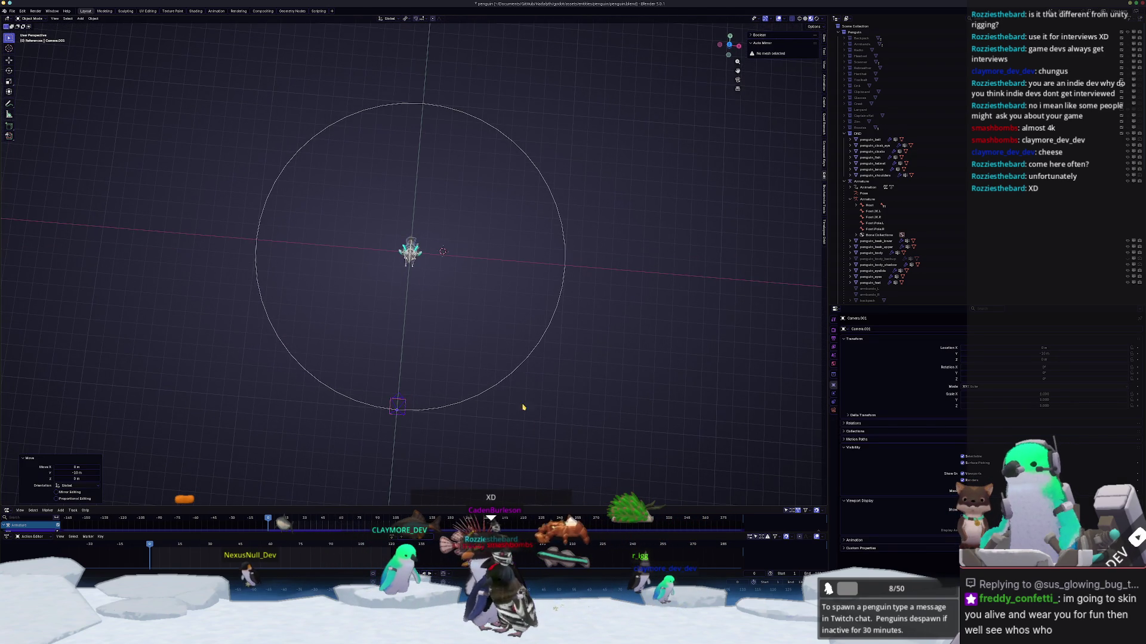
Step: Parent the camera to the Bézier circle with the Follow Path parent type
left_click(501, 388, "shift")
key("ctrl+p")
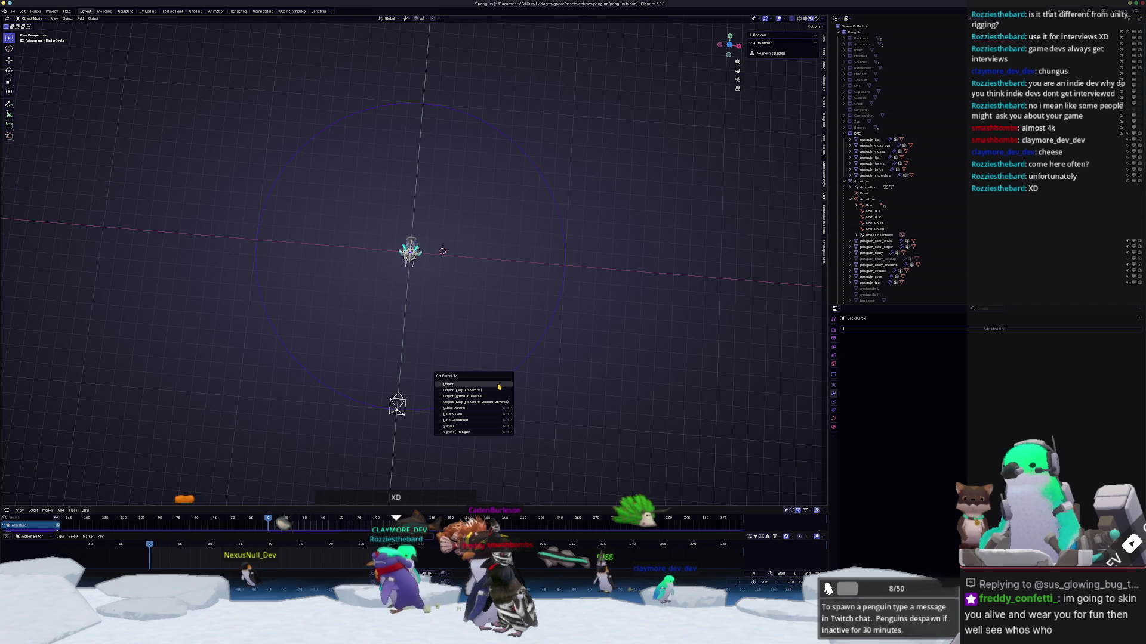
key("Down")
key("Down")
key("Down")
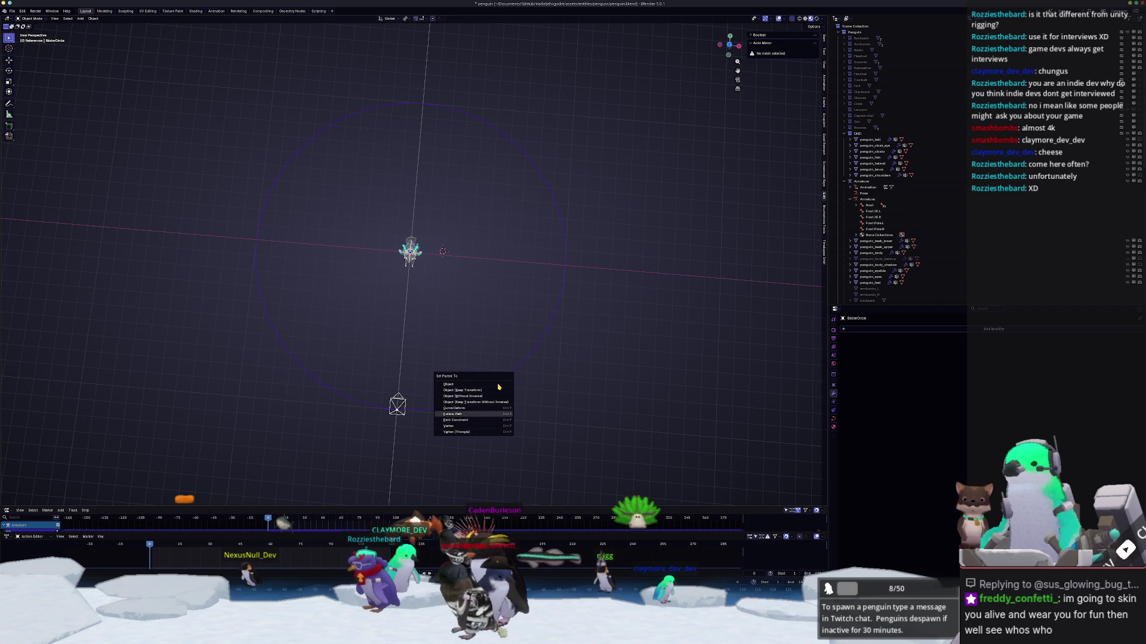
key("Return")
middle_click_drag(432, 371, 425, 349)
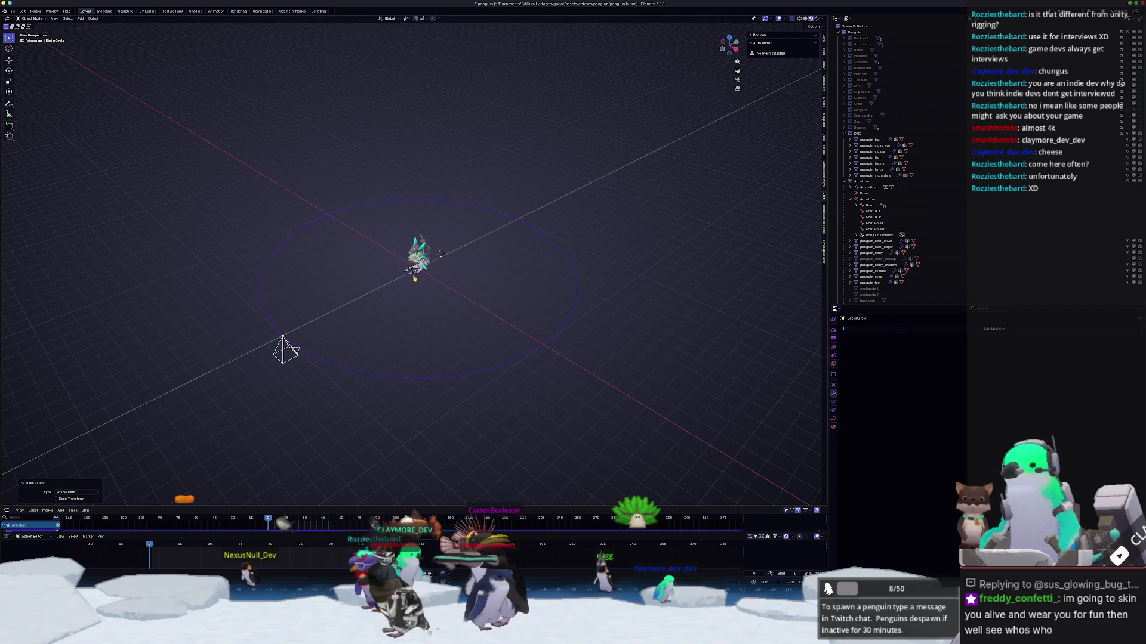
Step: Orbit to a flatter angle and select the camera riding the circle
left_click(415, 278)
scroll(414, 279, "up", 2)
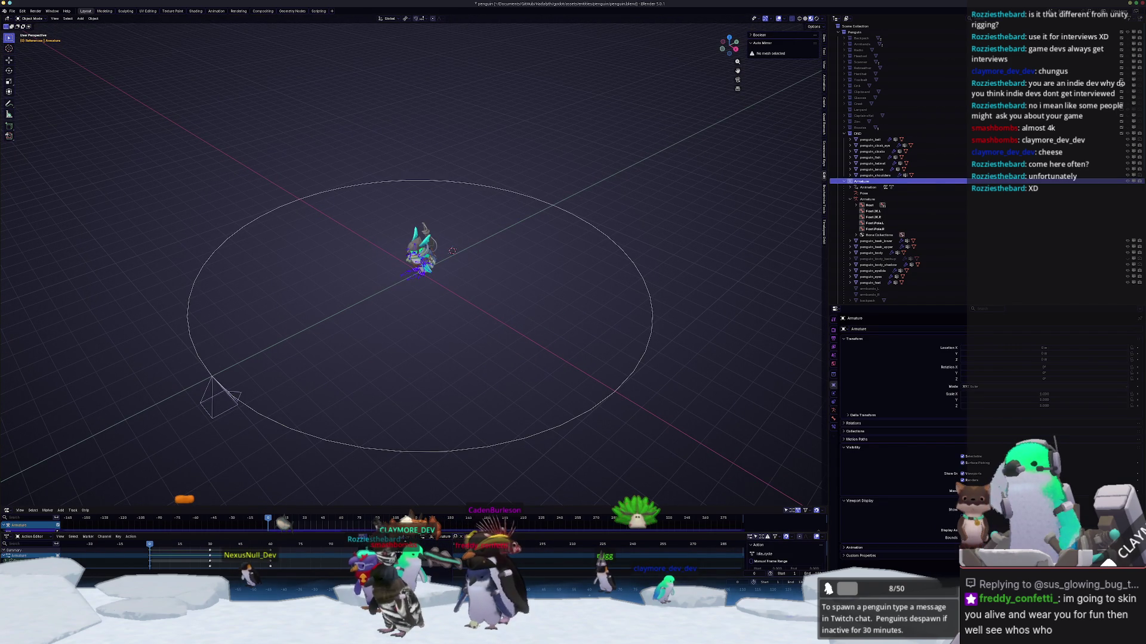
middle_click_drag(377, 489, 378, 409)
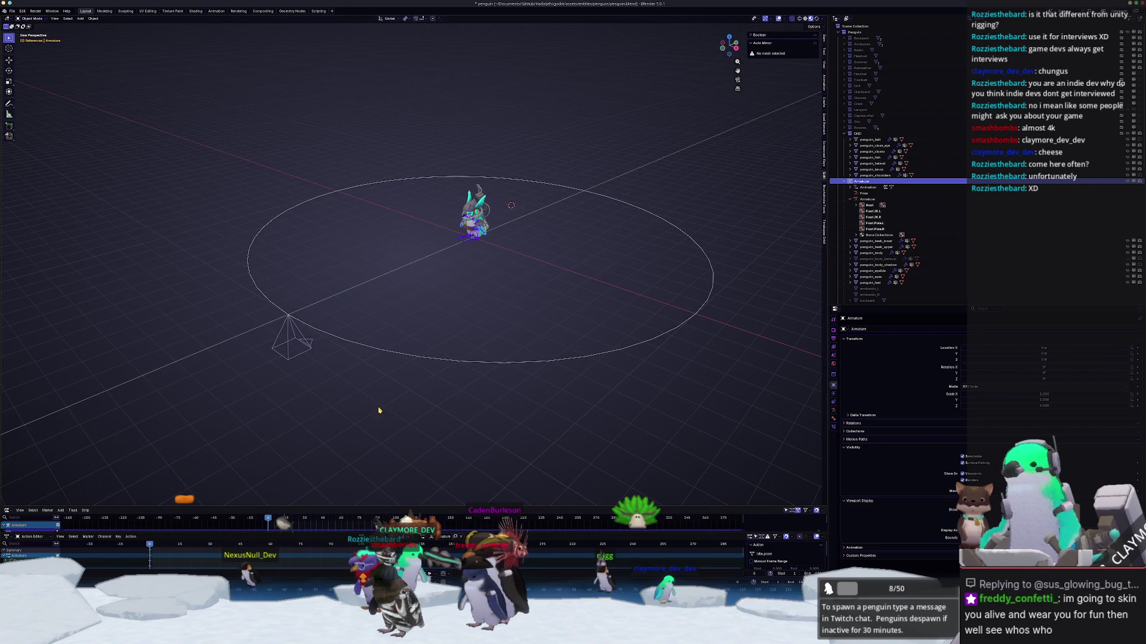
left_click(291, 341)
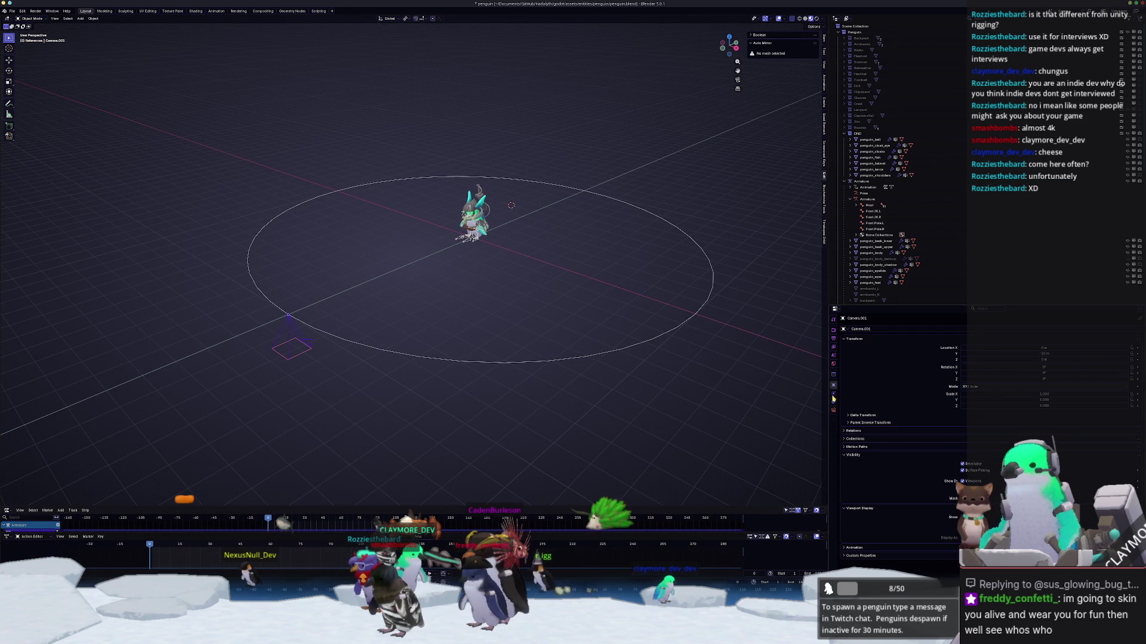
Step: Add a Track To constraint to the camera
left_click(833, 401)
left_click(860, 329)
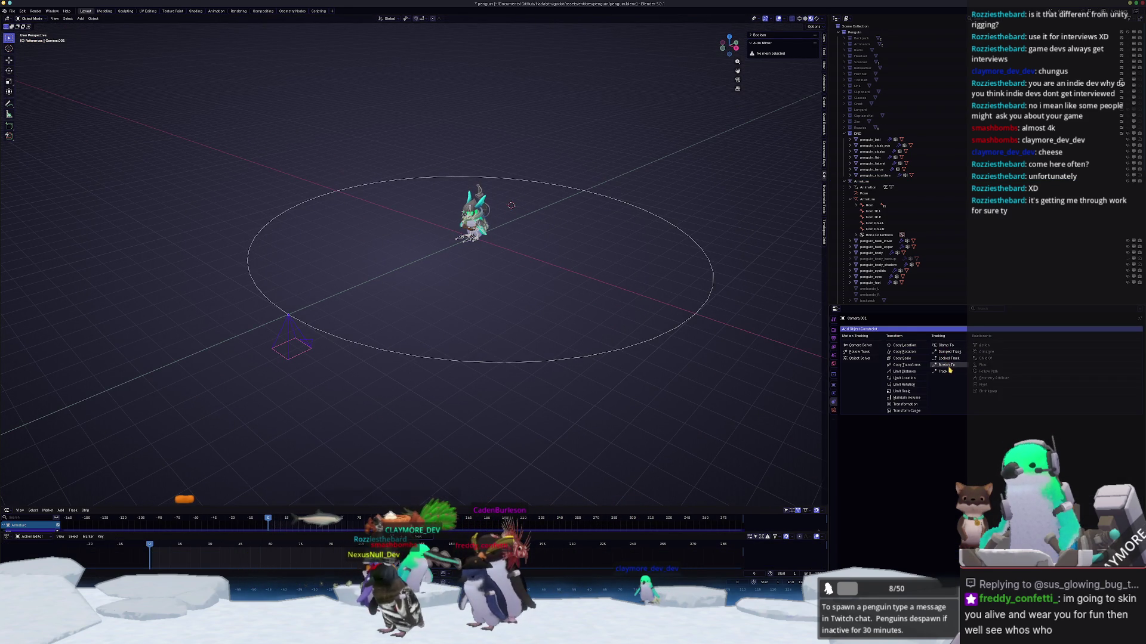
left_click(946, 371)
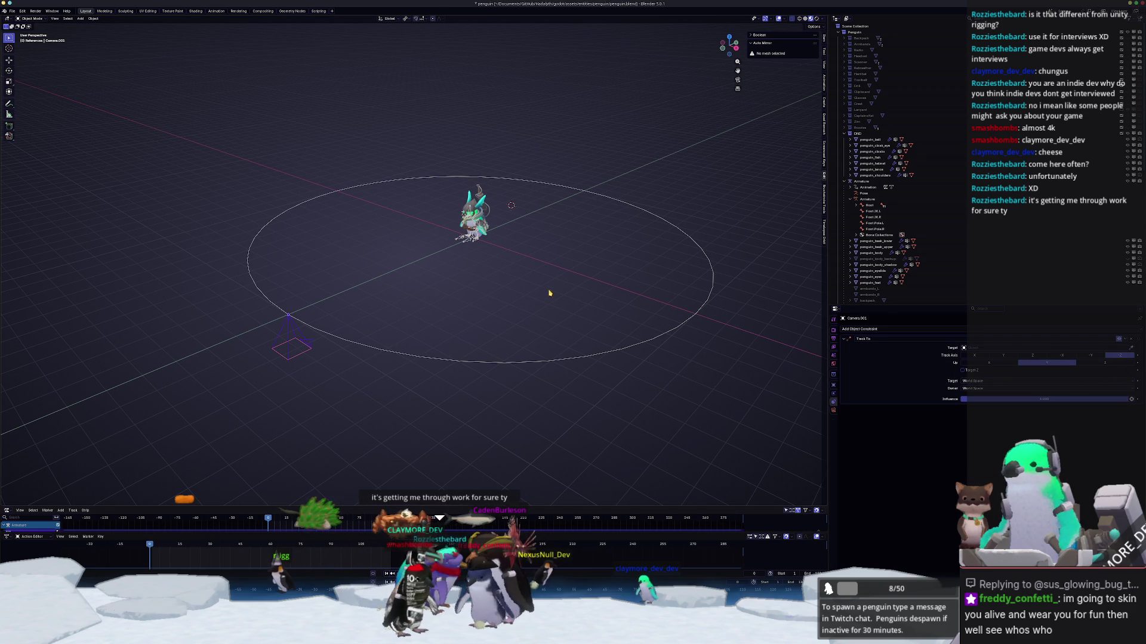
Step: Add a Plain Axes empty at the origin and raise it 0.7 m vertically
key("shift+a")
mouse_move(540, 260)
left_click(581, 261)
key("alt+g")
key("g")
key("z")
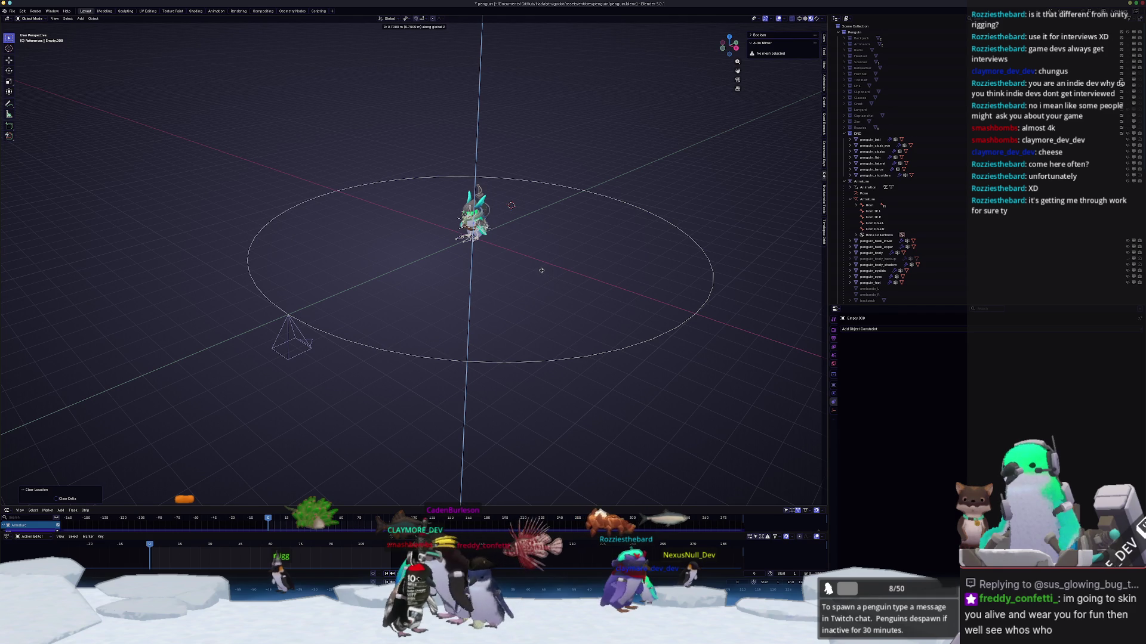
left_click(541, 271)
Step: Set the camera's Track To target to the Empty, zoom in, and select the empty
left_click(306, 341)
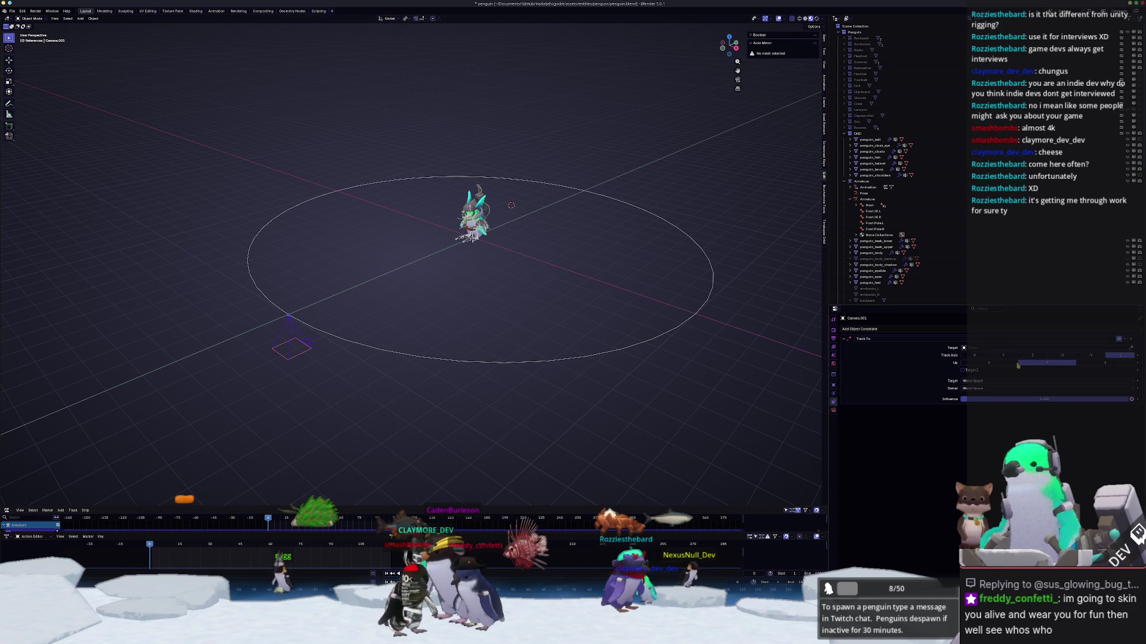
left_click(1038, 348)
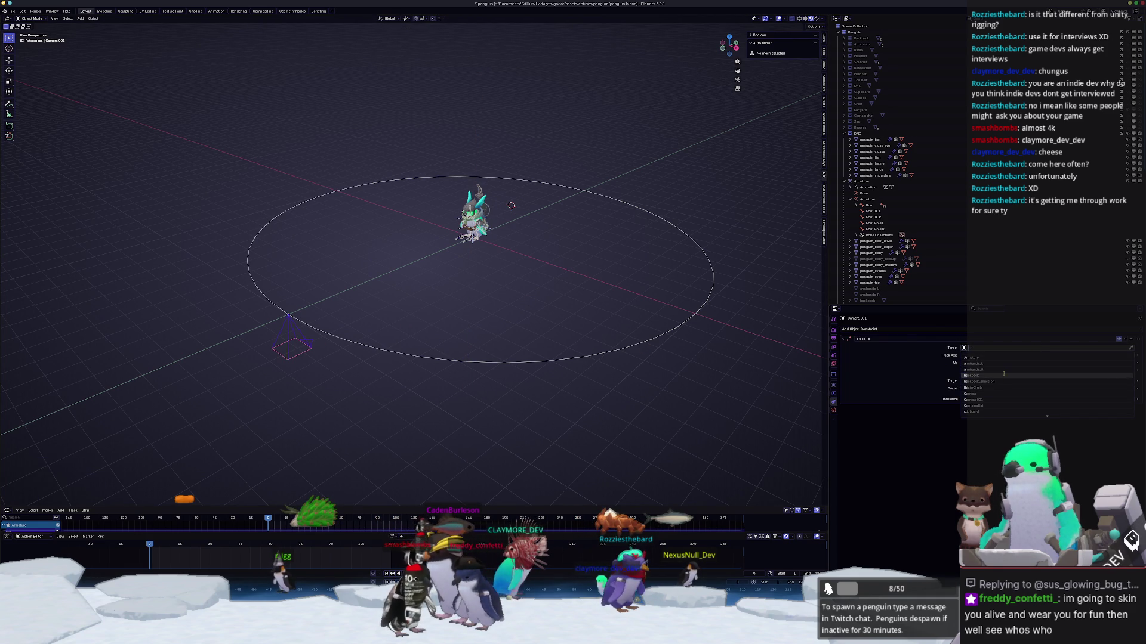
left_click(972, 357)
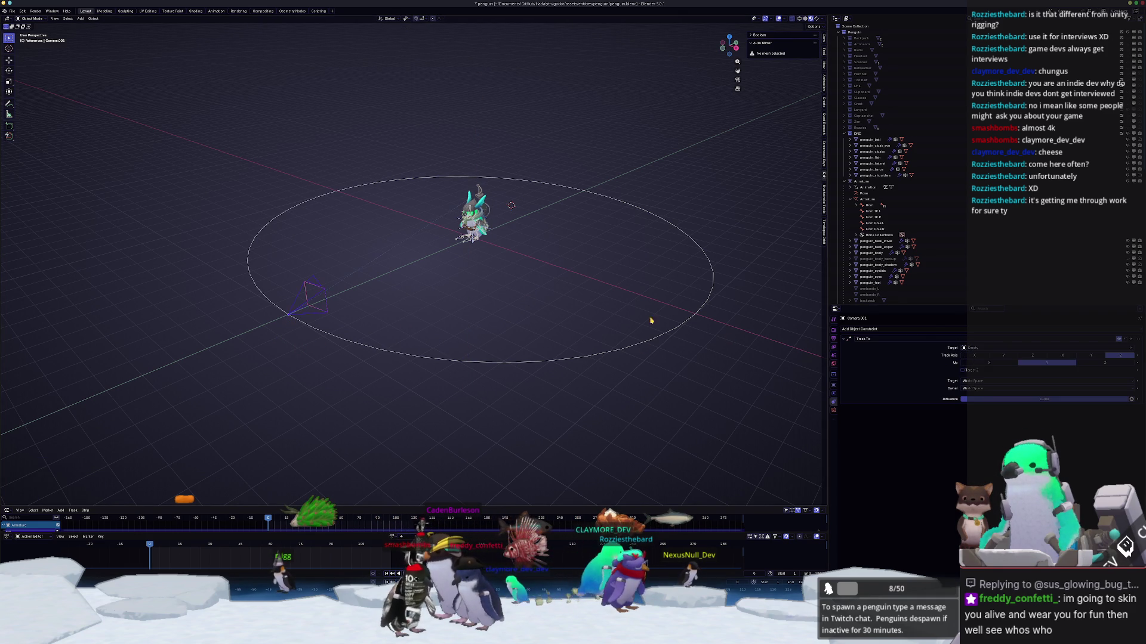
scroll(691, 330, "up", 3)
scroll(412, 268, "up", 4)
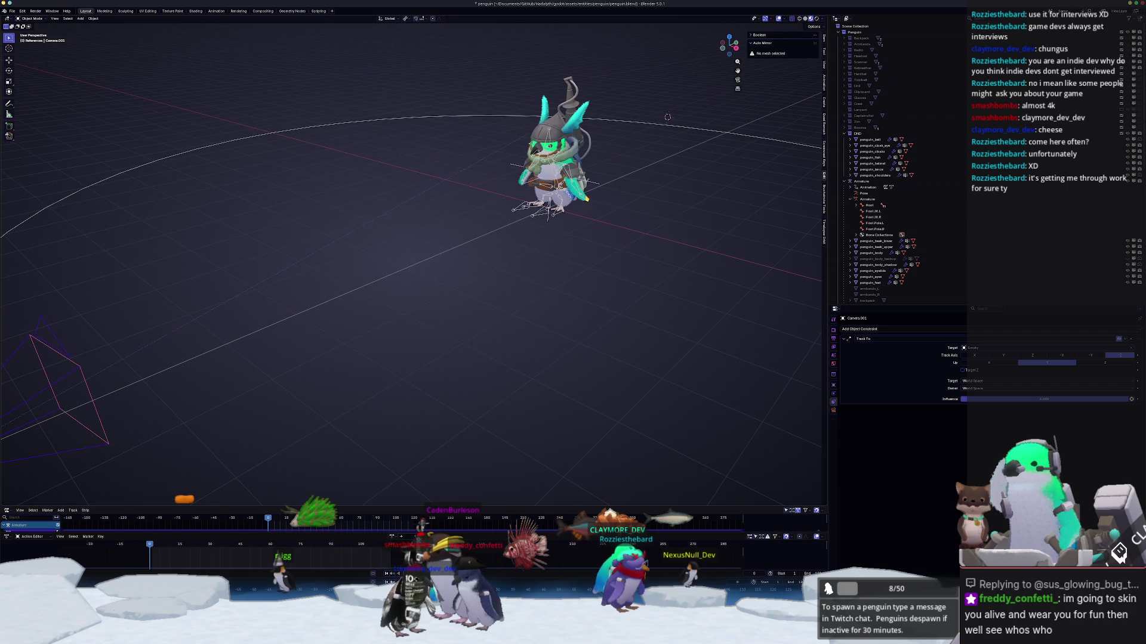
left_click(593, 184)
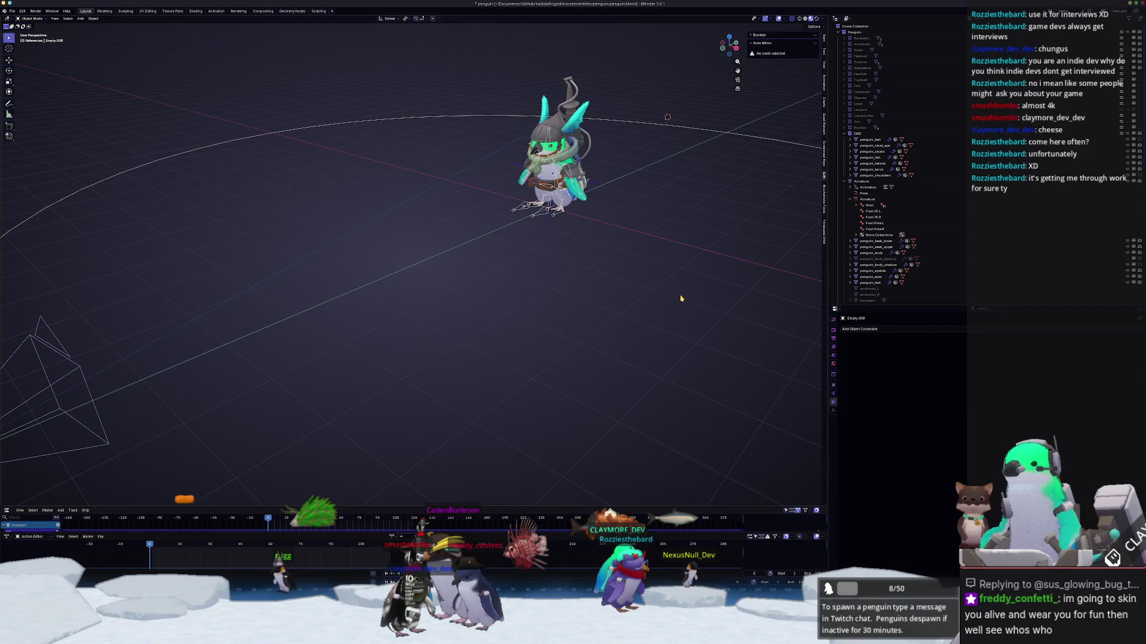
Step: Rename the empty to CameraFocus
key("F2")
type("CameraFocu")
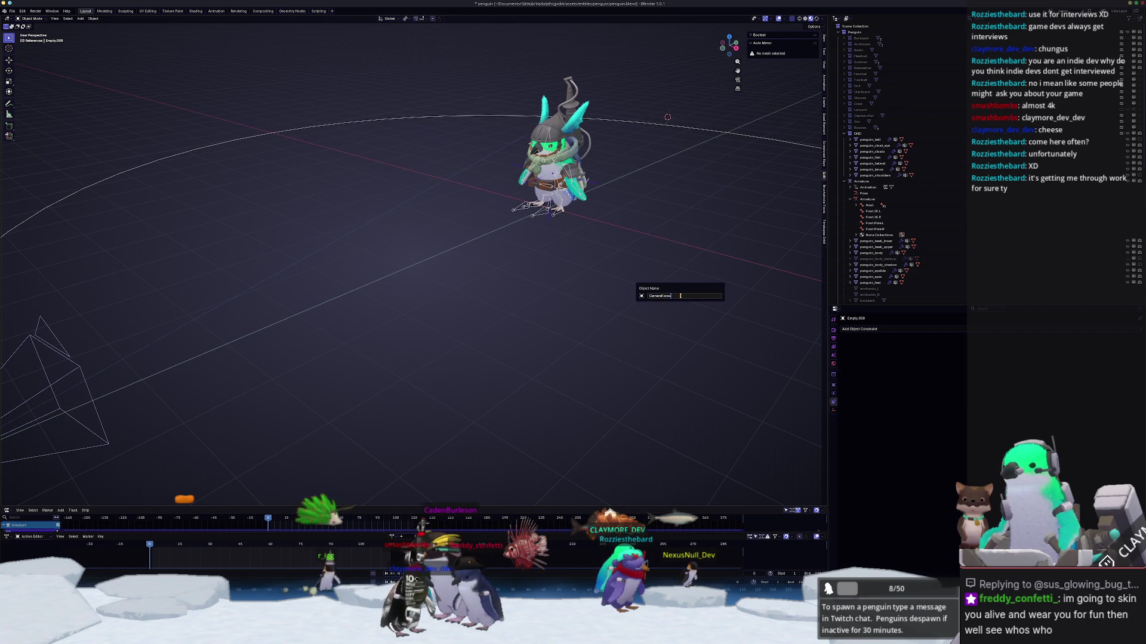
type("s")
key("Return")
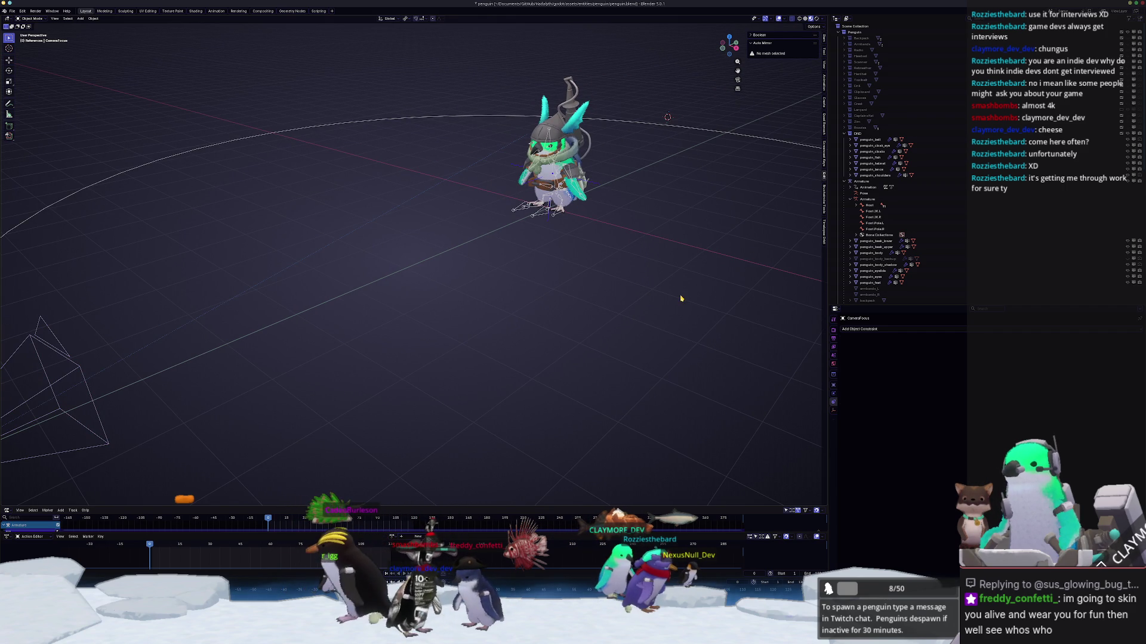
scroll(903, 207, "down", 10)
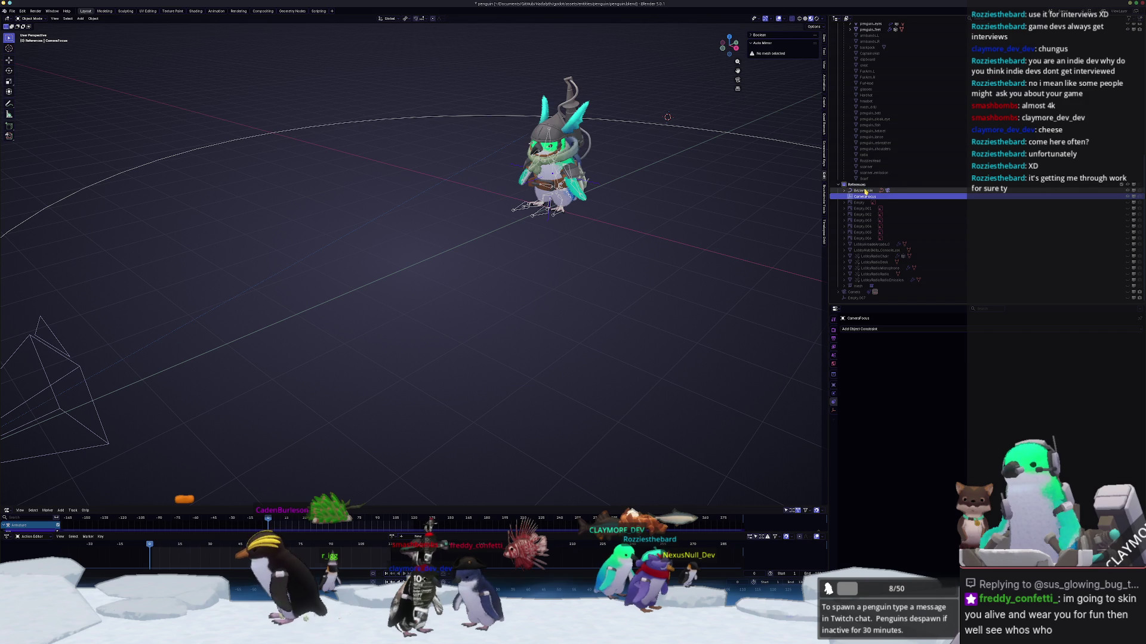
Step: Select the camera under BézierCircle in the outliner and make it track CameraFocus
left_click(864, 191)
key("KP_Decimal")
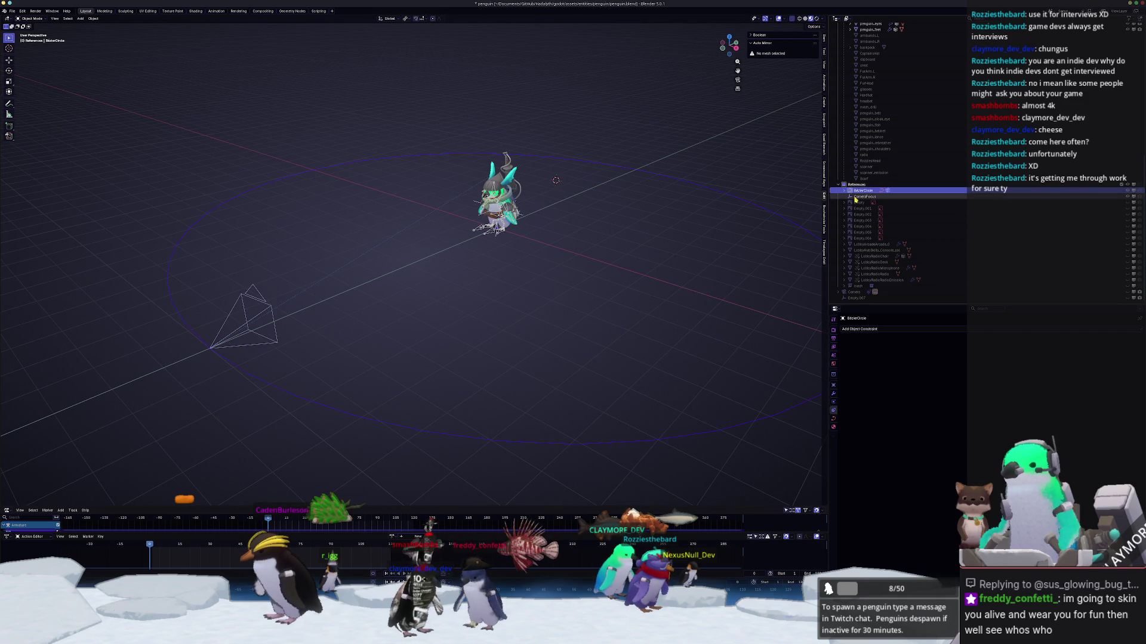
left_click(845, 191)
left_click(869, 202)
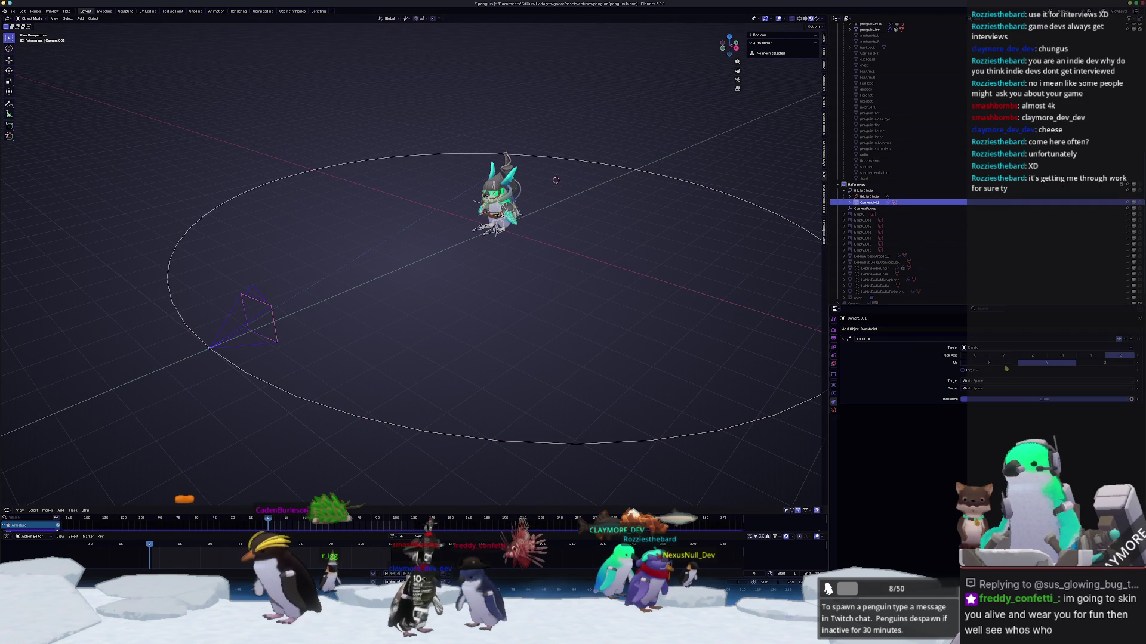
left_click(988, 348)
left_click(979, 370)
Step: Look through the camera and raise the Bézier circle vertically
left_click(336, 408)
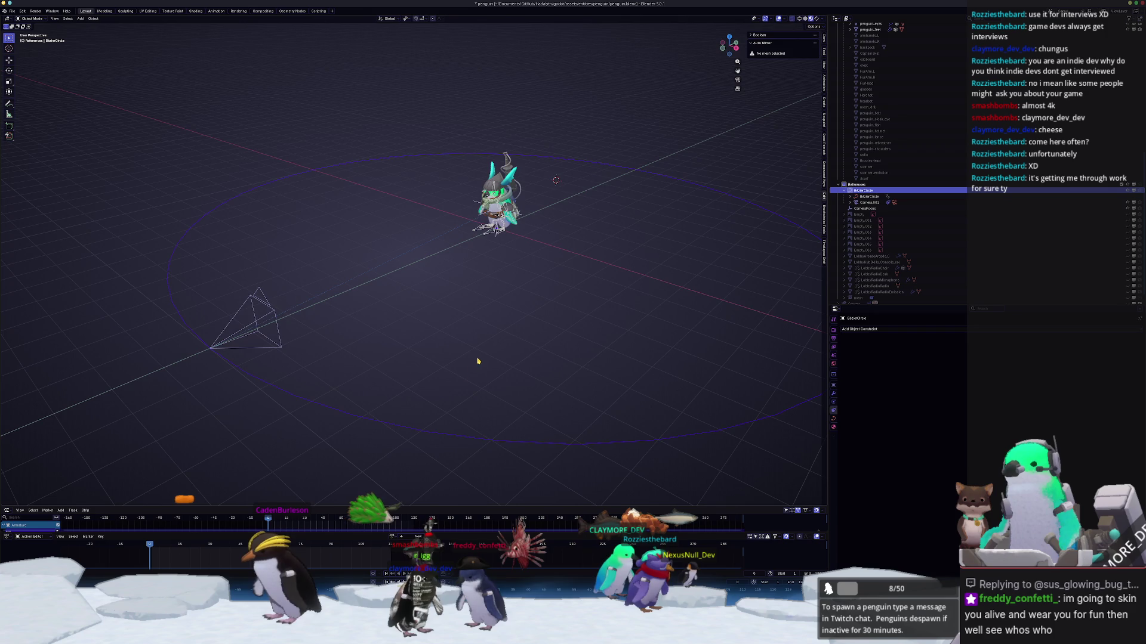
key("KP_0")
key("g")
key("z")
left_click(595, 372)
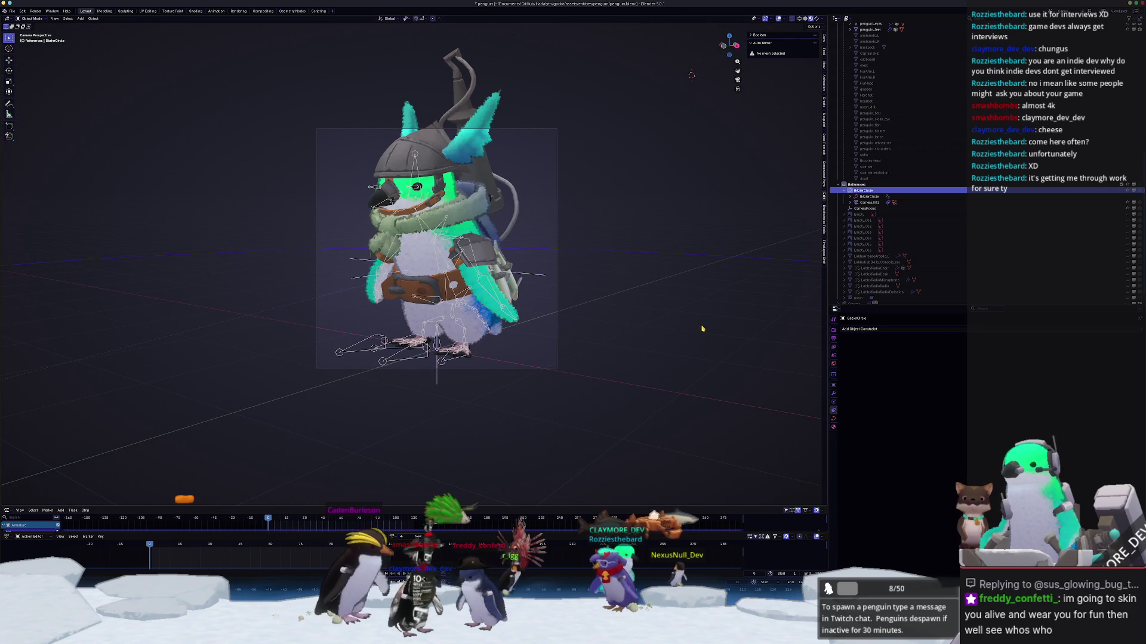
Step: Raise camera Camera.001 vertically and set its focal length to 100 mm
left_click(899, 203)
left_click(893, 203)
key("g")
key("z")
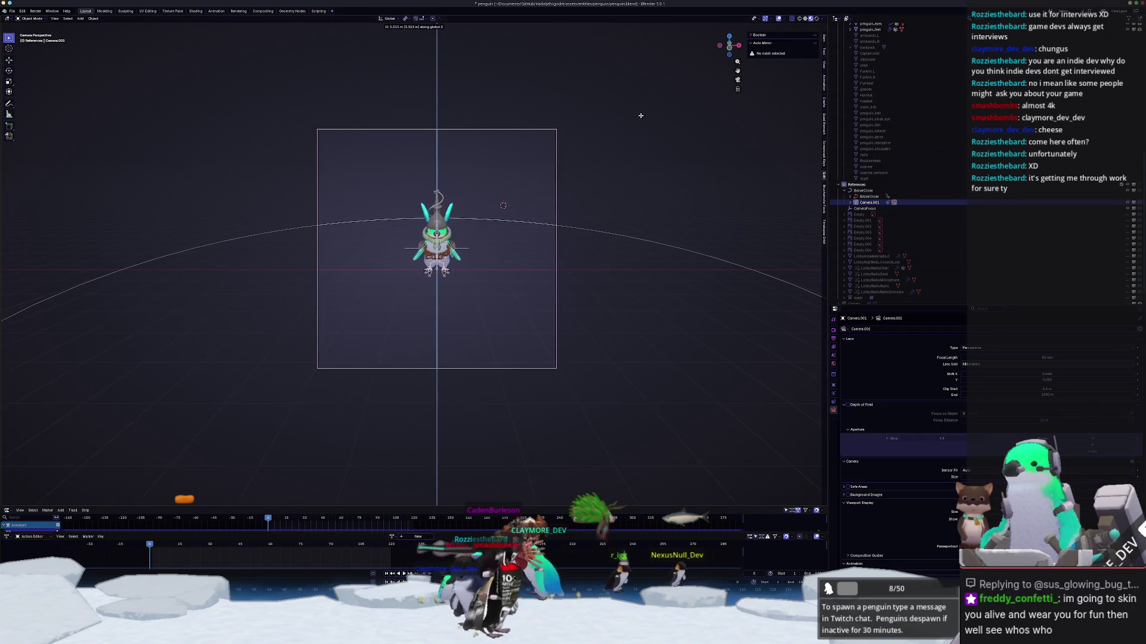
left_click(637, 87)
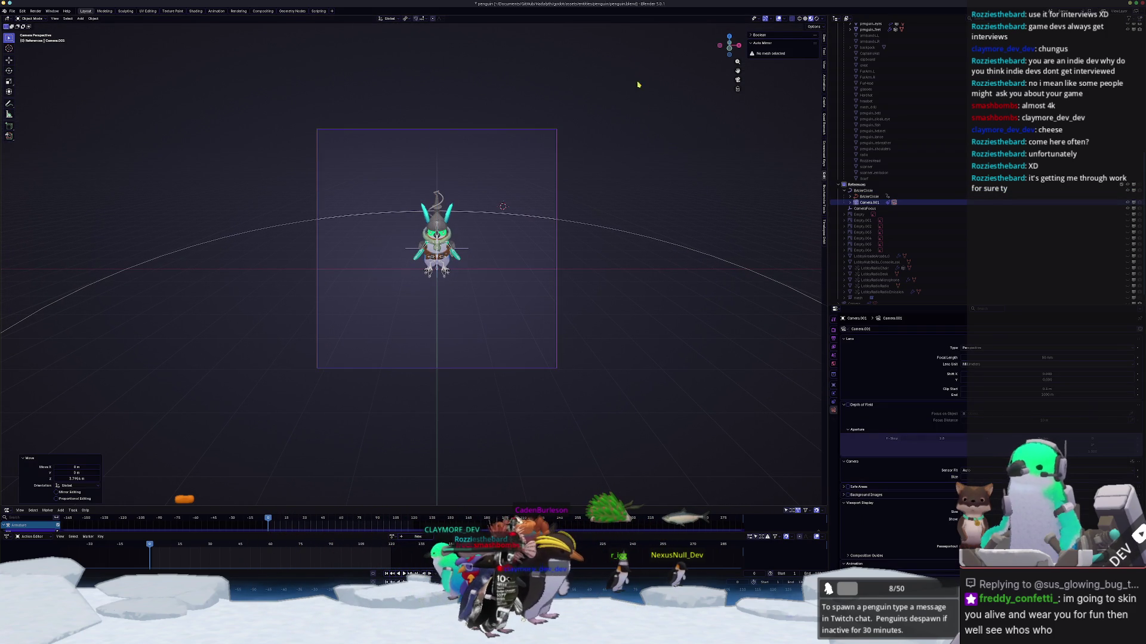
left_click(1045, 358)
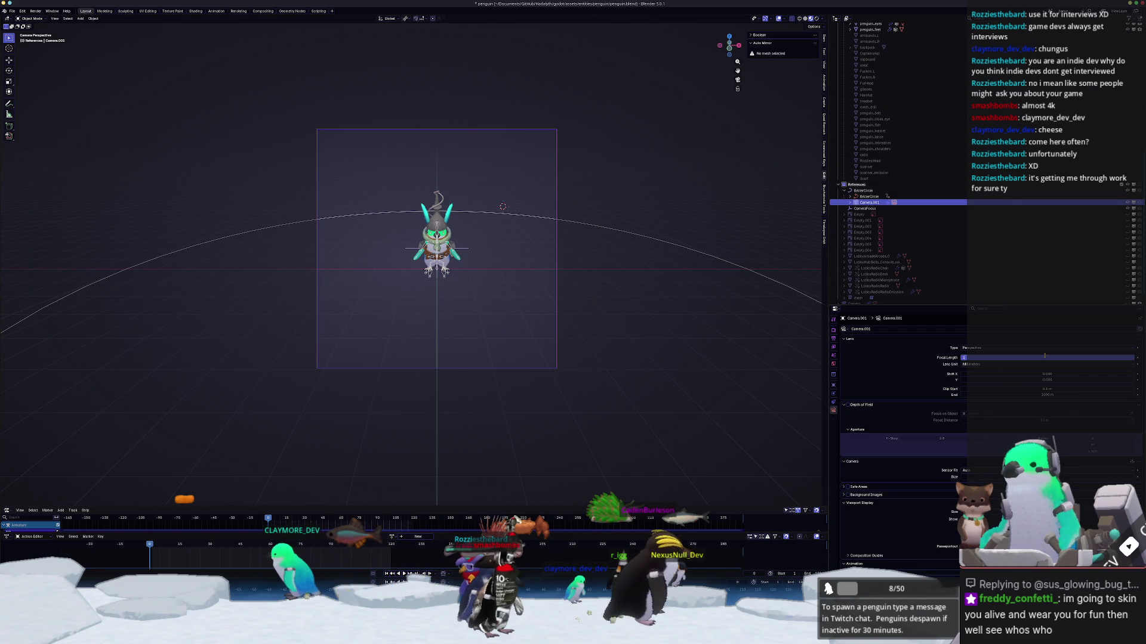
type("100")
key("Return")
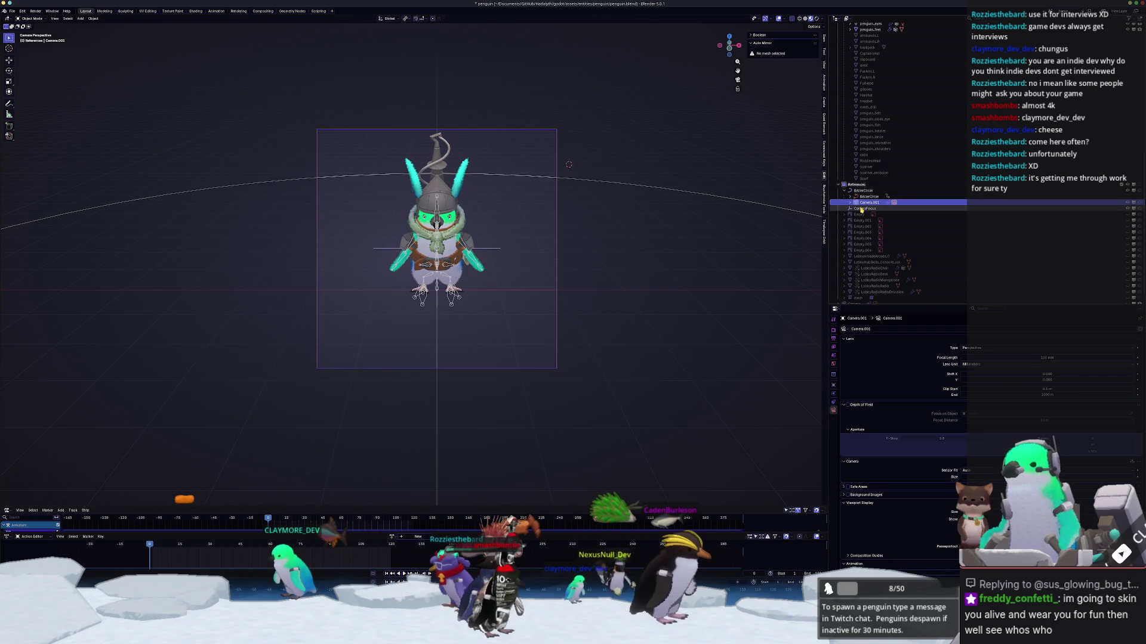
Step: Raise the CameraFocus empty about 0.41 m
left_click(861, 209)
key("g")
key("z")
left_click(644, 333)
Step: Play the animation to check the camera orbit, then switch to the Rendering workspace
key("space")
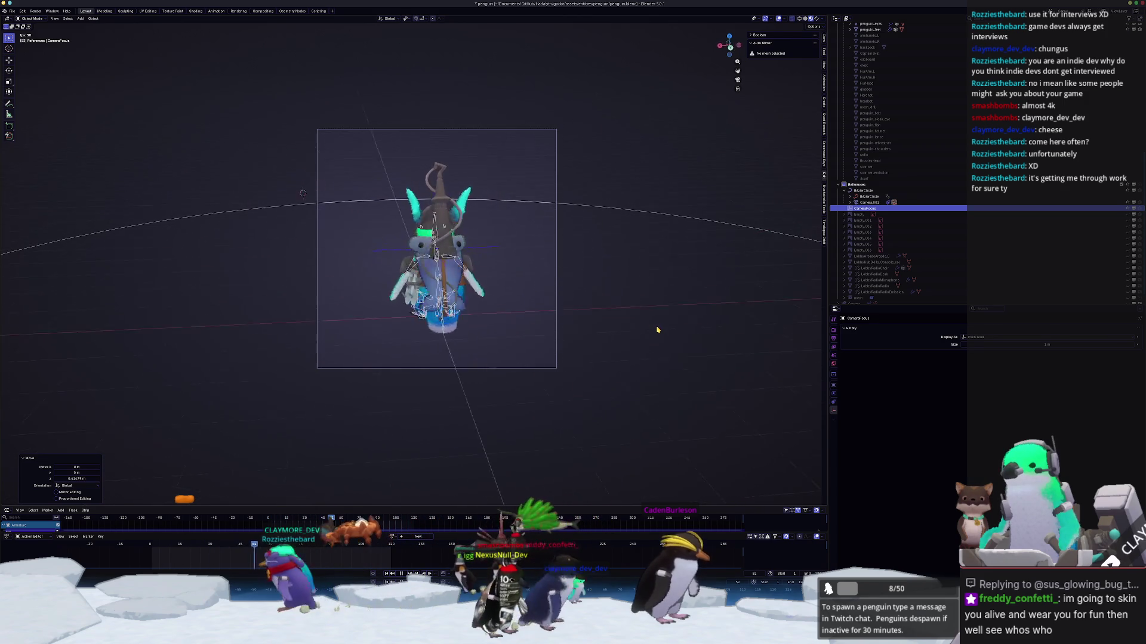
left_click(747, 228)
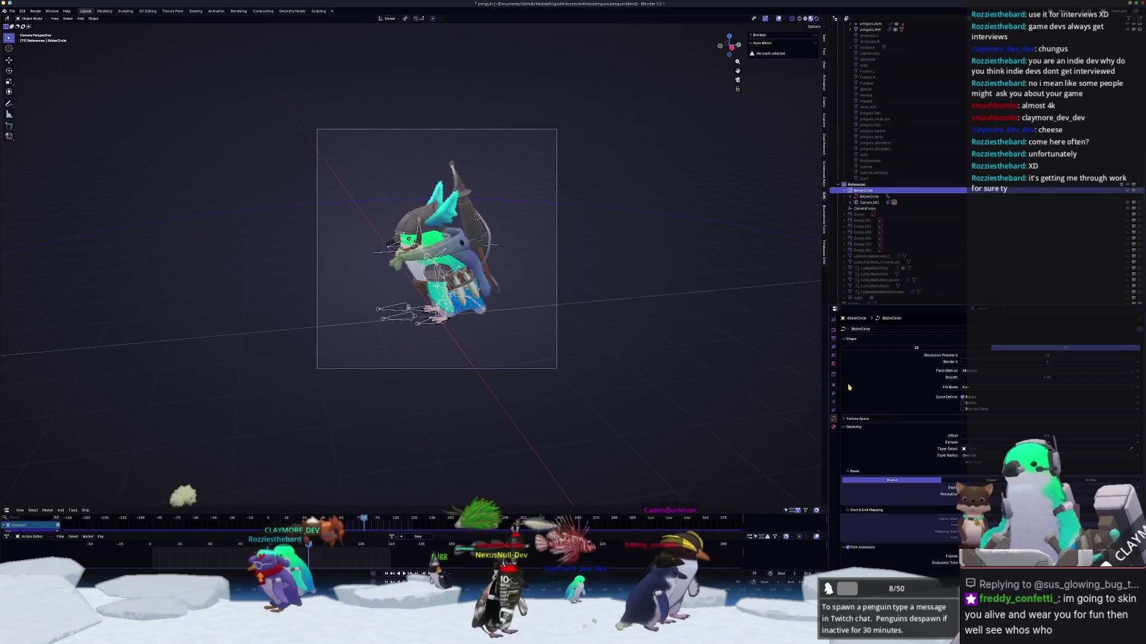
left_click(791, 582)
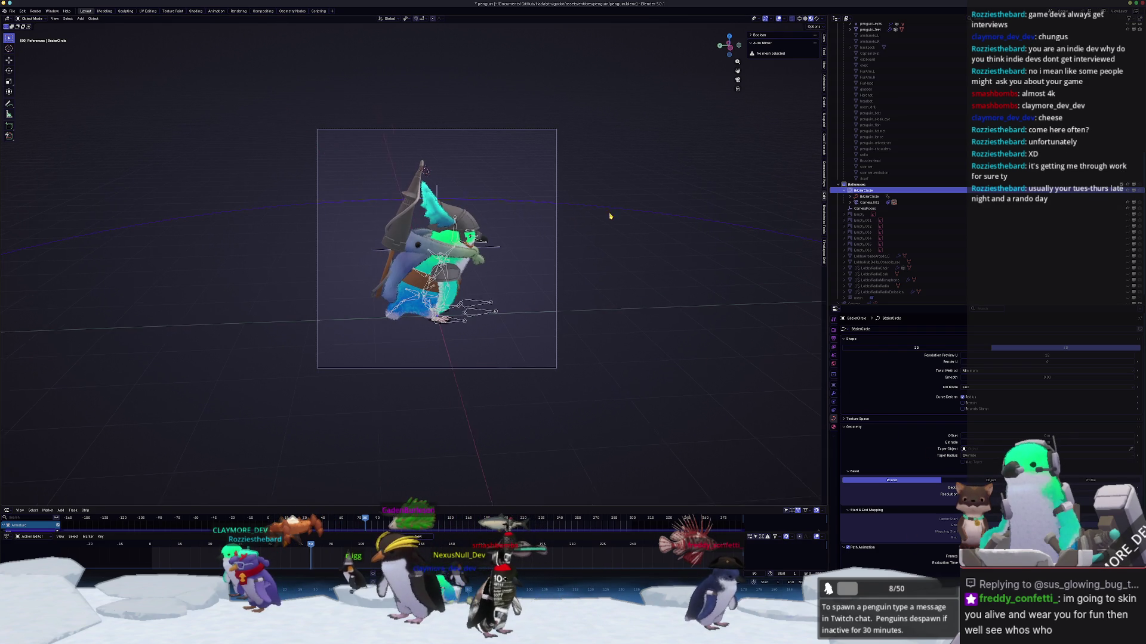
left_click(614, 277)
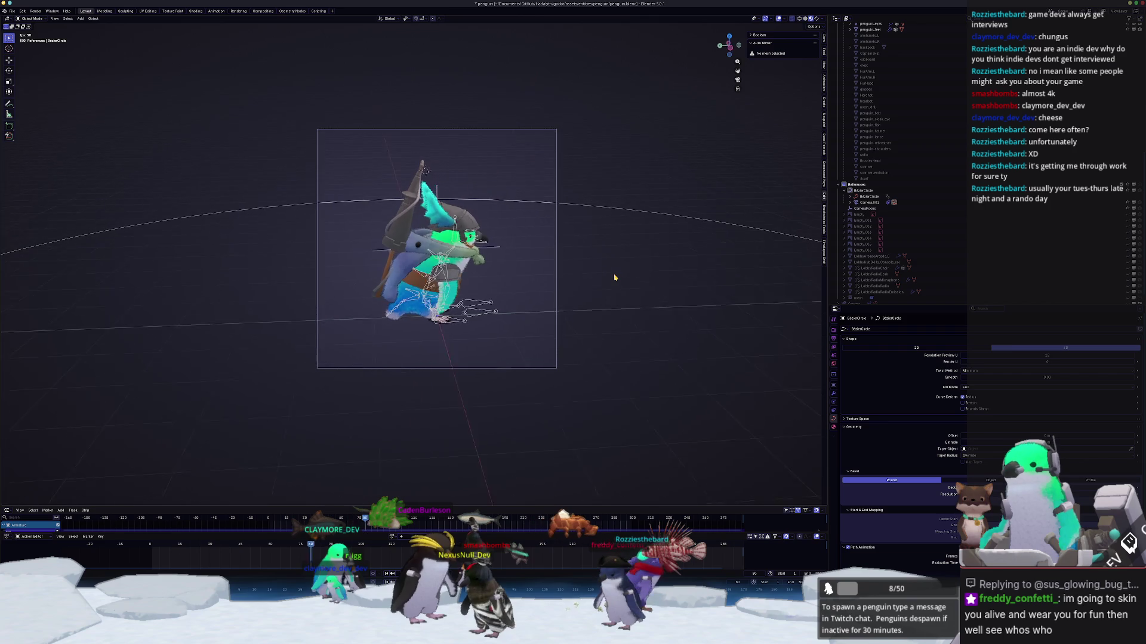
key("space")
scroll(895, 149, "up", 10)
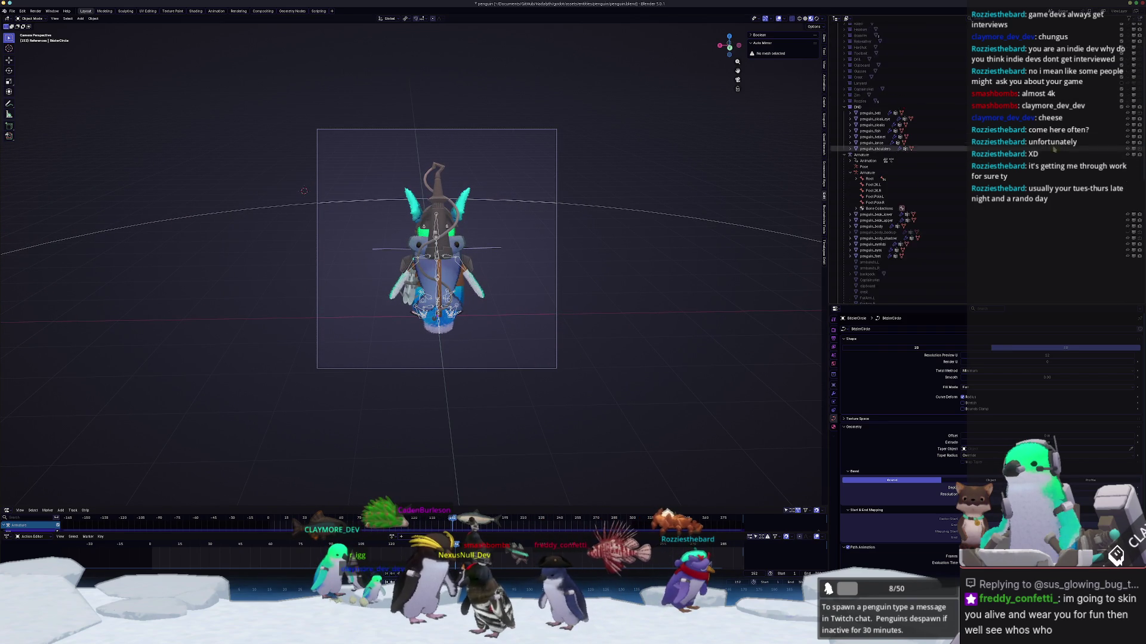
scroll(895, 154, "up", 3)
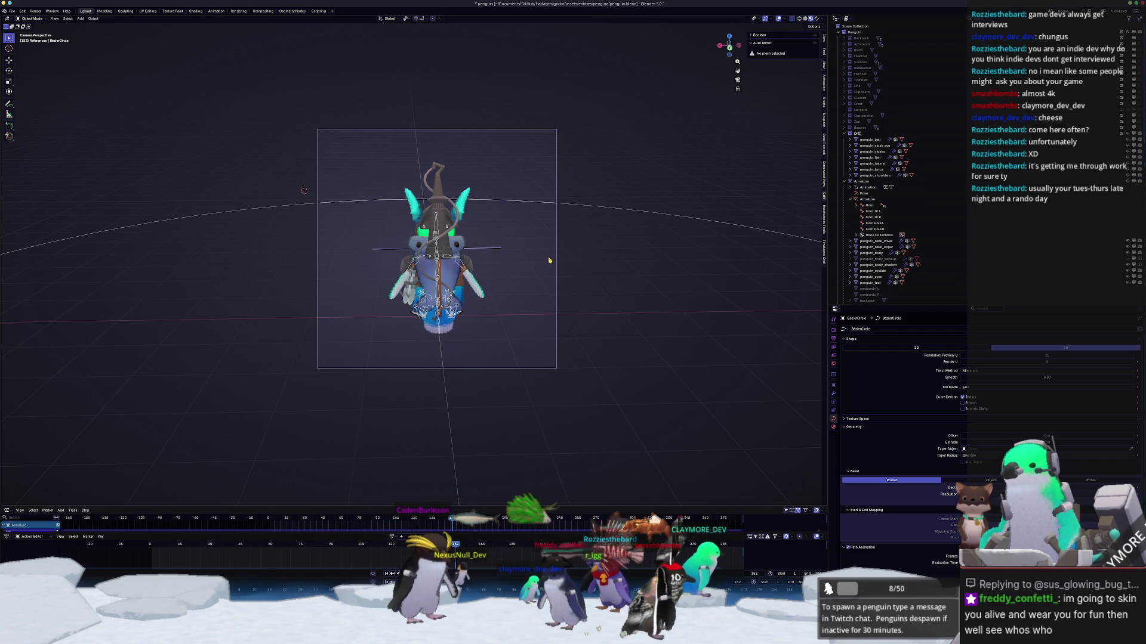
left_click(238, 11)
scroll(370, 224, "down", 1)
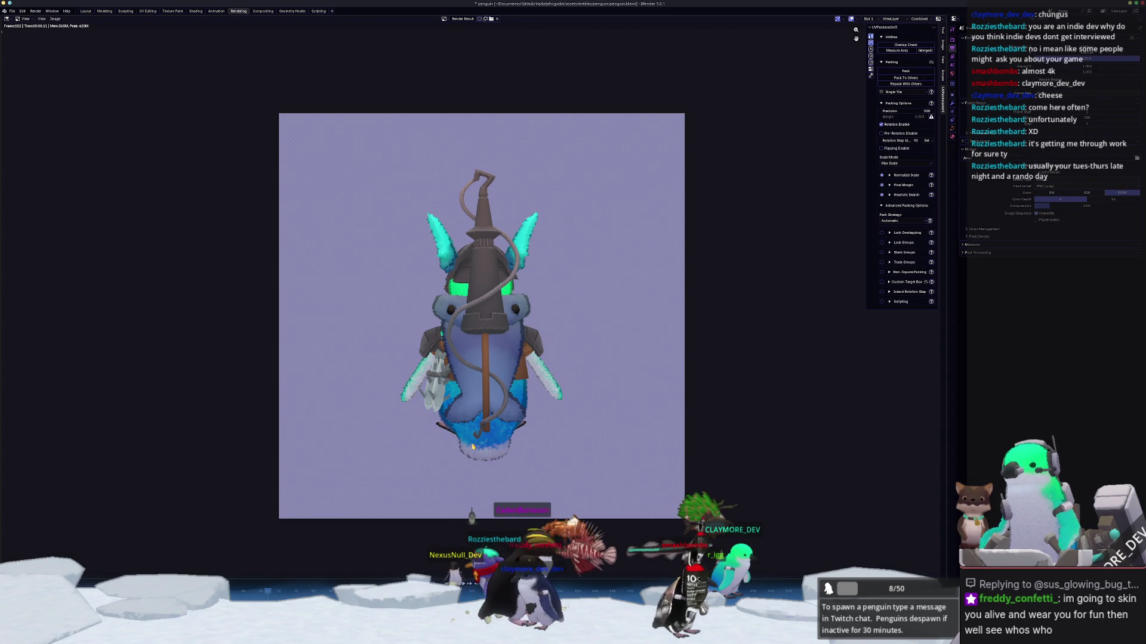
Step: Re-render the frame at frame 200 and switch to the Compositing workspace
key("F12")
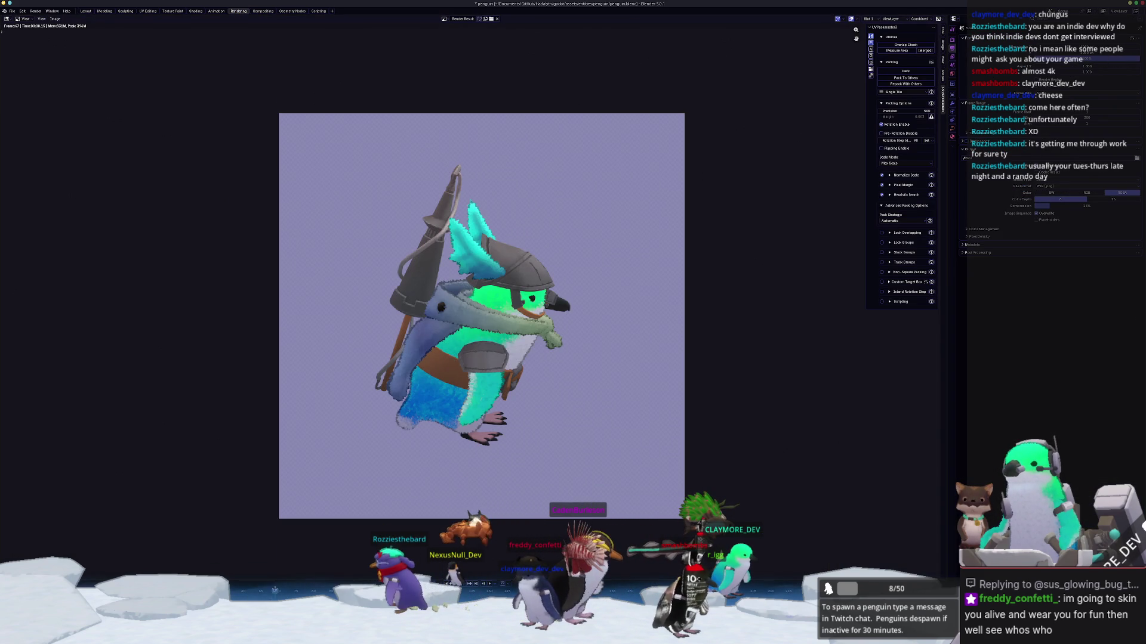
key("F12")
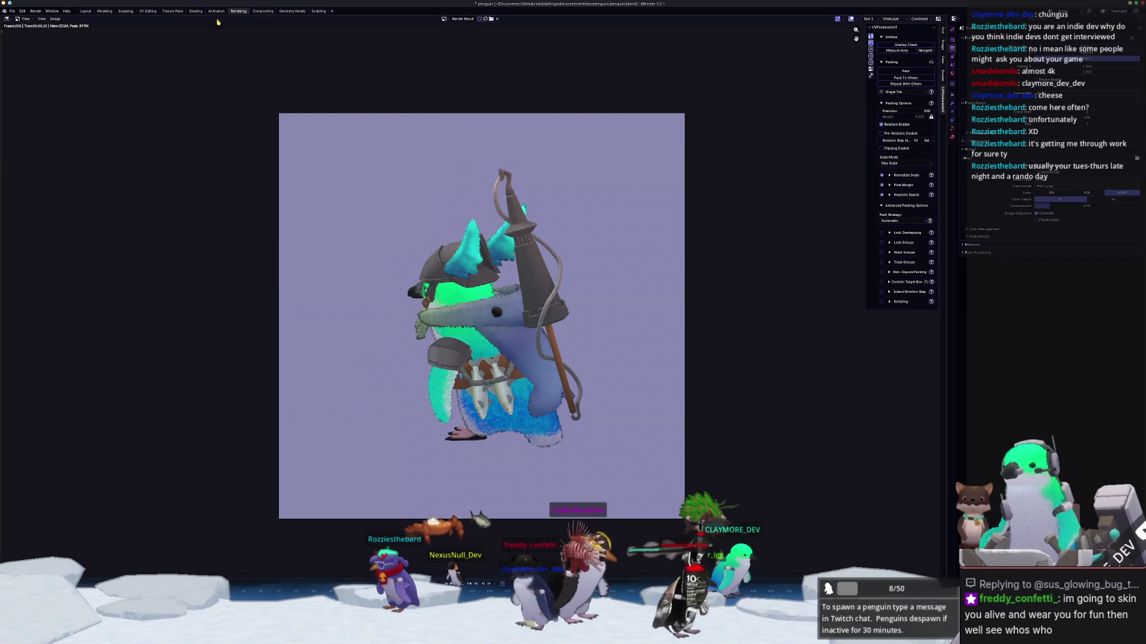
left_click(263, 10)
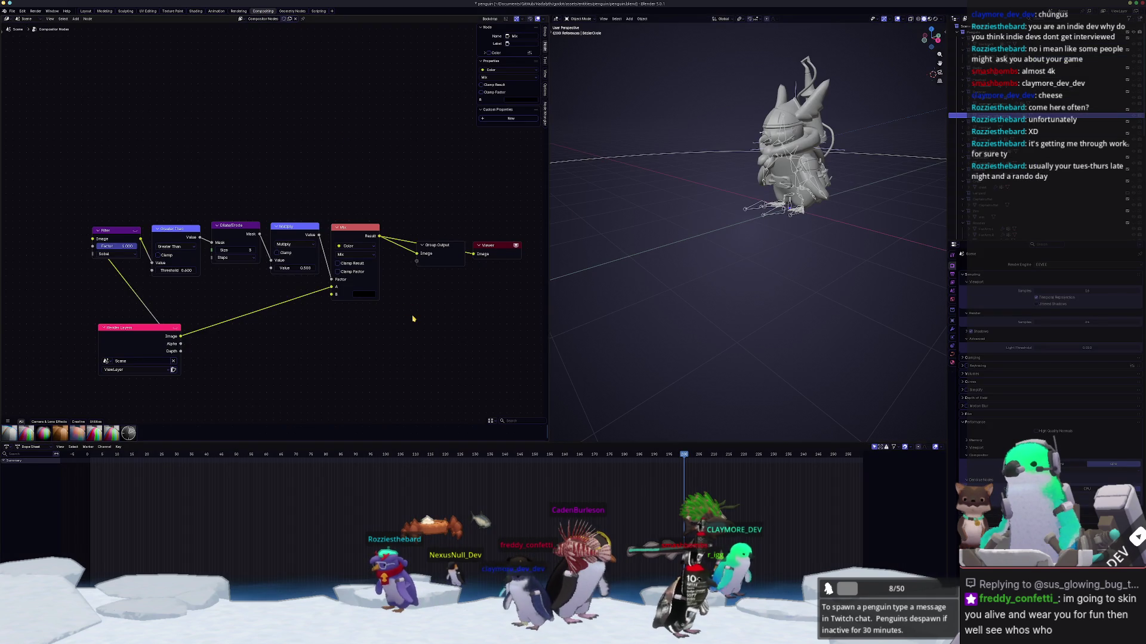
Step: Rearrange the compositor, moving Group Output down-right and Render Layers to the left
middle_click_drag(312, 336, 328, 341)
mouse_move(109, 185)
left_mouse_down()
mouse_move(301, 253)
mouse_move(399, 303)
left_mouse_up()
middle_click_drag(456, 252, 383, 237)
left_click_drag(384, 237, 447, 262)
middle_click_drag(87, 318, 121, 288)
left_click_drag(121, 288, 42, 294)
middle_click_drag(493, 231, 528, 187)
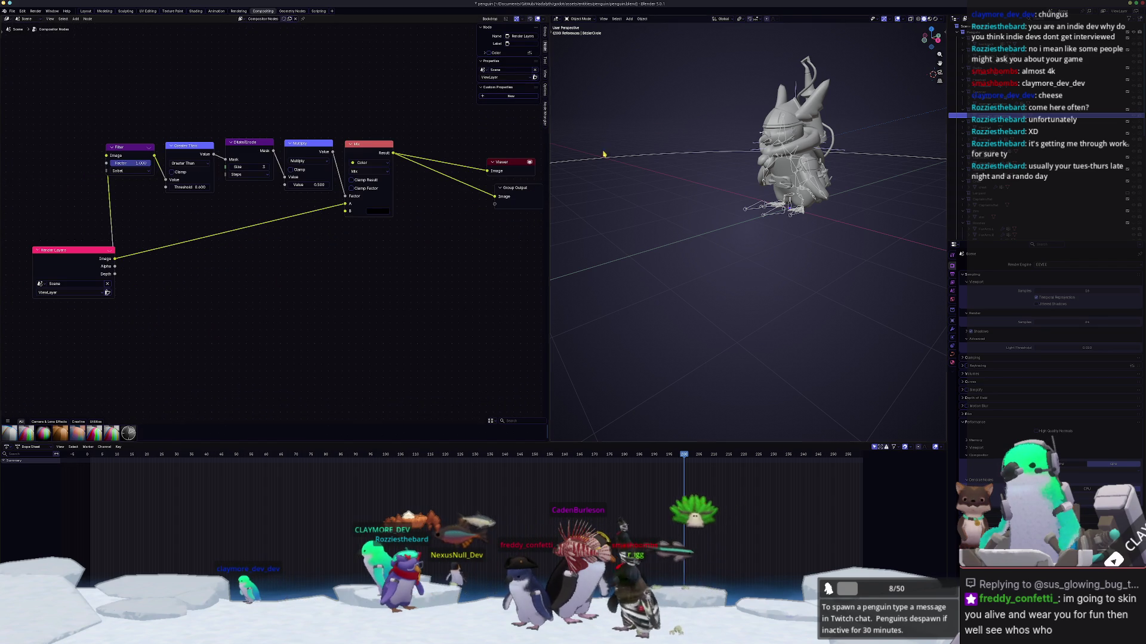
Step: Set the viewport to Rendered shading and view through the scene camera
left_click(934, 19)
left_click(942, 20)
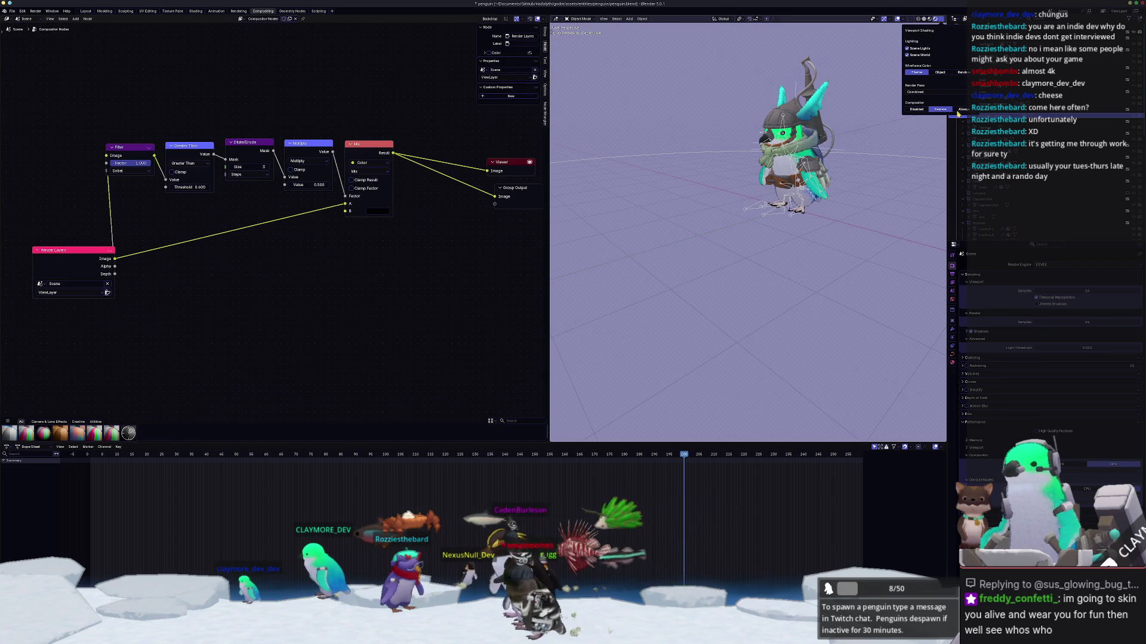
key("KP_0")
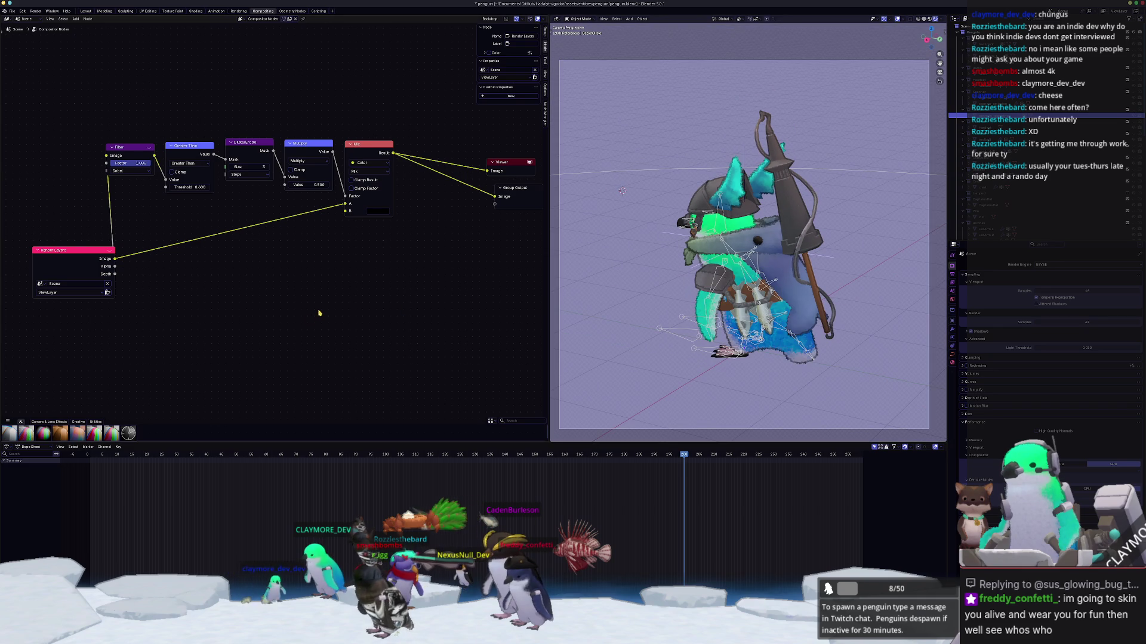
Step: Move the Filter, Greater Than and Dilate/Erode nodes down into a lower row
middle_click_drag(246, 238, 237, 252)
left_click_drag(114, 165, 166, 322)
mouse_move(169, 158)
left_mouse_down()
mouse_move(222, 308)
mouse_move(217, 323)
left_mouse_up()
mouse_move(233, 157)
left_mouse_down()
mouse_move(280, 280)
mouse_move(346, 322)
left_mouse_up()
mouse_move(231, 319)
left_mouse_down()
mouse_move(255, 320)
mouse_move(239, 315)
left_mouse_up()
key("shift+a")
type("blu")
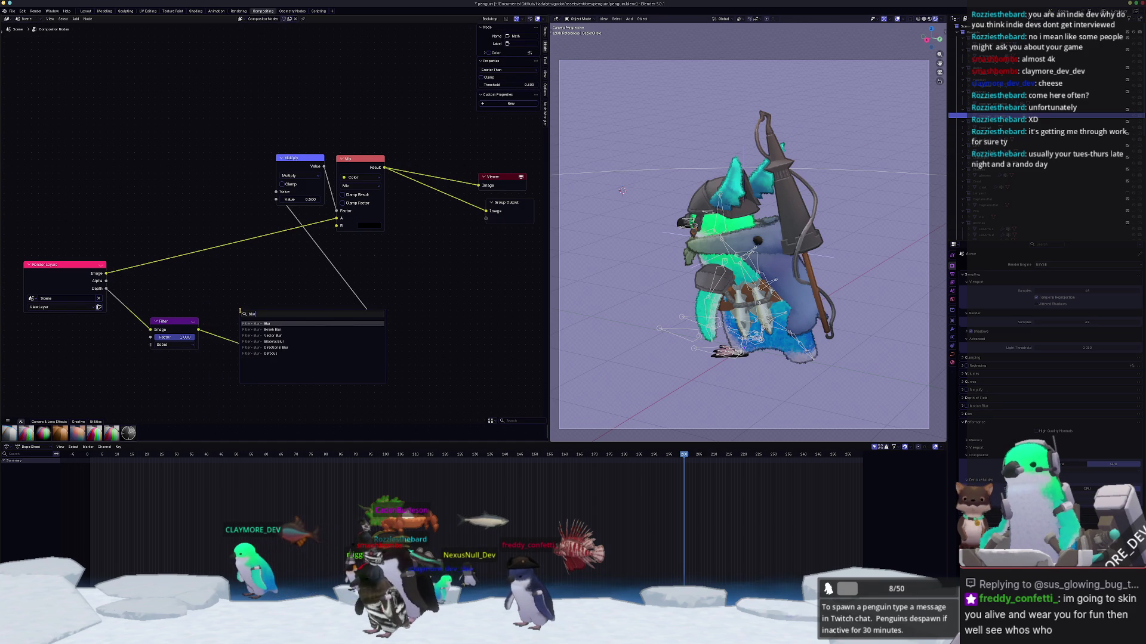
Step: Insert a Blur node before Greater Than, wire Greater Than into Multiply's Value, and delete Dilate/Erode
key("Return")
mouse_move(238, 311)
left_mouse_down()
mouse_move(211, 316)
mouse_move(332, 318)
mouse_move(215, 321)
left_mouse_up()
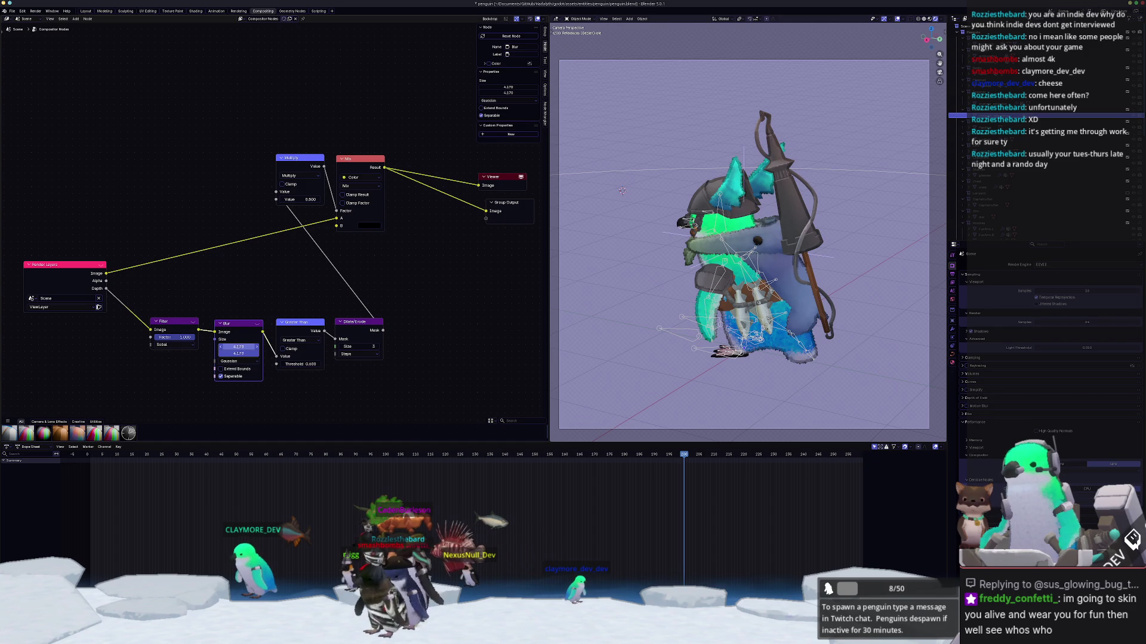
left_click_drag(336, 339, 326, 276)
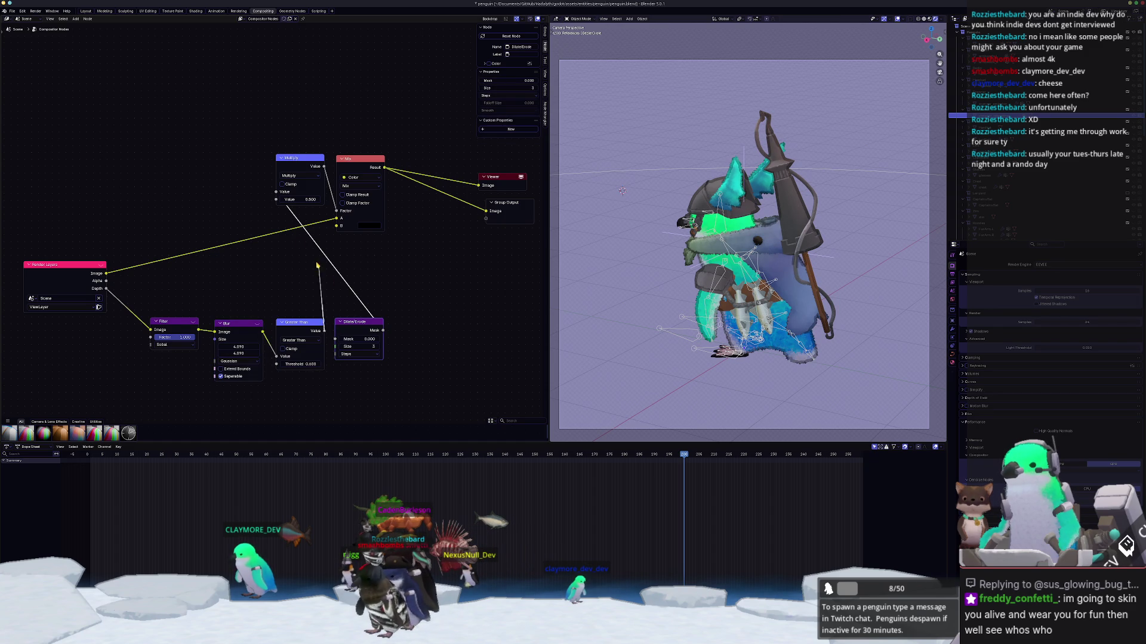
left_click_drag(275, 195, 275, 192)
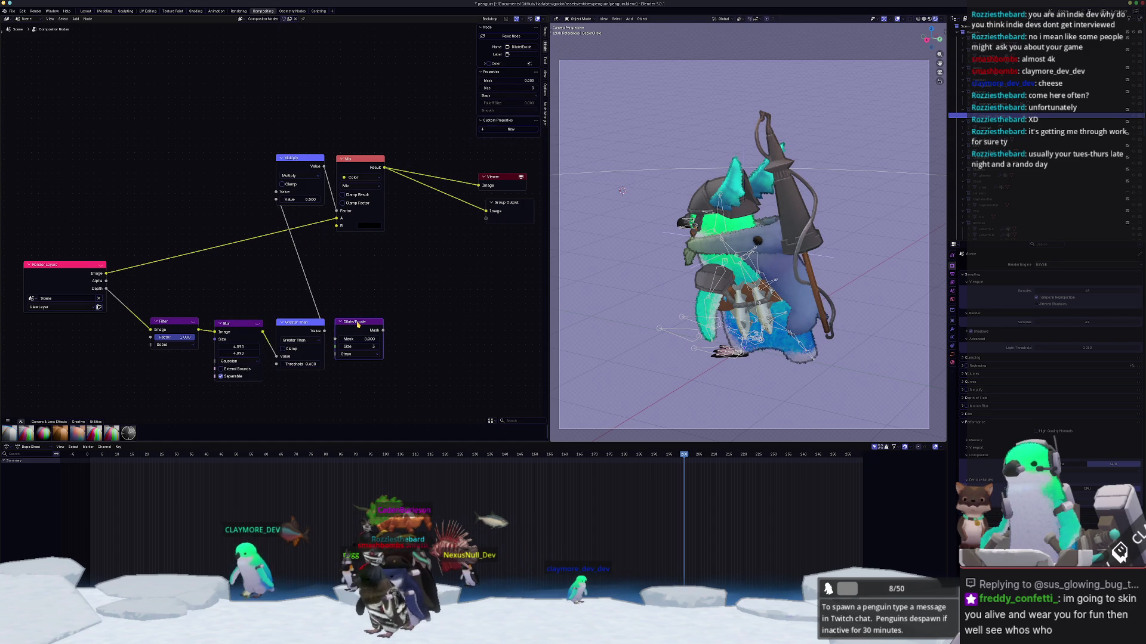
key("x")
Step: Move the Mix, Multiply, Viewer and Group Output nodes down-right to make room
middle_click_drag(374, 320, 295, 327)
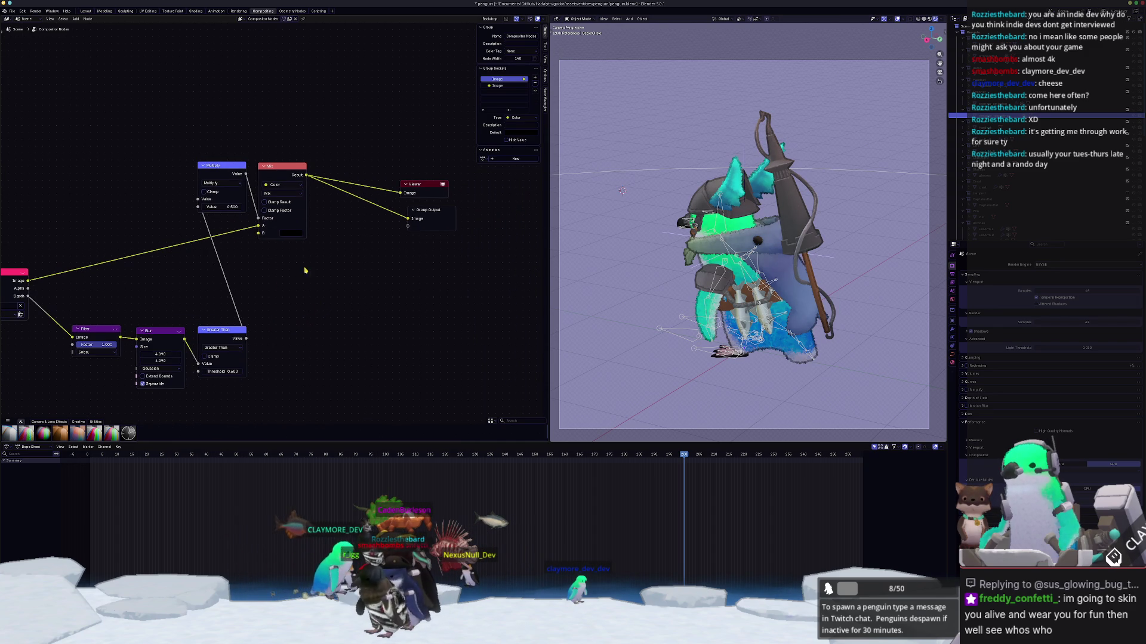
left_click_drag(276, 171, 346, 225)
mouse_move(215, 165)
left_mouse_down()
mouse_move(261, 184)
mouse_move(261, 209)
left_mouse_up()
left_click_drag(397, 167, 458, 264)
left_click_drag(428, 220, 506, 242)
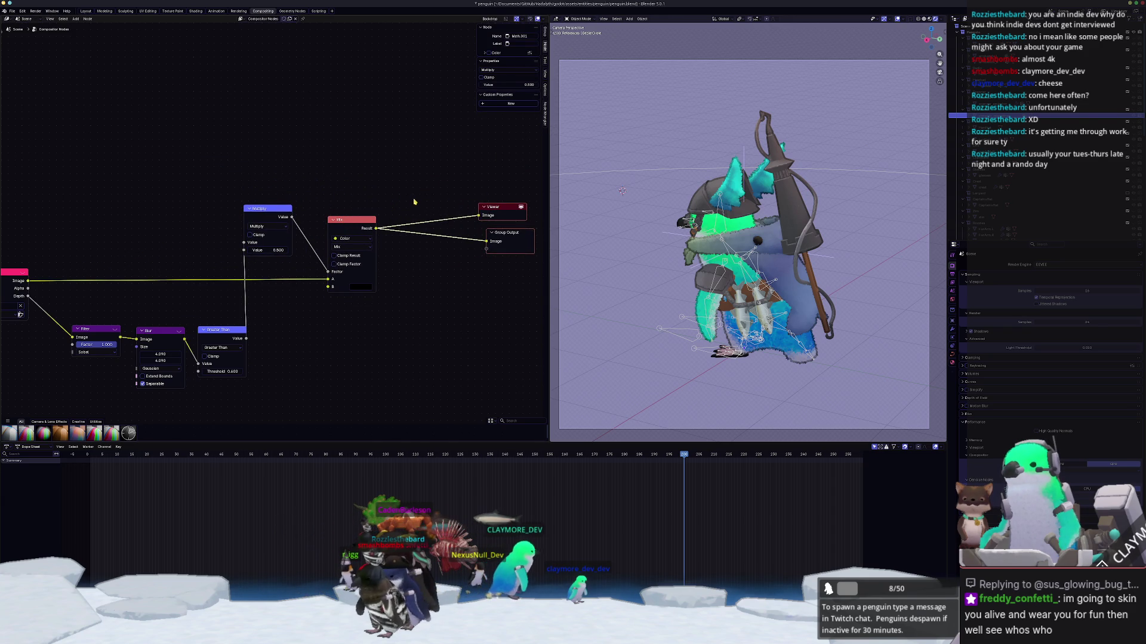
middle_click_drag(379, 344, 398, 302)
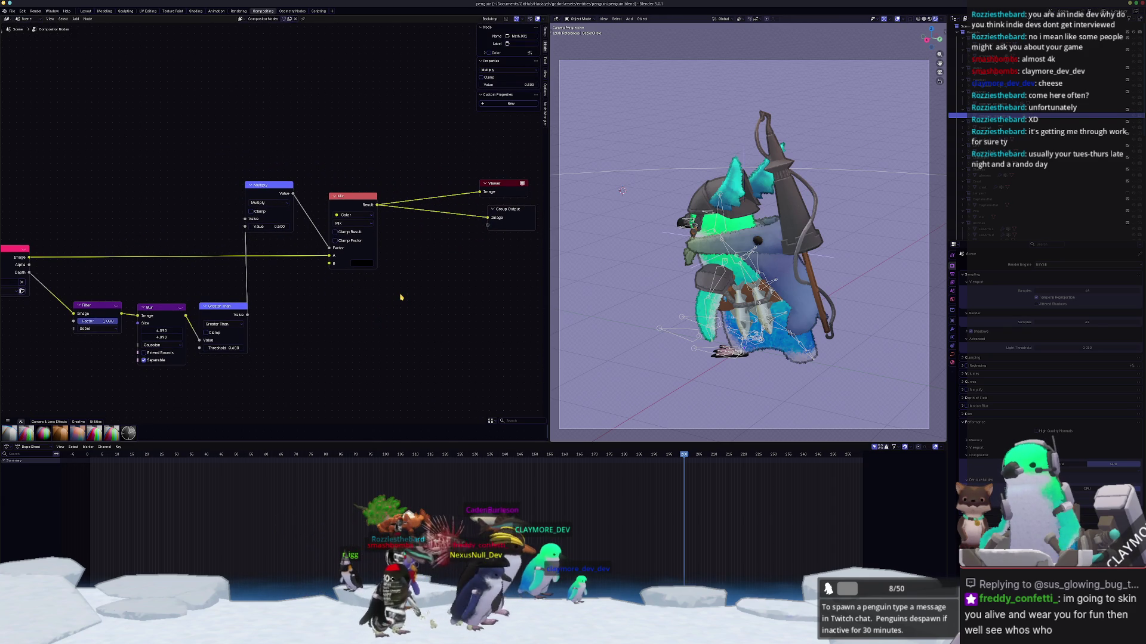
Step: Search the node list and add a Color input node to the graph
left_click(397, 298)
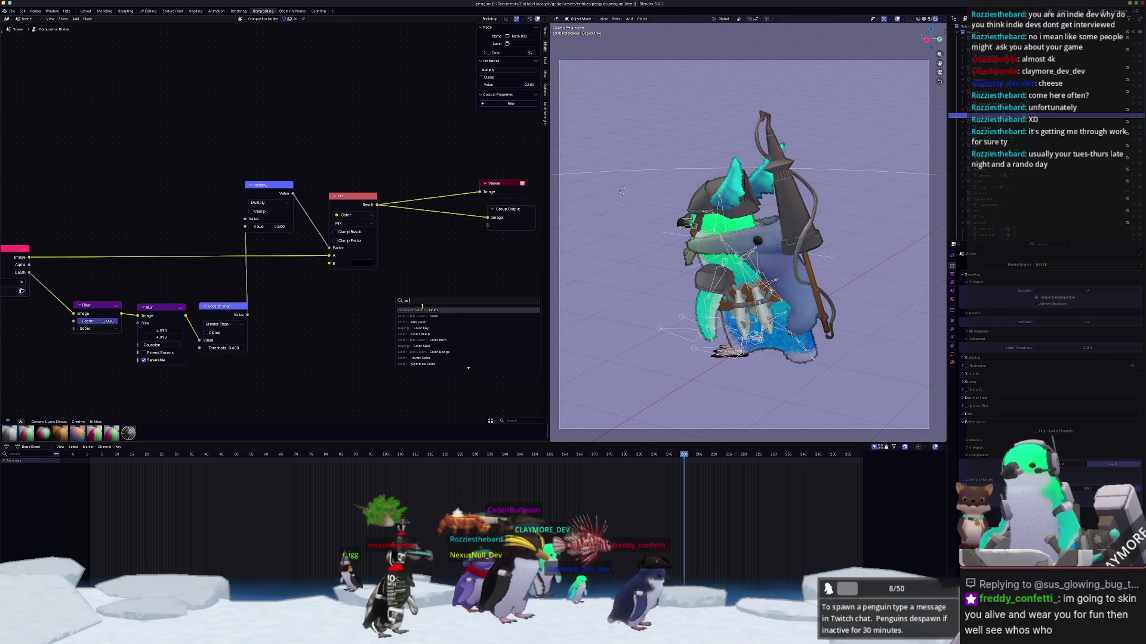
key("Down")
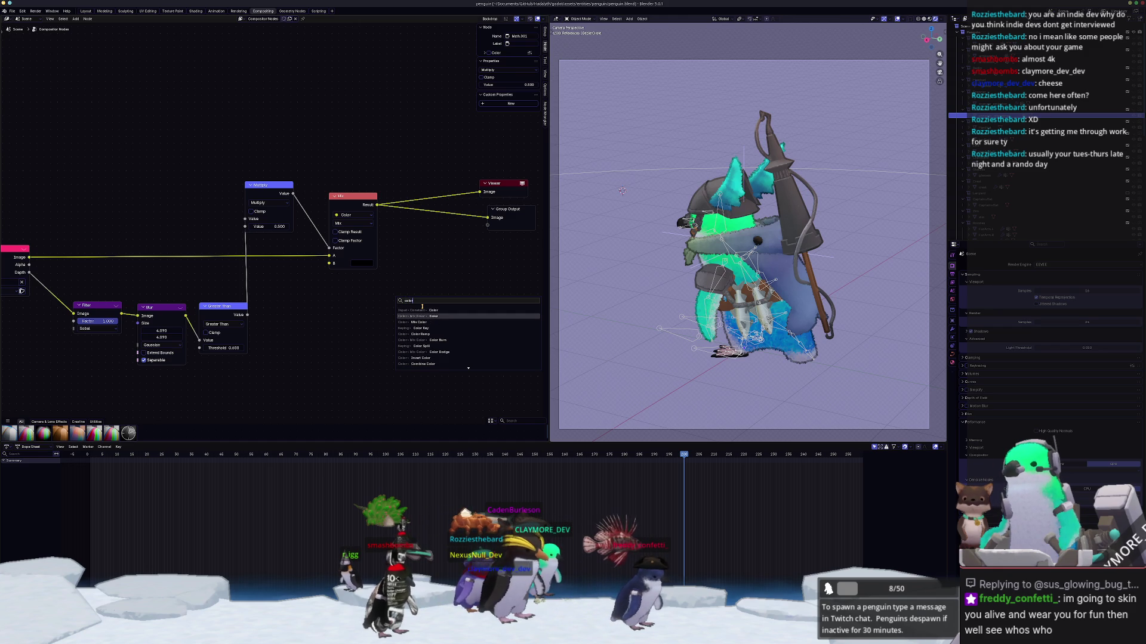
key("Down")
key("Down")
key("BackSpace")
key("BackSpace")
key("BackSpace")
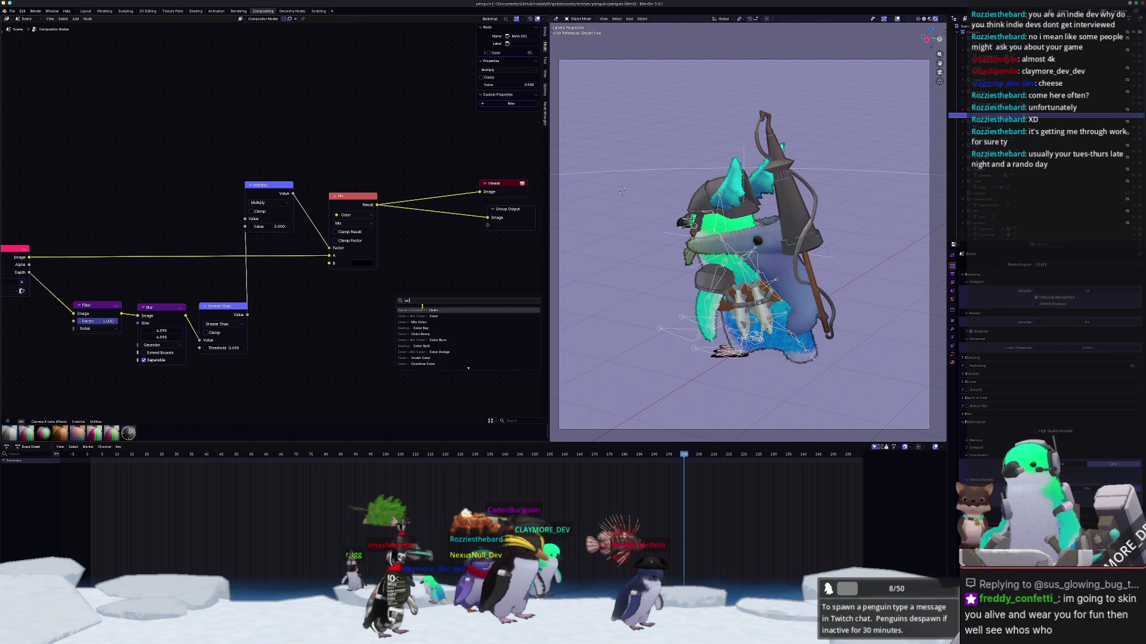
type("gb")
key("ctrl+a")
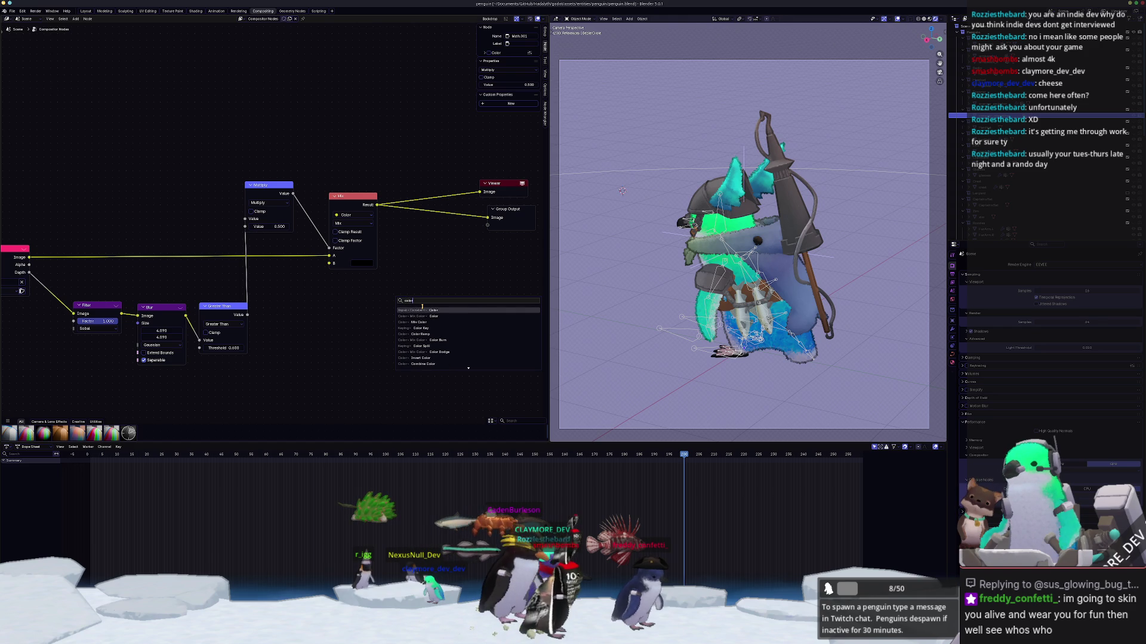
key("Down")
key("Down")
key("Down")
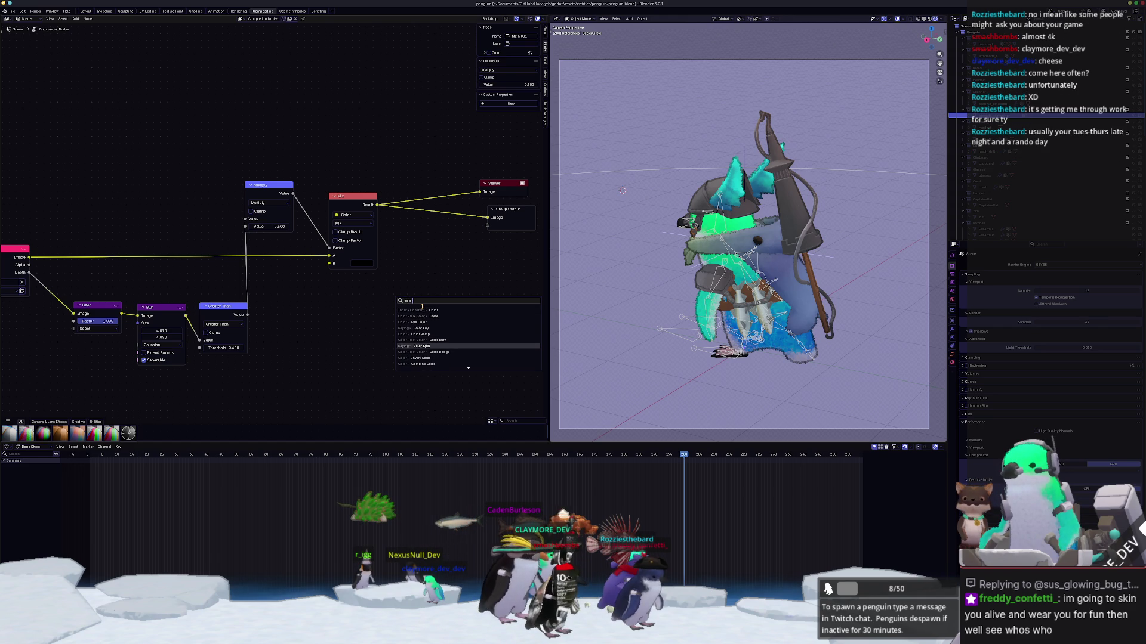
key("Down")
key("Up")
key("Up")
key("Up")
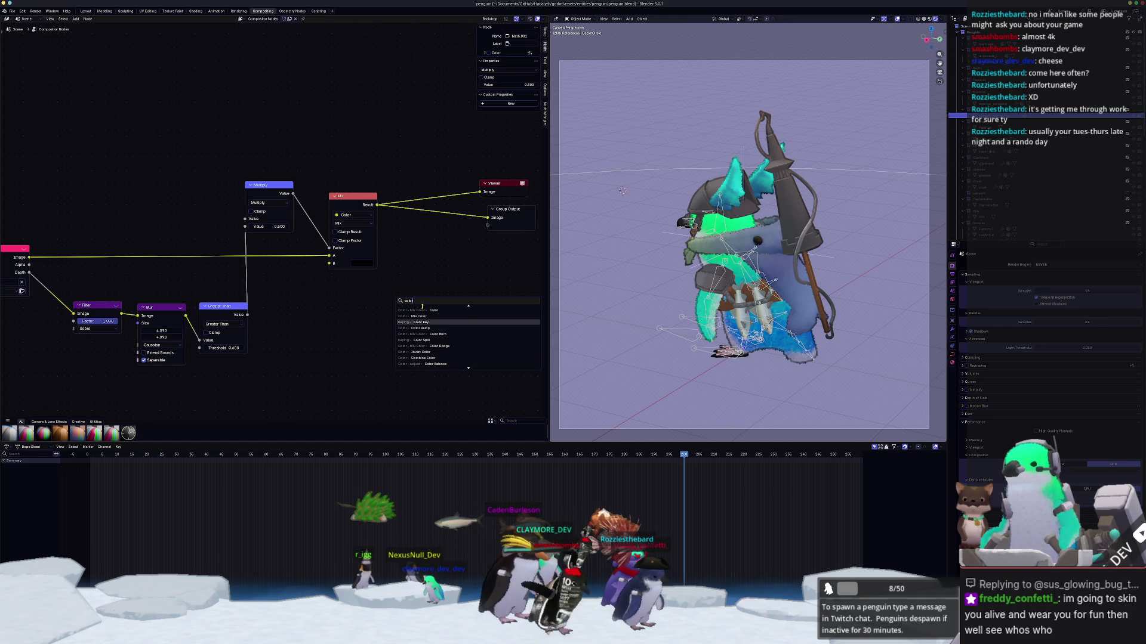
key("Return")
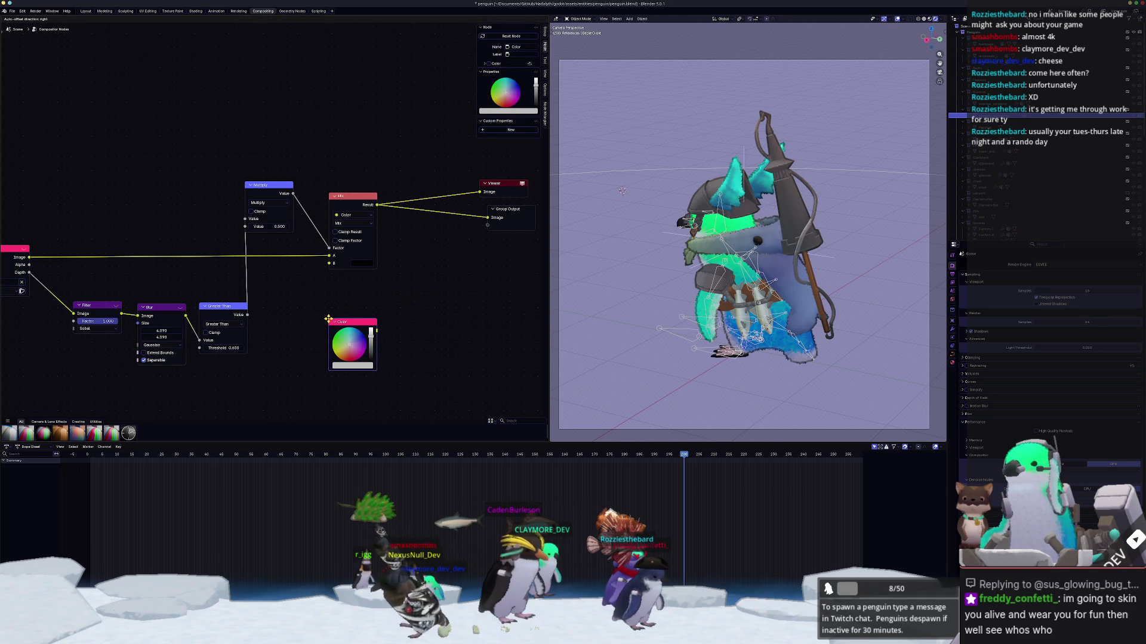
Step: Duplicate the Mix node and wire Render Layers Alpha to its Factor and the Color node into it
middle_click_drag(410, 306, 388, 310)
left_click(334, 203)
key("g")
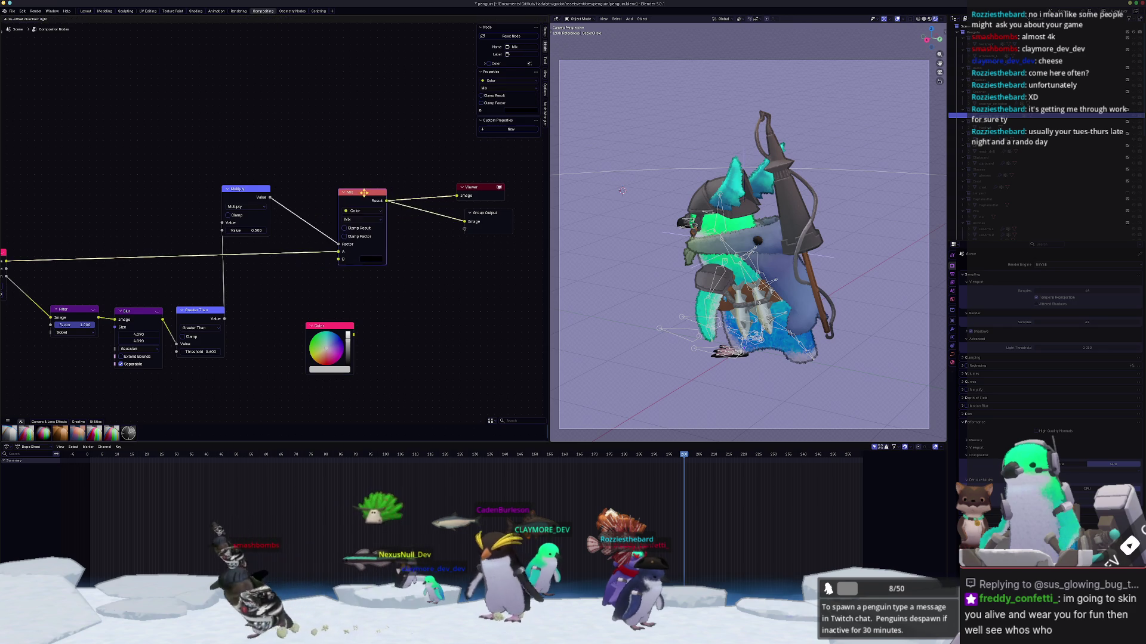
key("shift+d")
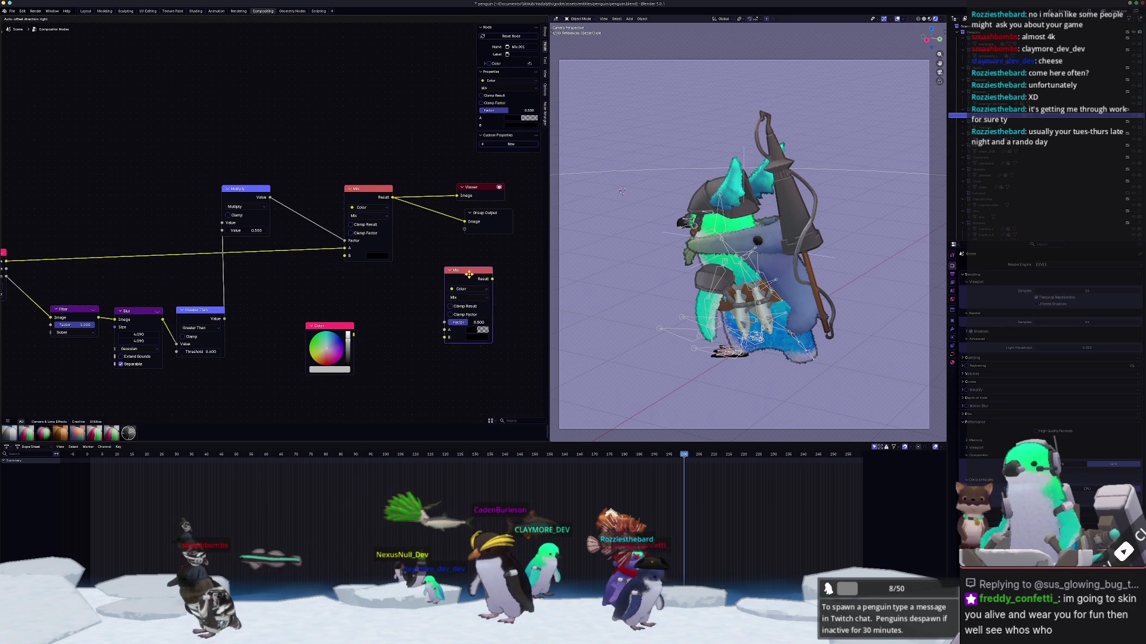
scroll(218, 281, "down", 1)
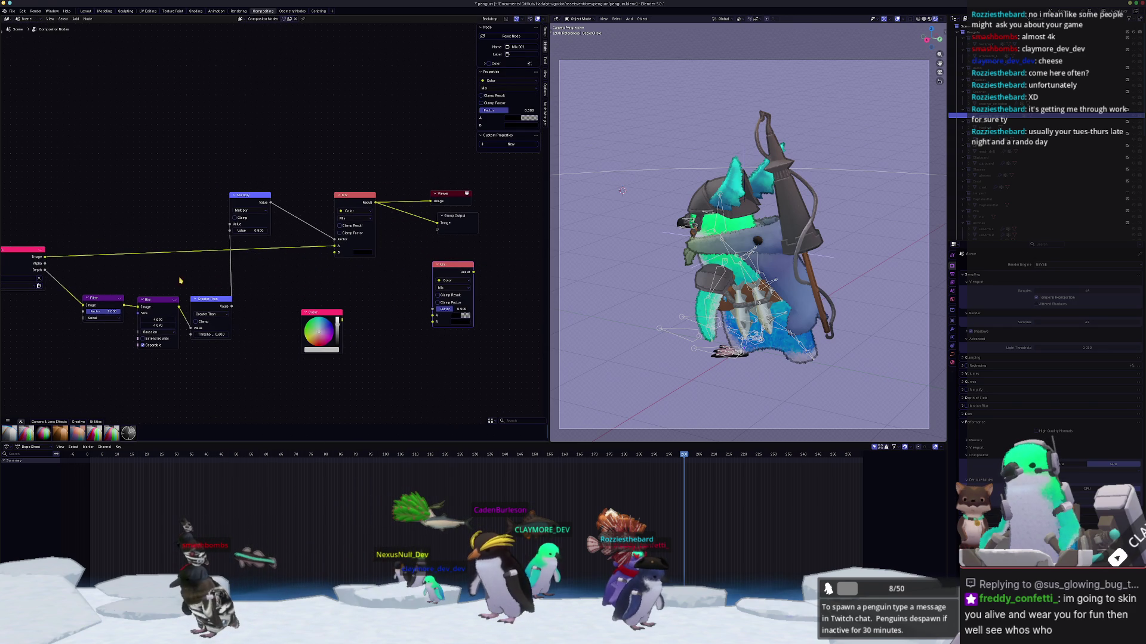
mouse_move(338, 288)
left_mouse_down()
mouse_move(434, 310)
mouse_move(334, 254)
mouse_move(333, 242)
mouse_move(337, 257)
mouse_move(433, 310)
left_mouse_up()
left_click_drag(342, 320, 431, 325)
left_click_drag(375, 203, 417, 272)
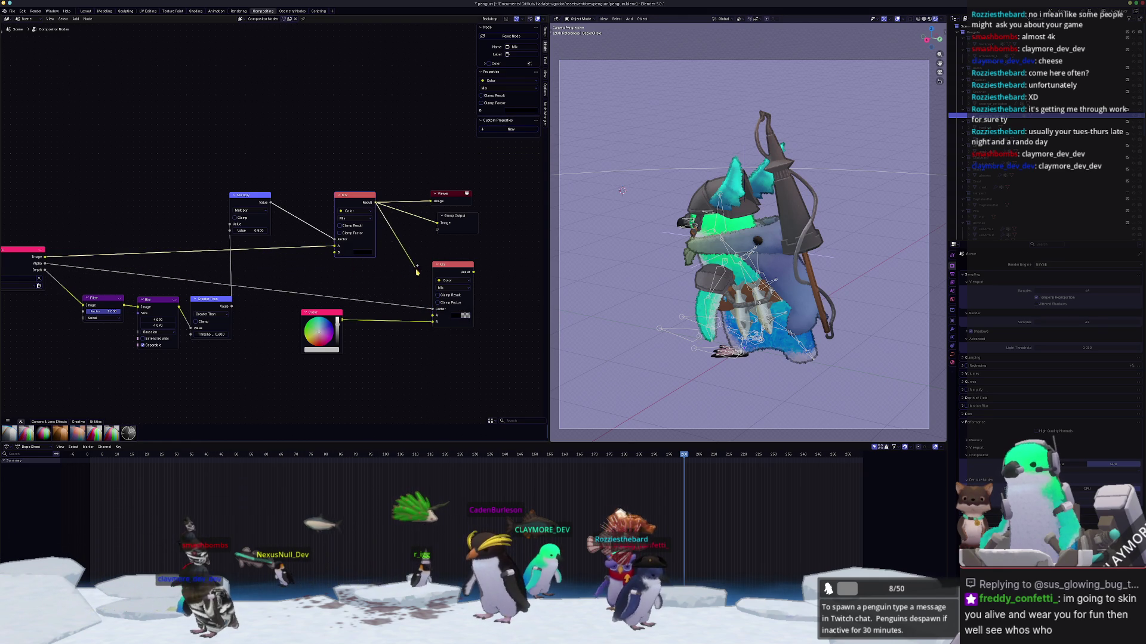
Step: Wire the colour into Mix.001 input A and the outline Mix into B, feeding Group Output
left_click(452, 270, "ctrl+shift")
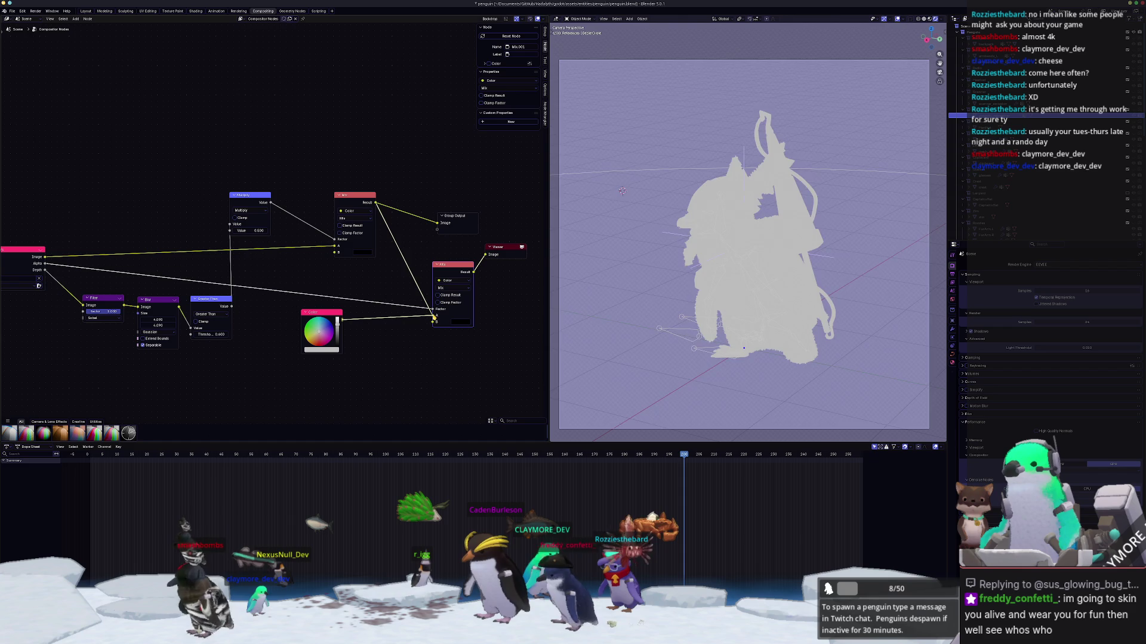
left_click_drag(434, 317, 433, 315)
left_click_drag(375, 203, 431, 322)
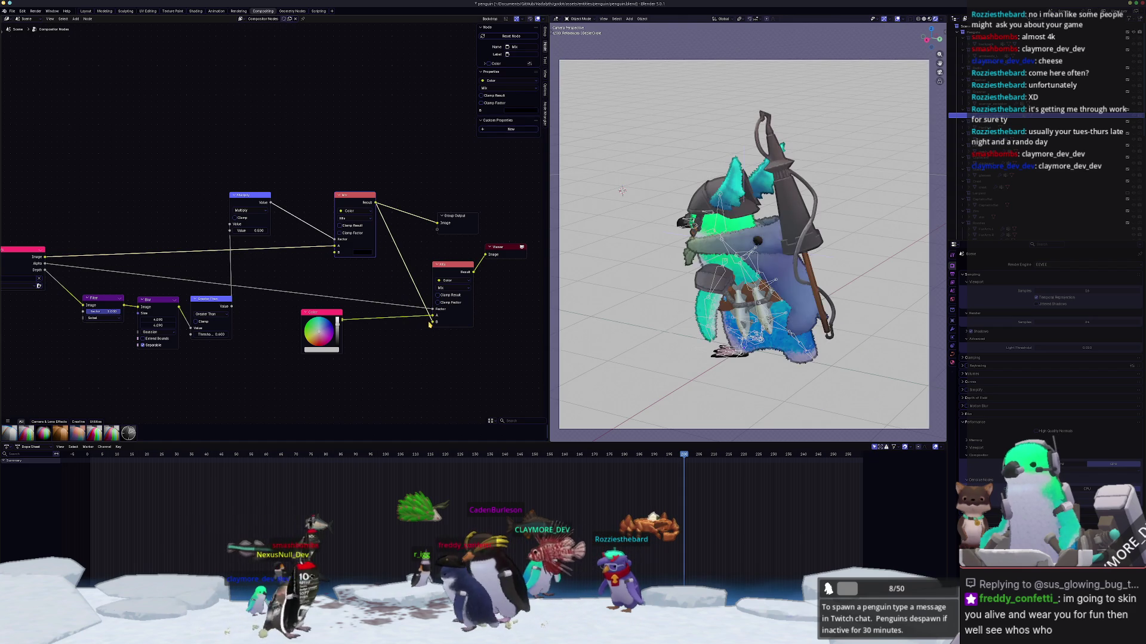
left_click_drag(456, 221, 511, 203)
mouse_move(474, 272)
left_mouse_down()
mouse_move(481, 231)
mouse_move(506, 248)
left_mouse_up()
Step: Set the background Color to a pale, low-saturation teal
scroll(398, 348, "up", 4)
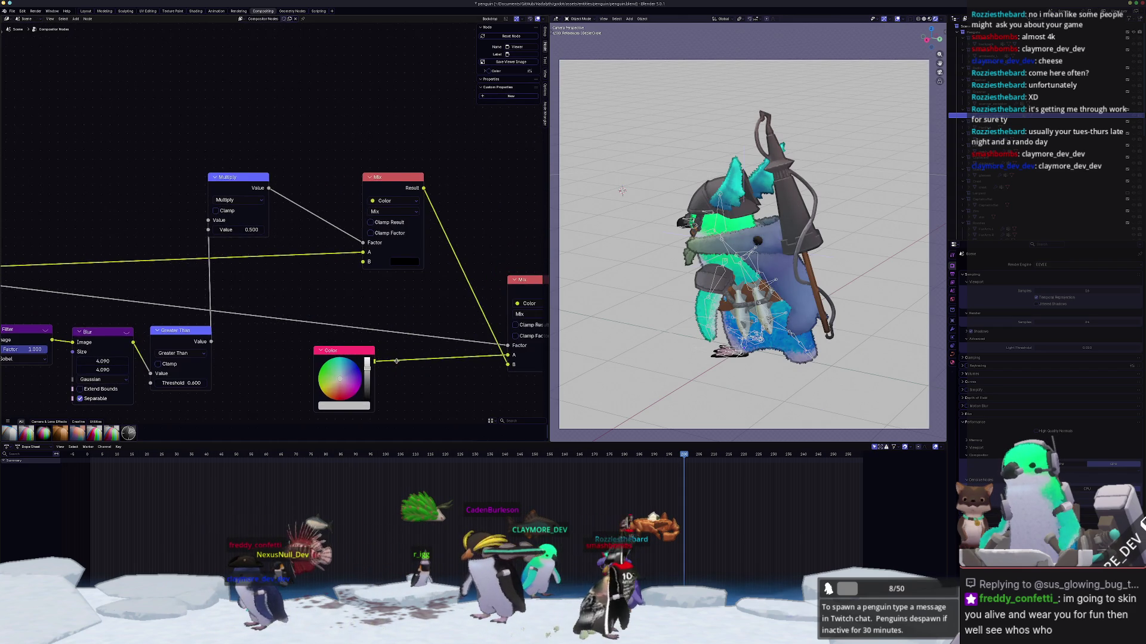
left_click(341, 318)
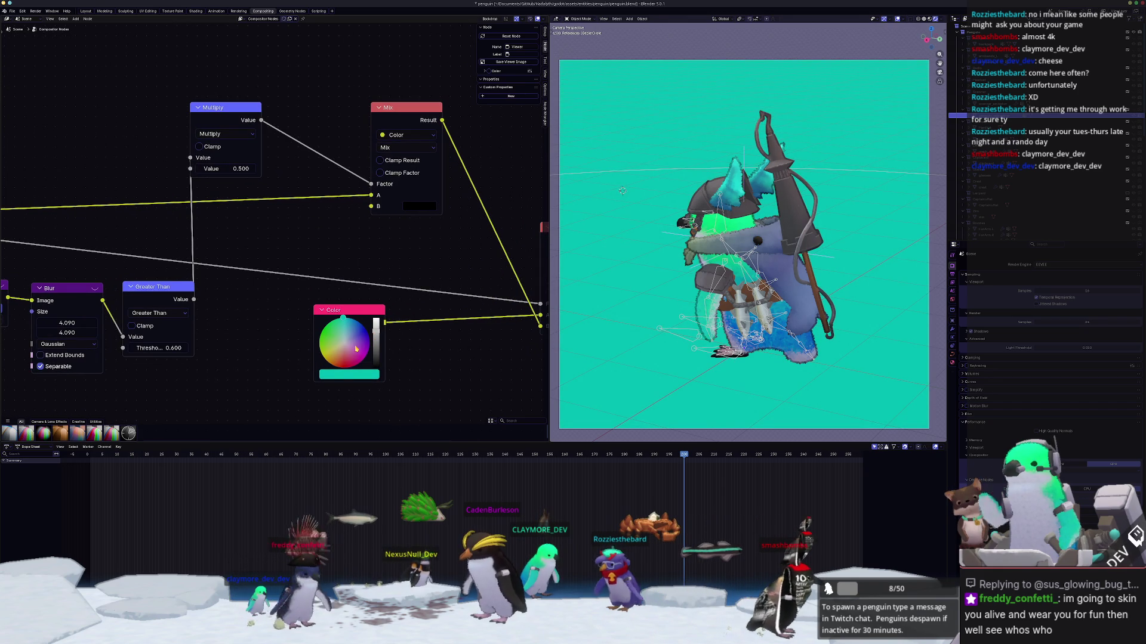
left_click(358, 374)
mouse_move(381, 324)
left_mouse_down()
mouse_move(353, 324)
mouse_move(365, 323)
left_mouse_up()
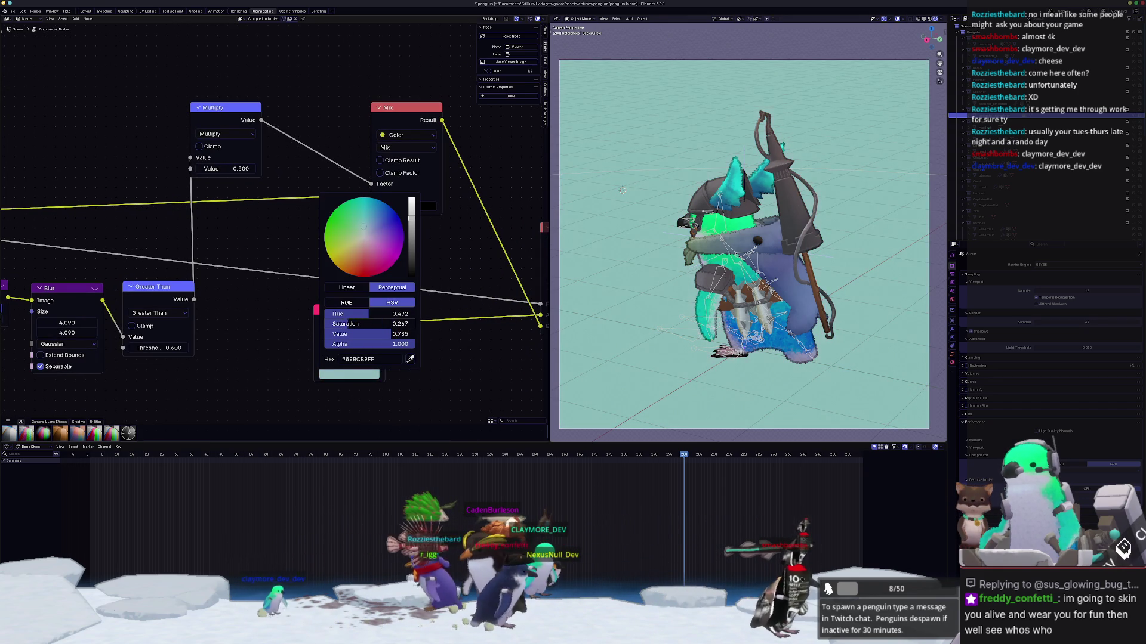
scroll(664, 355, "down", 1)
Step: Save, play the animation, test-render the frame, then tidy the Viewer and Group Output nodes
key("ctrl+s")
key("space")
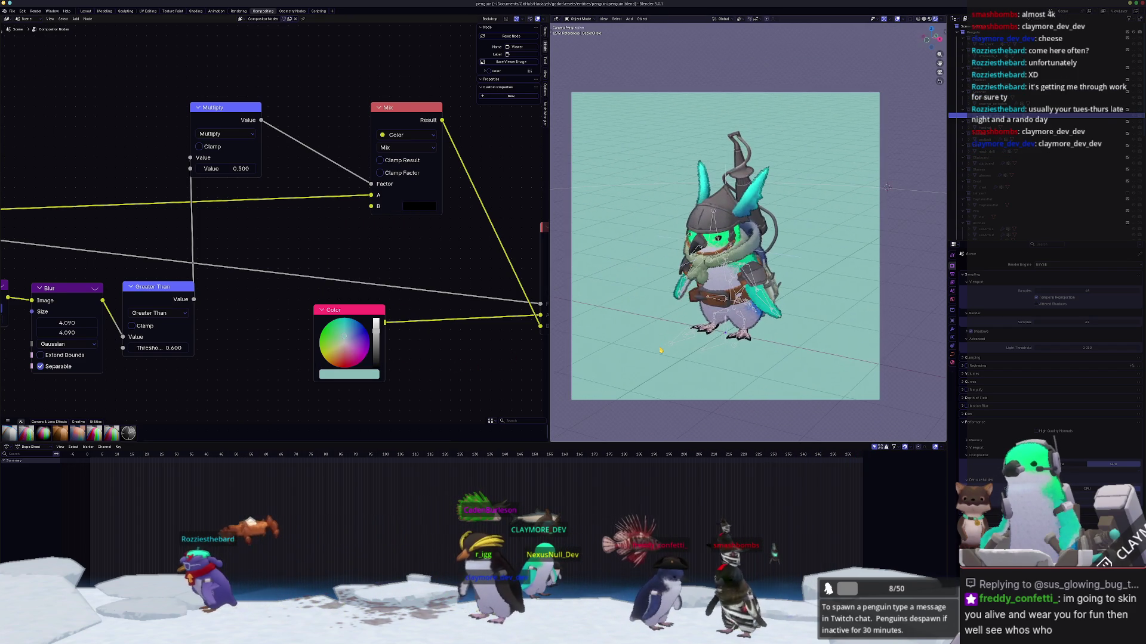
key("space")
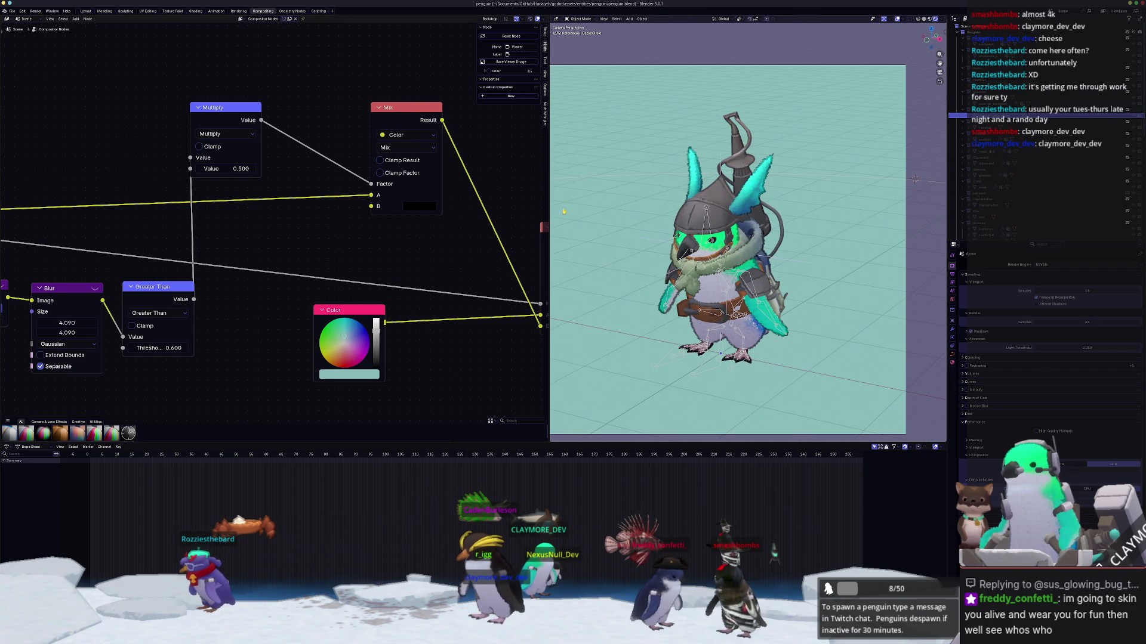
key("ctrl+Page_Up")
key("F12")
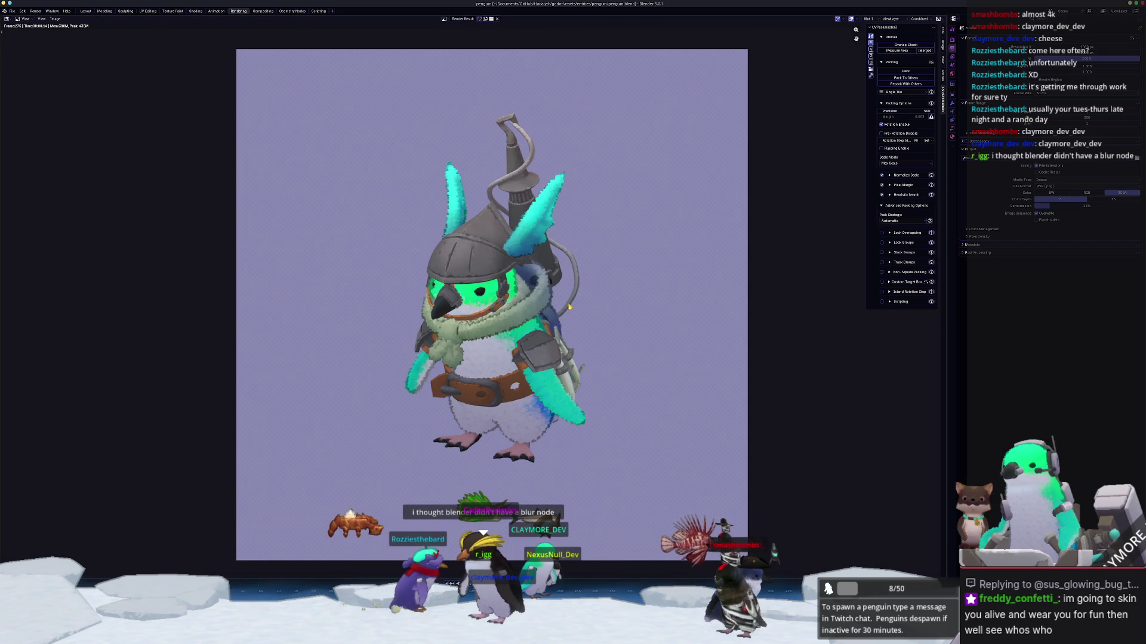
middle_click_drag(569, 303, 610, 292)
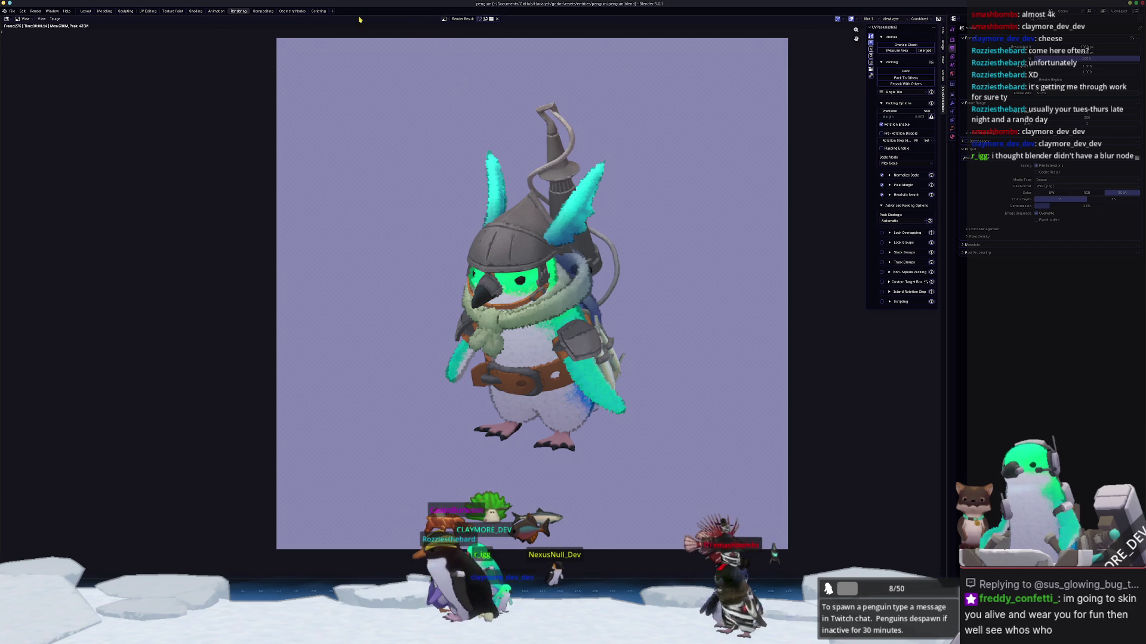
left_click(261, 12)
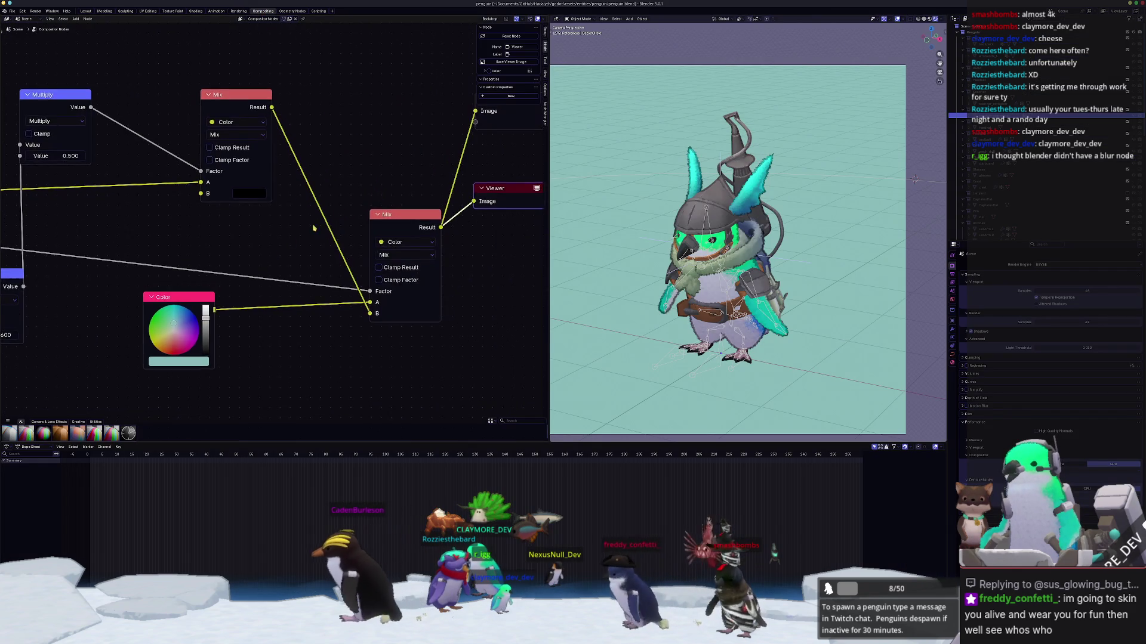
left_click_drag(394, 230, 449, 232)
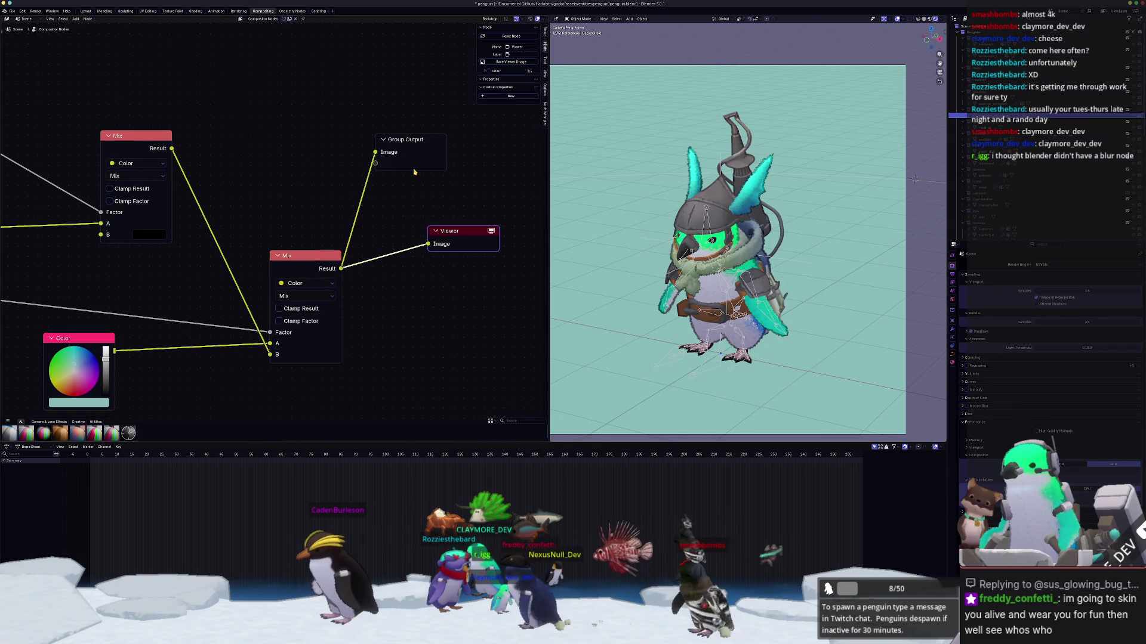